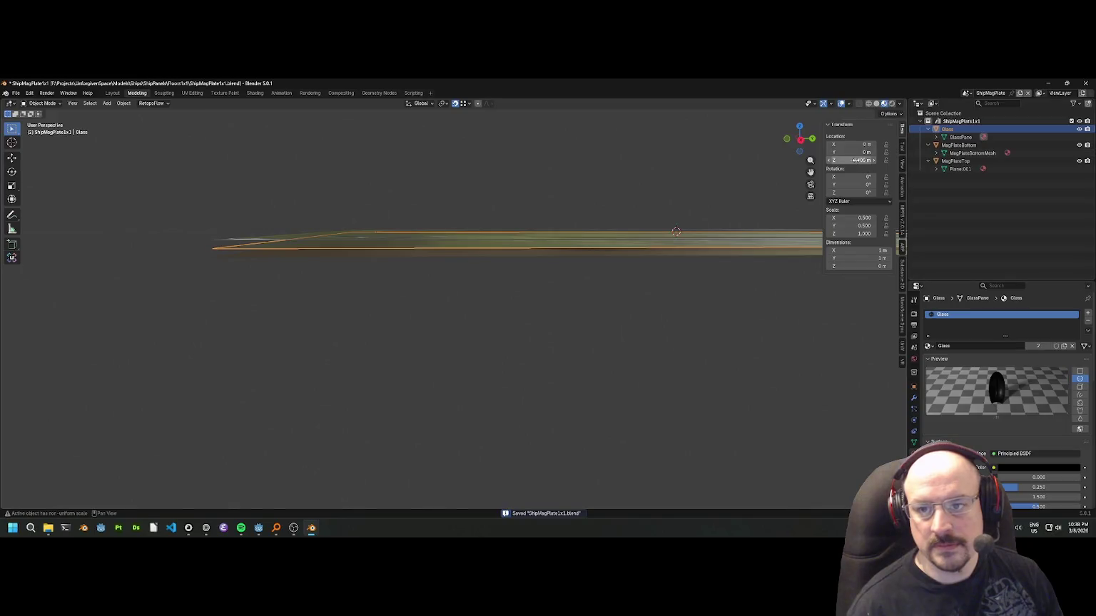
Lower the Glass plane to Z -0.01 m and save the file.
left_click(729, 236)
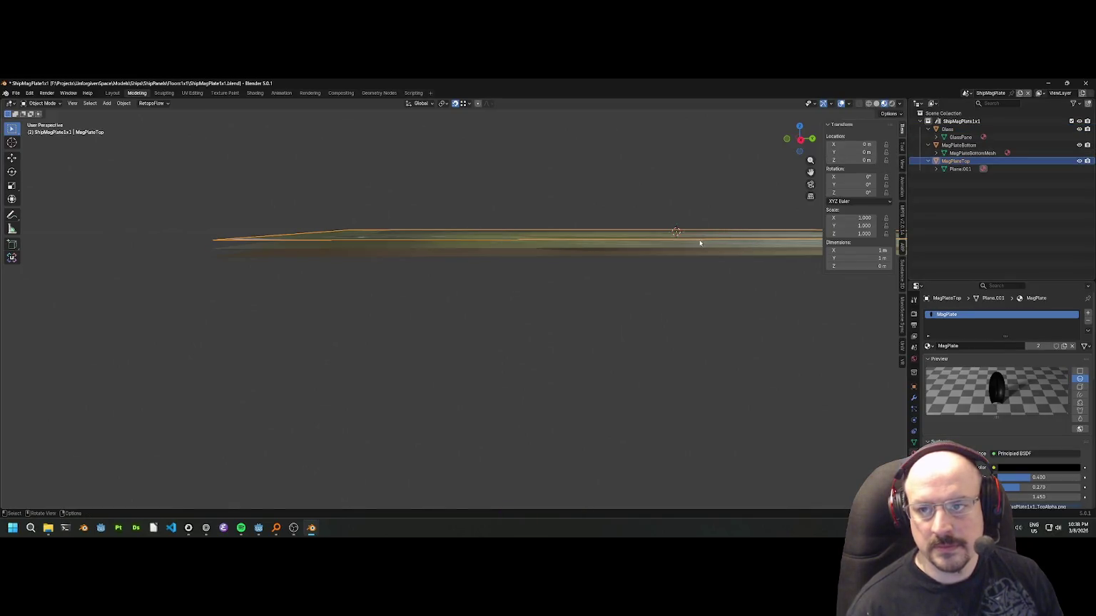
left_click(687, 251)
left_click(685, 251)
left_click(864, 161)
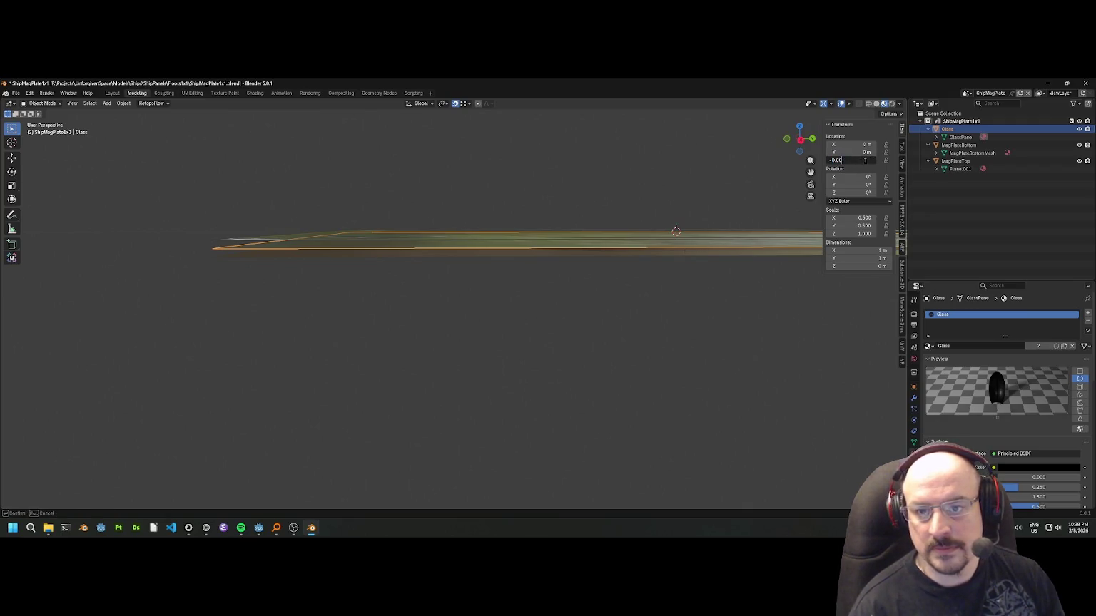
type("1")
key("Return")
key("ctrl+s")
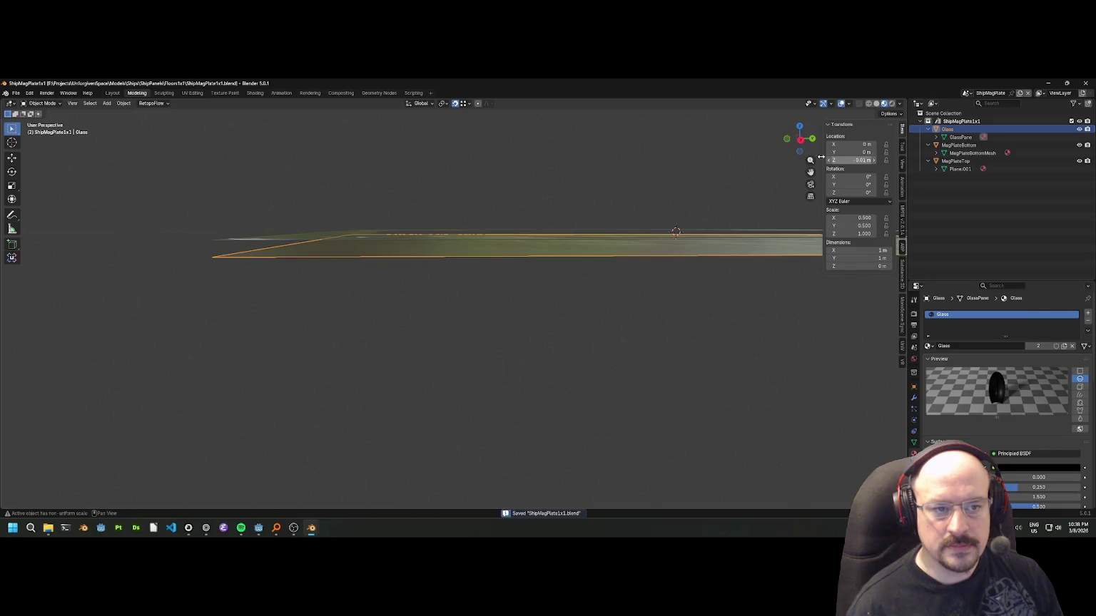
Lower MagPlateBottom to Z -0.02 m, save, and open the File menu for export.
left_click_drag(587, 254, 301, 305)
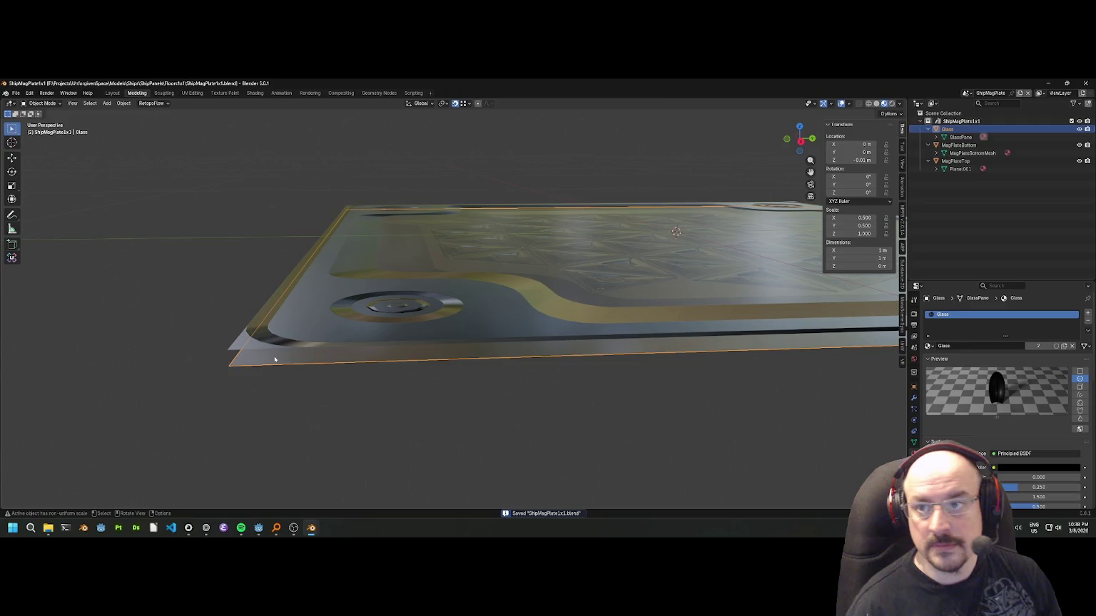
left_click(275, 358)
left_click(861, 160)
type("2")
key("Return")
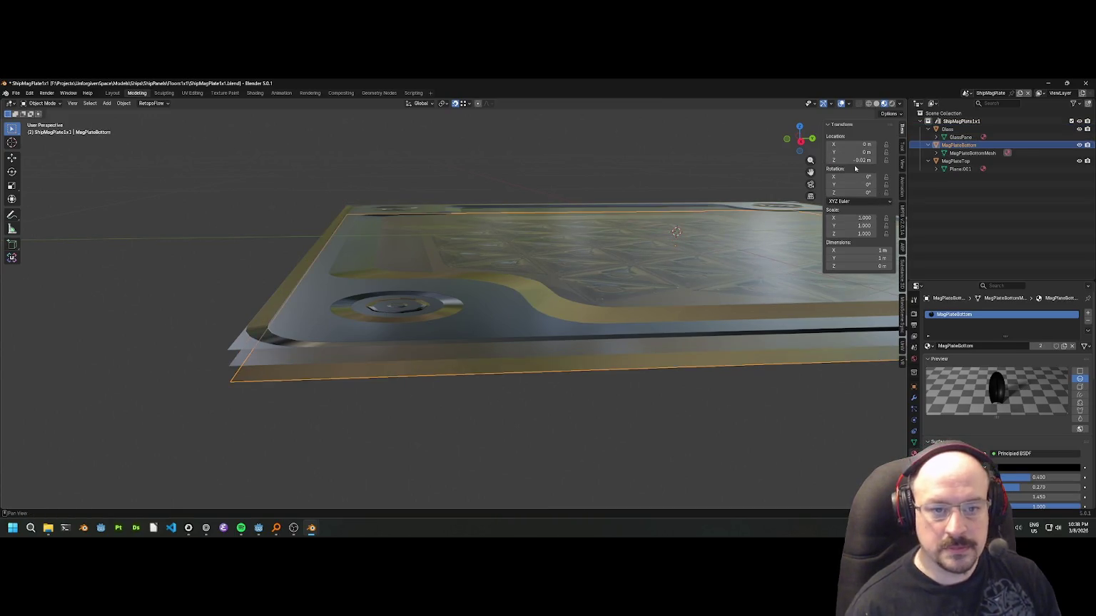
left_click_drag(642, 228, 463, 281)
key("ctrl+s")
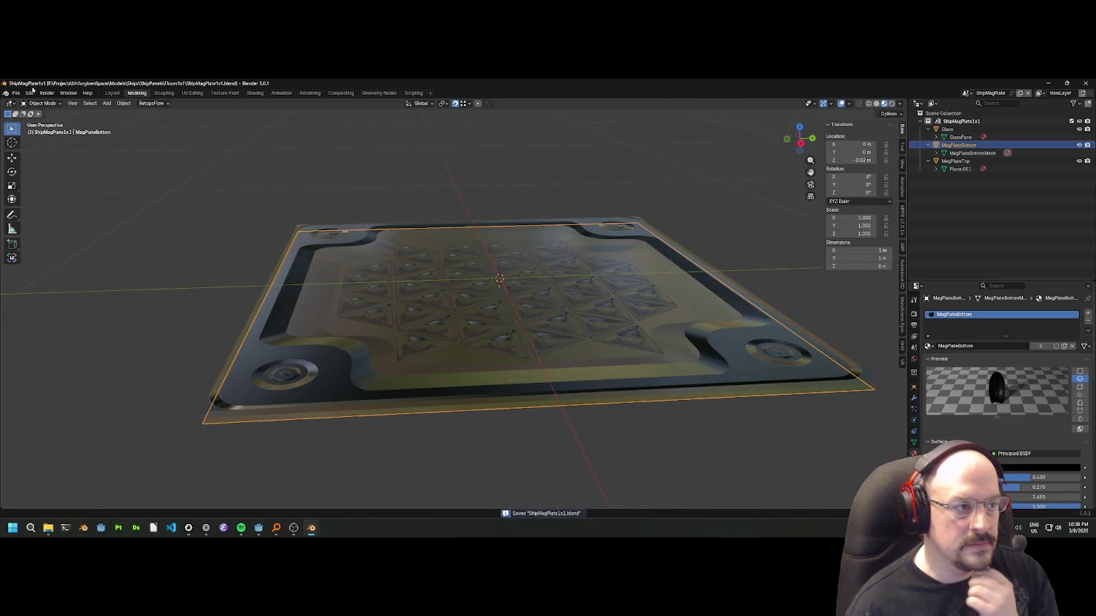
left_click(16, 94)
Start a glTF 2.0 export and keep the glTF Separate output format.
mouse_move(43, 213)
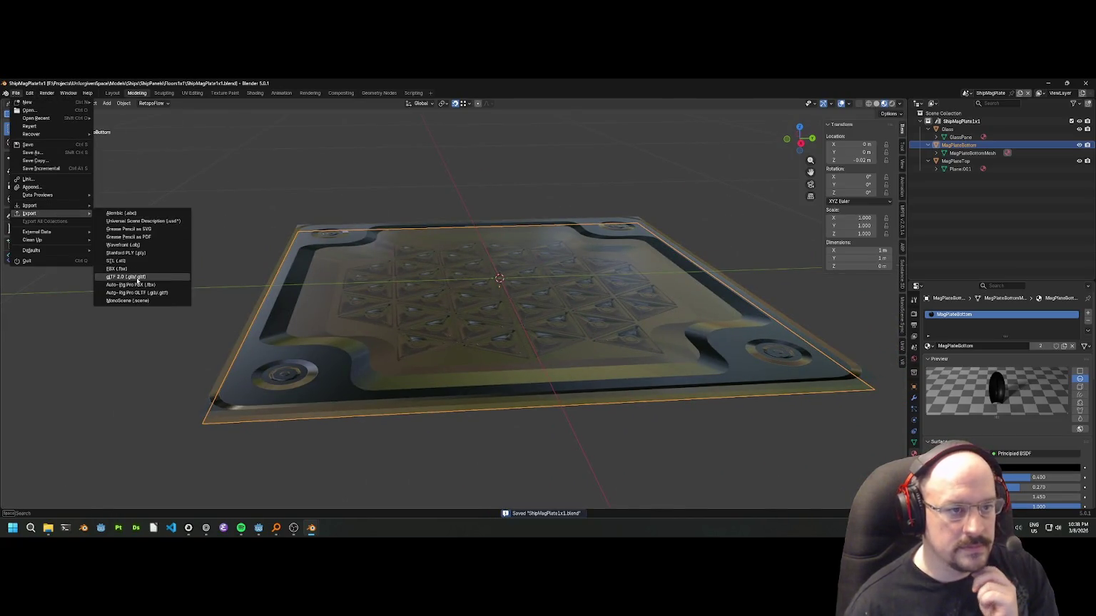
left_click(137, 277)
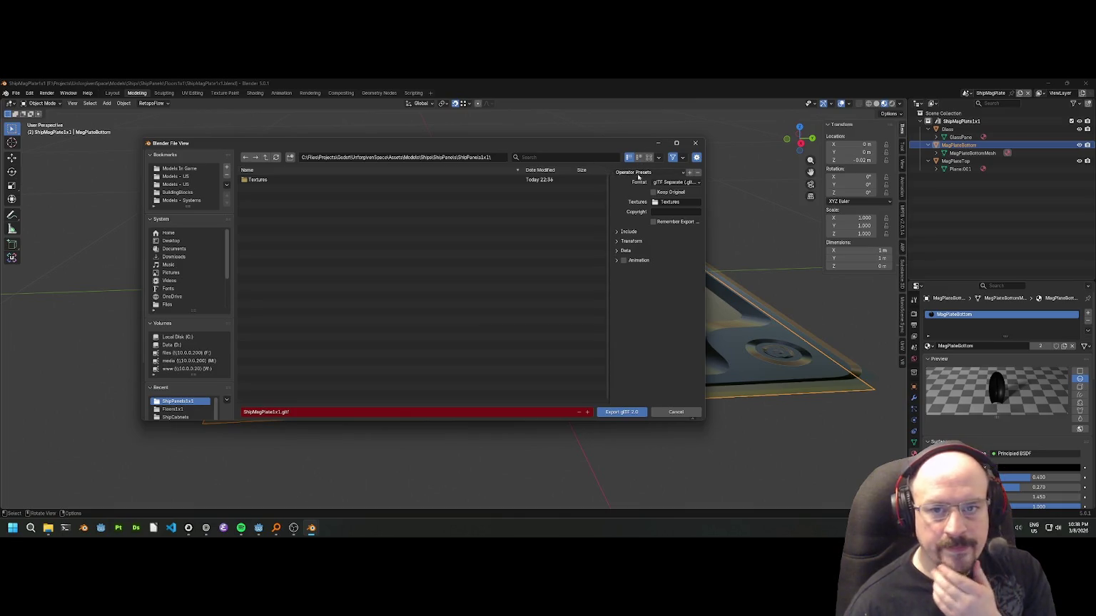
left_click(674, 182)
left_click(642, 181)
left_click(674, 183)
left_click(656, 200)
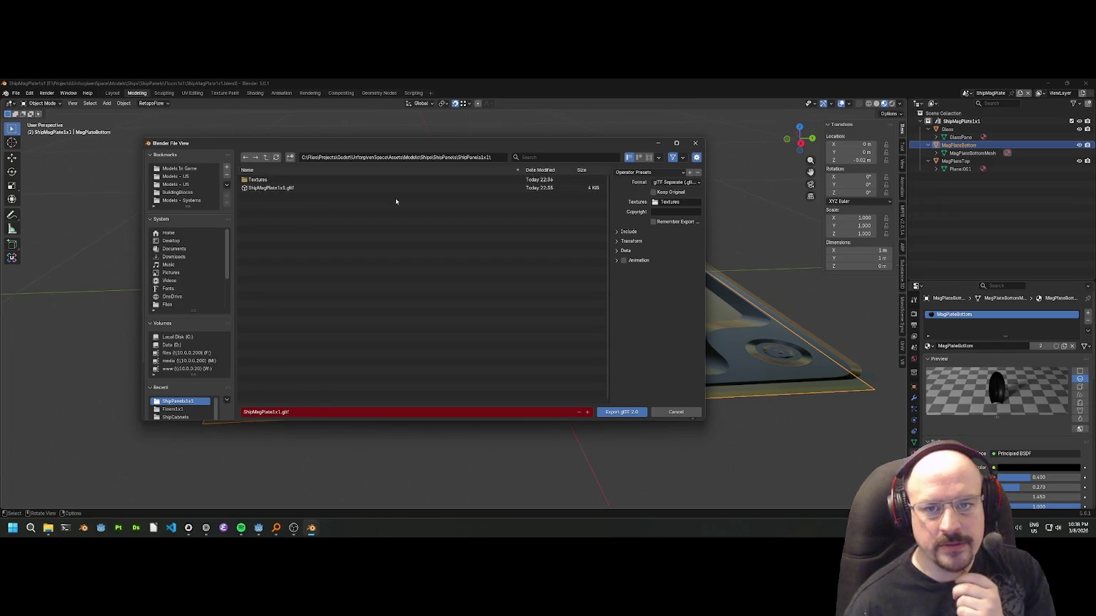
Clear the Textures folder field, export ShipMagPlate1x1.gltf, and save the blend file.
left_click(682, 202)
key("BackSpace")
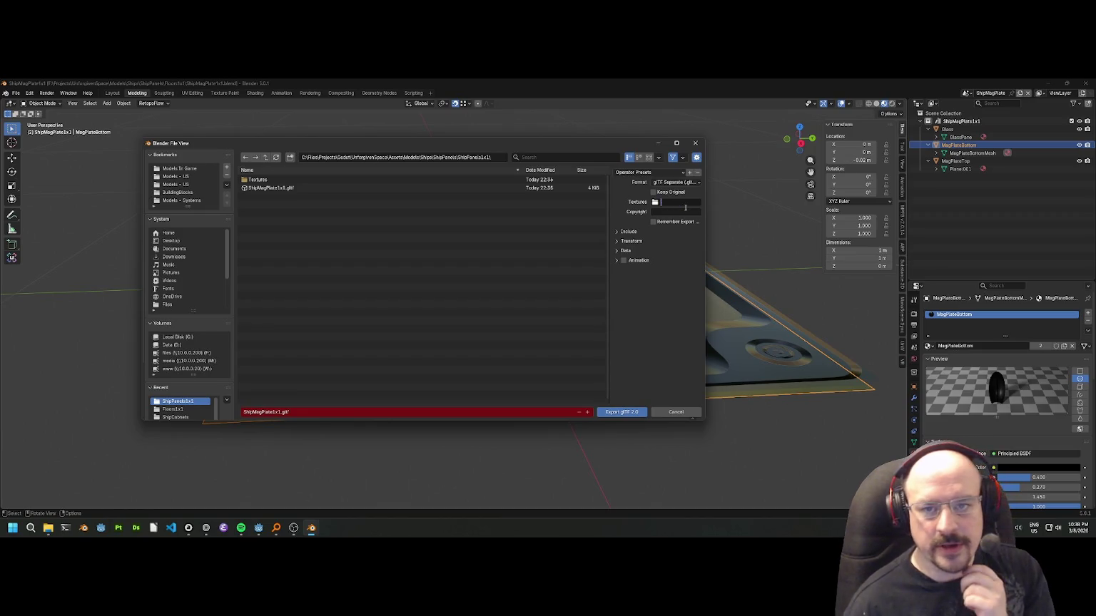
left_click(621, 412)
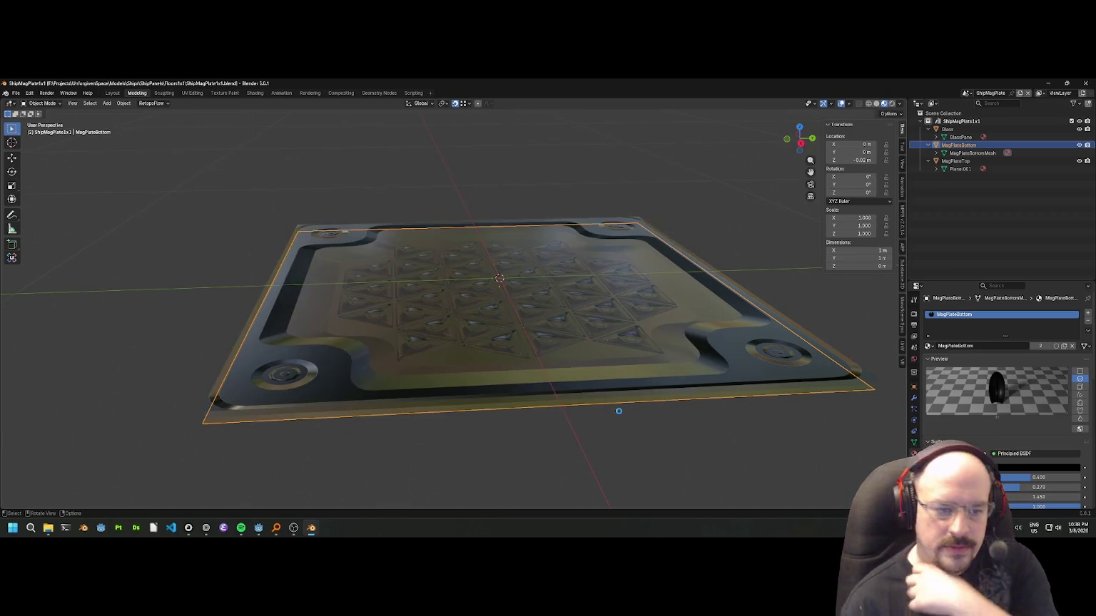
left_click_drag(430, 362, 580, 276)
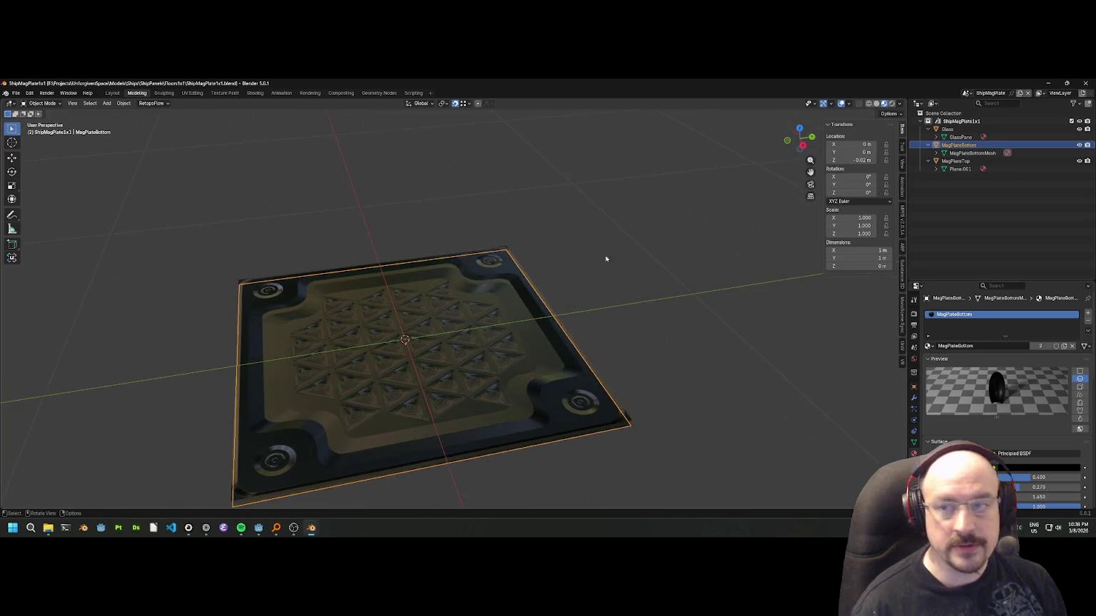
left_click(580, 276)
key("ctrl+s")
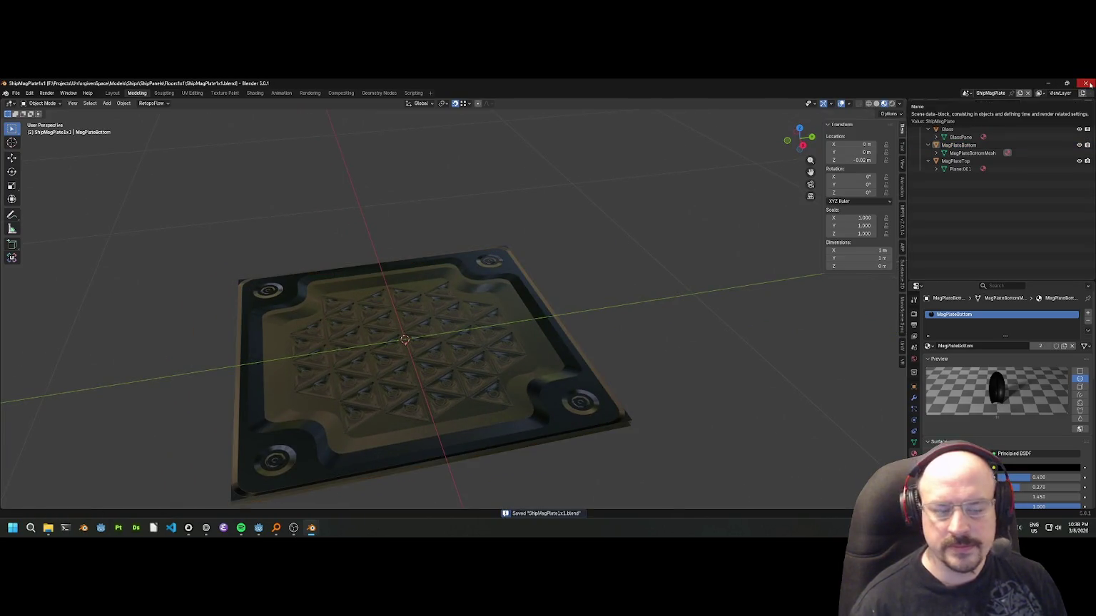
Close Blender, filter Godot's FileSystem by 'magpla', and switch to the Unforgiven Space window.
left_click(1089, 84)
left_click(34, 437)
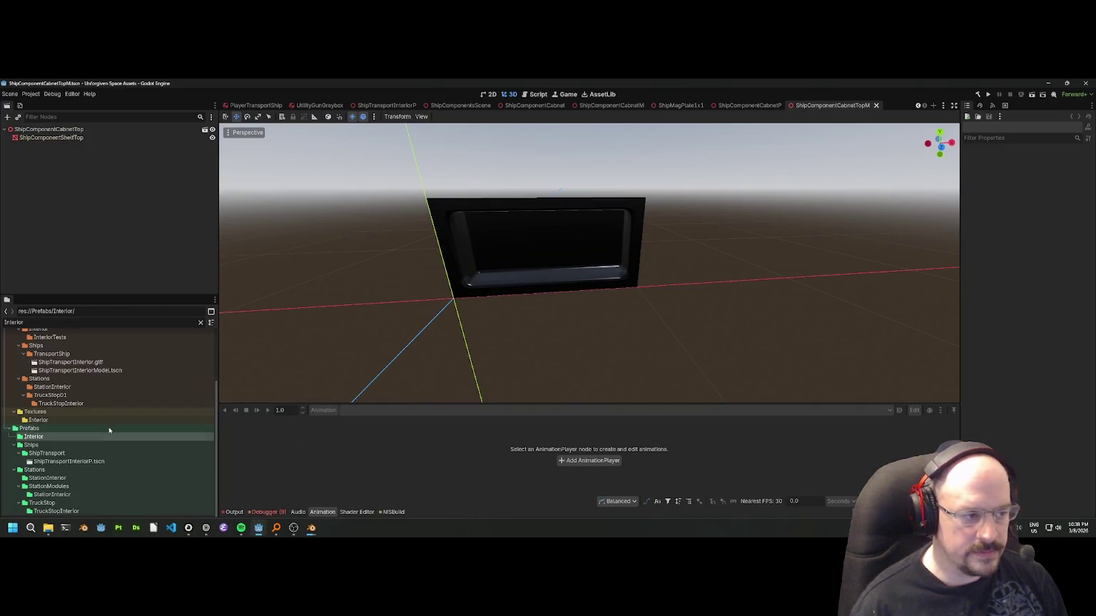
double_click(62, 325)
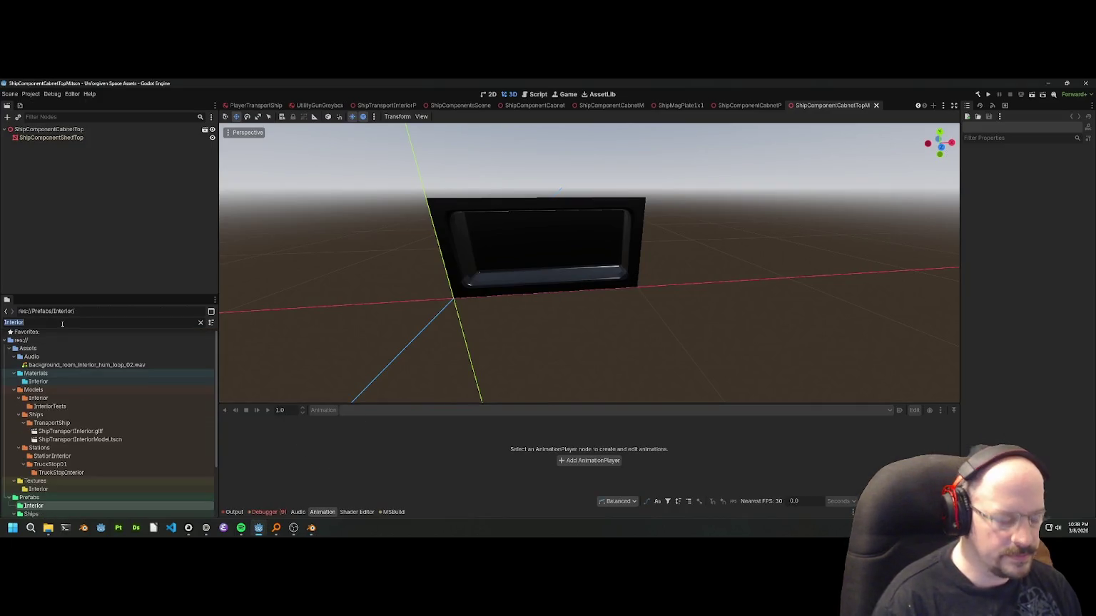
key("BackSpace")
type("magpla")
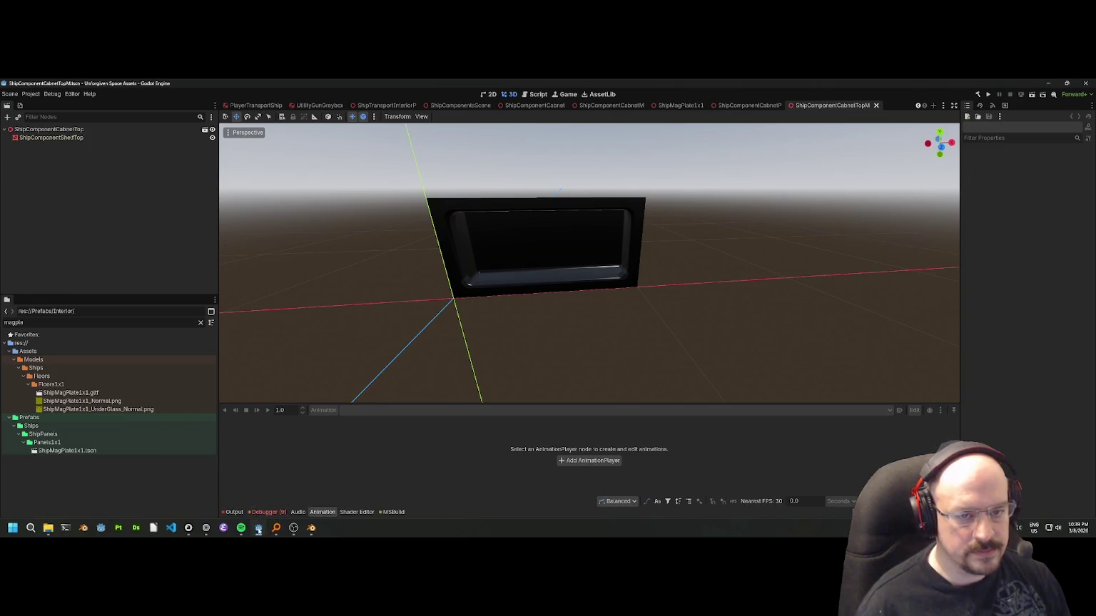
mouse_move(258, 529)
left_click(289, 494)
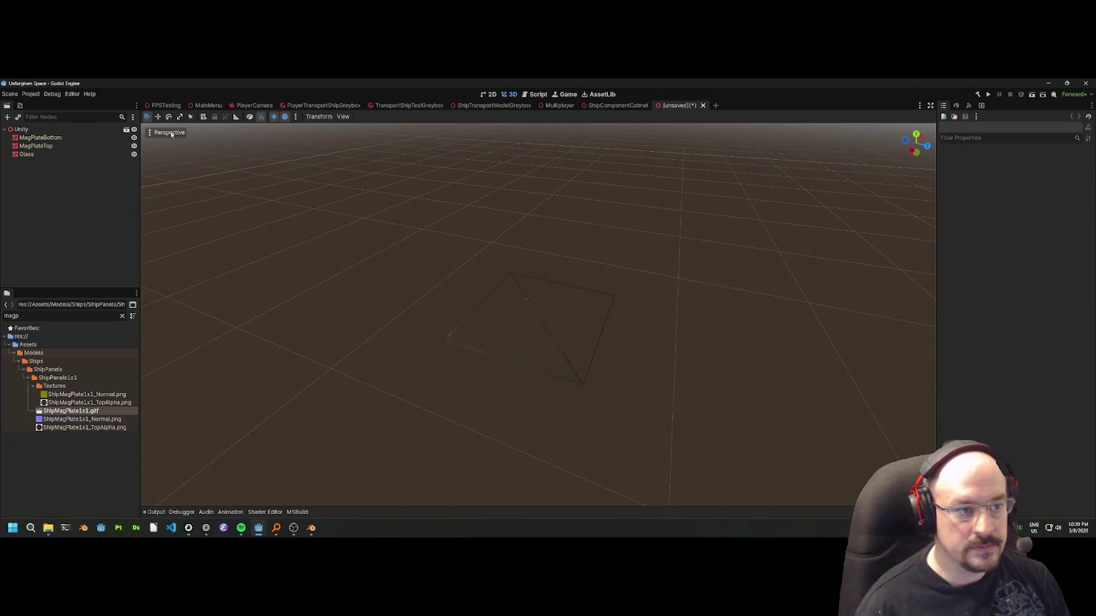
Set the viewport to Display Normal, inspect the mag plate, and select the Textures folder.
left_click(171, 133)
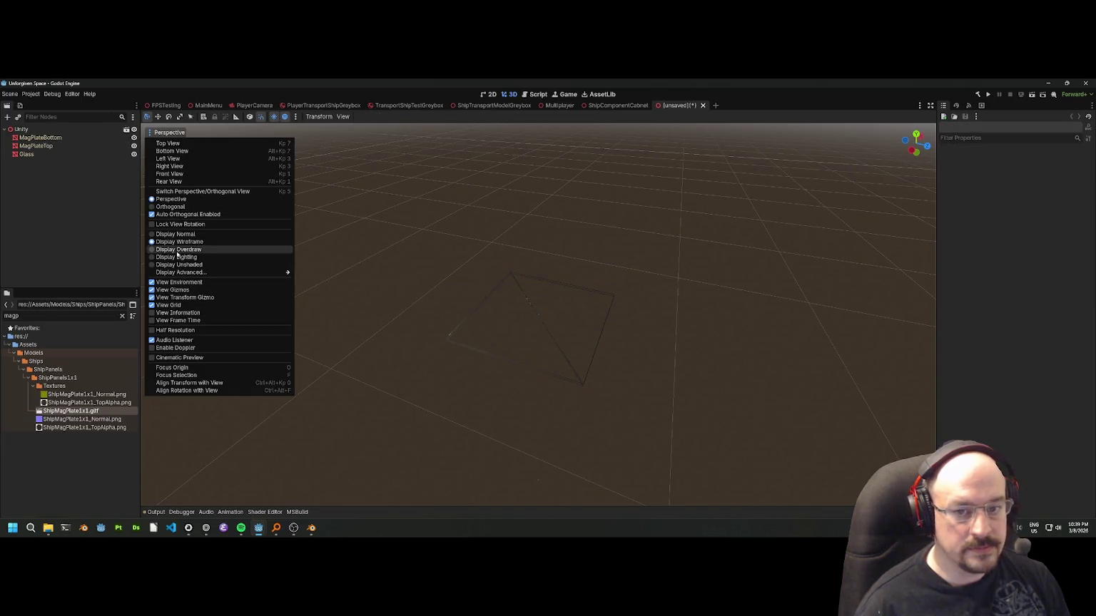
left_click(175, 234)
scroll("up", 3)
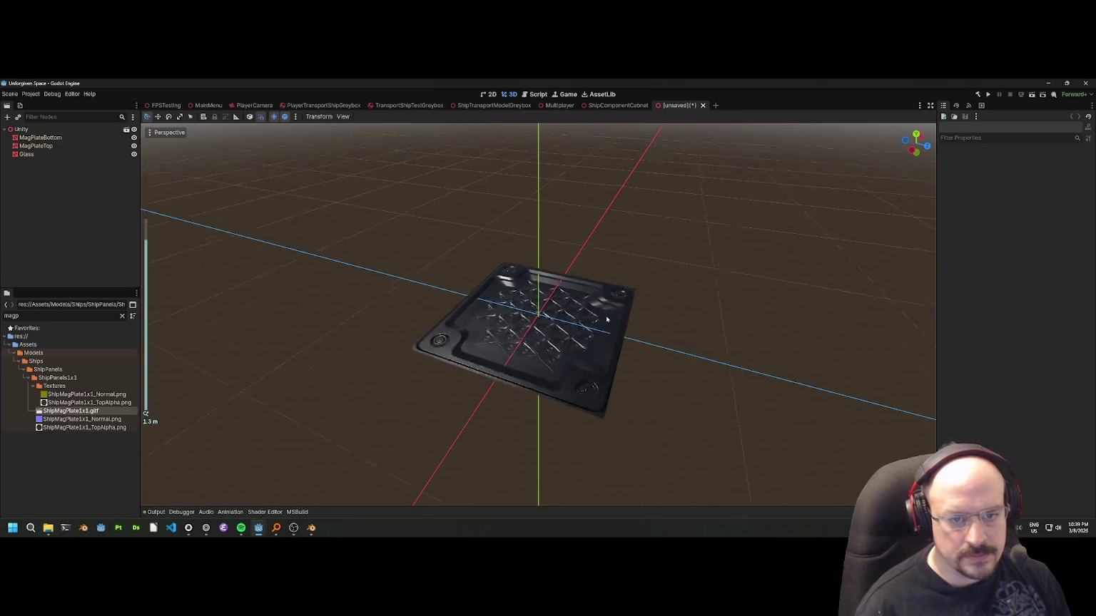
scroll("up", 3)
left_click_drag(587, 306, 447, 303)
scroll("up", 3)
scroll("up", 3)
scroll("down", 3)
scroll("down", 3)
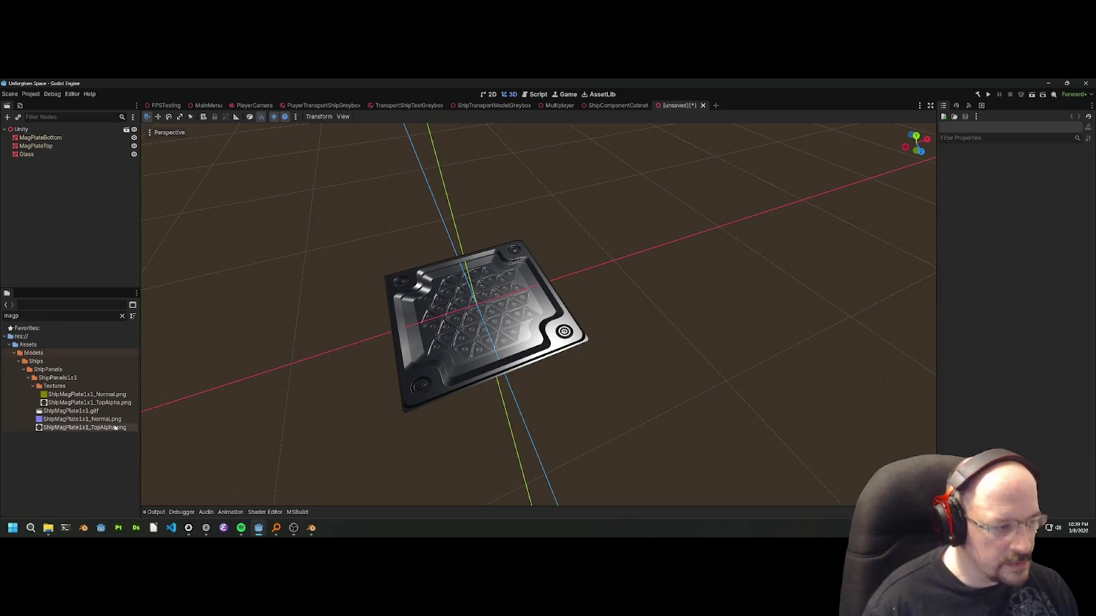
left_click(58, 387)
Delete the leftover Textures folder.
key("Delete")
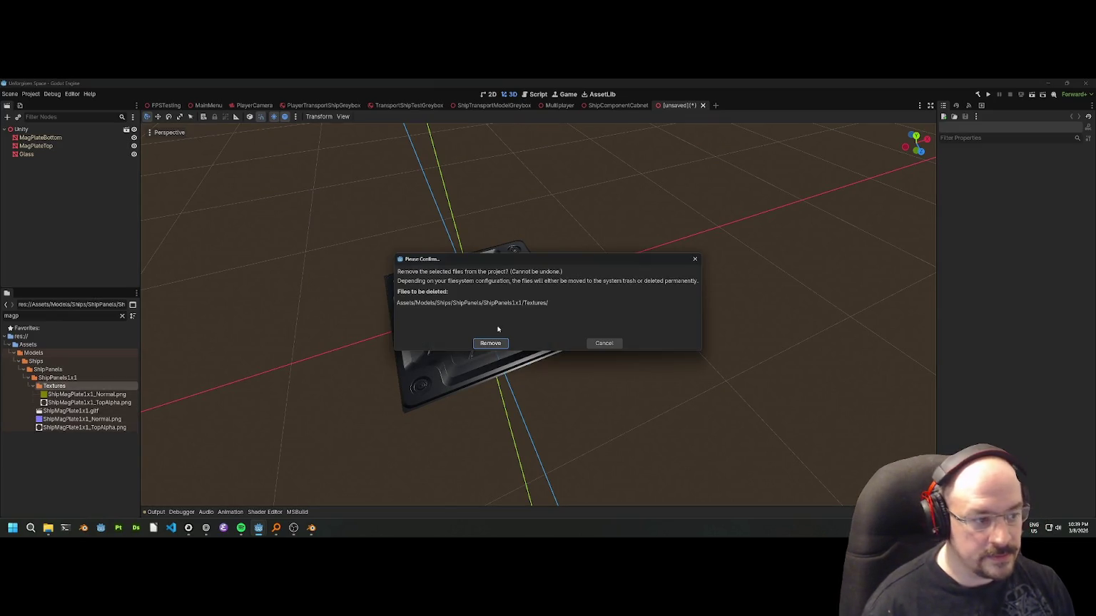
left_click(486, 344)
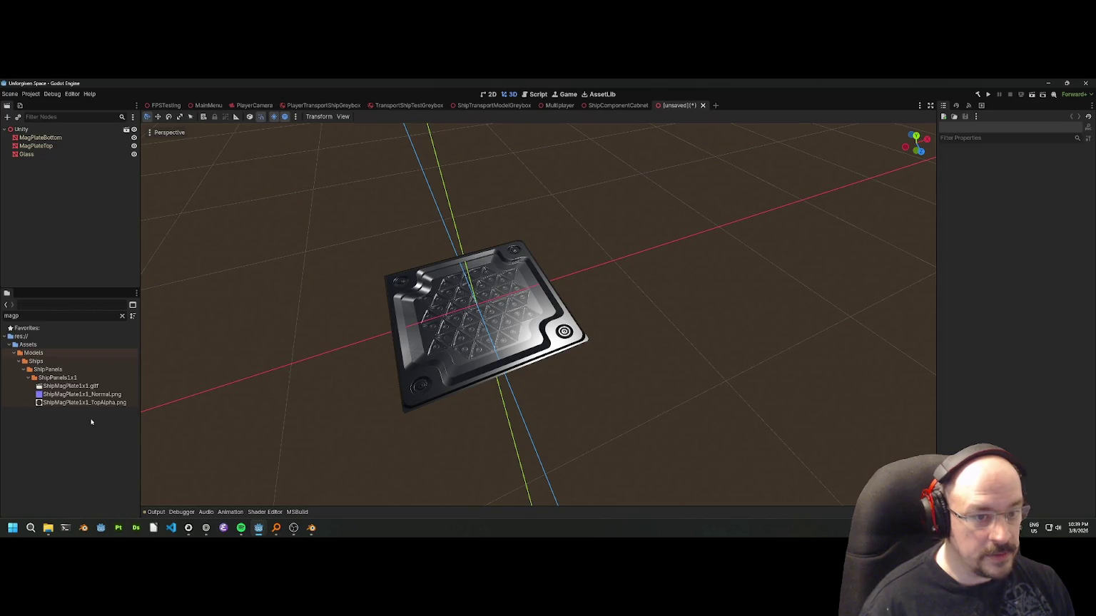
key("ctrl+s")
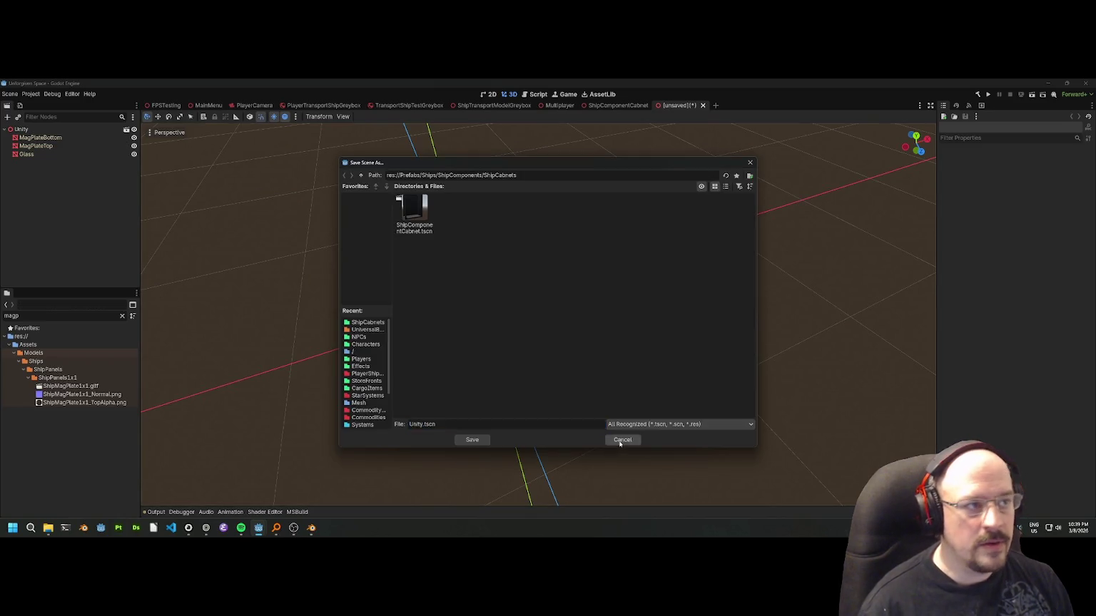
left_click(622, 441)
Close the unsaved scene tab without saving it.
key("alt+Tab")
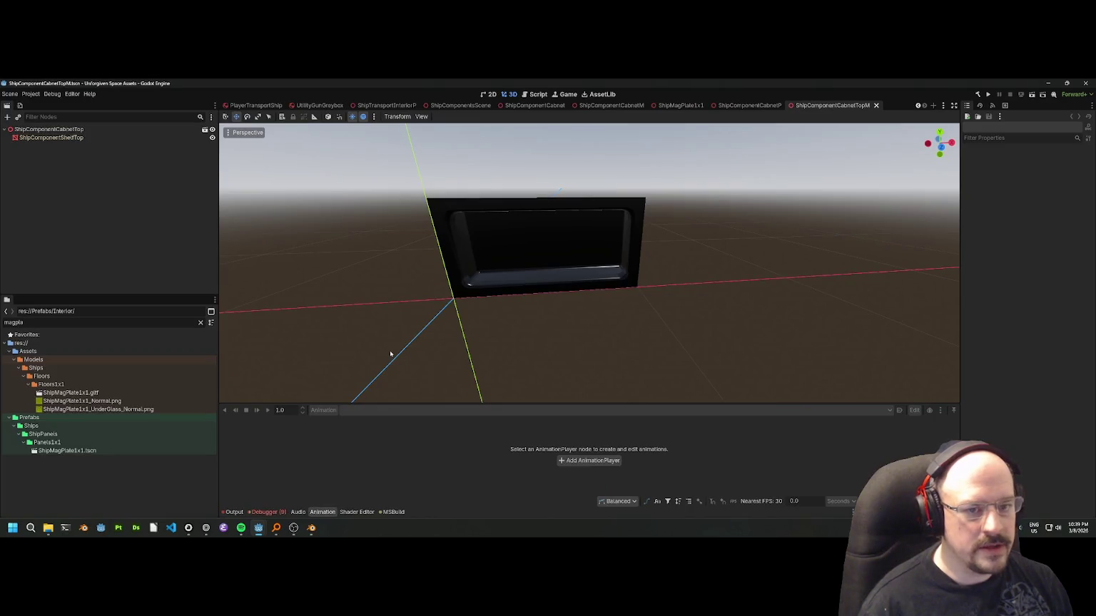
key("alt+Tab")
left_click(39, 131)
left_click(360, 227)
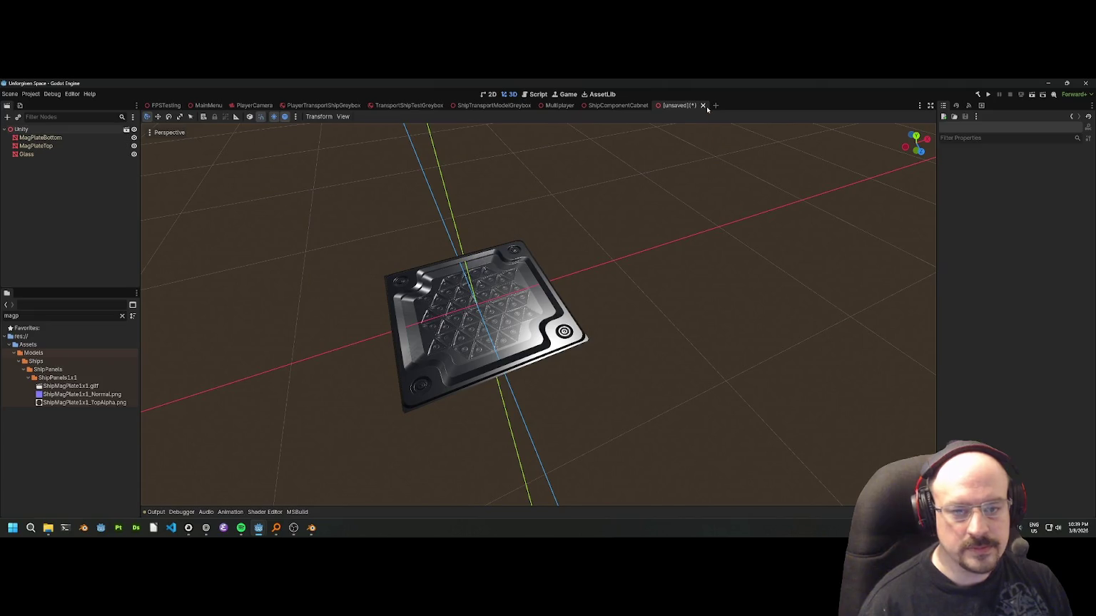
left_click(703, 106)
left_click(600, 323)
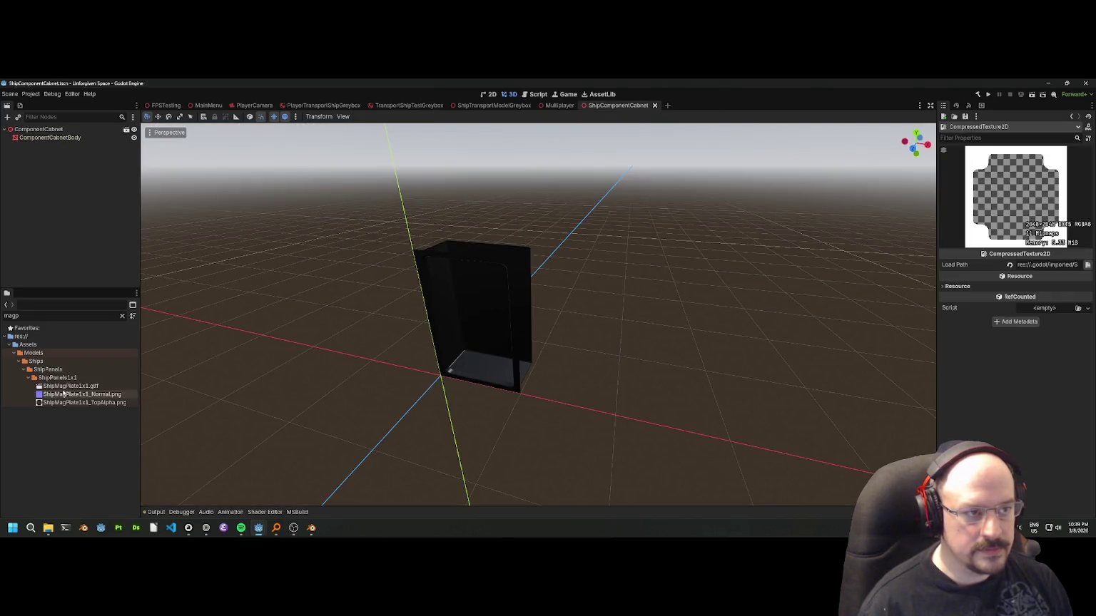
Reimport ShipMagPlate1x1.gltf, create a new inherited scene from it, and begin saving.
double_click(64, 386)
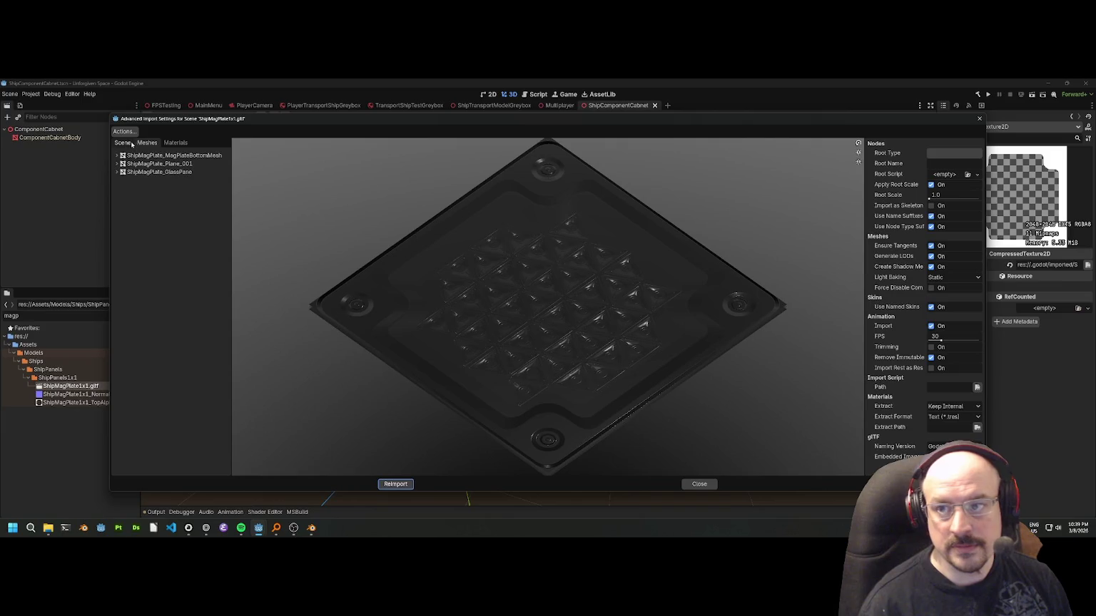
left_click(410, 484)
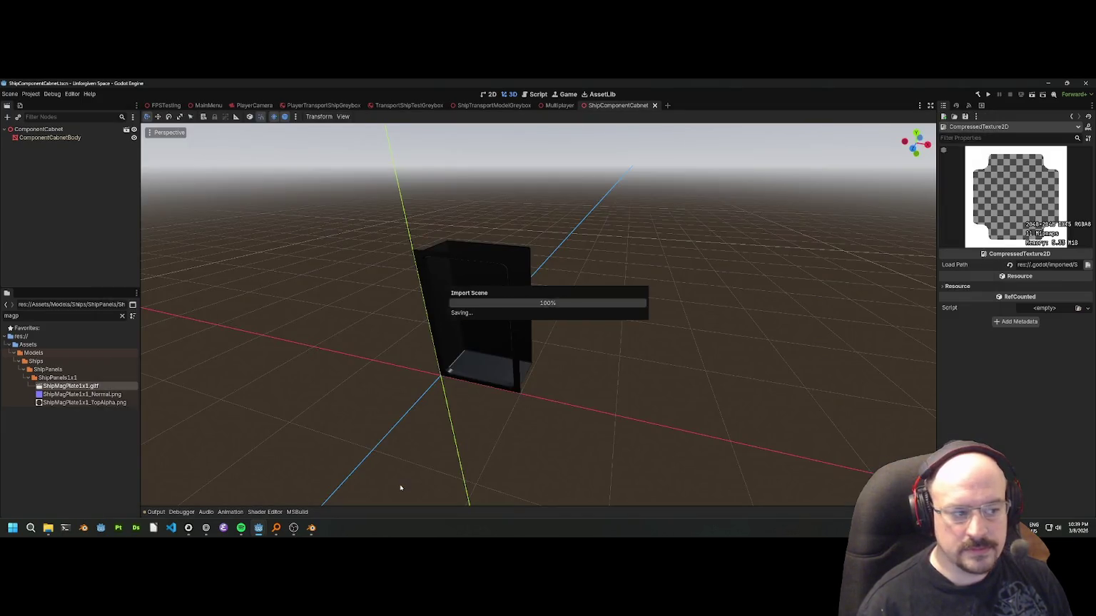
right_click(84, 386)
left_click(117, 371)
scroll("up", 3)
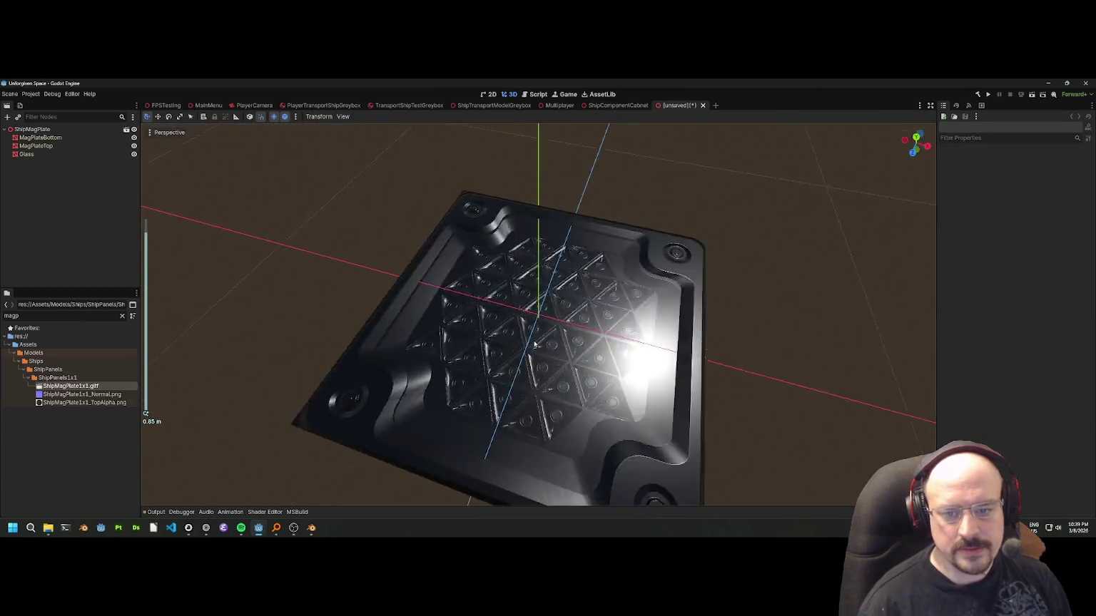
left_click_drag(578, 353, 664, 318)
scroll("down", 3)
key("ctrl+s")
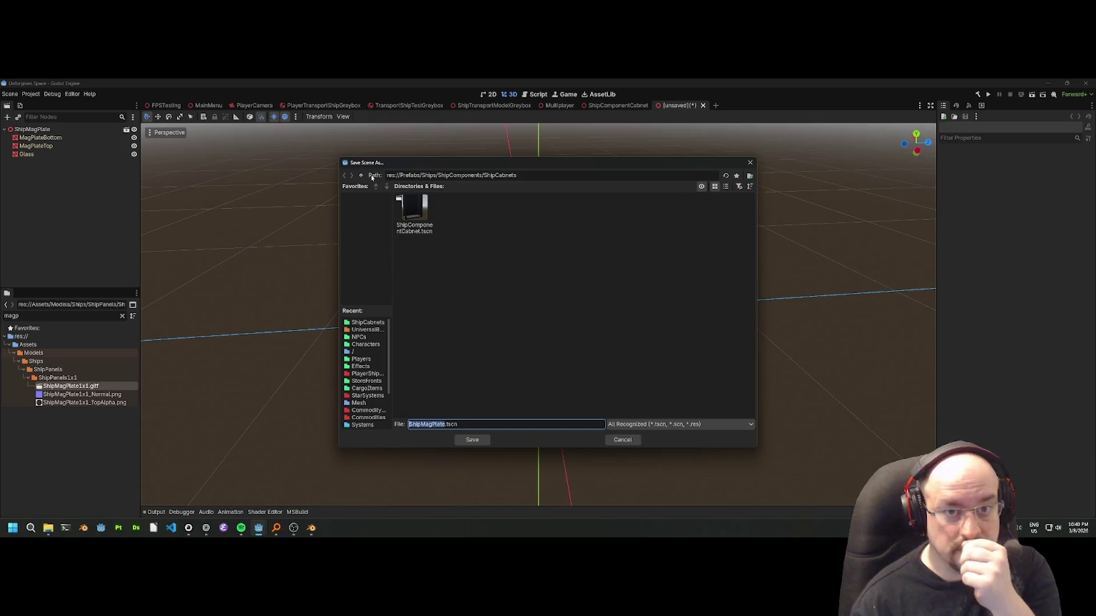
Save the scene as ShipMagPlate1x1.tscn in a new ShipPanels folder under ShipComponents.
left_click(361, 175)
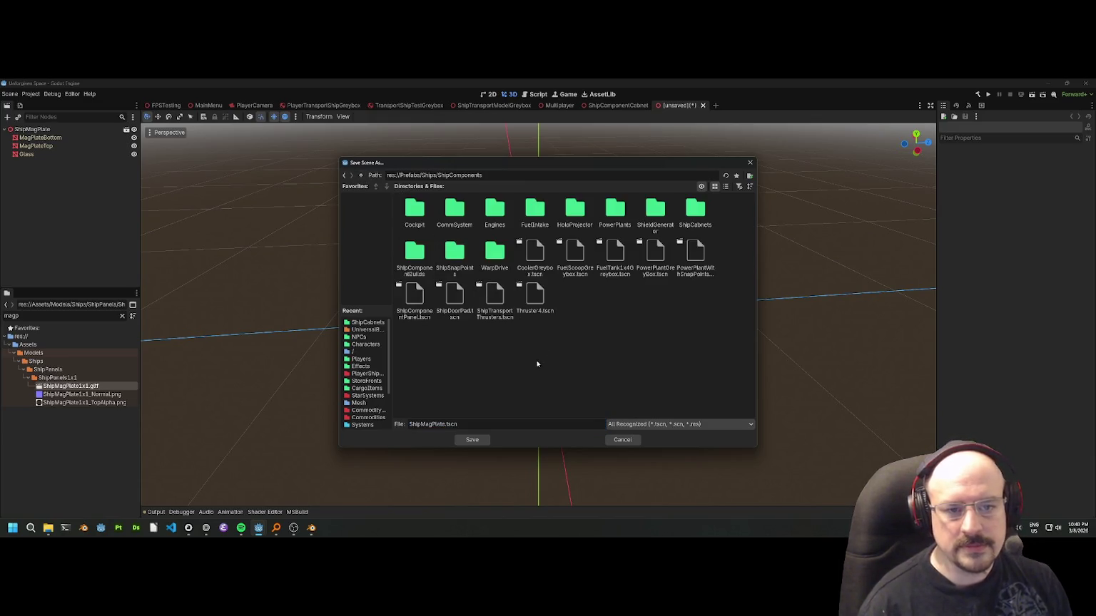
right_click(619, 341)
left_click(647, 343)
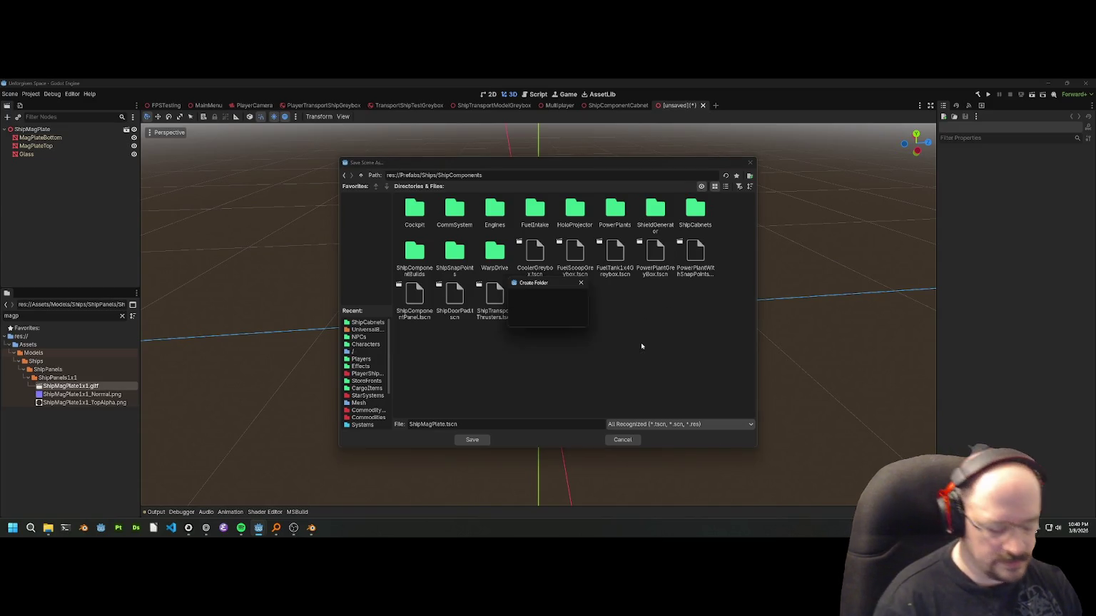
type("ShipPanels")
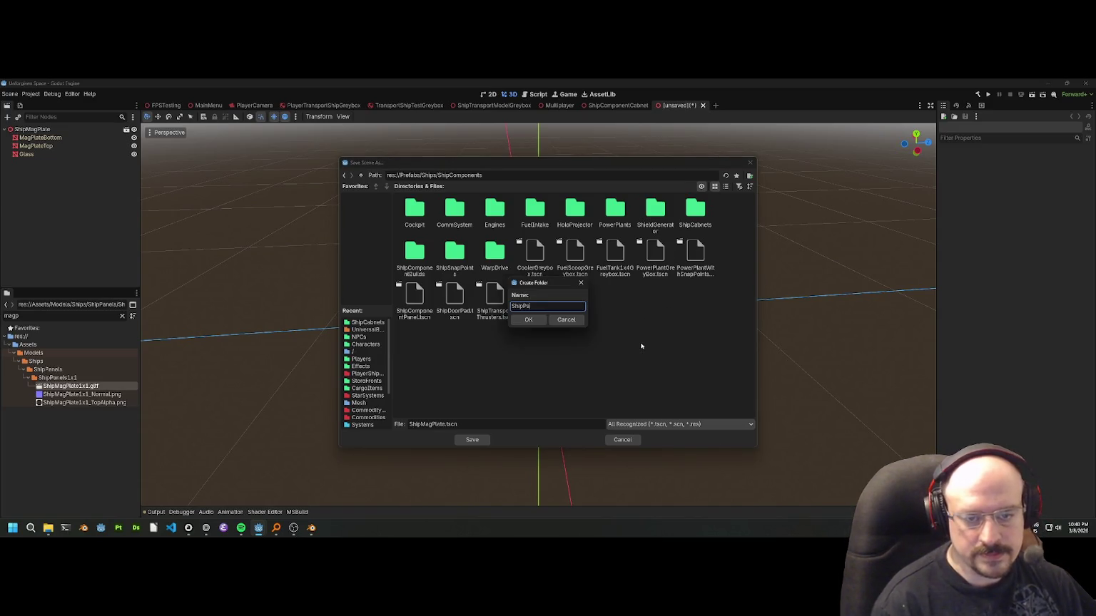
key("Return")
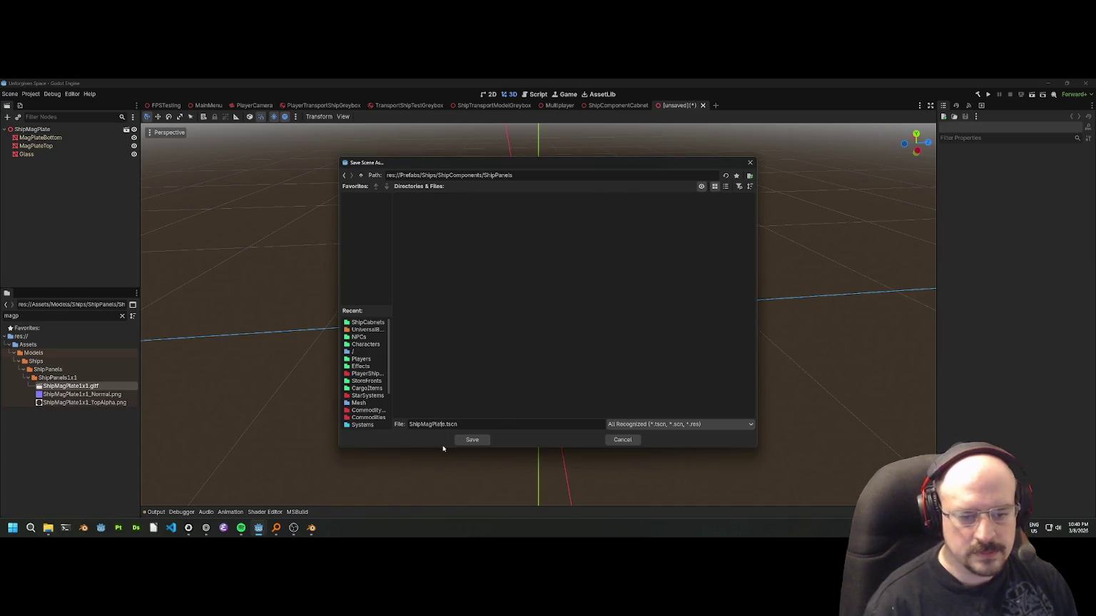
type("1x1")
key("Return")
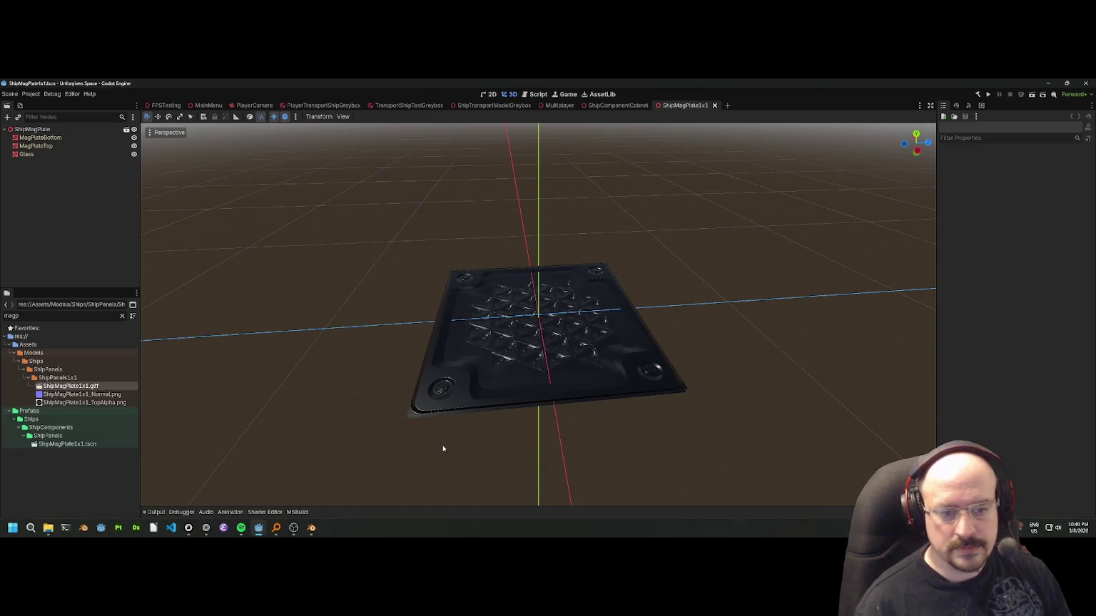
Inspect the plate, close the ShipMagPlate1x1 scene, and switch to Blender.
left_click_drag(494, 335, 700, 313)
scroll("up", 3)
scroll("down", 3)
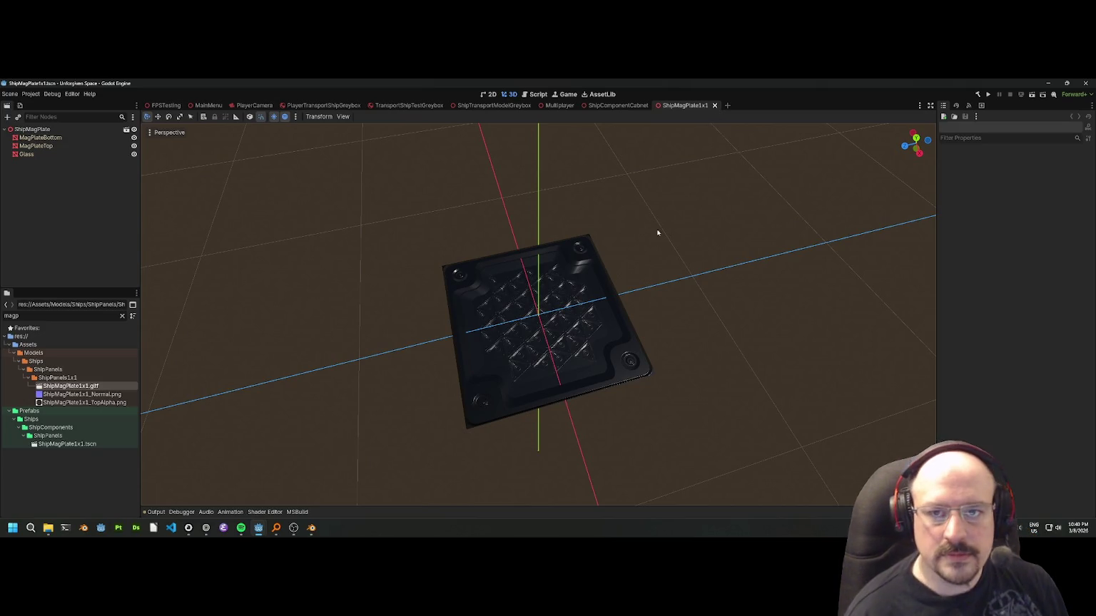
scroll("up", 3)
key("ctrl+shift+w")
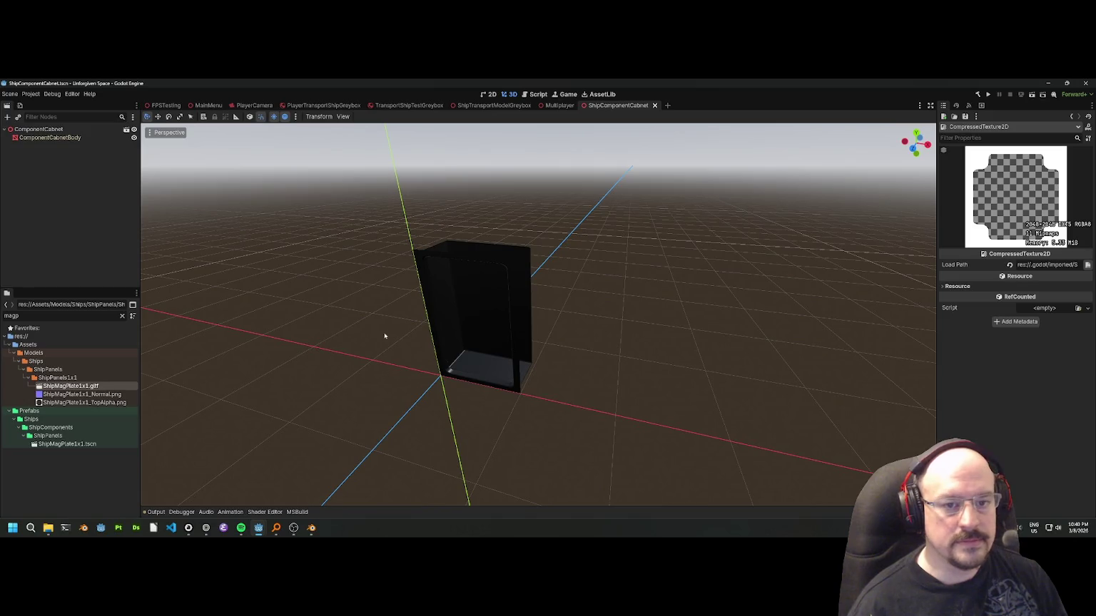
scroll("up", 3)
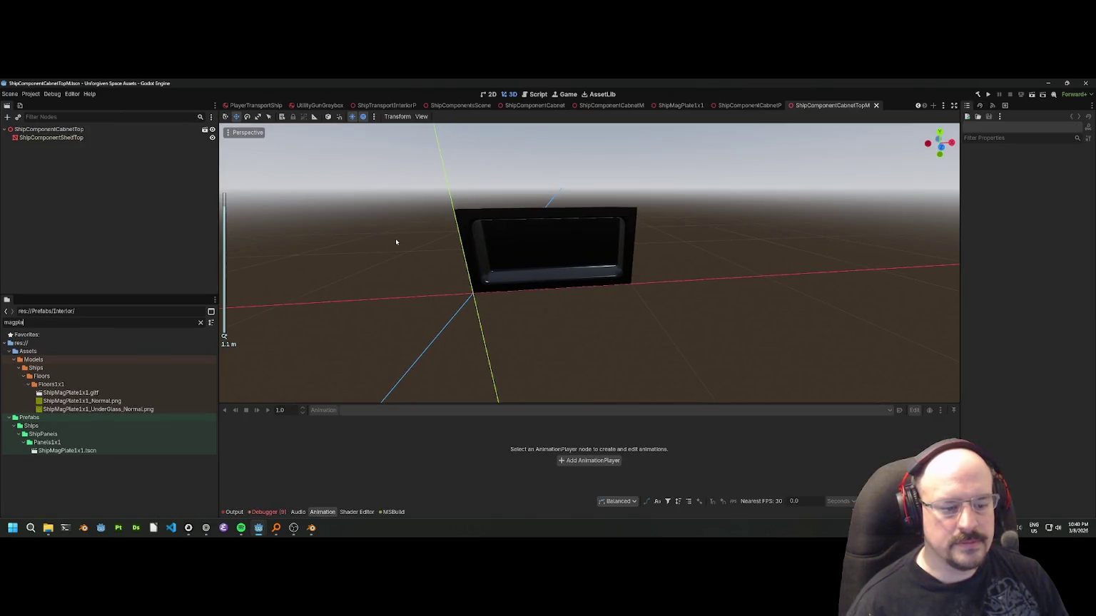
left_click_drag(391, 244, 367, 313)
key("alt+Tab")
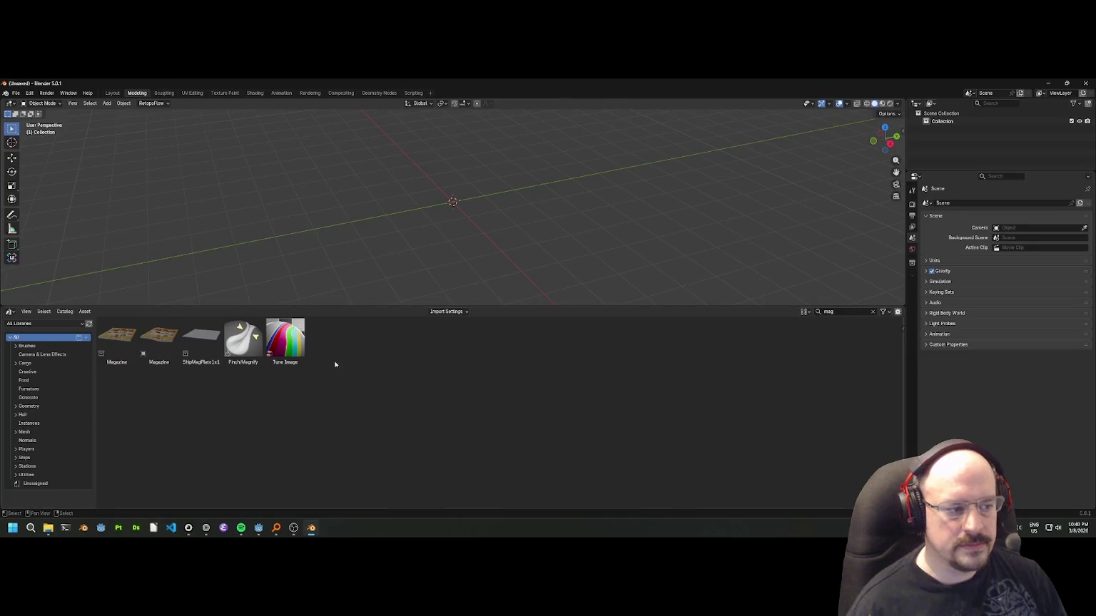
left_click(242, 341)
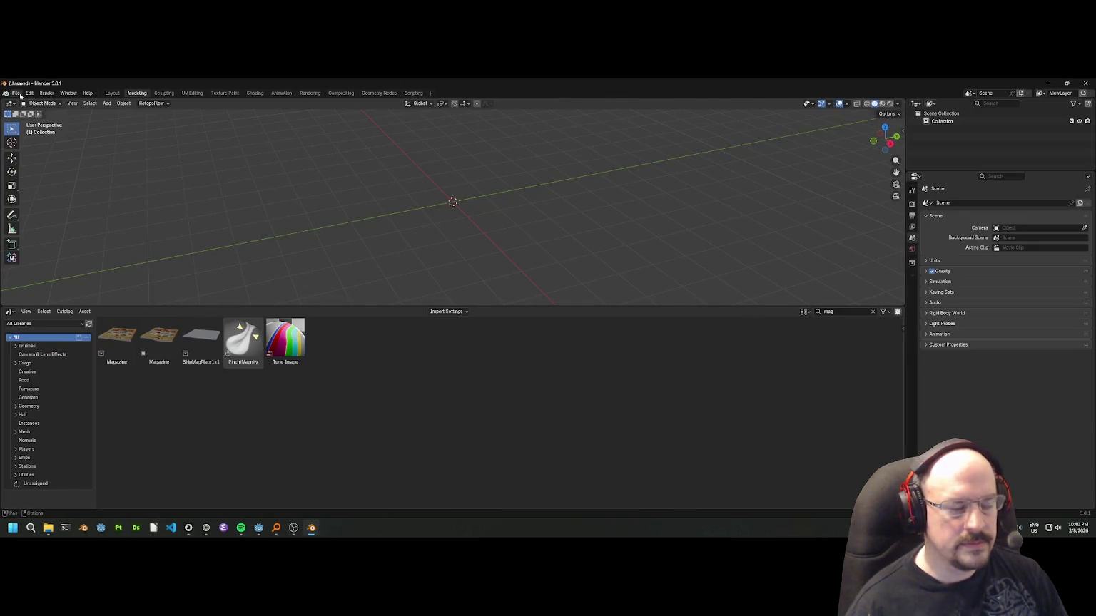
Open MiningShip.blend from the Ships folder.
left_click(20, 95)
mouse_move(36, 120)
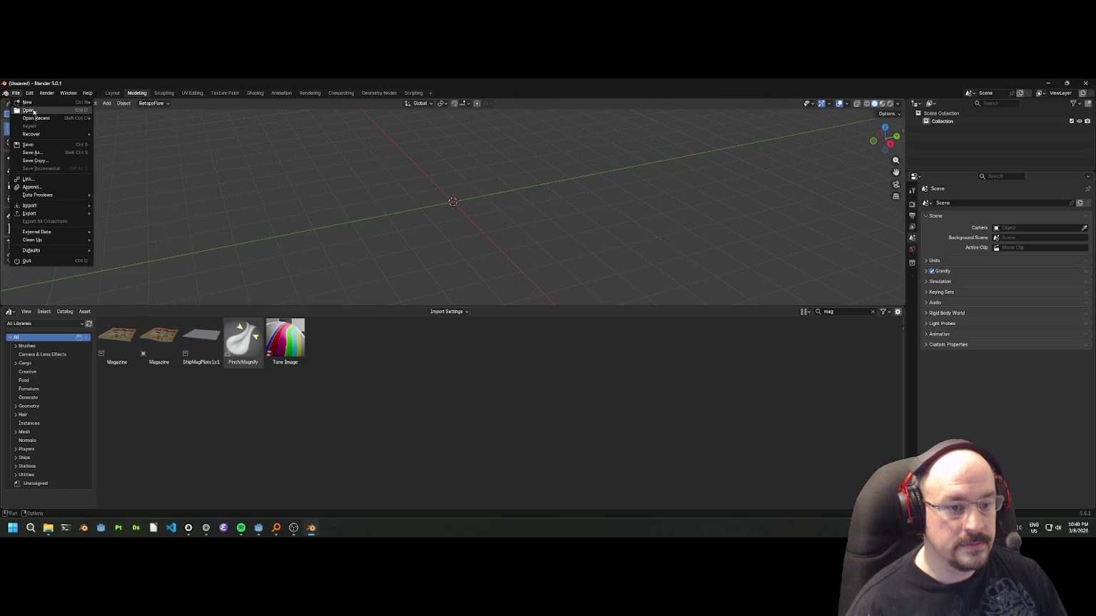
left_click(34, 112)
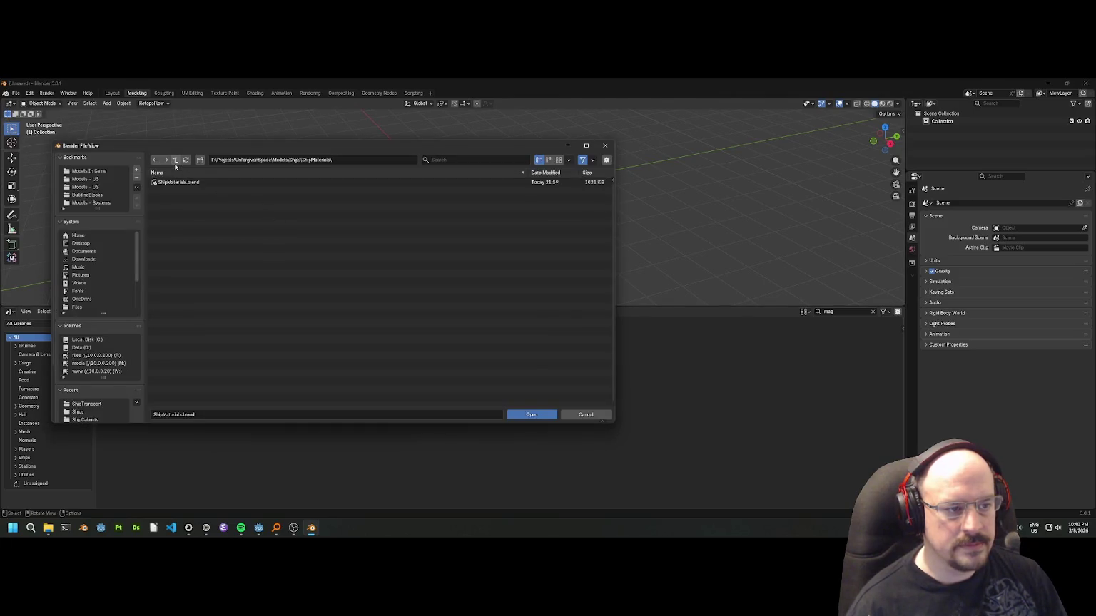
left_click(174, 161)
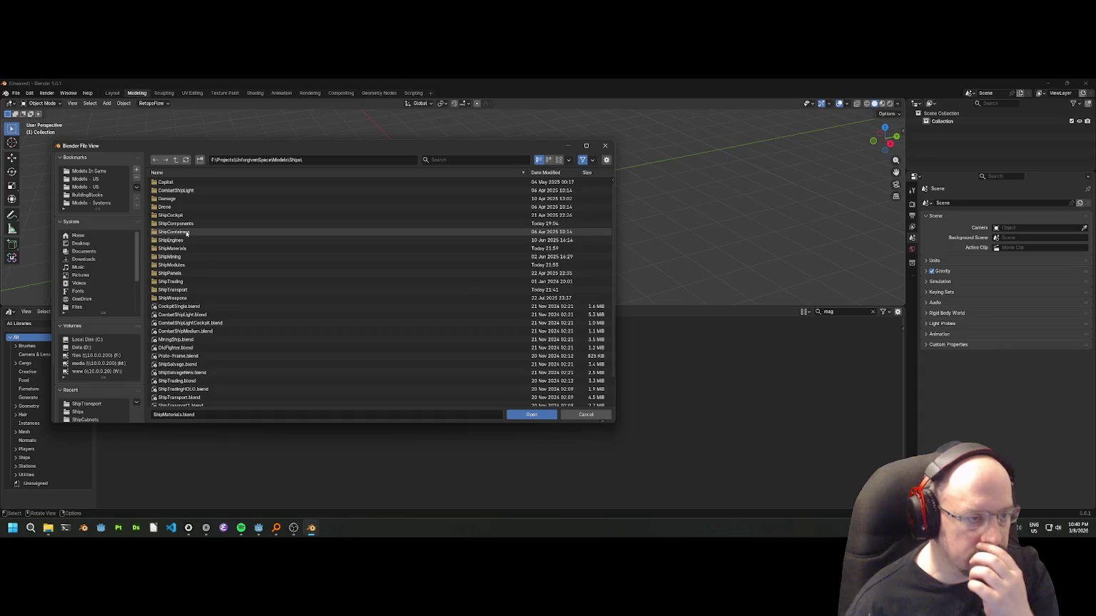
left_click(184, 225)
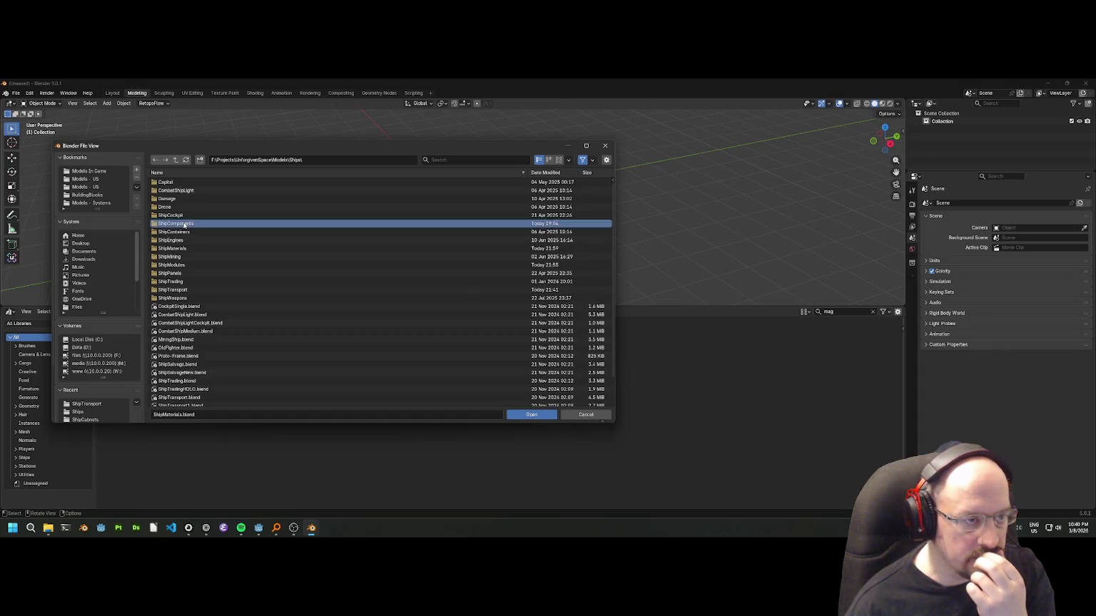
left_click(184, 225)
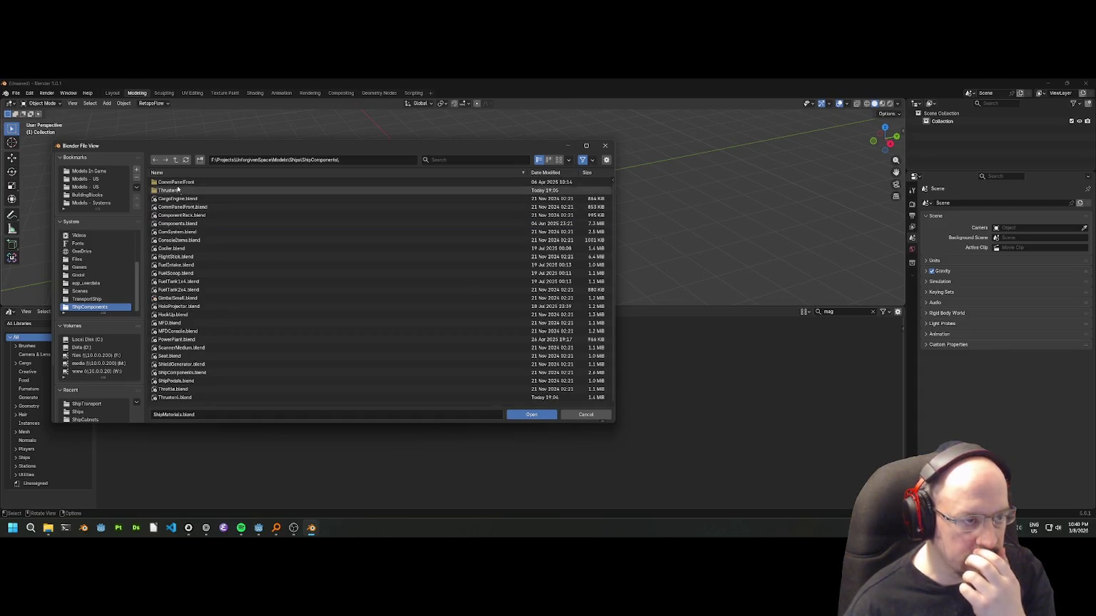
left_click(176, 160)
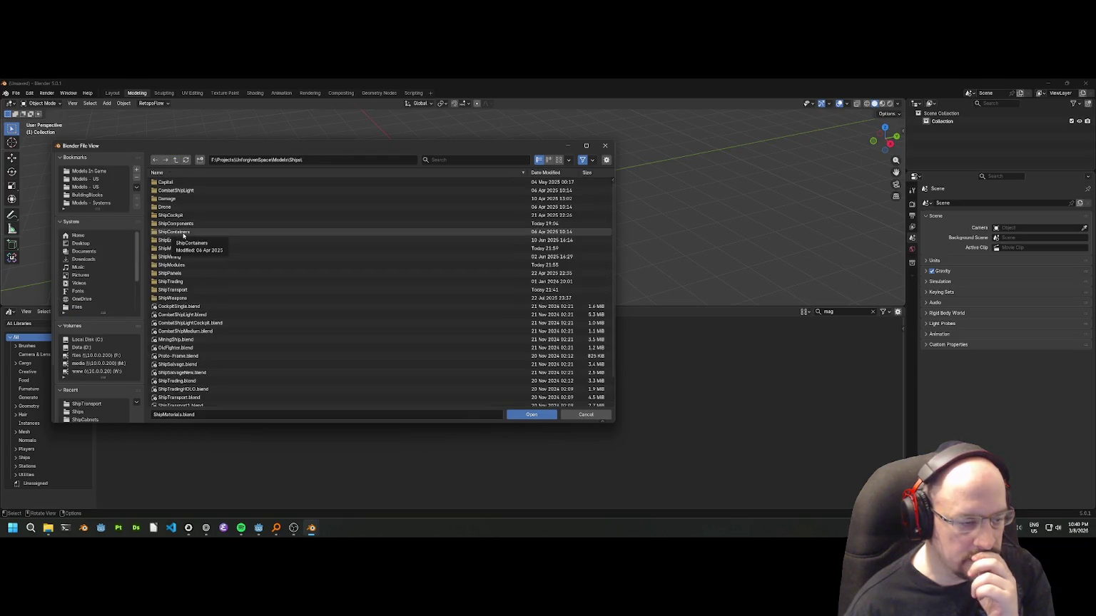
scroll("down", 3)
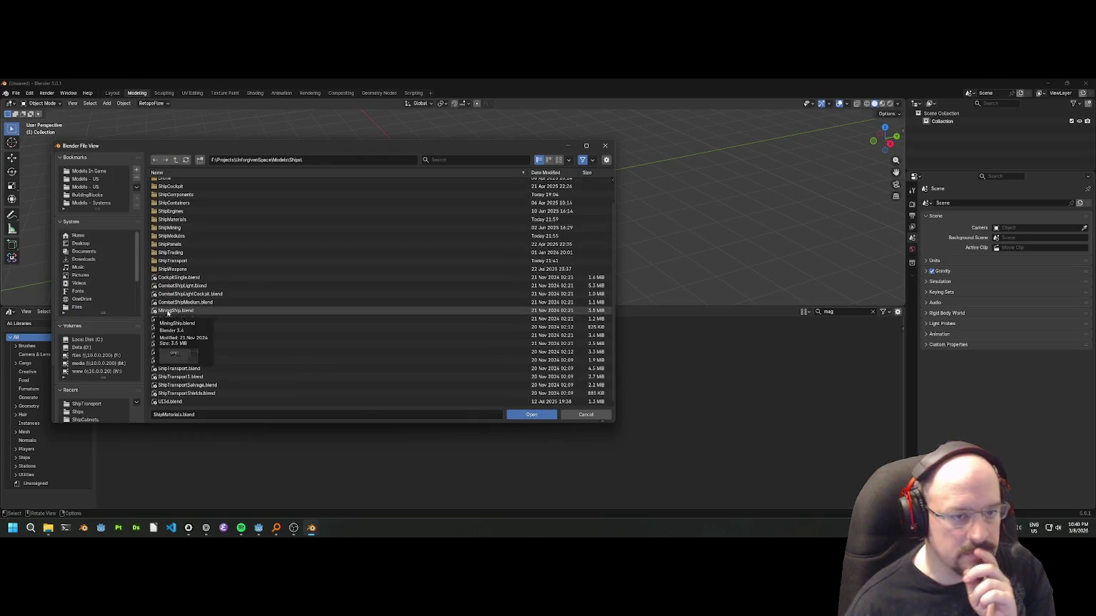
double_click(167, 313)
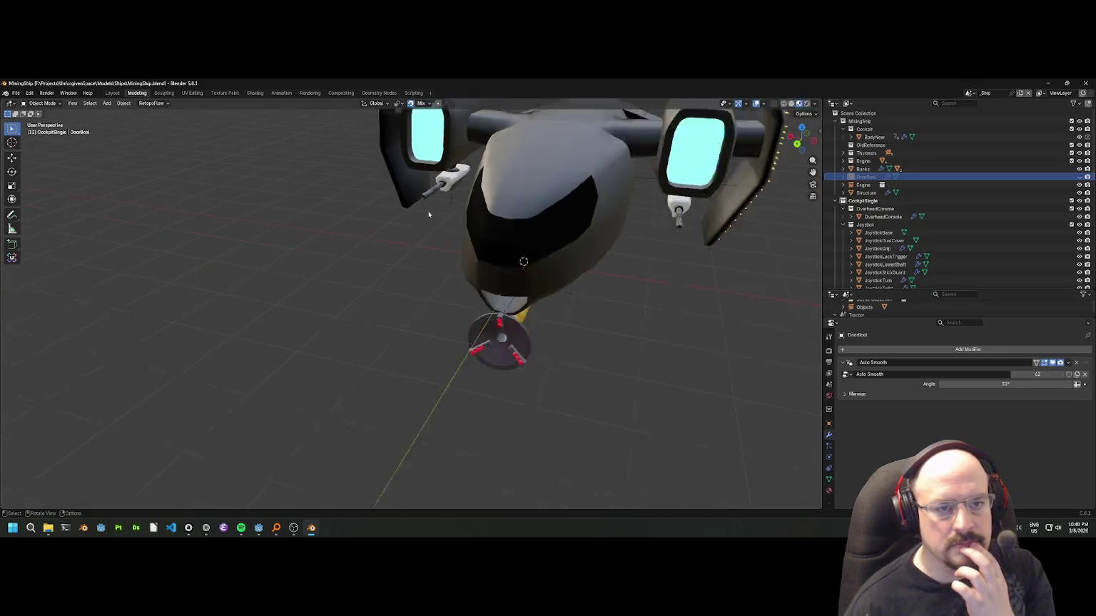
left_click_drag(428, 214, 617, 166)
scroll("up", 3)
Open ShipFloorHexGridPanel_0_25.blend from ShipPanels > ShipFloorHexGrid05.
left_click(15, 92)
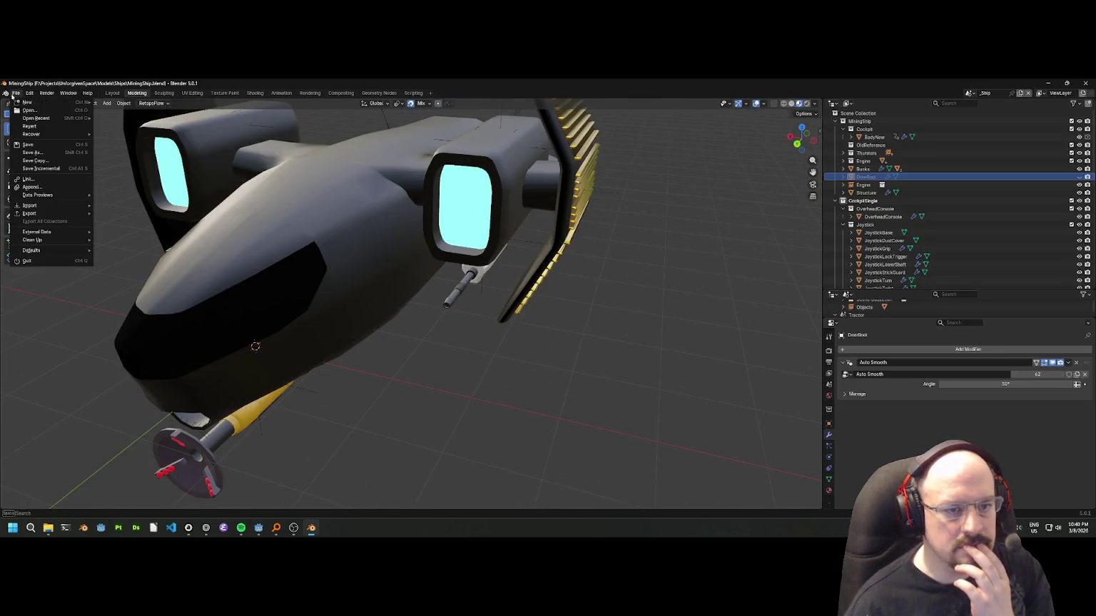
left_click(29, 110)
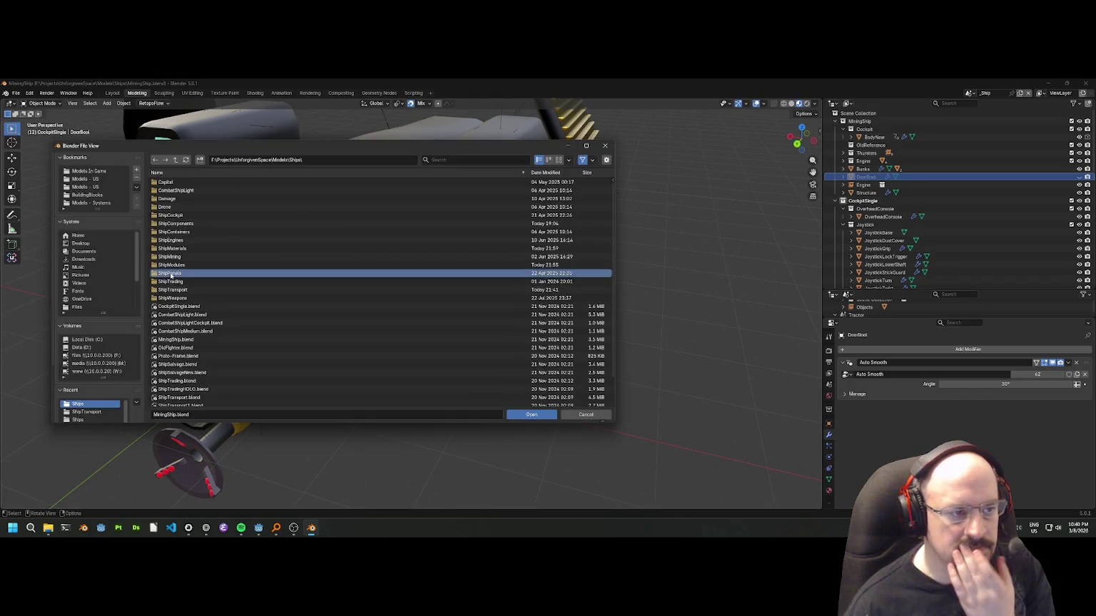
double_click(171, 274)
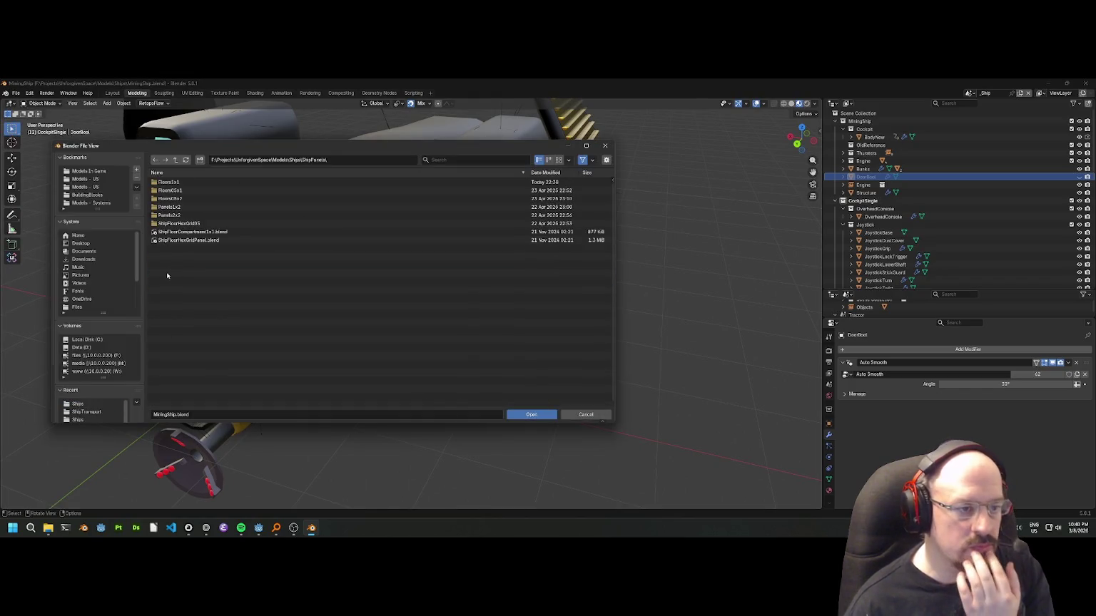
double_click(176, 224)
double_click(196, 182)
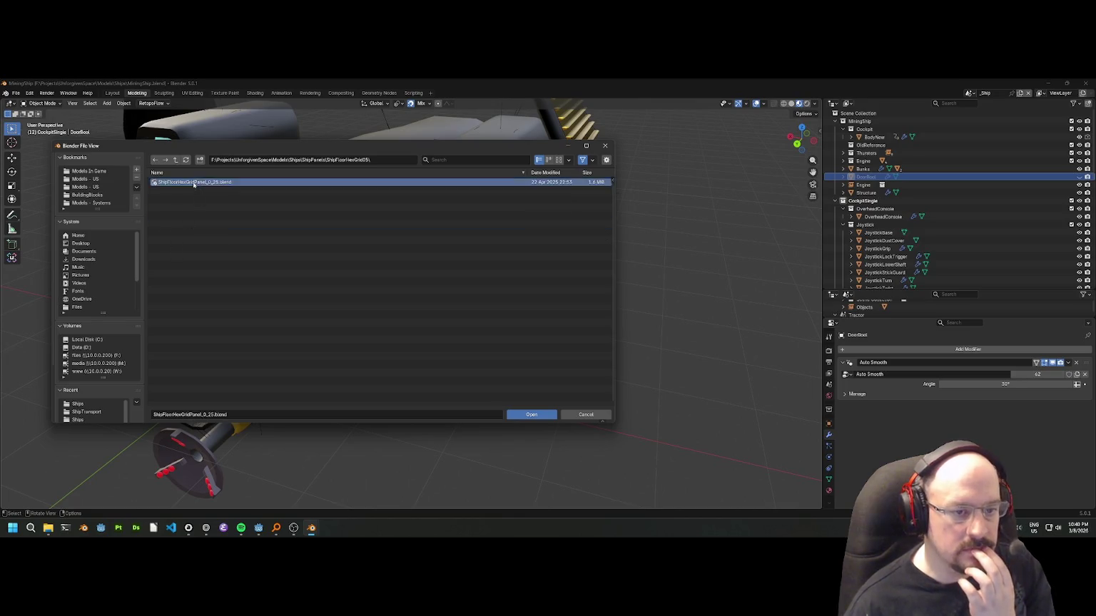
left_click_drag(499, 150, 524, 174)
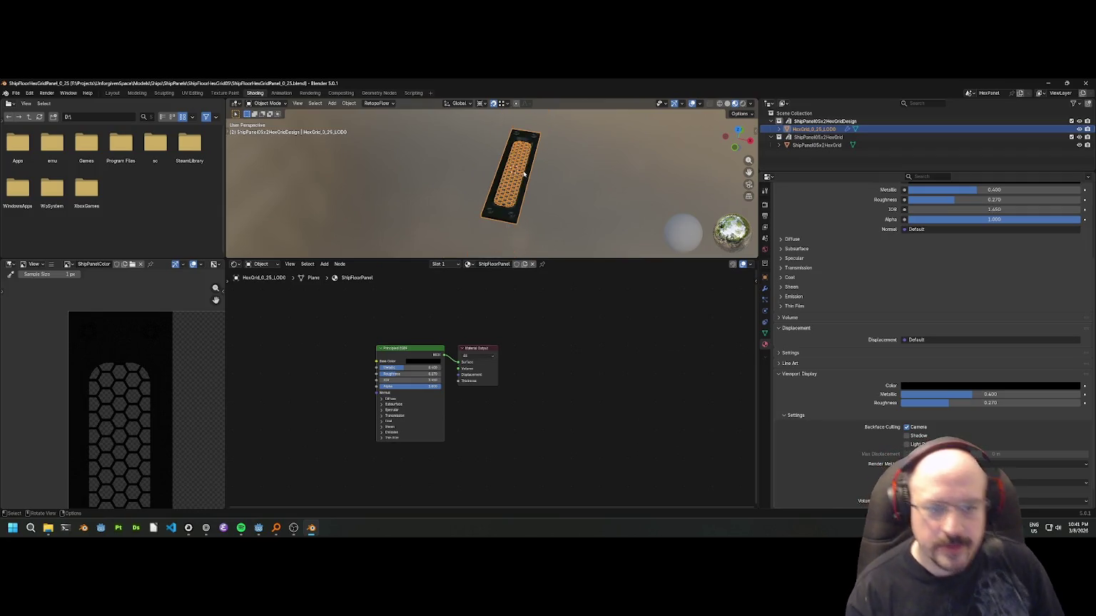
Enlarge the 3D view and hide the HexGrid_0.25_LOD0 object.
left_click_drag(561, 261, 548, 447)
scroll("up", 3)
left_click_drag(546, 280, 539, 284)
scroll("up", 3)
left_click(1078, 128)
Select ShipPanel05x2HexGrid, widen the 3D view, and orbit to inspect the panel.
left_click(839, 137)
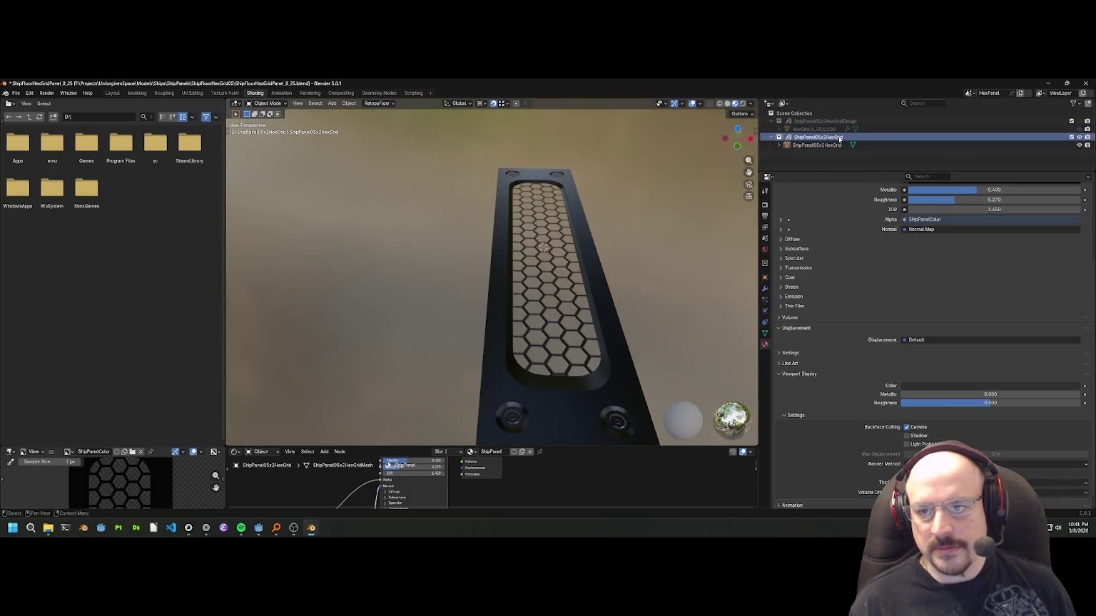
left_click_drag(642, 227, 464, 295)
left_click_drag(510, 237, 502, 240)
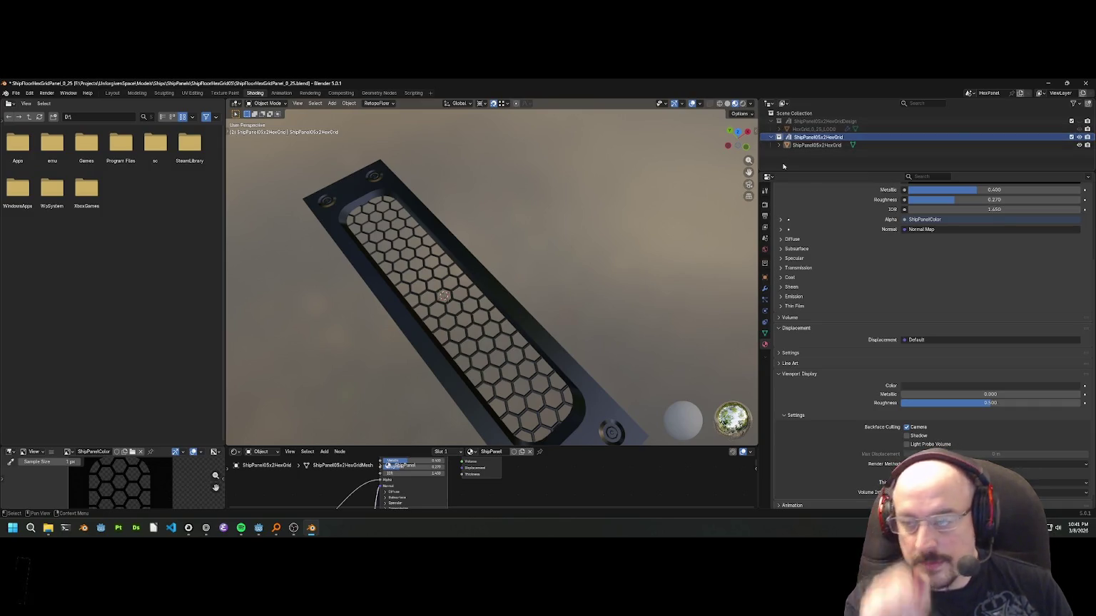
left_click_drag(756, 124, 666, 124)
scroll("up", 3)
scroll("down", 3)
left_click_drag(372, 279, 516, 200)
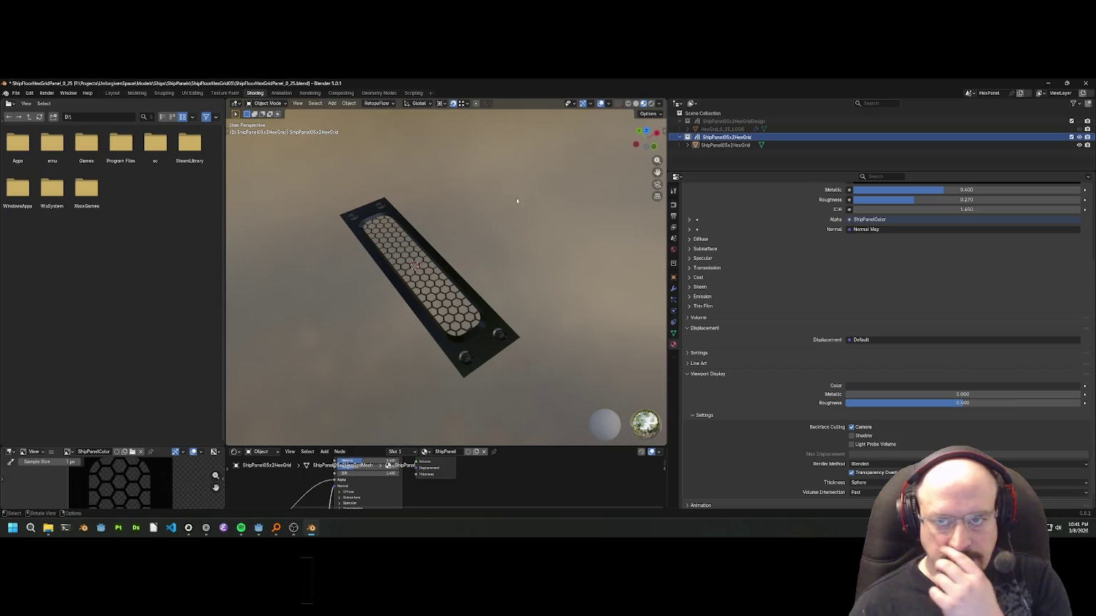
left_click(740, 160)
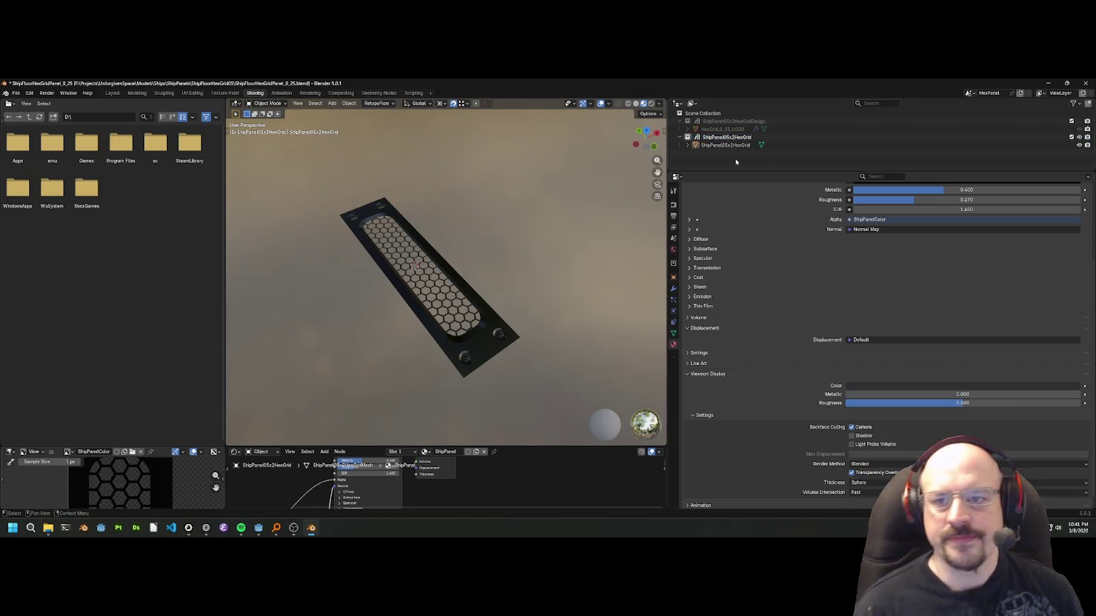
Confirm the ShipPanel05x2HexGrid collection name and save the blend file.
double_click(720, 137)
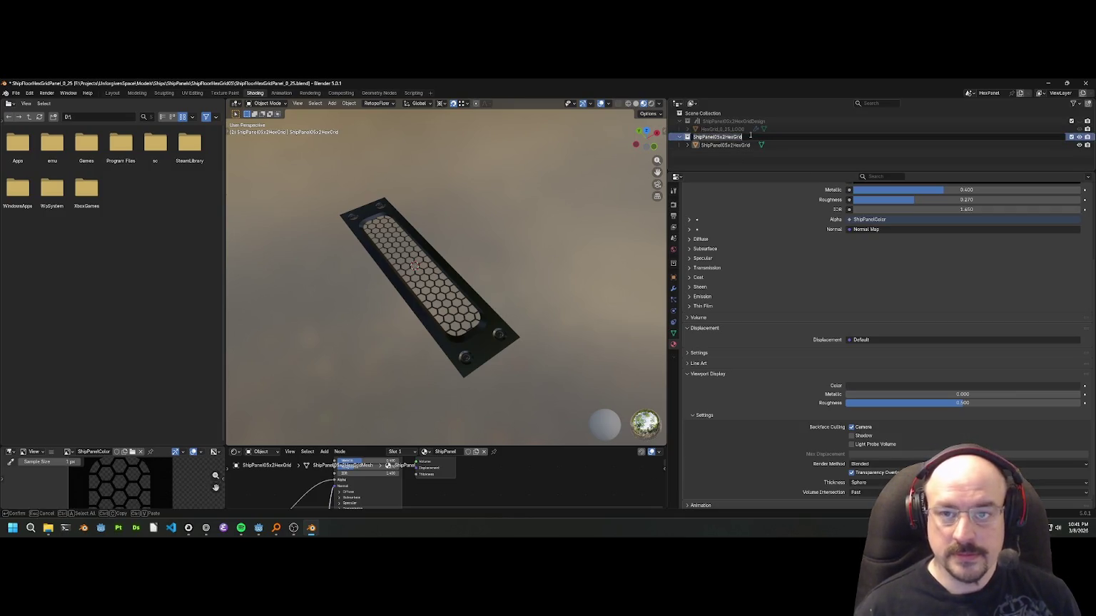
key("Return")
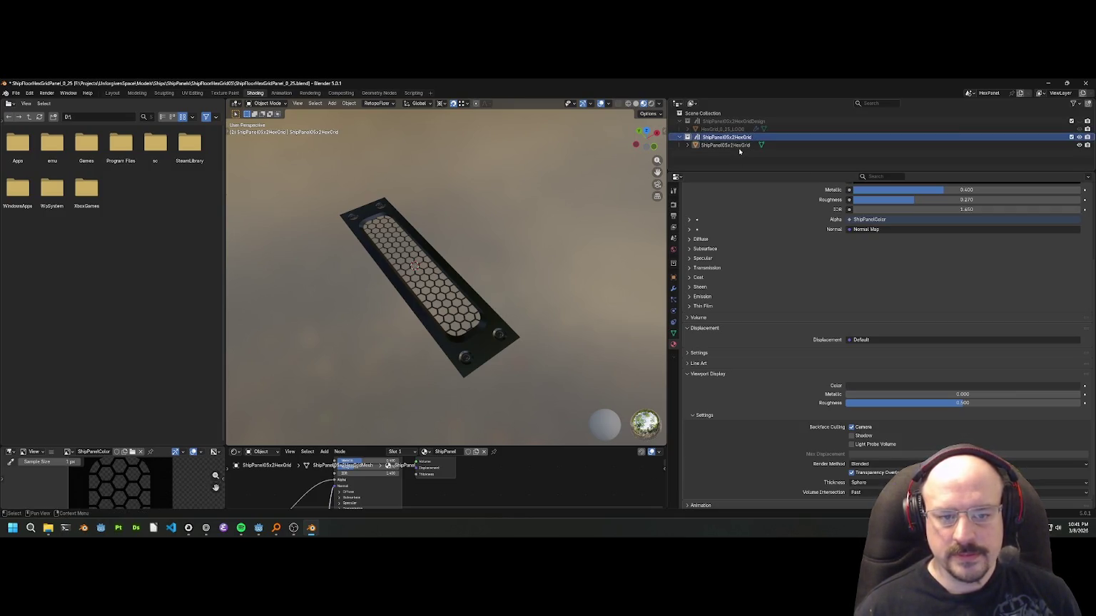
left_click_drag(456, 286, 468, 302)
key("ctrl+s")
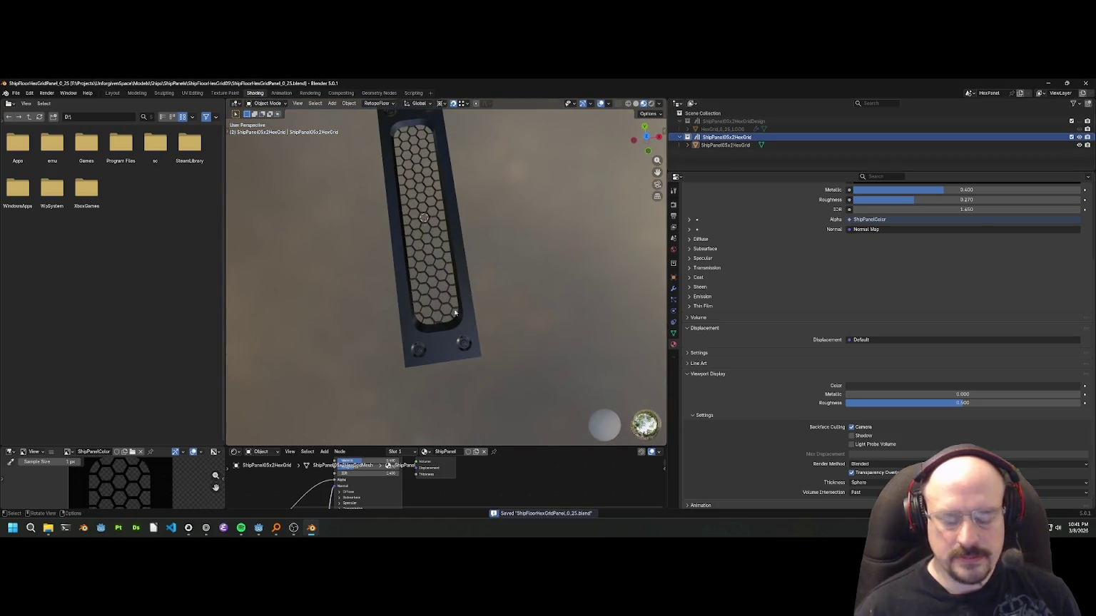
Check the panel is 0.5 m by 2 m at scale 1.000, select the collection, and save.
left_click(463, 310)
key("n")
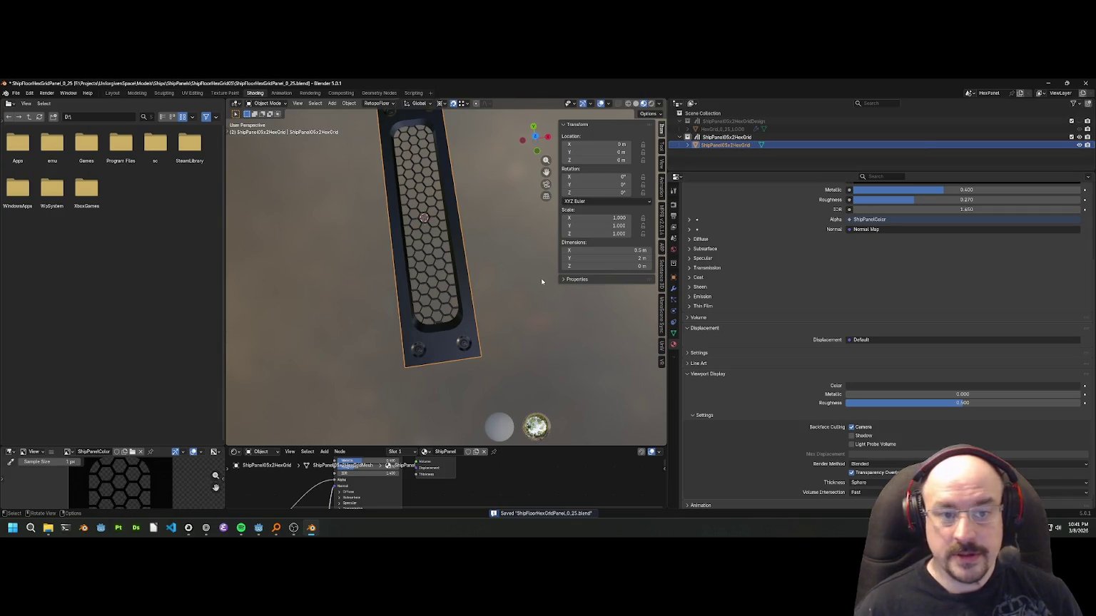
left_click(513, 280)
left_click_drag(508, 281, 492, 251)
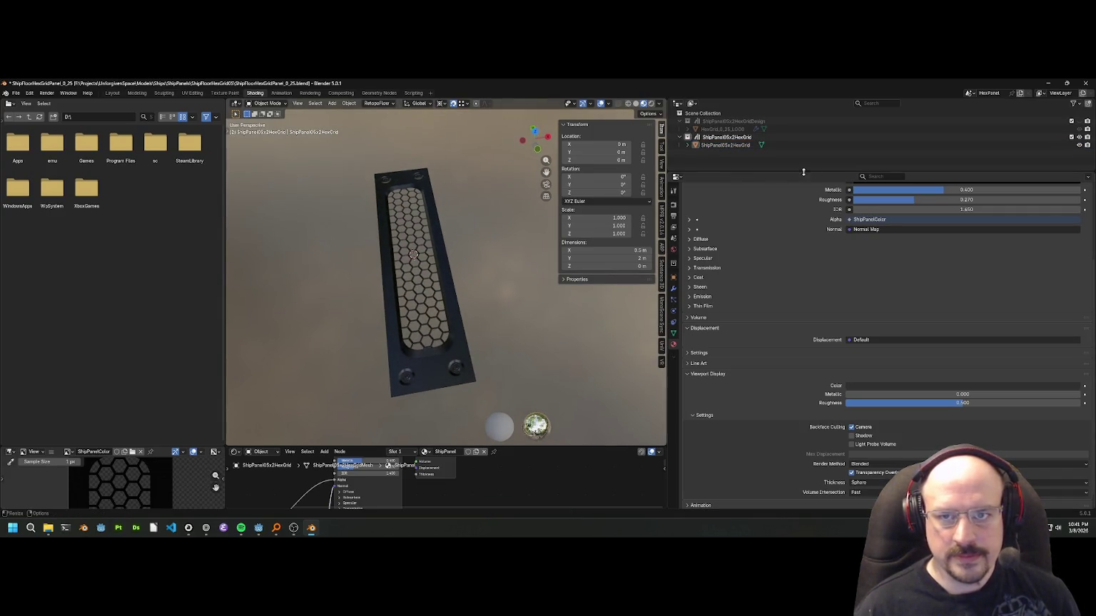
left_click(726, 137)
key("ctrl+s")
left_click(15, 92)
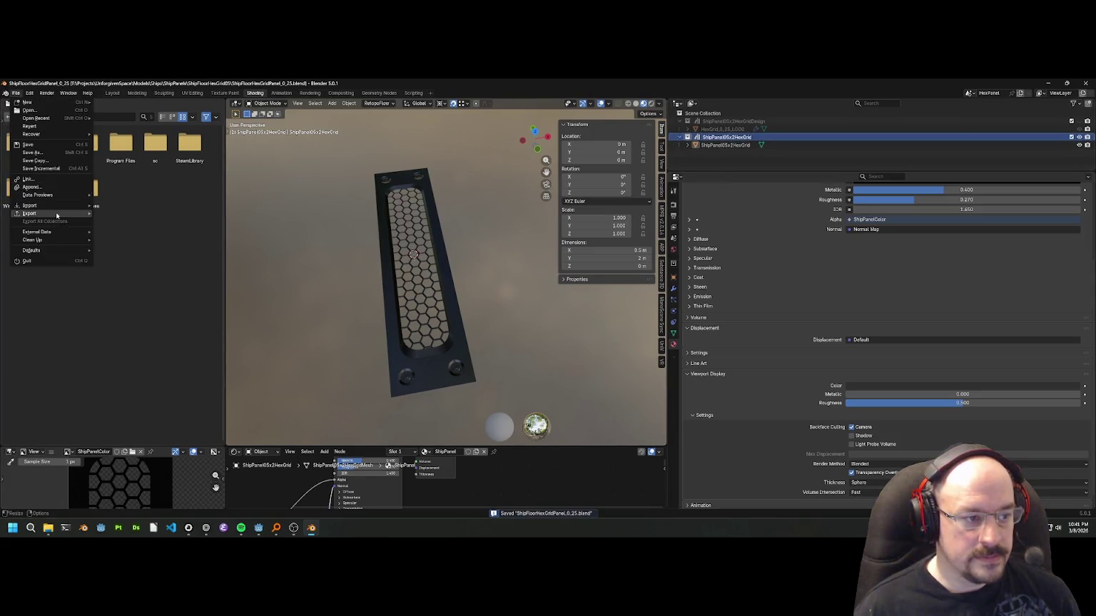
Start a glTF 2.0 export and jump to the Models In Game folder.
mouse_move(29, 213)
left_click(136, 277)
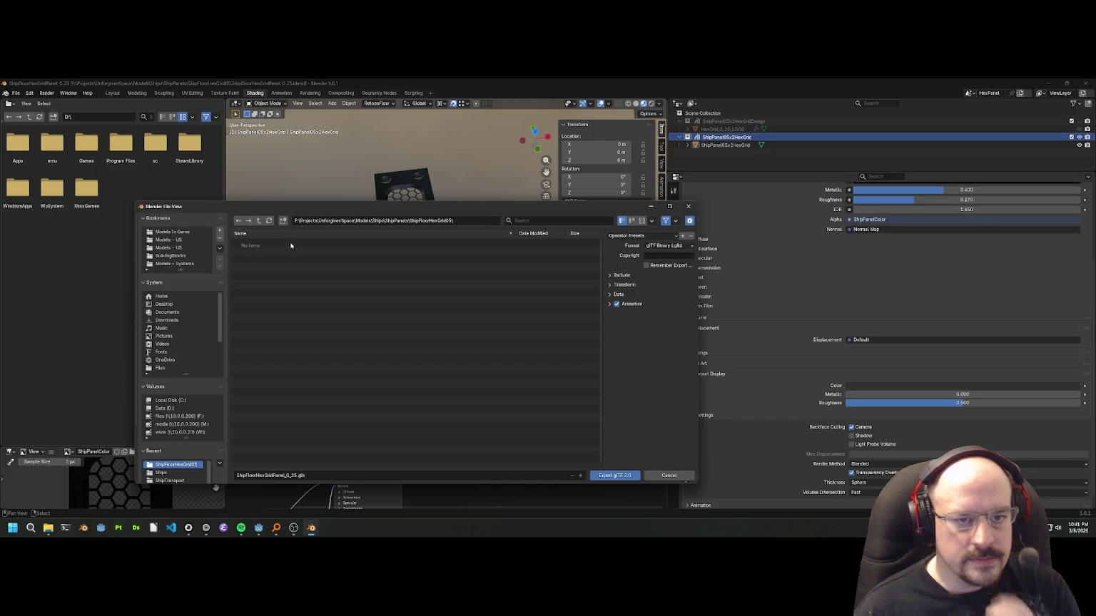
left_click(460, 222)
left_click(458, 222)
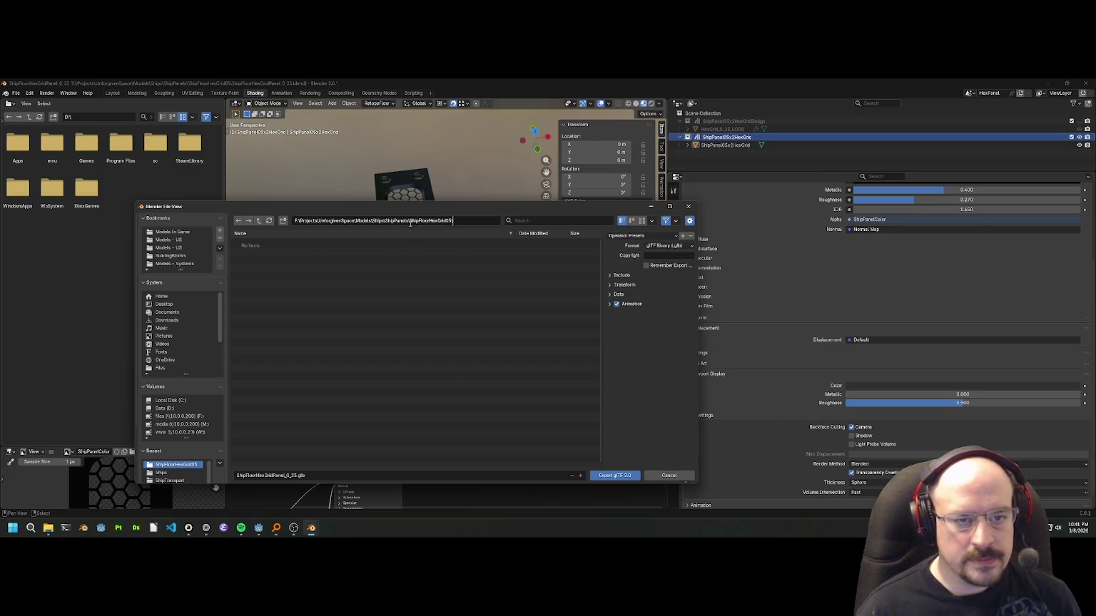
key("Return")
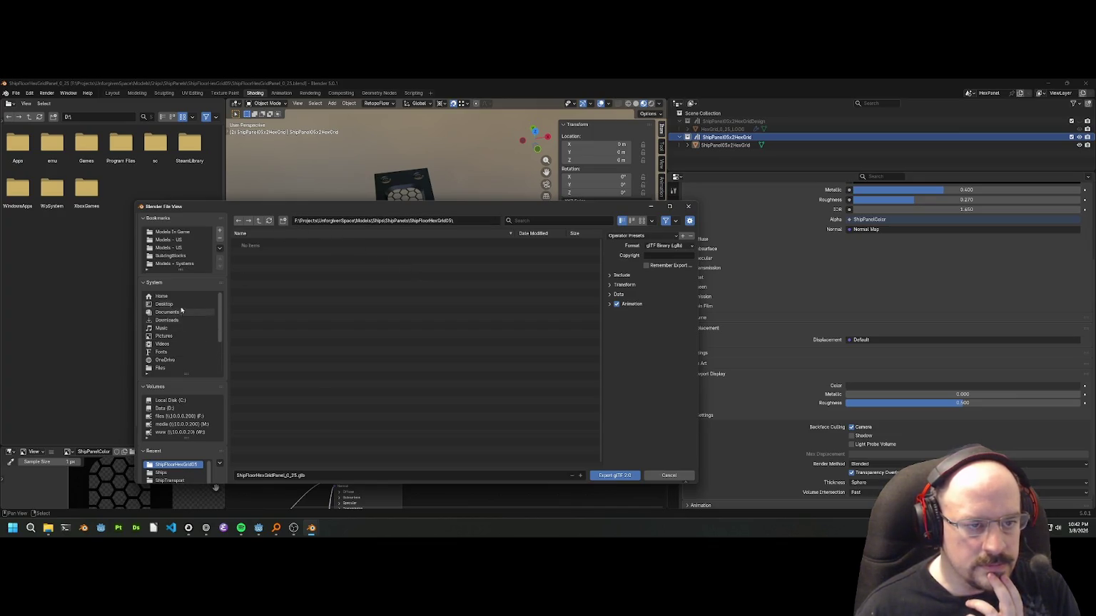
left_click(173, 233)
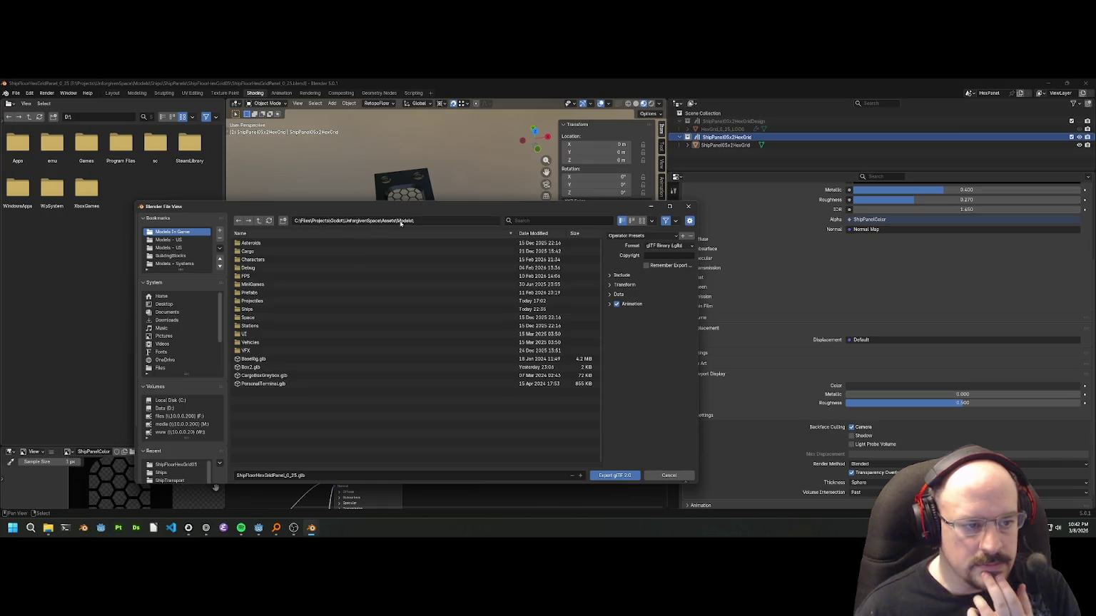
Browse into Ships > ShipComponents, peeking at the ShipCabinets and CommPanelFront folders.
double_click(249, 310)
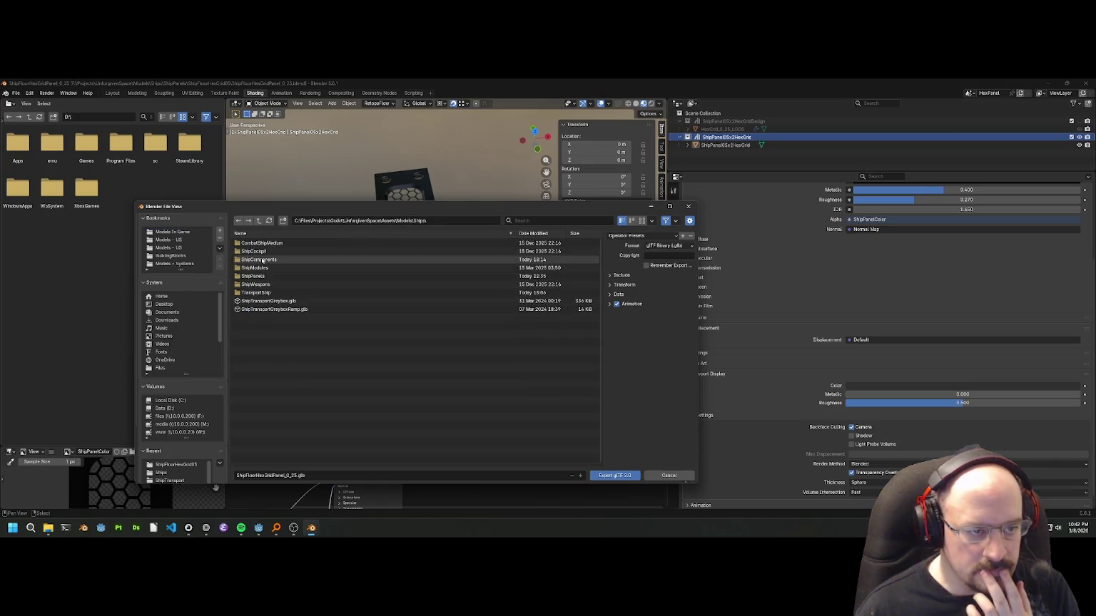
double_click(260, 260)
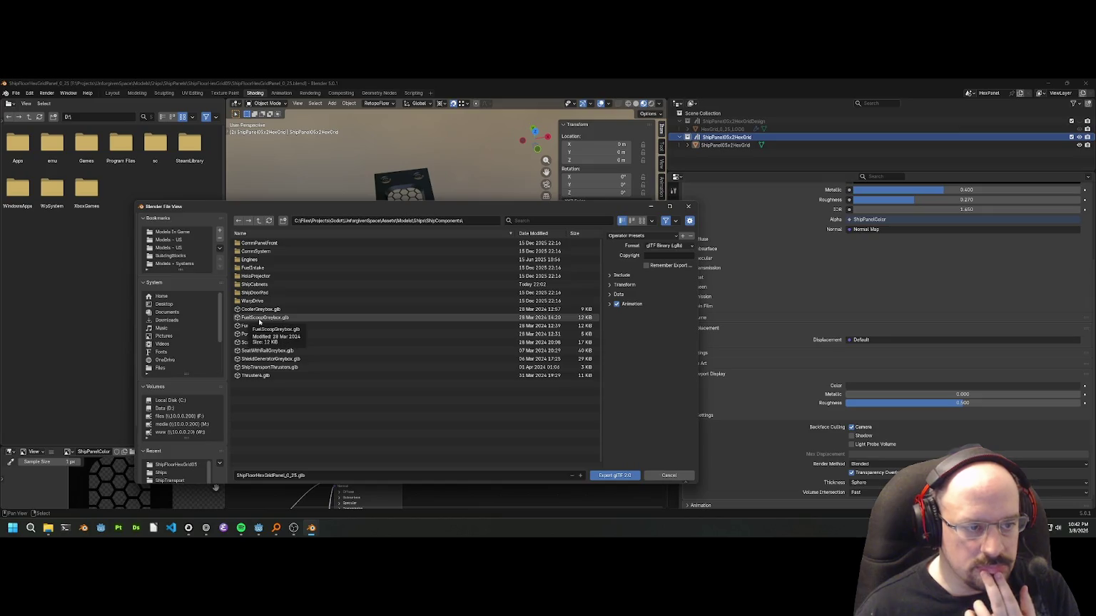
left_click(260, 288)
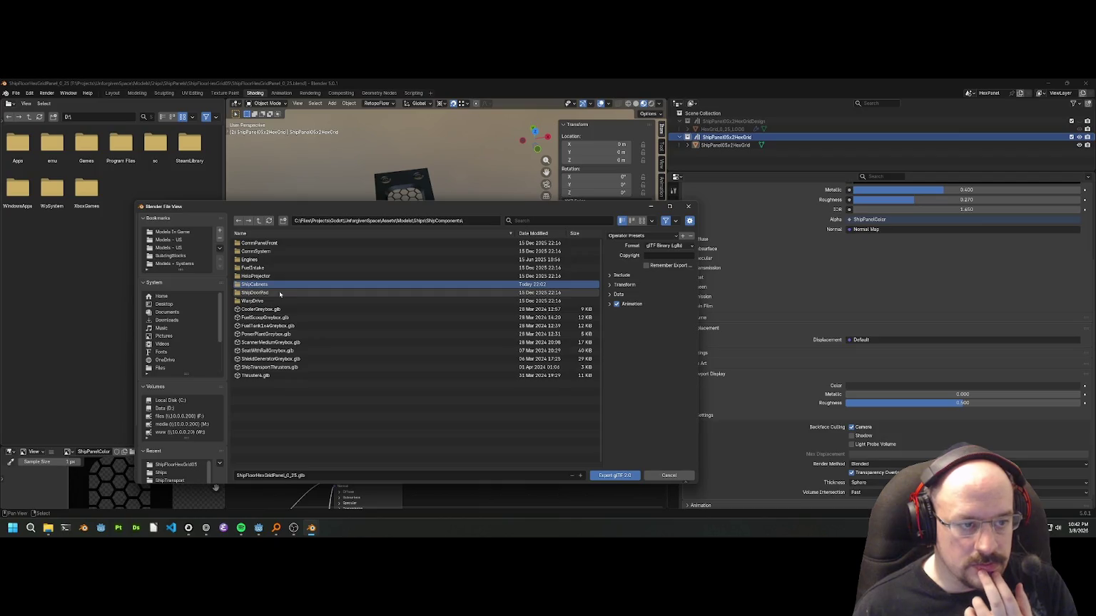
double_click(256, 284)
left_click(258, 220)
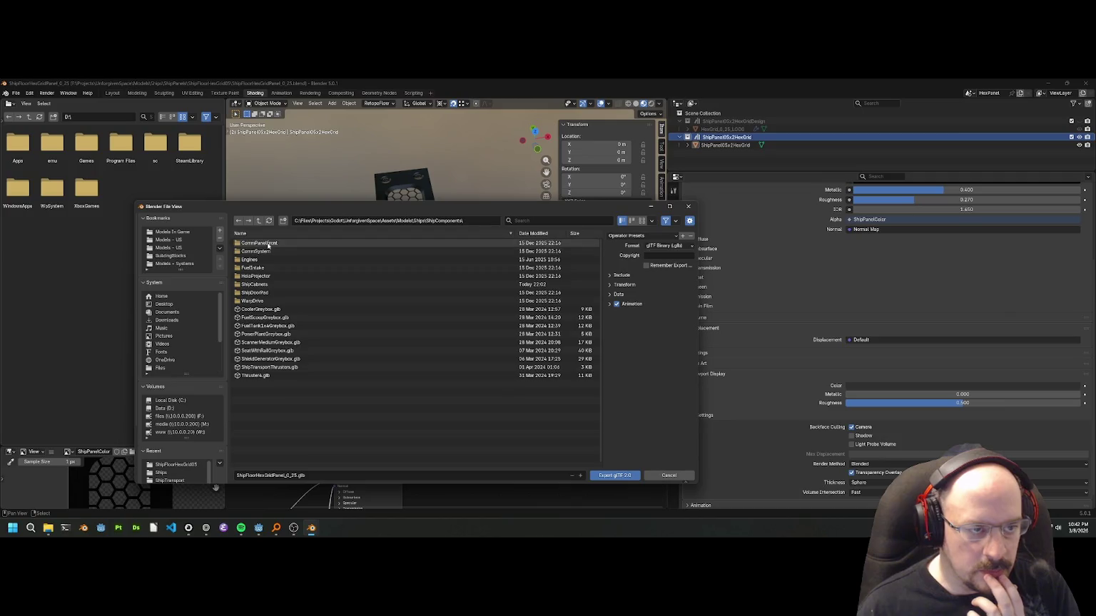
double_click(267, 243)
left_click(258, 221)
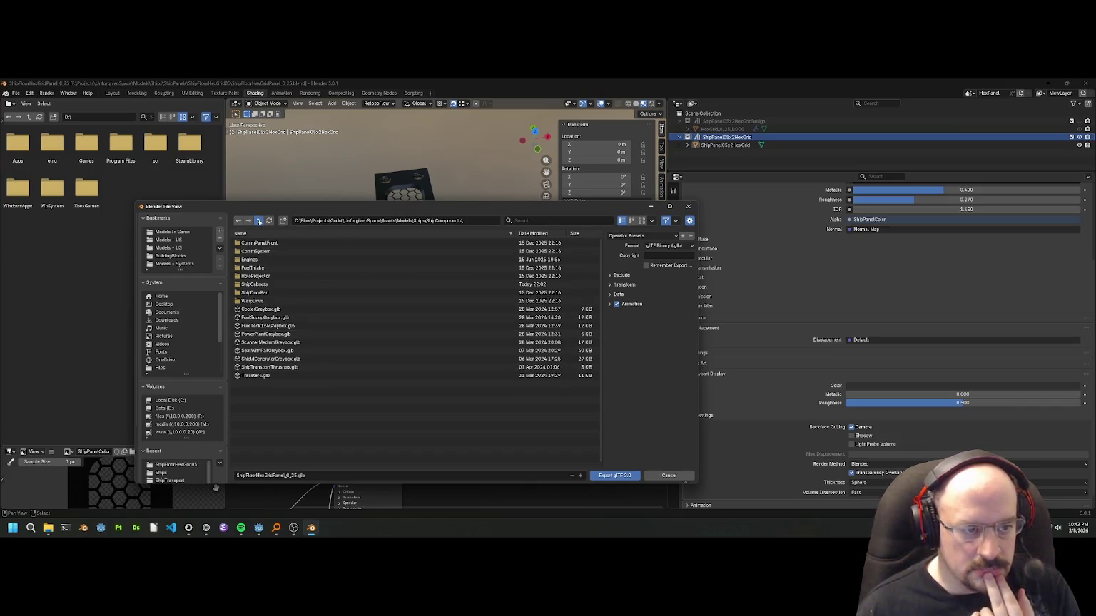
left_click(259, 221)
left_click(258, 221)
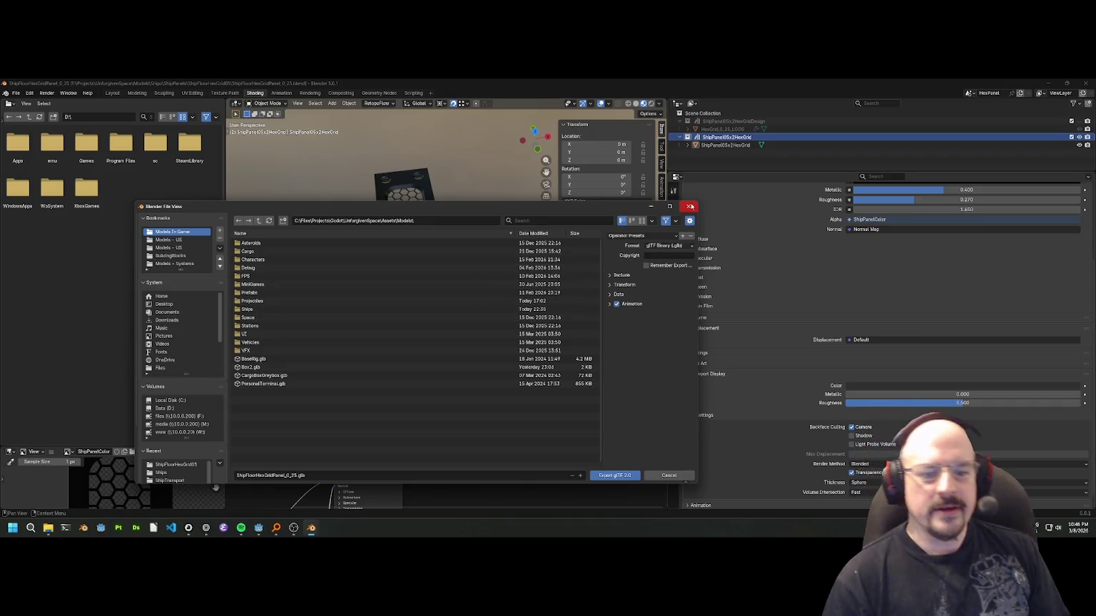
Dismiss the glTF 2.0 export window, leaving ShipFloorHexGridPanel_0_25.glb unexported.
left_click(688, 207)
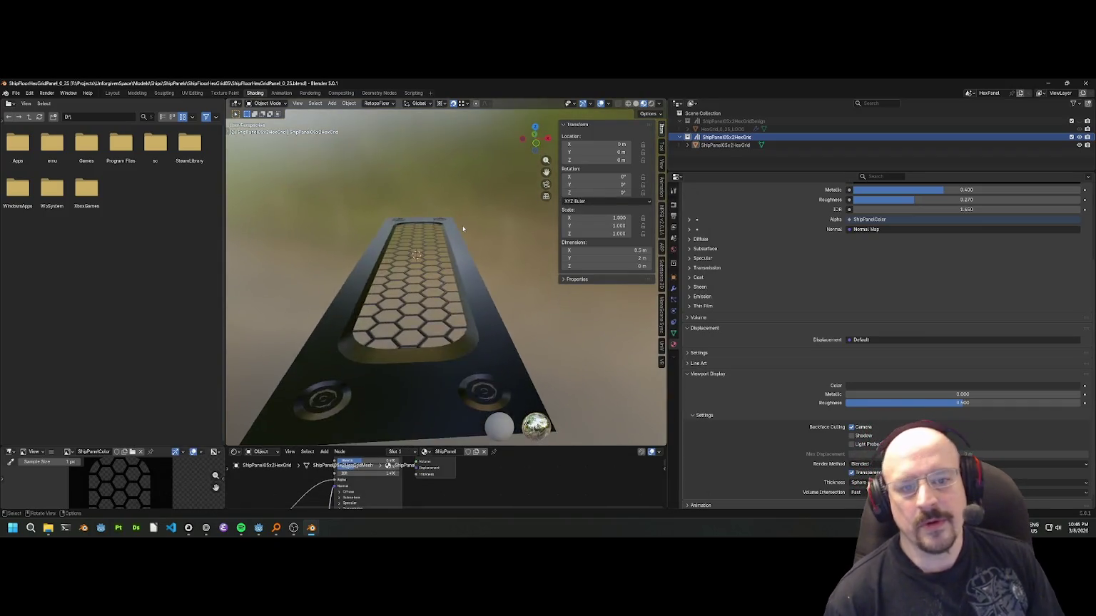
scroll("down", 3)
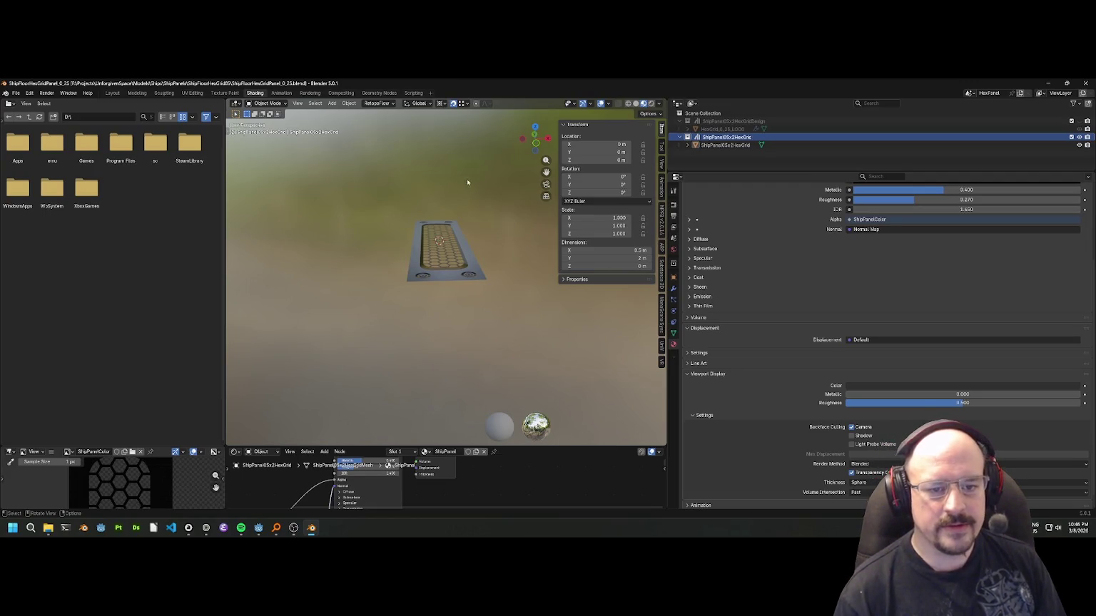
scroll("up", 3)
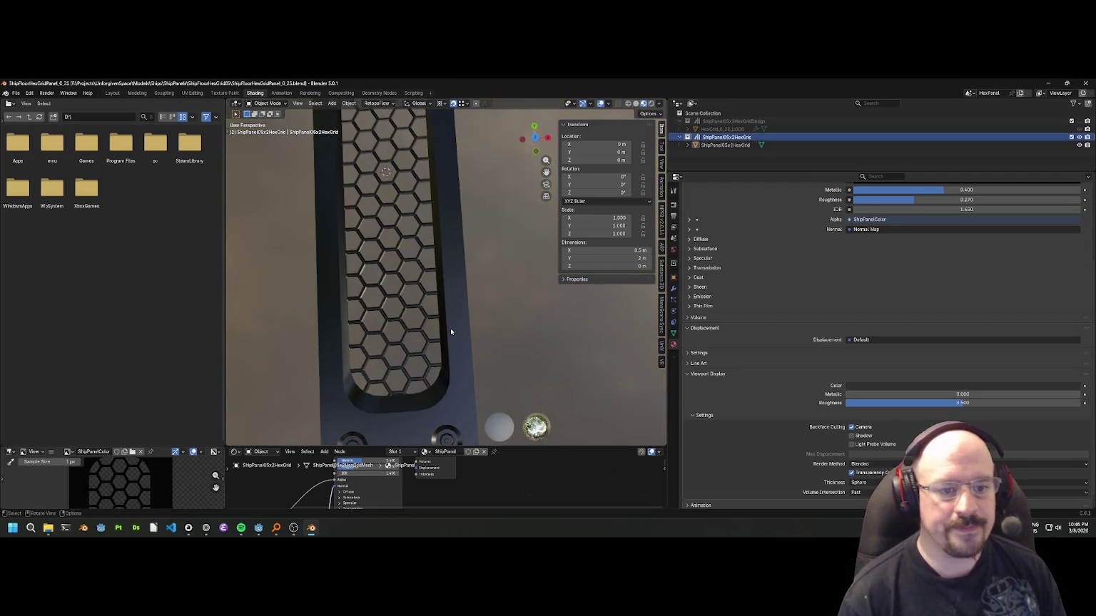
scroll("down", 3)
left_click_drag(447, 288, 429, 274)
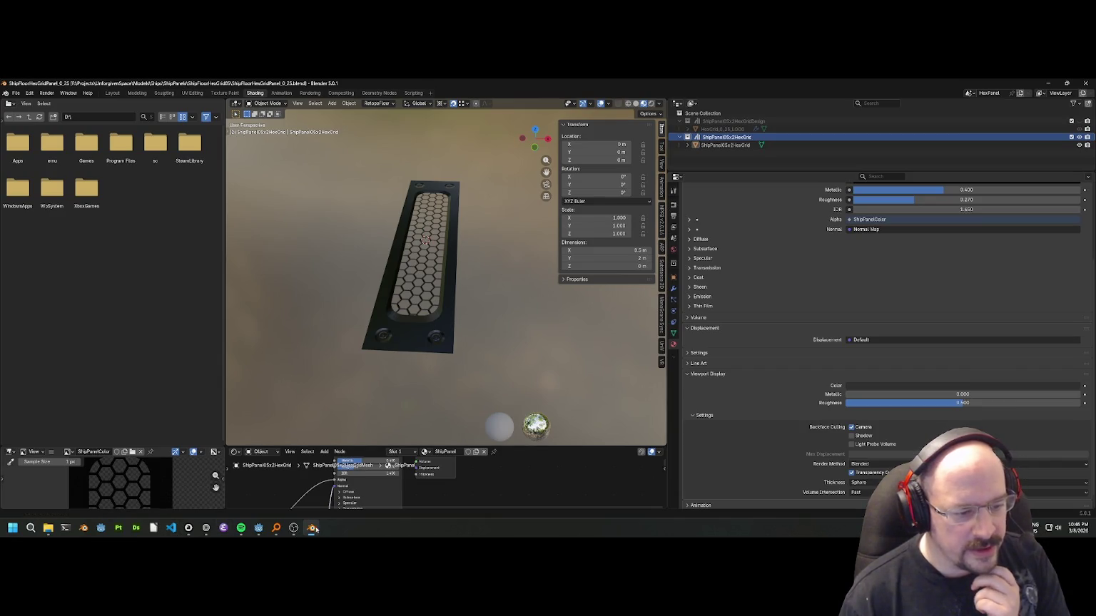
In Godot, clear the FileSystem filter and expand the ShipComponents folder.
mouse_move(258, 528)
left_click(227, 505)
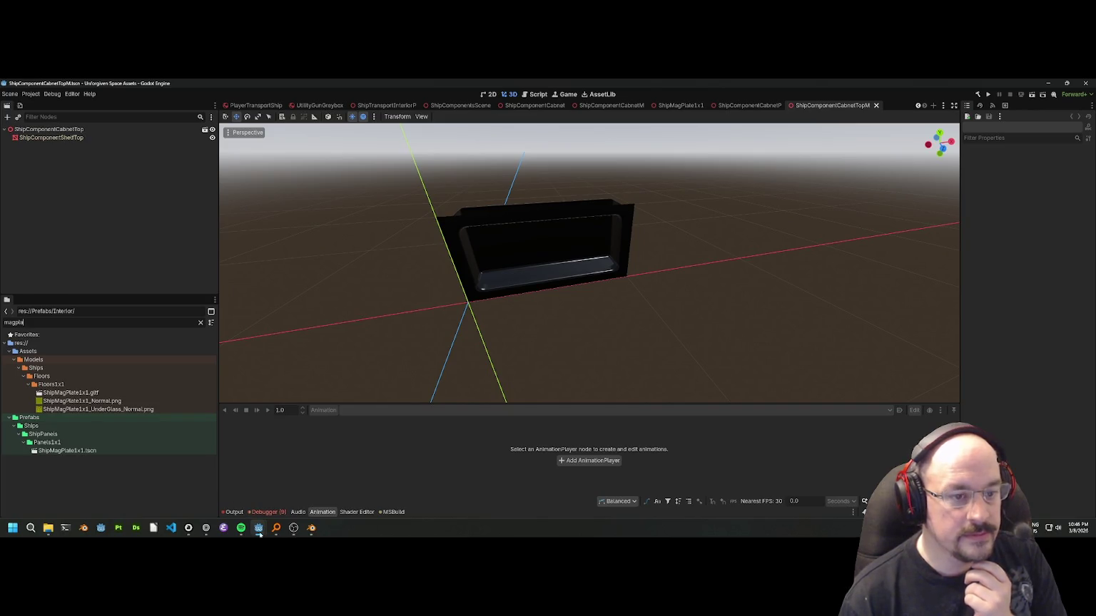
mouse_move(258, 535)
left_click(296, 491)
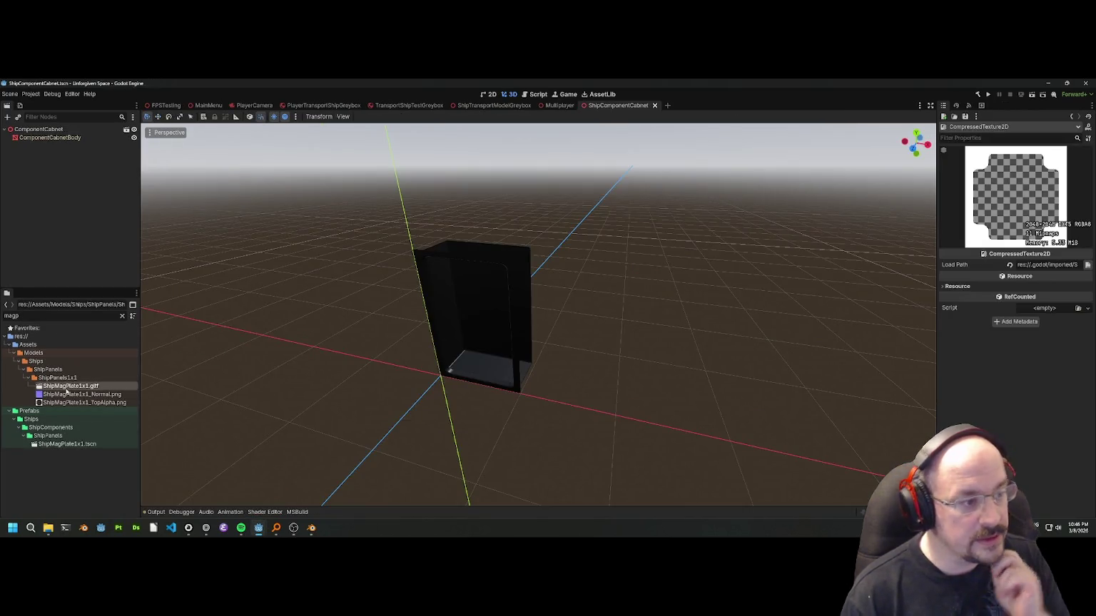
left_click(58, 370)
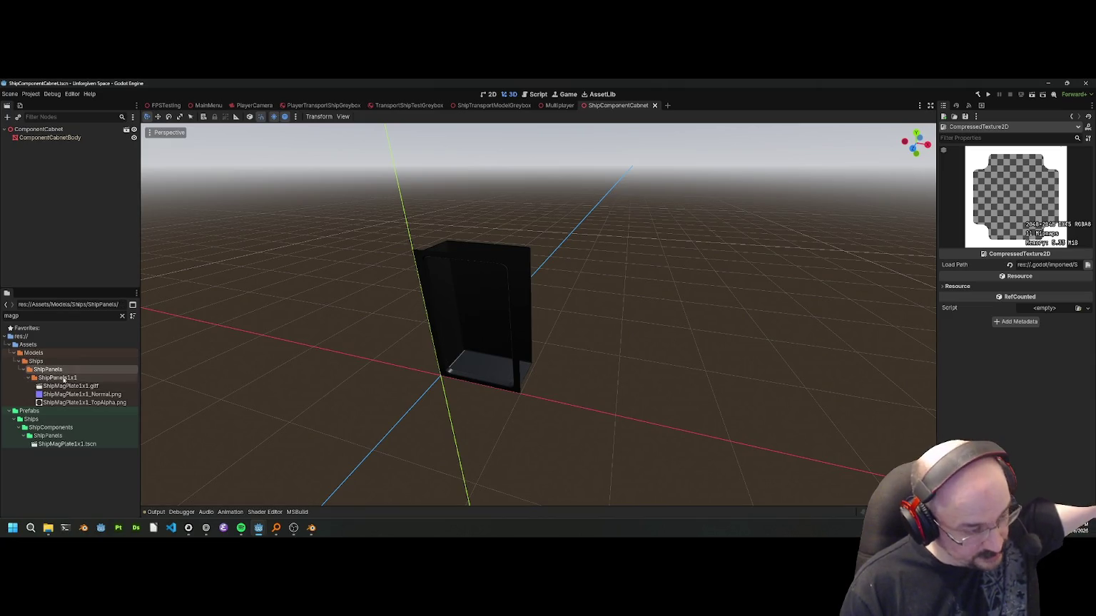
left_click(62, 379)
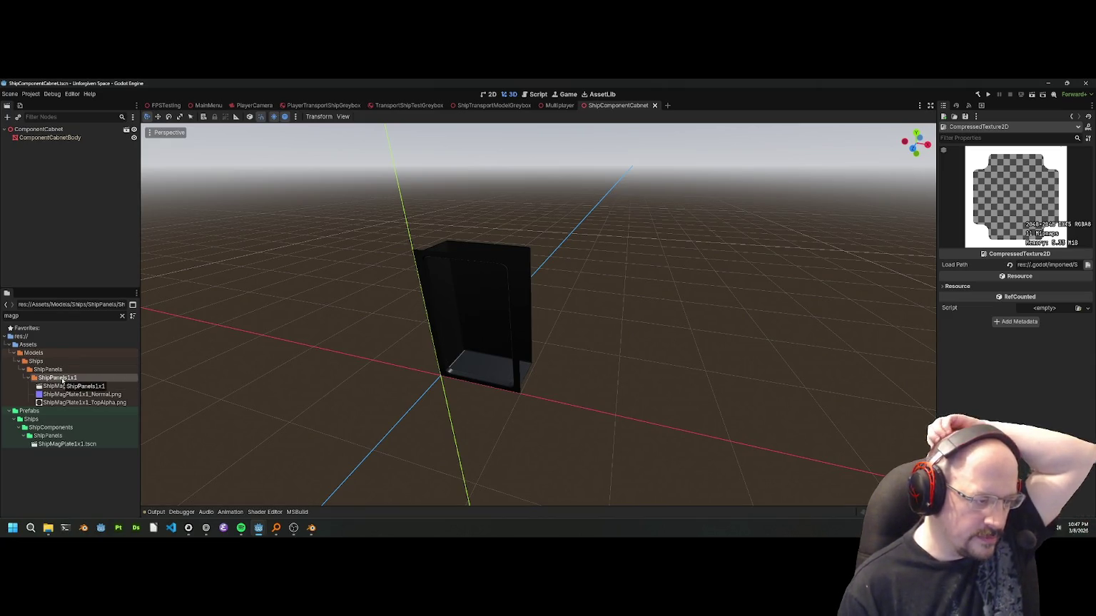
left_click(55, 370)
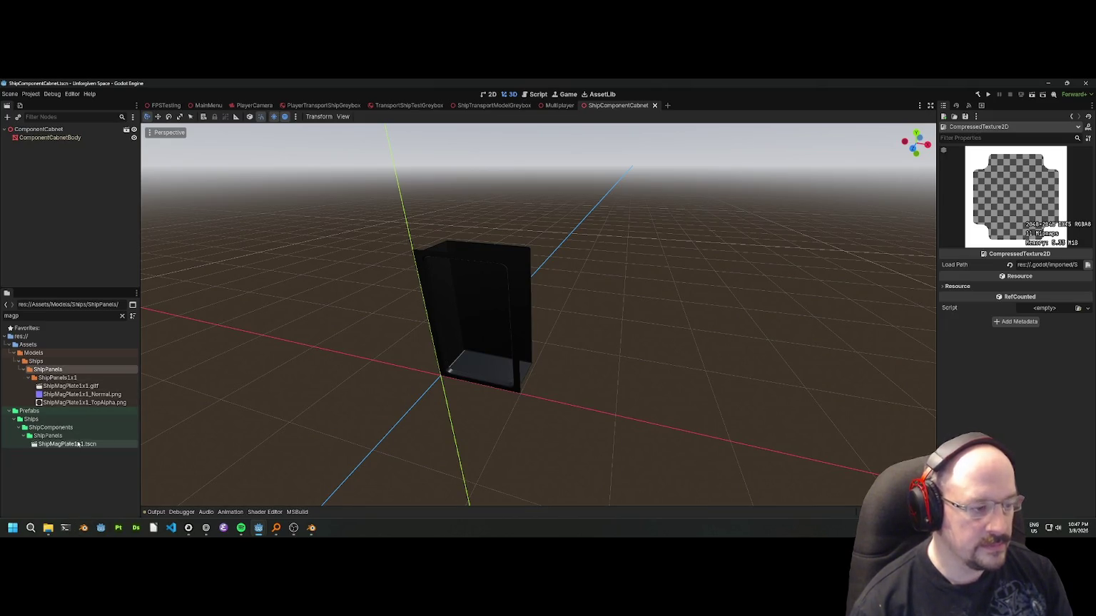
left_click(122, 316)
scroll("down", 3)
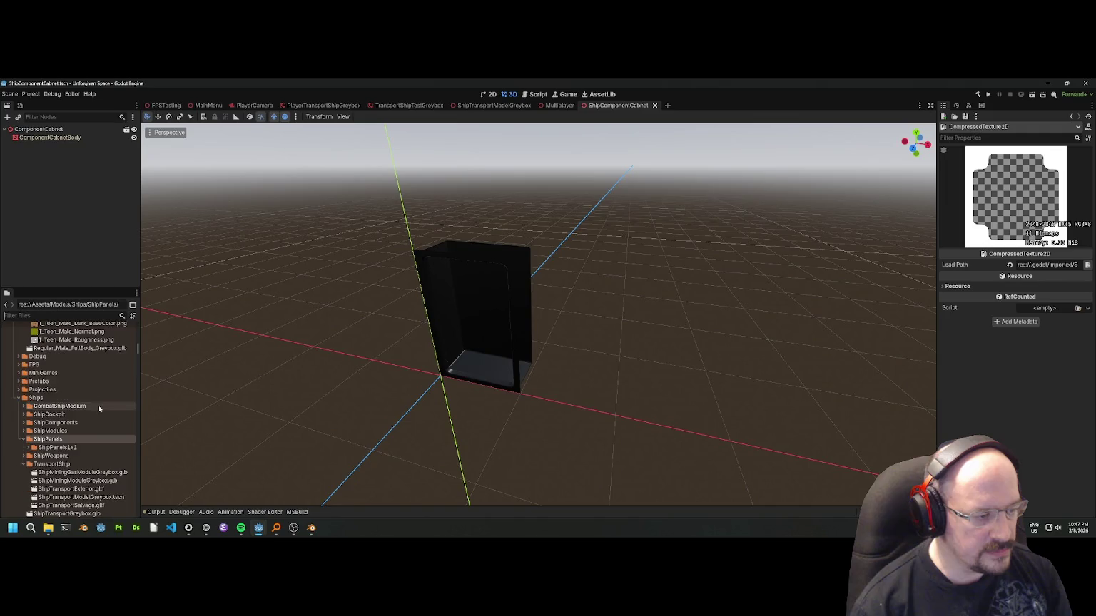
left_click(63, 423)
double_click(62, 424)
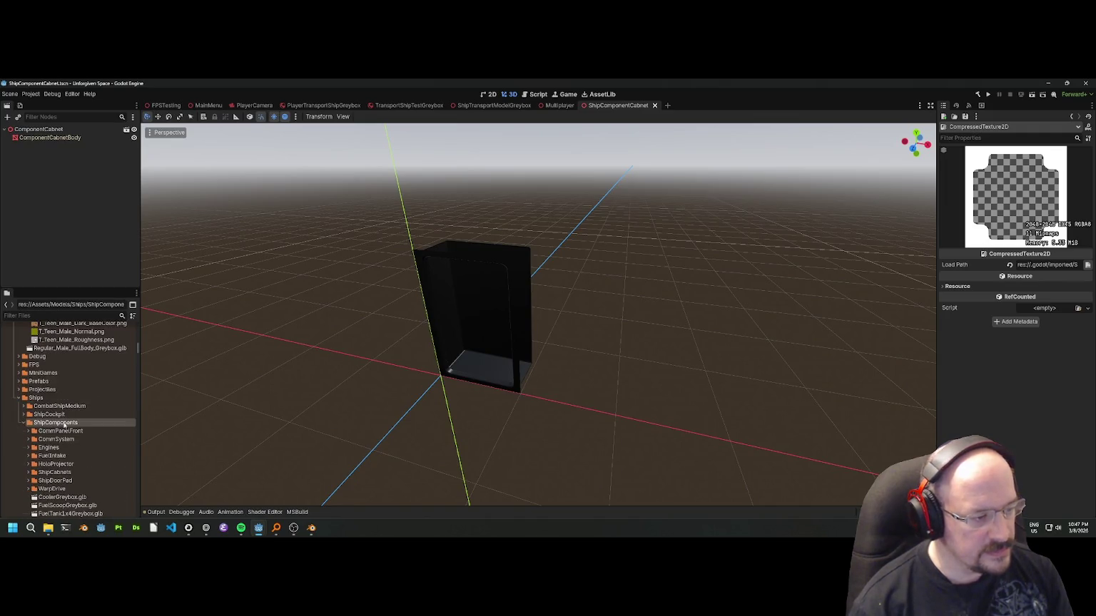
Move ShipPanels into ShipComponents and expand it to show the ShipPanels1x1 contents.
scroll("down", 3)
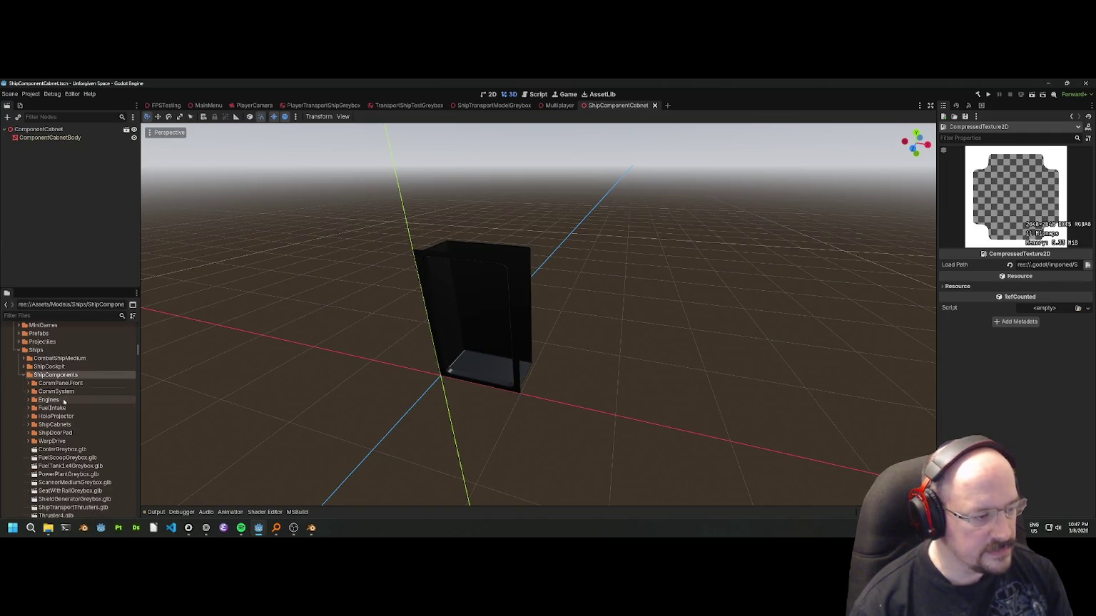
scroll("down", 3)
scroll("down", 3)
left_click_drag(58, 437, 64, 351)
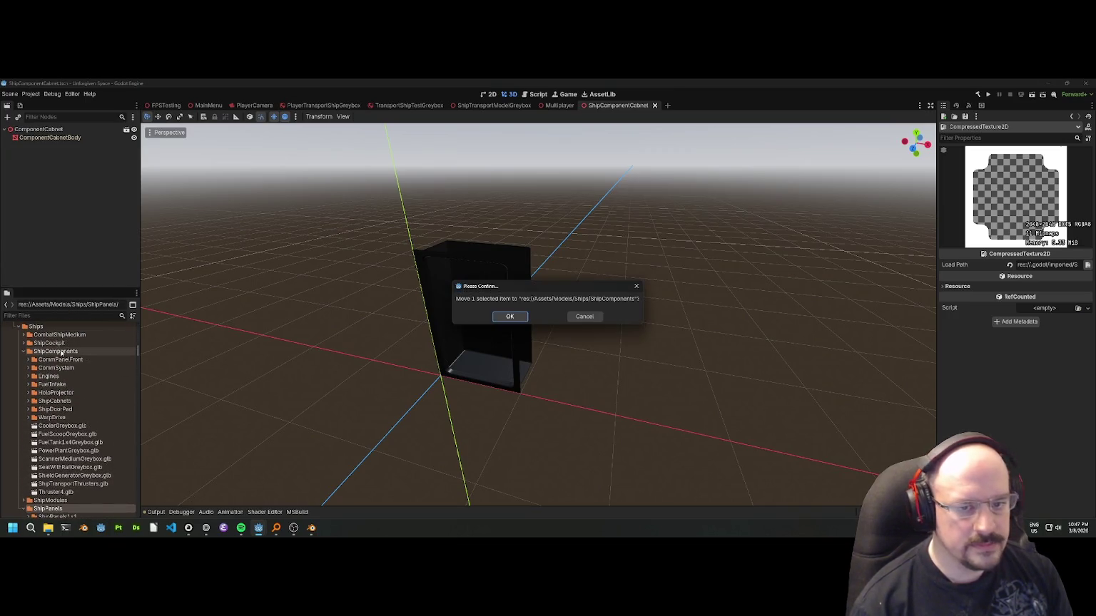
left_click(506, 317)
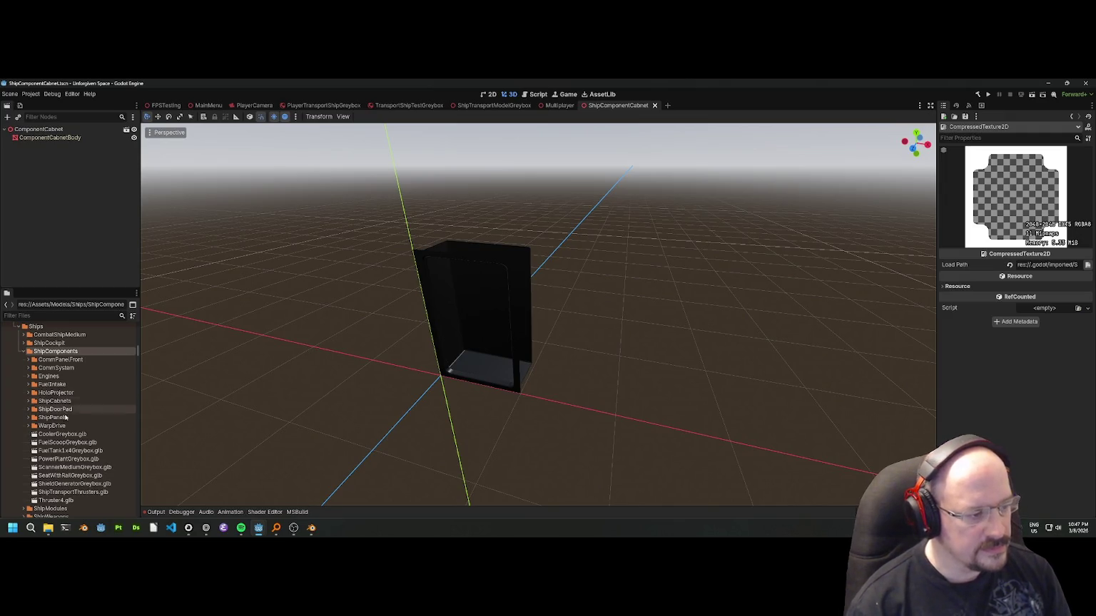
left_click(28, 418)
left_click(34, 425)
scroll("down", 3)
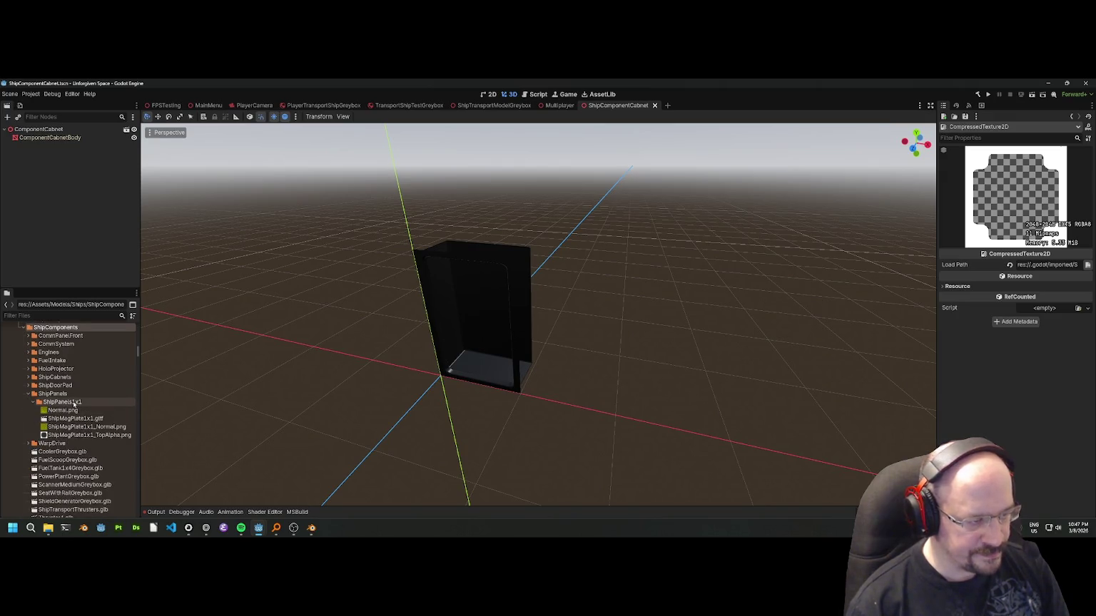
Add a ShipPanel05x2 folder under ShipPanels, using the name from Blender's ShipPanel05x2HexGrid collection.
right_click(63, 395)
mouse_move(89, 401)
left_click(182, 401)
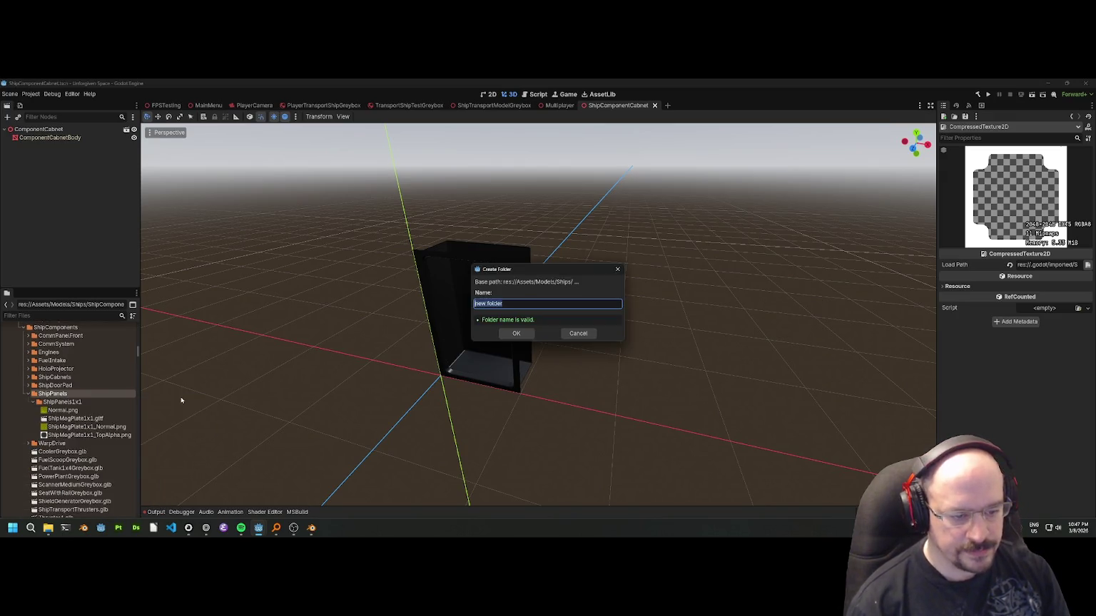
left_click(311, 528)
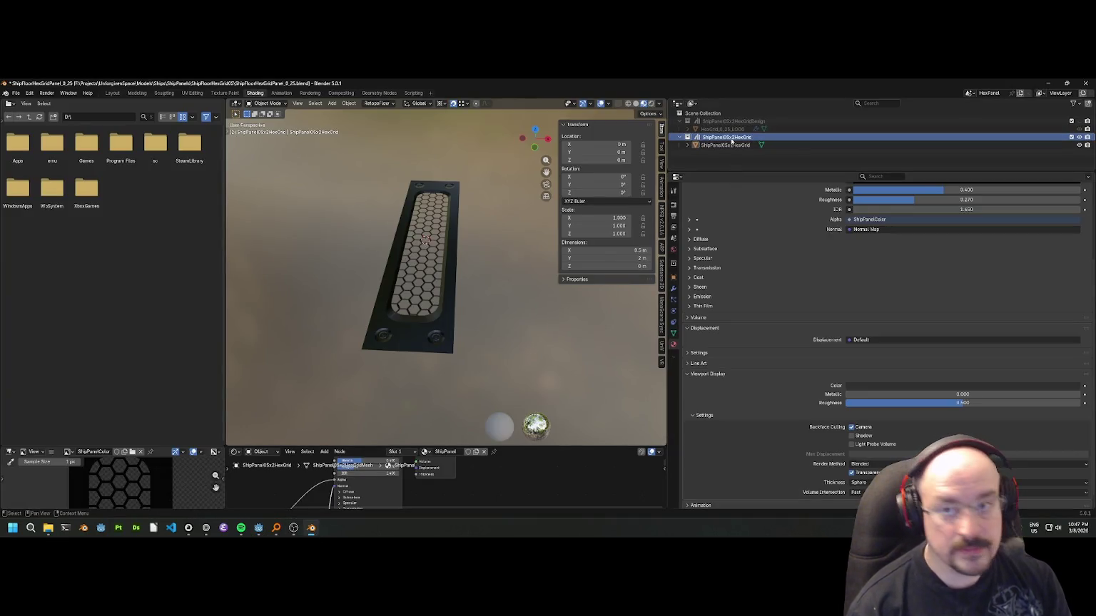
double_click(731, 139)
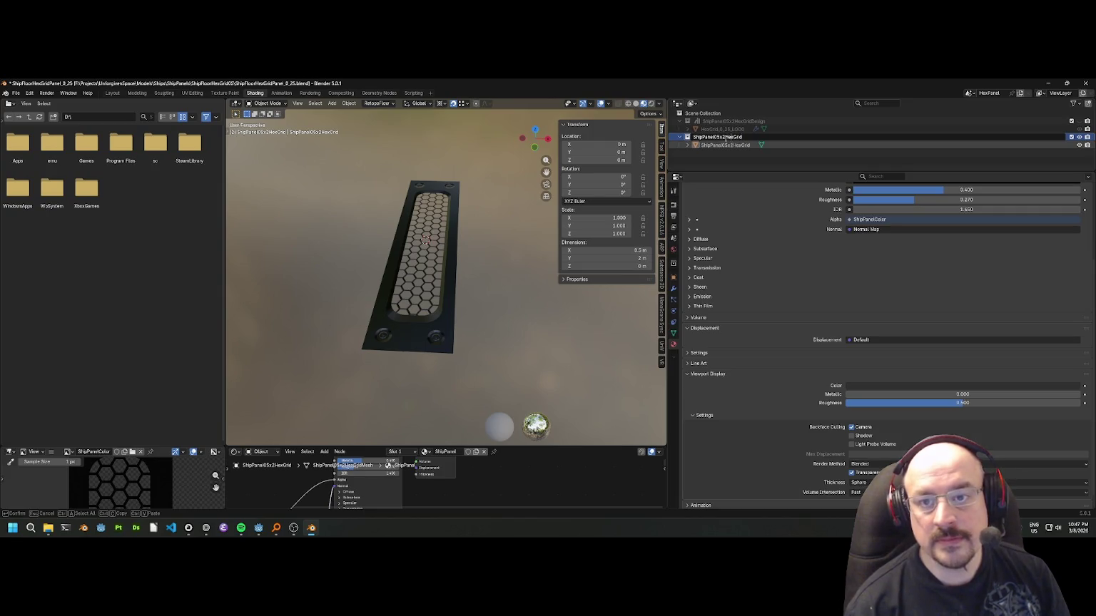
key("Return")
key("alt+Tab")
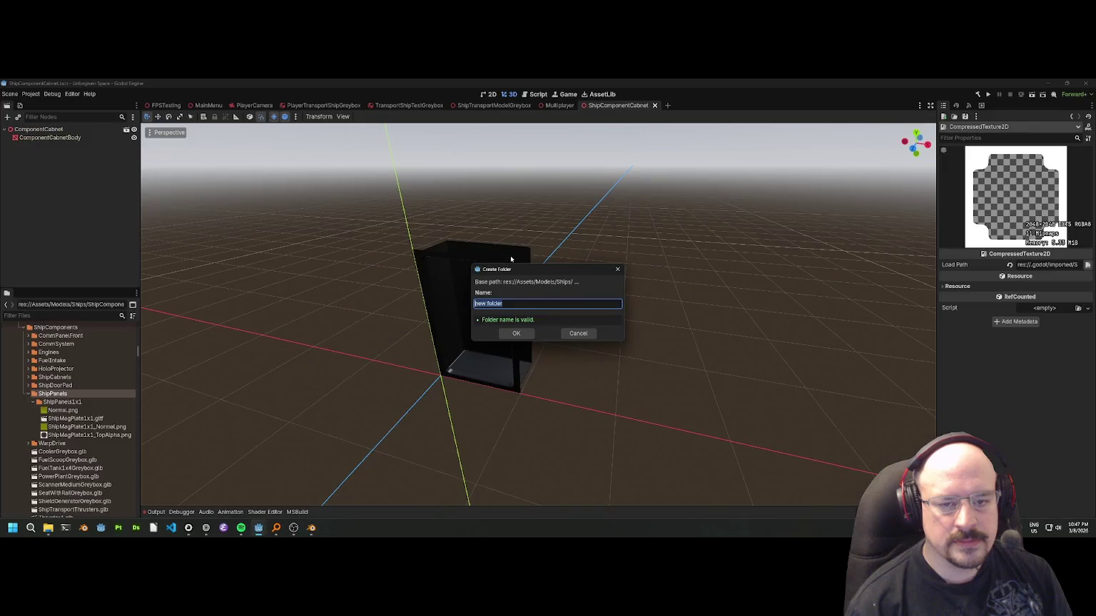
type("ShipPanel05x2")
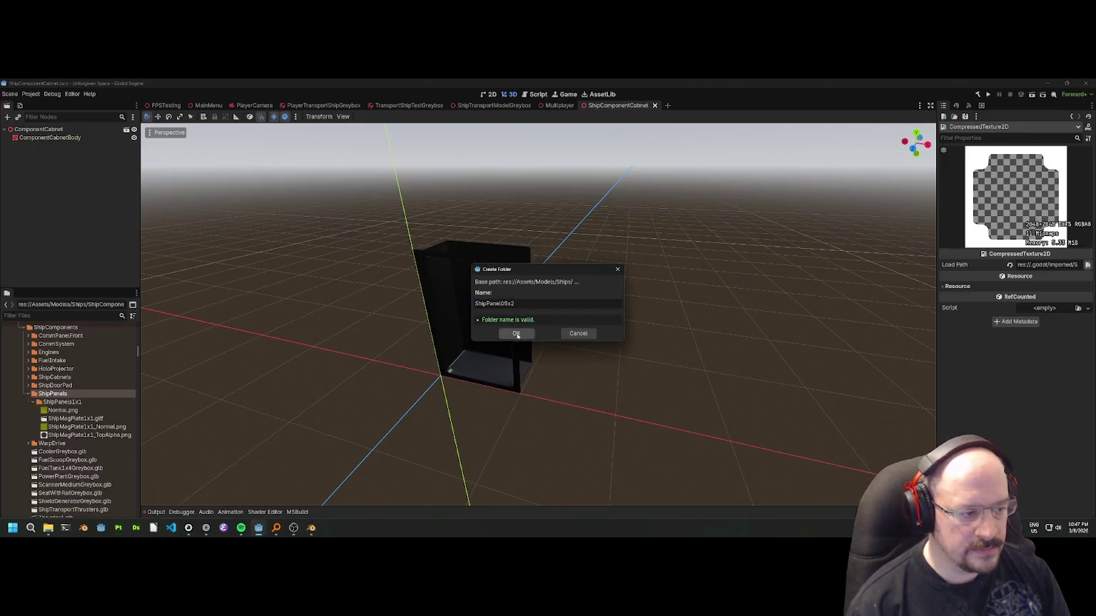
left_click(516, 334)
key("alt+Tab")
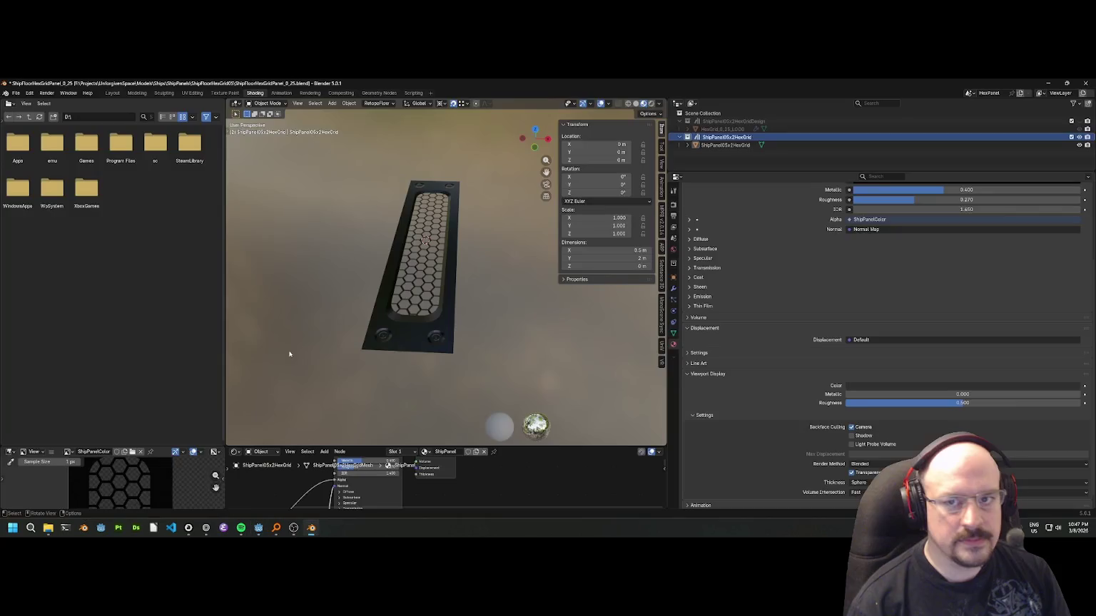
Save the Blender file and point a glTF 2.0 export at the Godot ShipPanel05x2 folder.
right_click(740, 141)
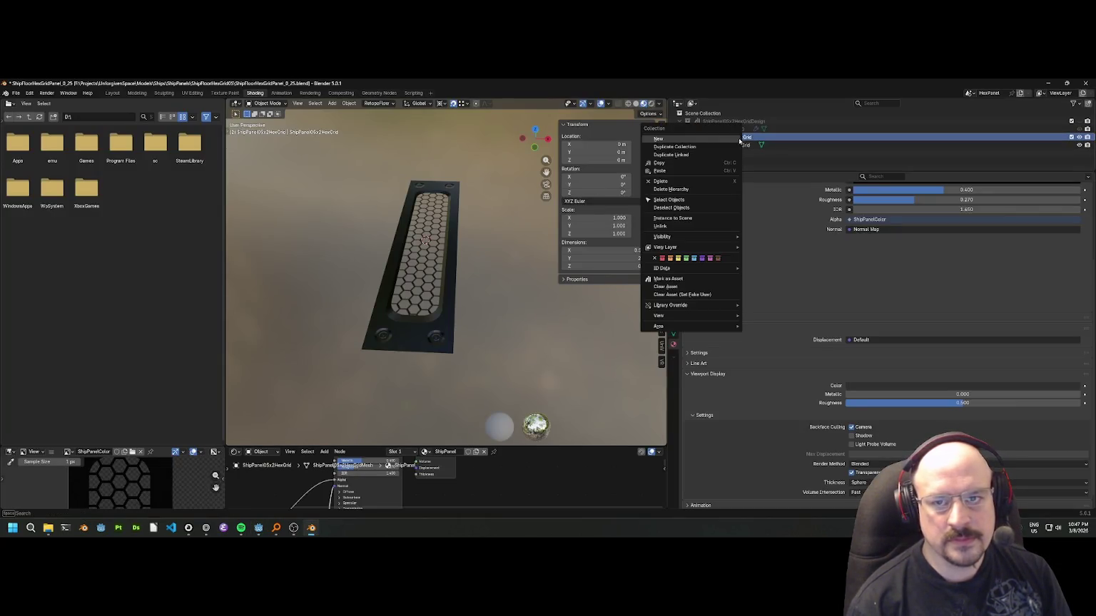
key("ctrl+s")
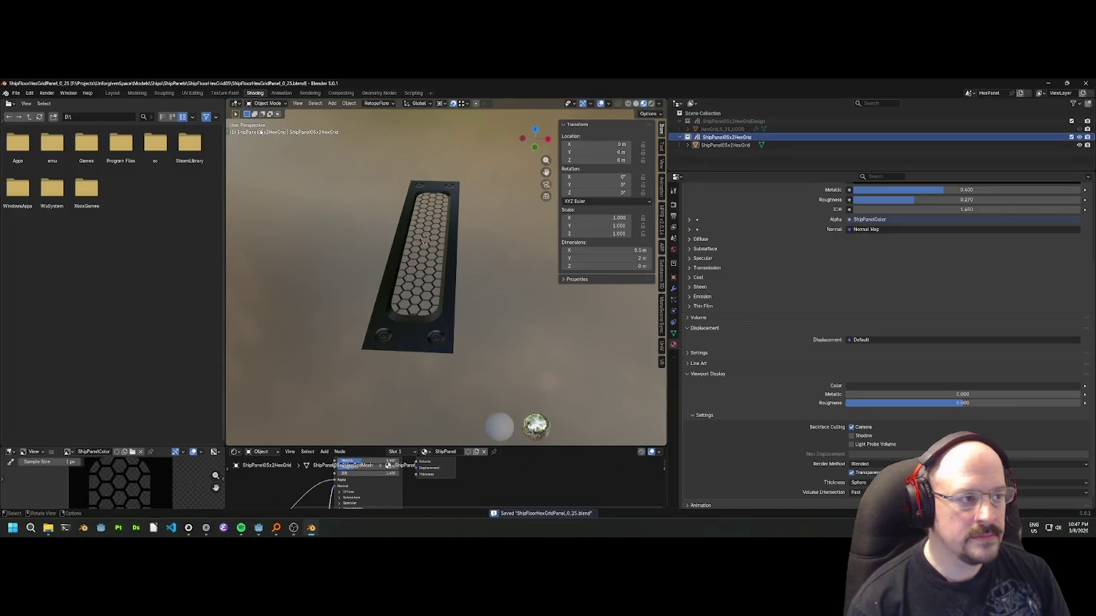
left_click(16, 93)
mouse_move(43, 213)
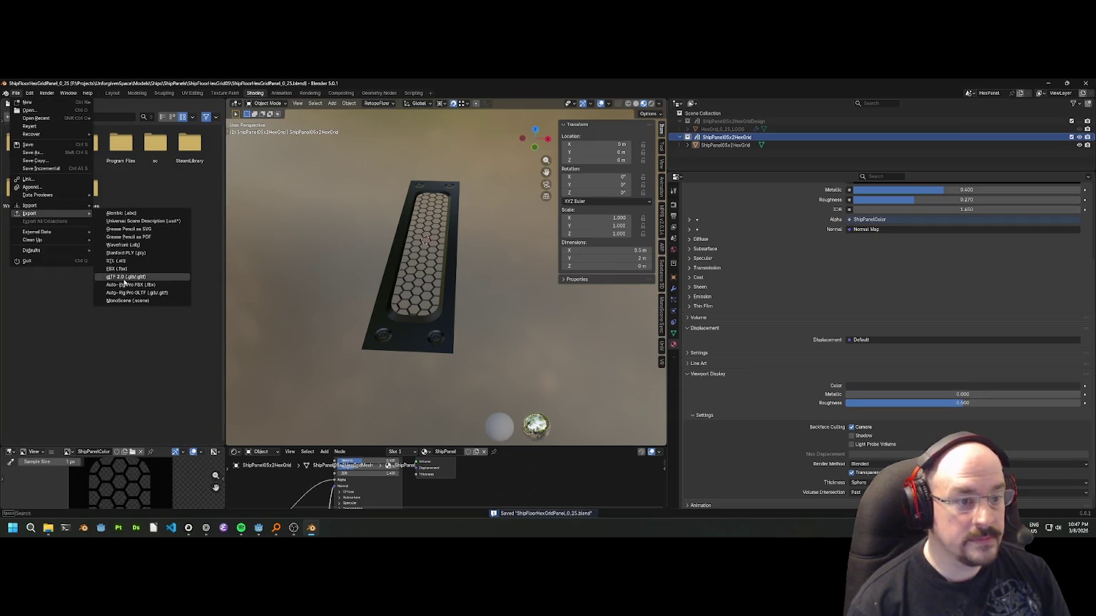
left_click(126, 277)
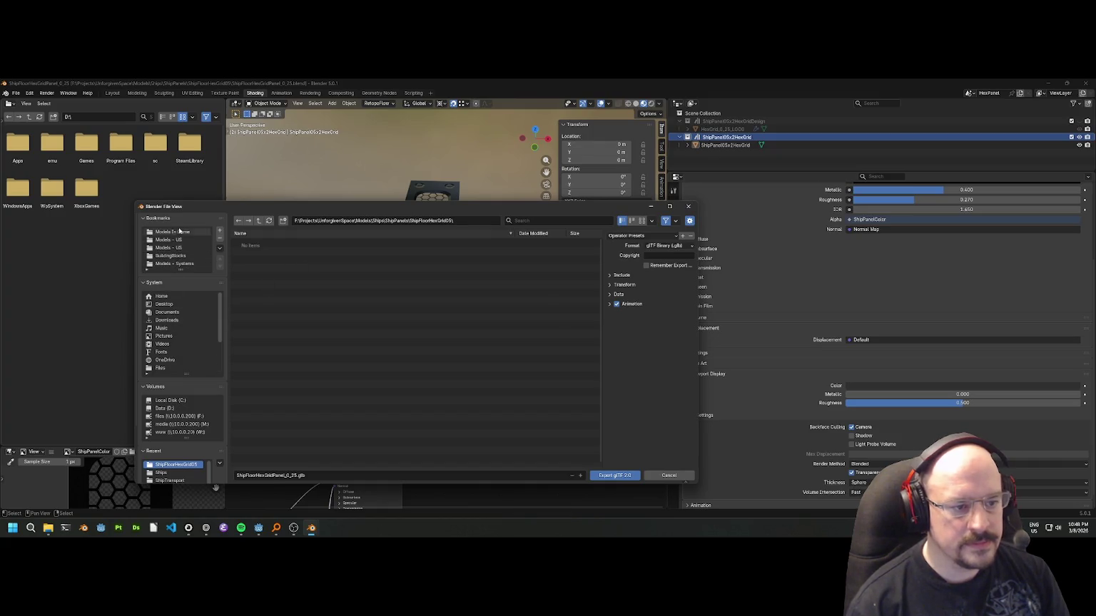
left_click(175, 232)
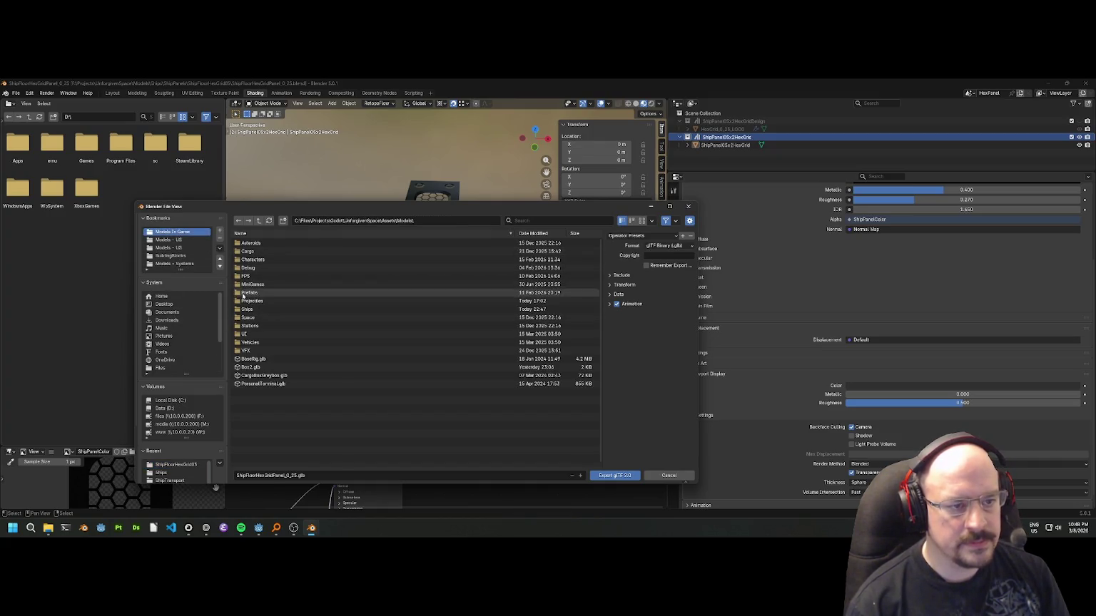
left_click(247, 309)
left_click(265, 260)
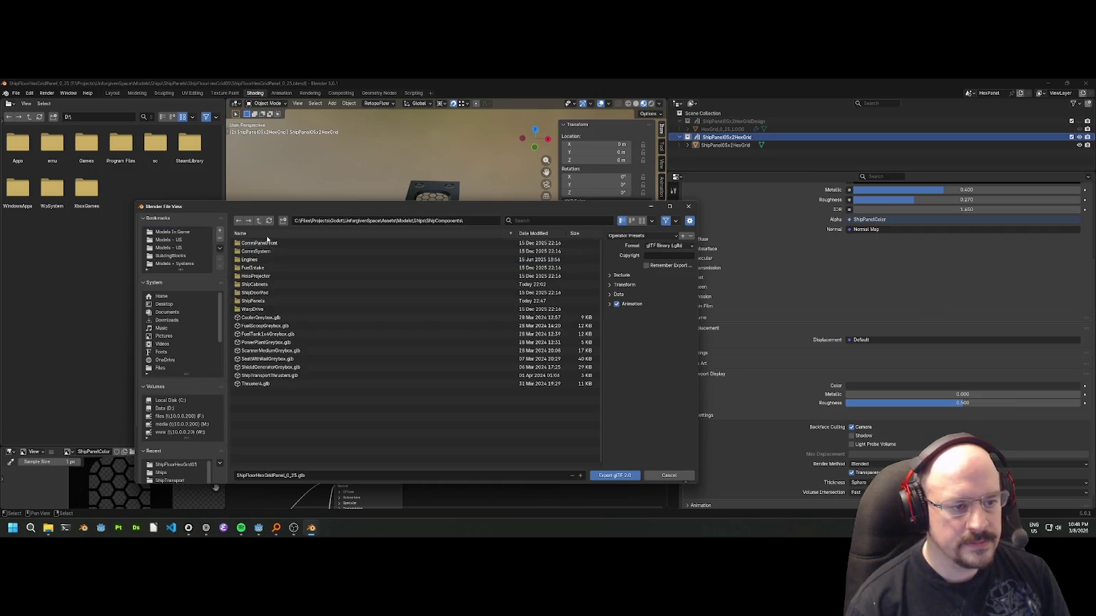
left_click(248, 300)
left_click(255, 243)
Apply the Godot4 preset, clear the Textures subfolder, and export ShipFloorHexGridPanel_0_25.gltf.
left_click(275, 475)
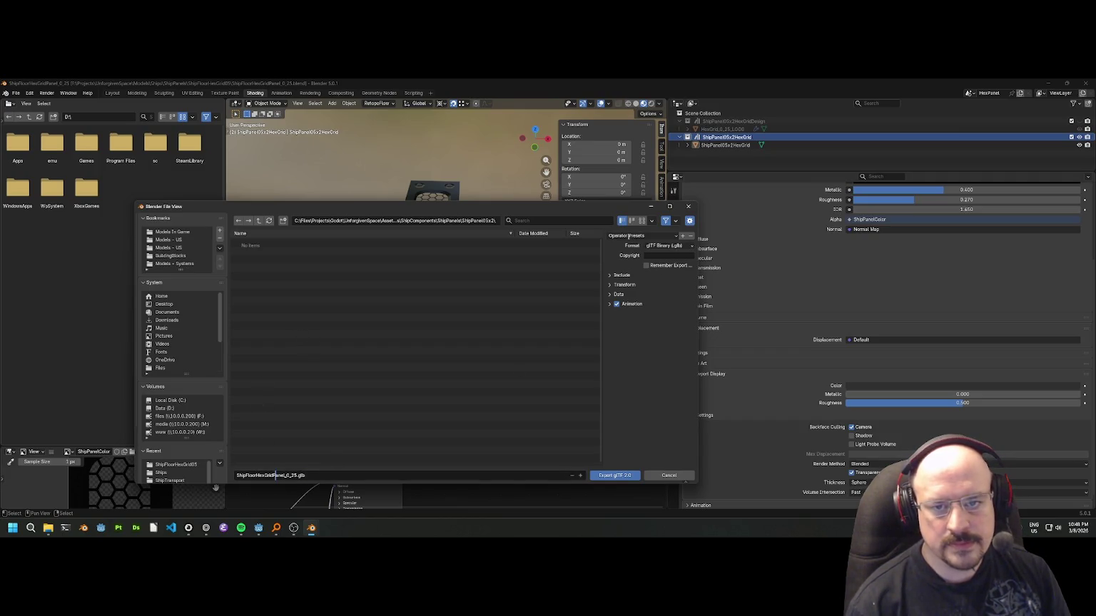
left_click(628, 238)
left_click(621, 257)
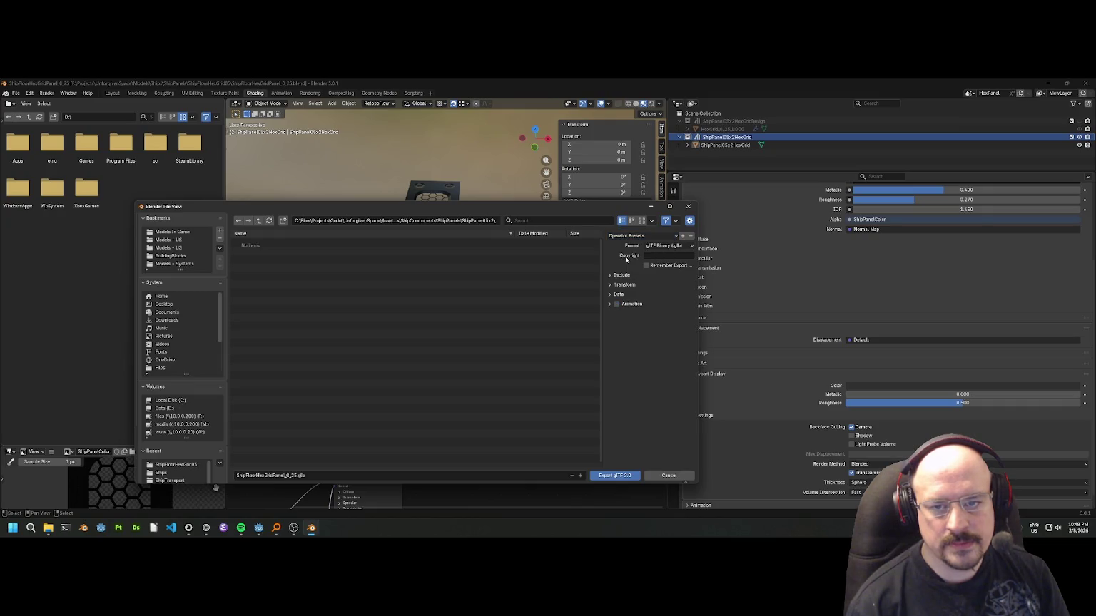
left_click(664, 268)
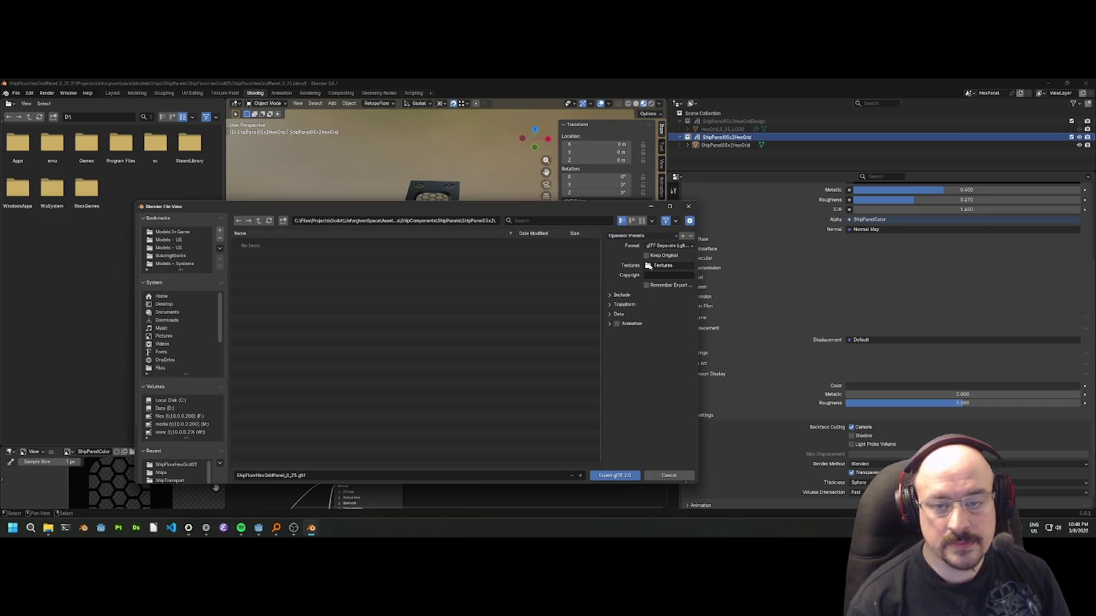
key("BackSpace")
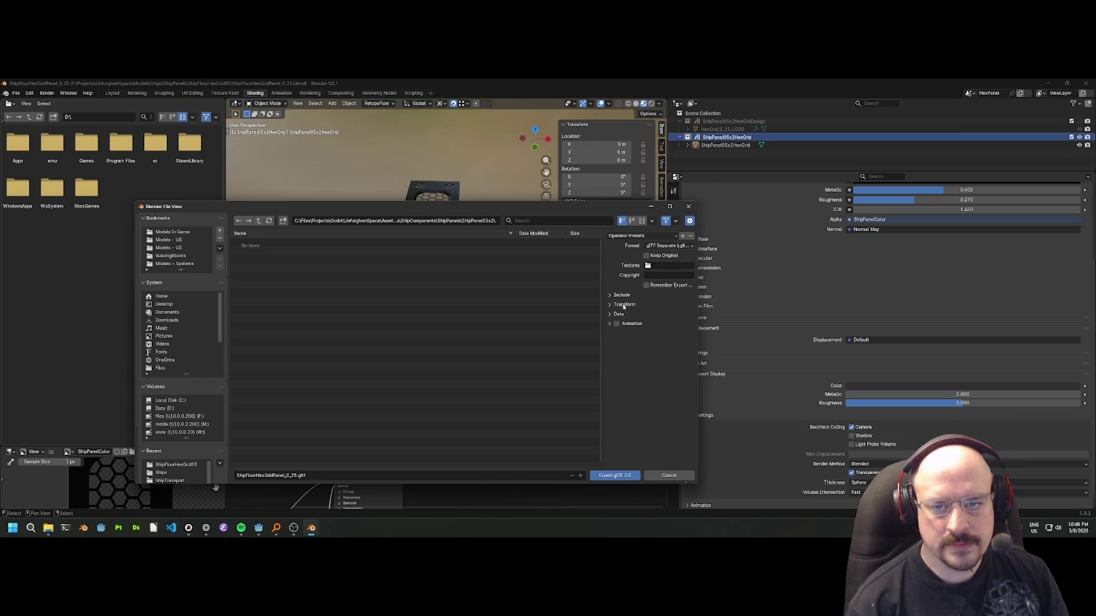
left_click(620, 295)
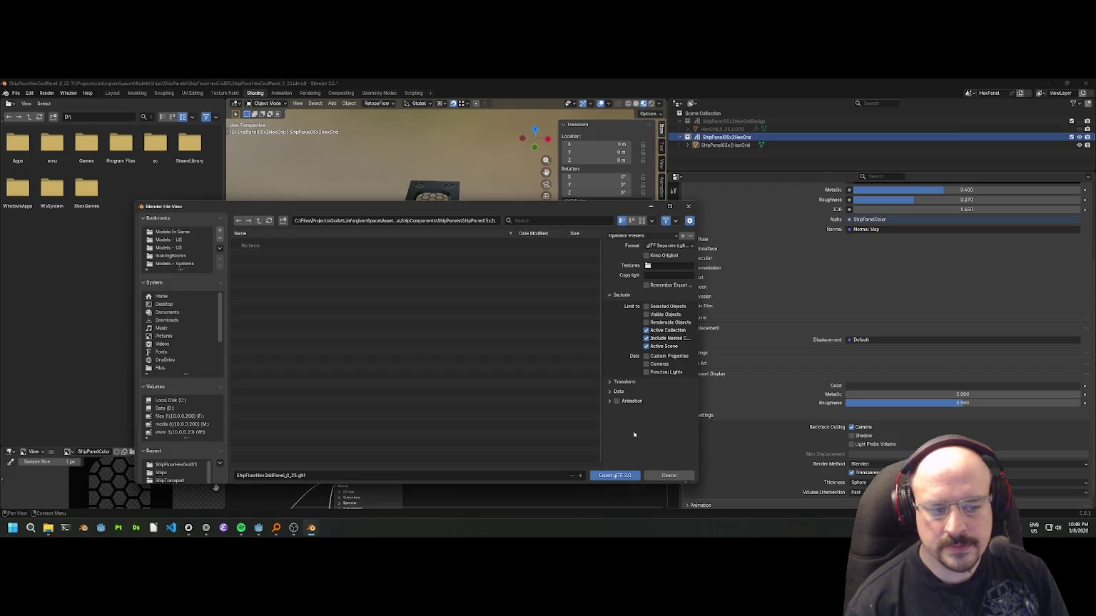
left_click(614, 476)
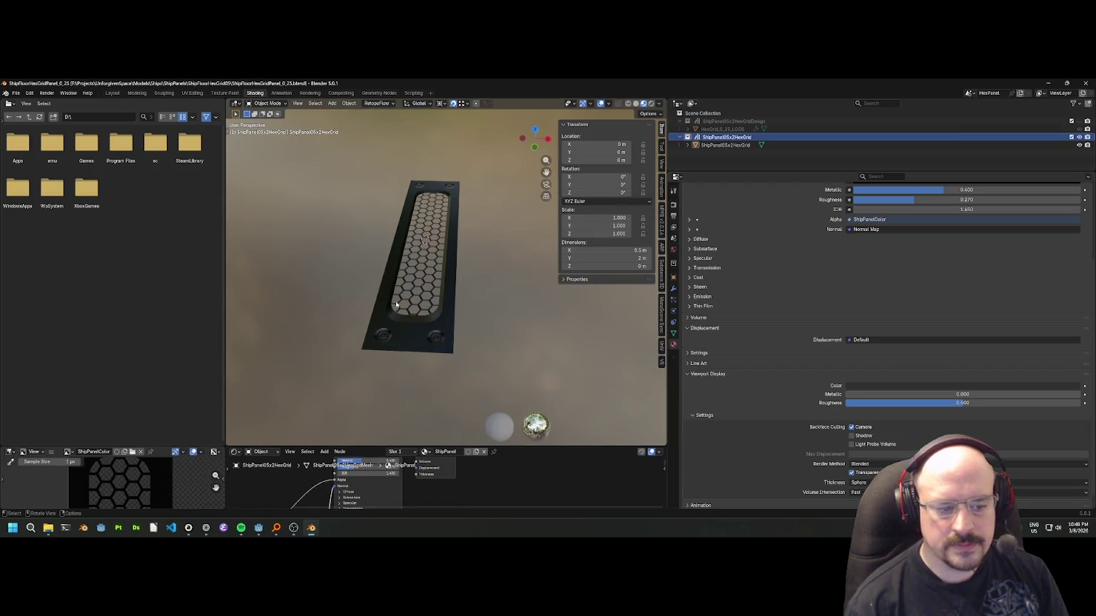
In the Unforgiven Space Godot project, inspect the exported ShipPanelColor.png, normal map and .gltf files.
left_click(258, 528)
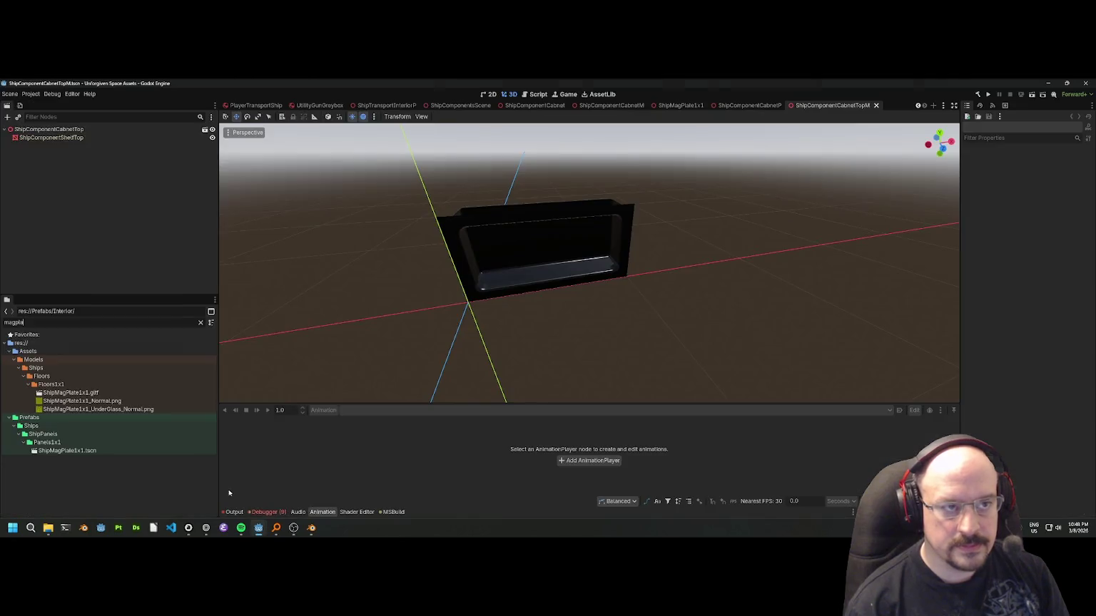
mouse_move(258, 528)
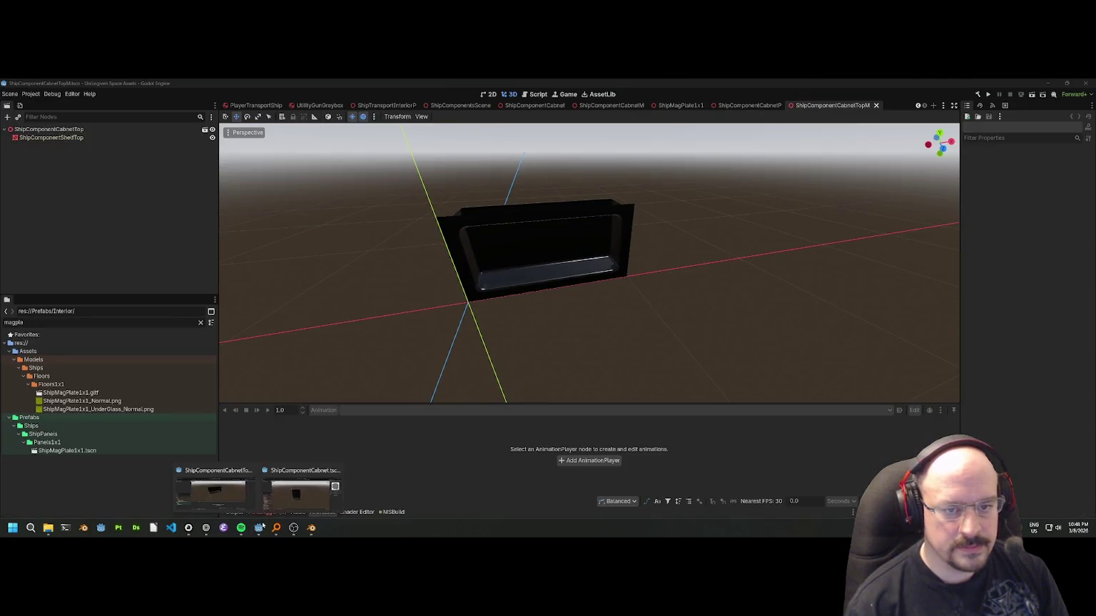
left_click(251, 465)
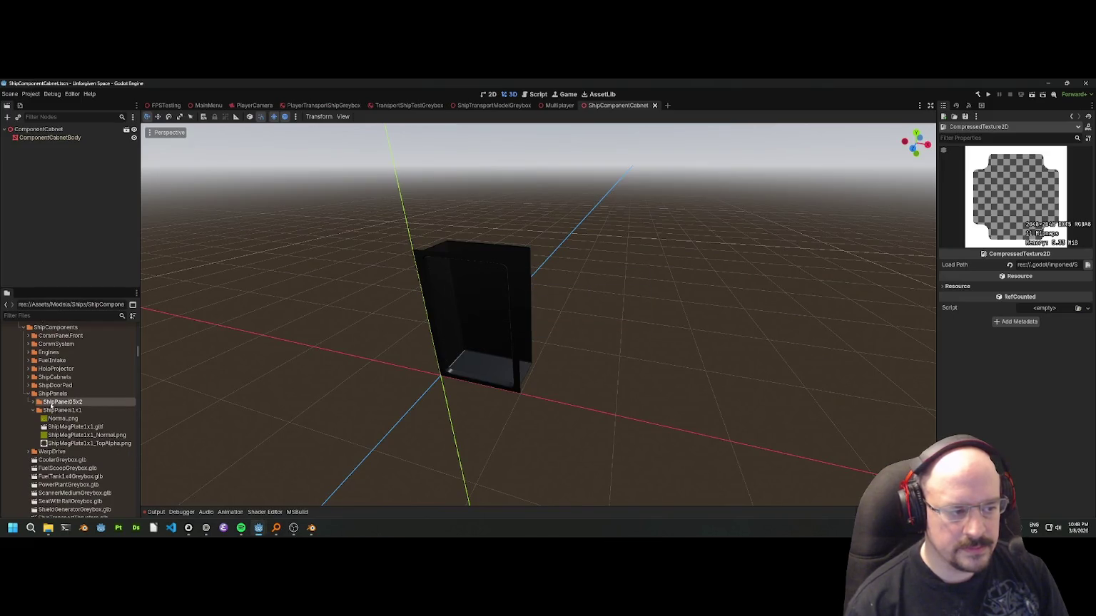
right_click(81, 426)
key("Escape")
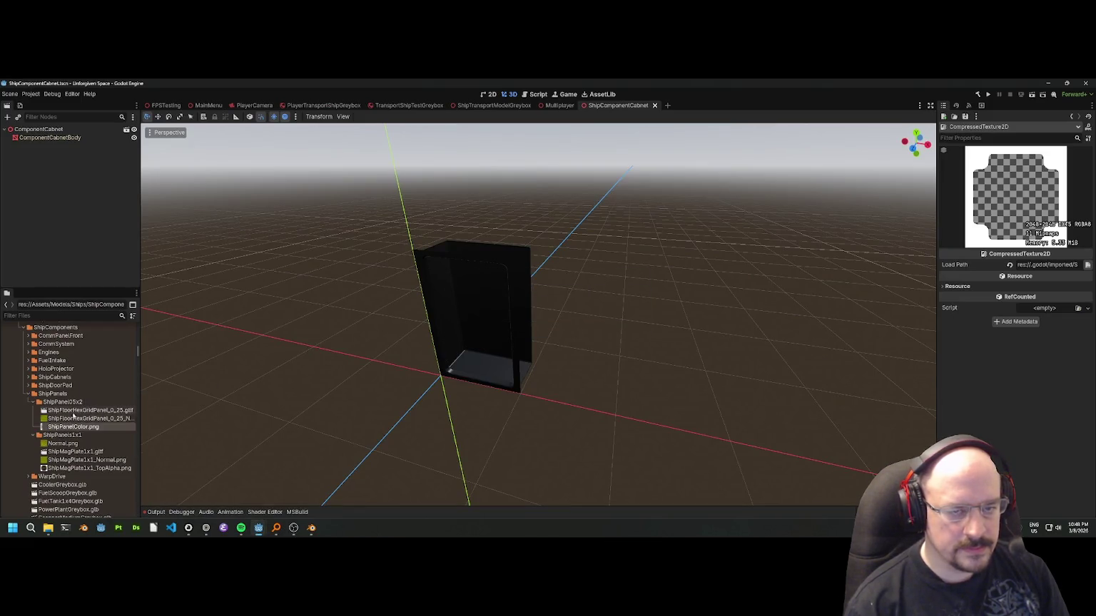
left_click(81, 428)
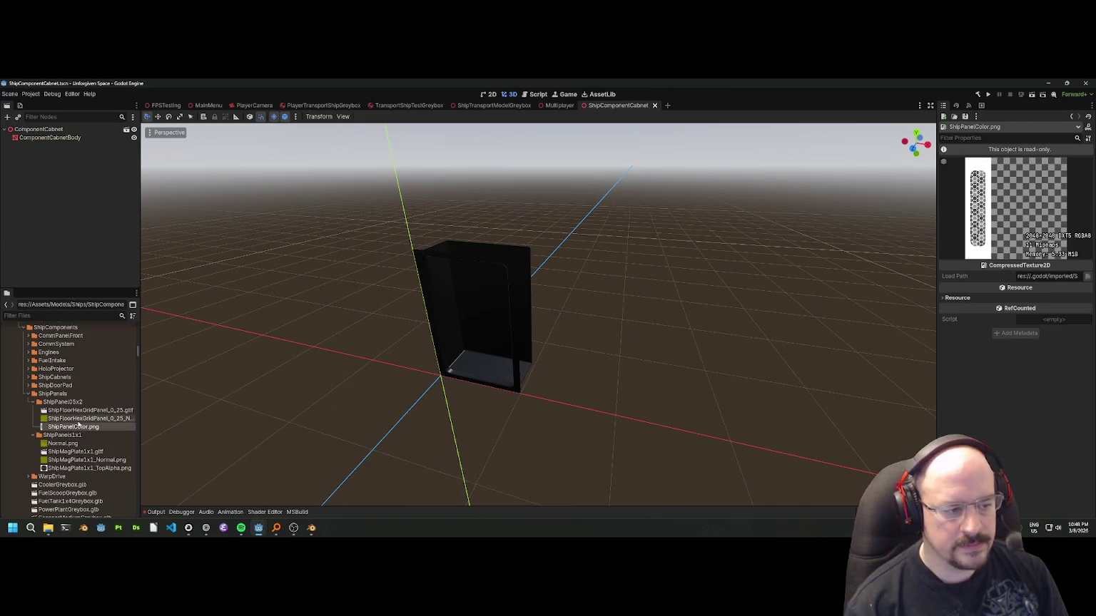
left_click(82, 418)
left_click(89, 412)
Create a new inherited scene from the exported .gltf and begin saving it as ShipPanel05x2.tscn.
right_click(90, 412)
left_click(111, 375)
left_click_drag(550, 302, 449, 360)
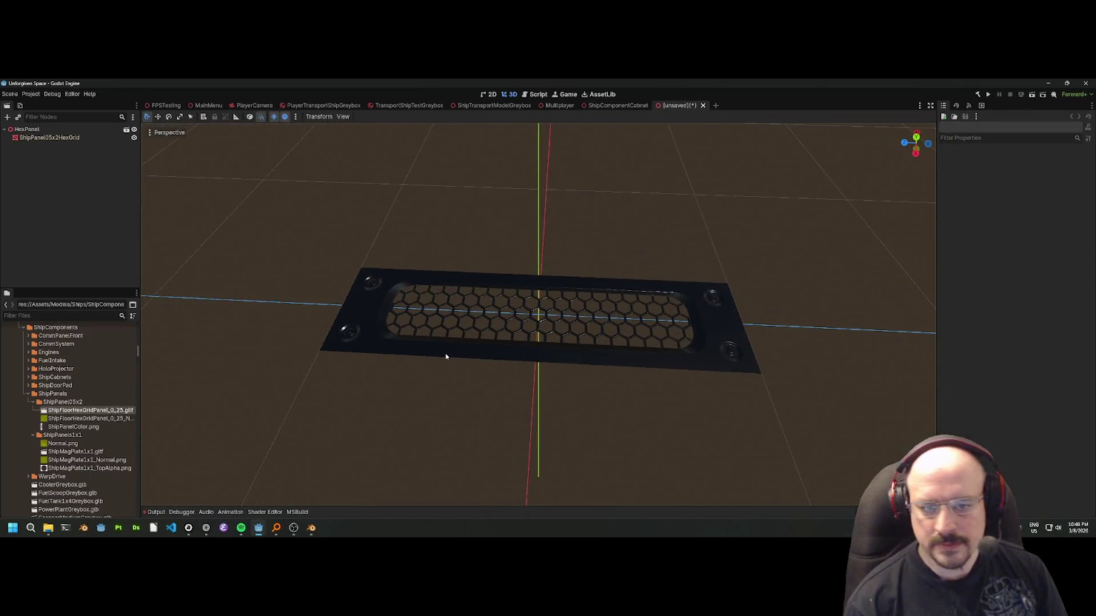
scroll("up", 3)
left_click_drag(492, 325, 524, 309)
scroll("down", 3)
key("ctrl+s")
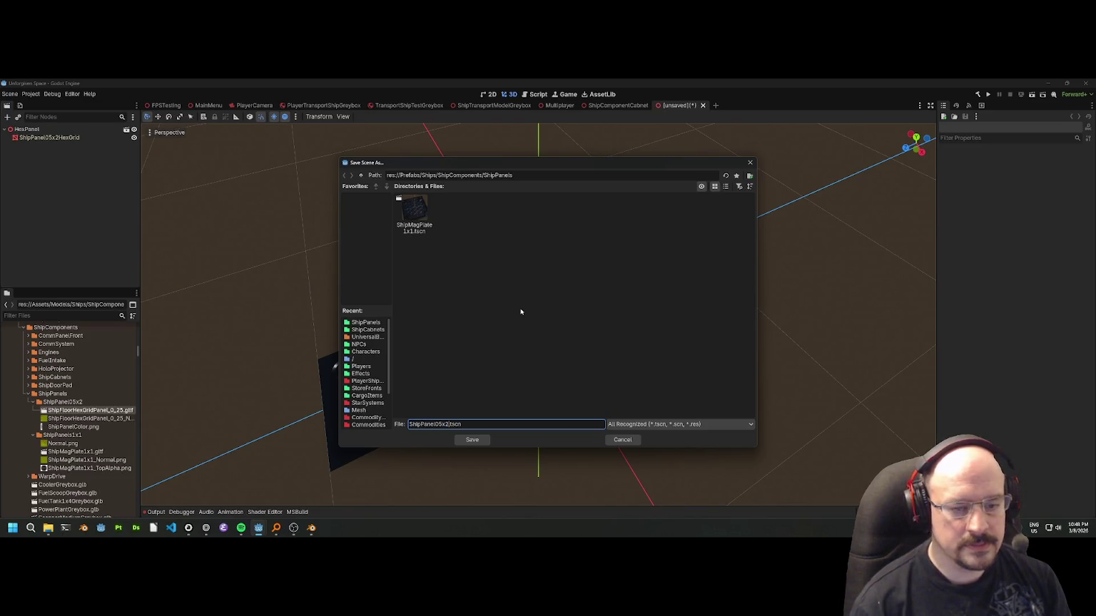
Cancel the scene save and attempt deleting the inherited ShipPanel05x2HexGrid mesh node, dismissing the warning.
key("Return")
left_click(49, 138)
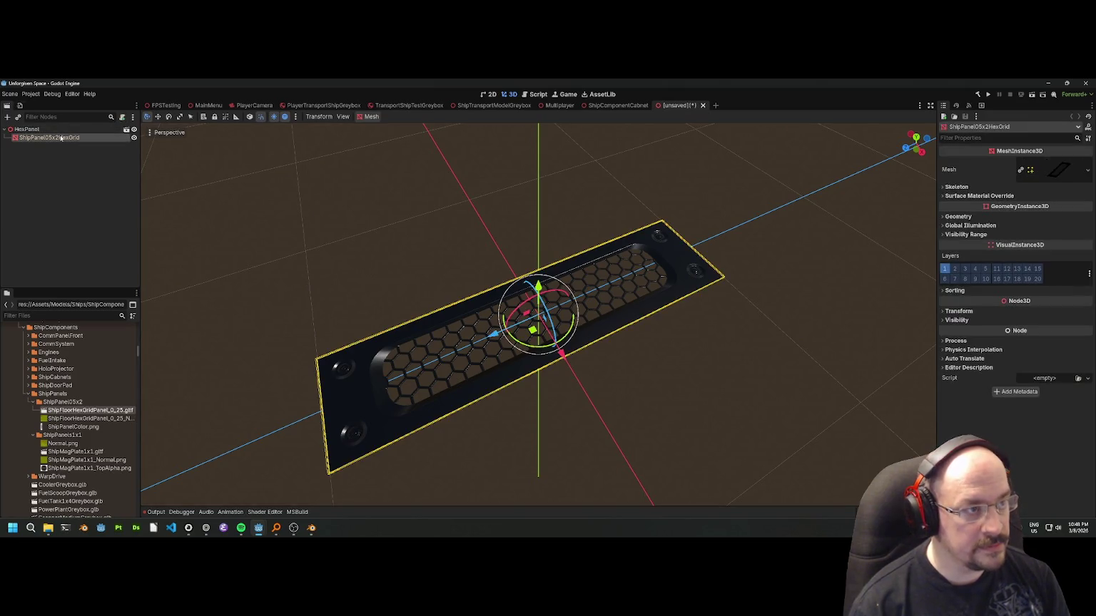
key("Delete")
left_click(540, 316)
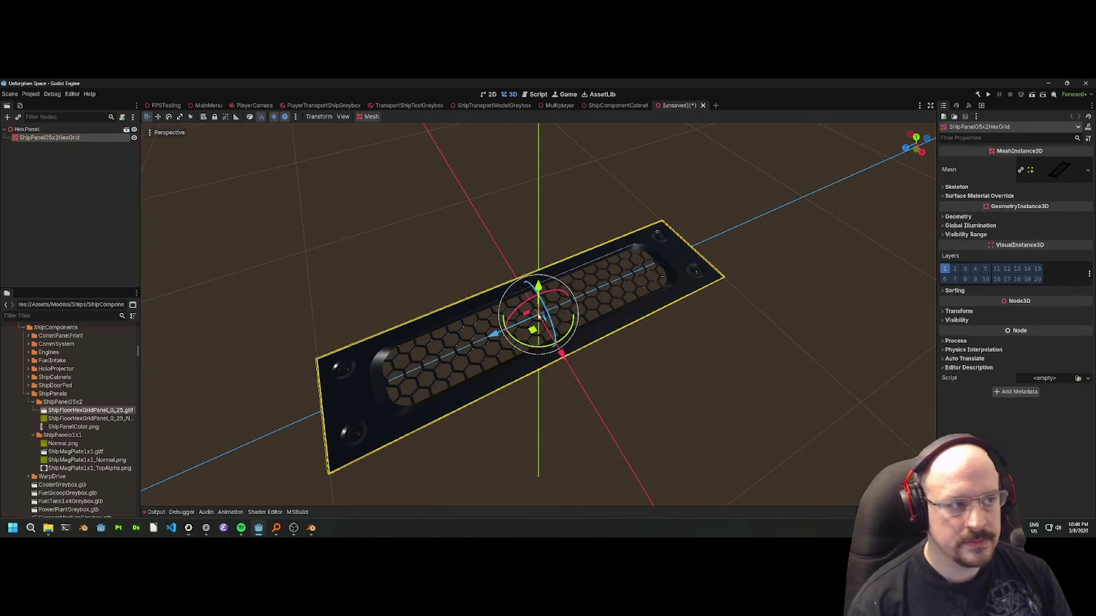
Check the mesh node's context menu twice, then cancel renaming the .gltf file.
right_click(75, 137)
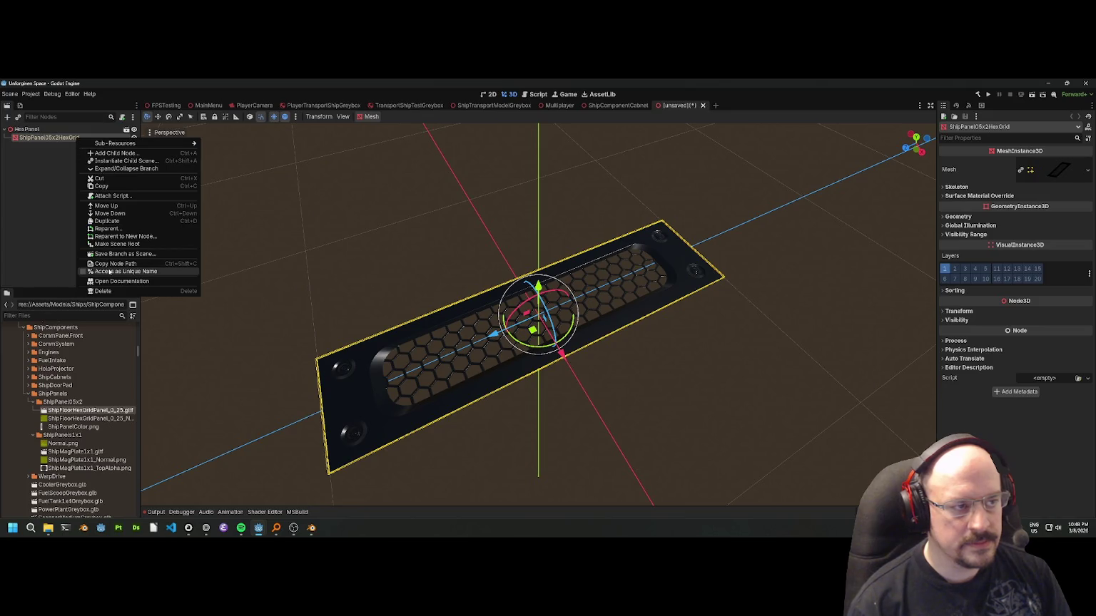
left_click(65, 164)
right_click(63, 142)
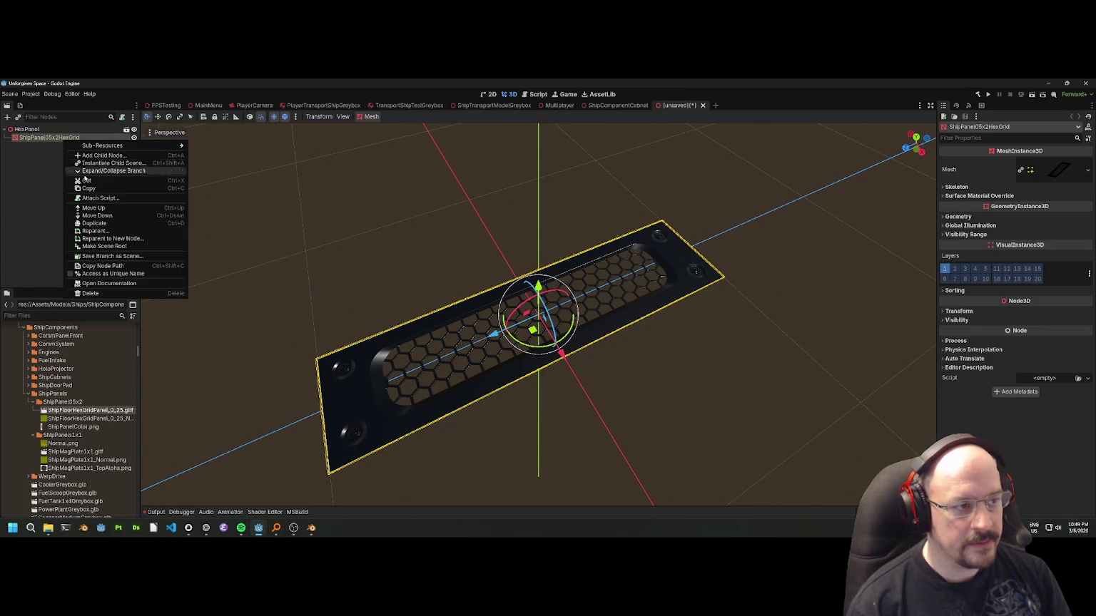
left_click(107, 186)
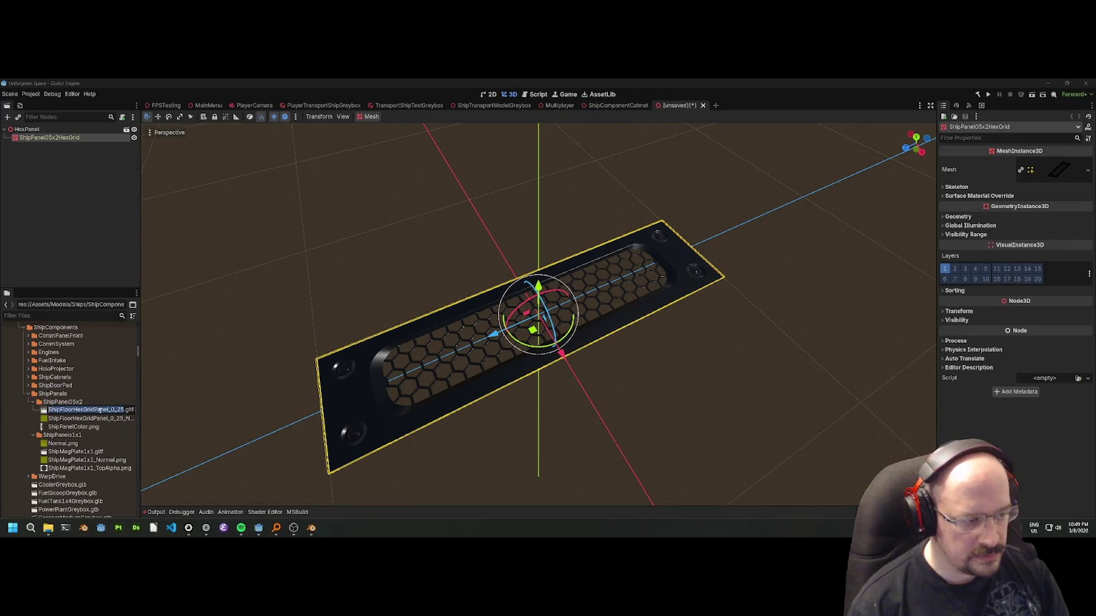
left_click_drag(101, 410, 25, 409)
key("Escape")
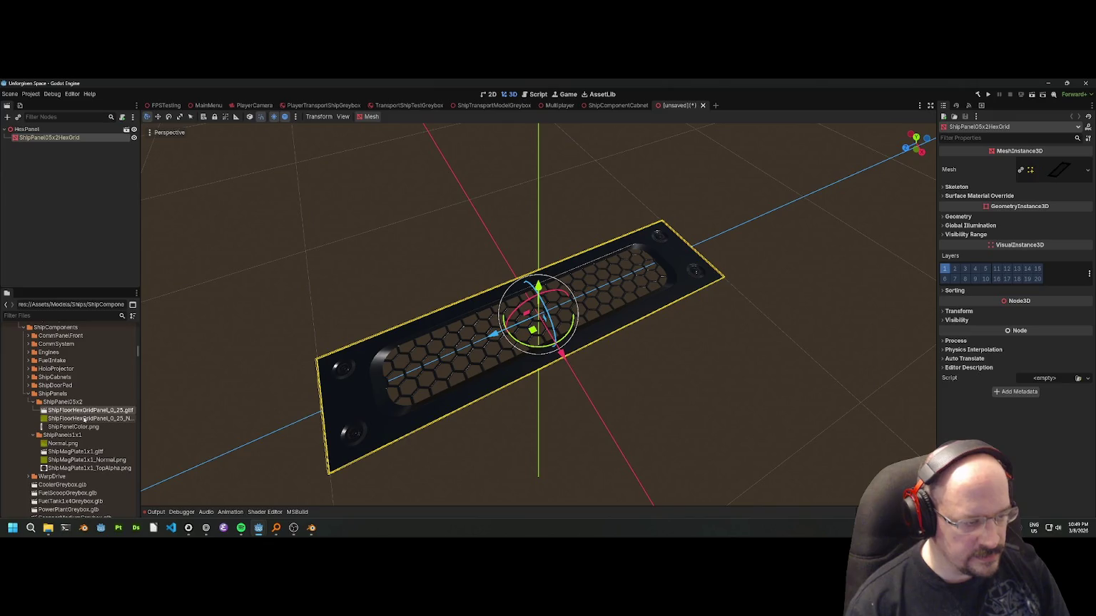
mouse_move(84, 420)
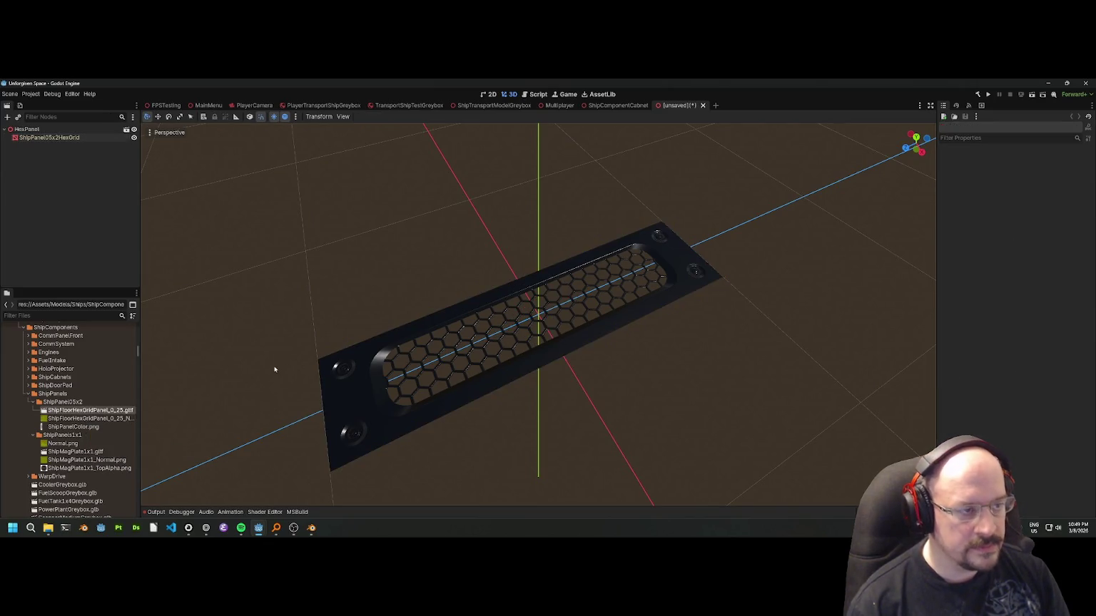
In Blender, confirm the ShipPanel05x2HexGrid collection name and save ShipFloorHexGridPanel_0_25.blend.
key("alt+Tab")
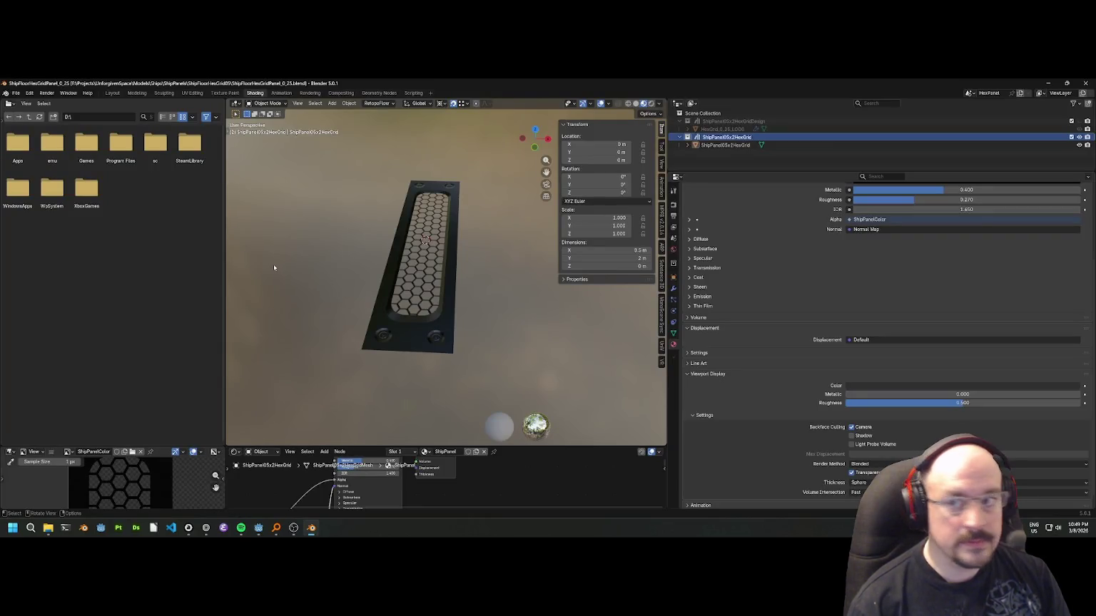
double_click(724, 137)
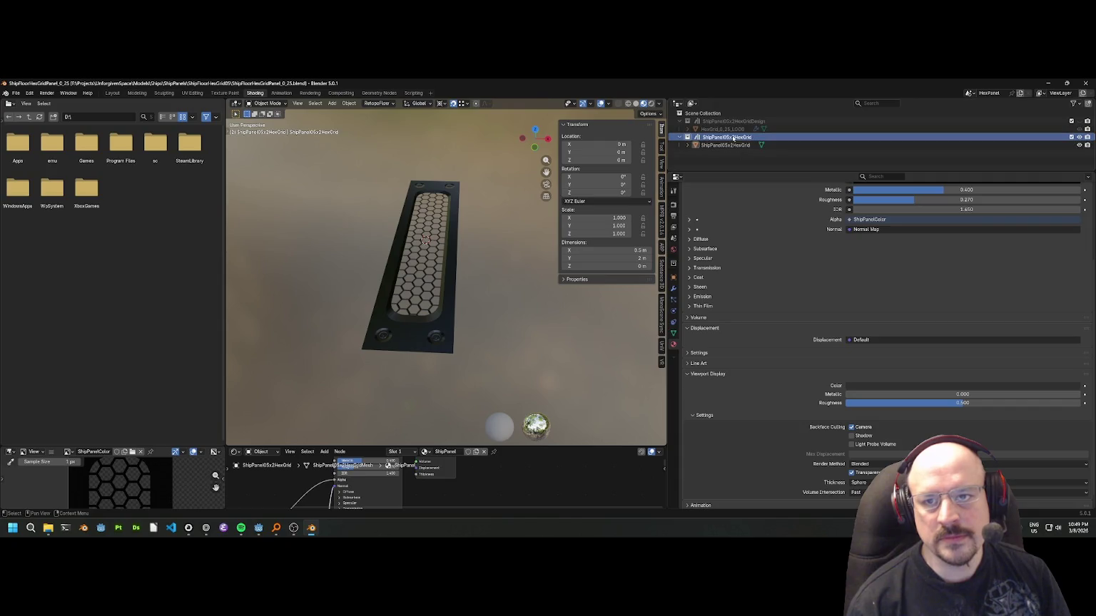
key("Return")
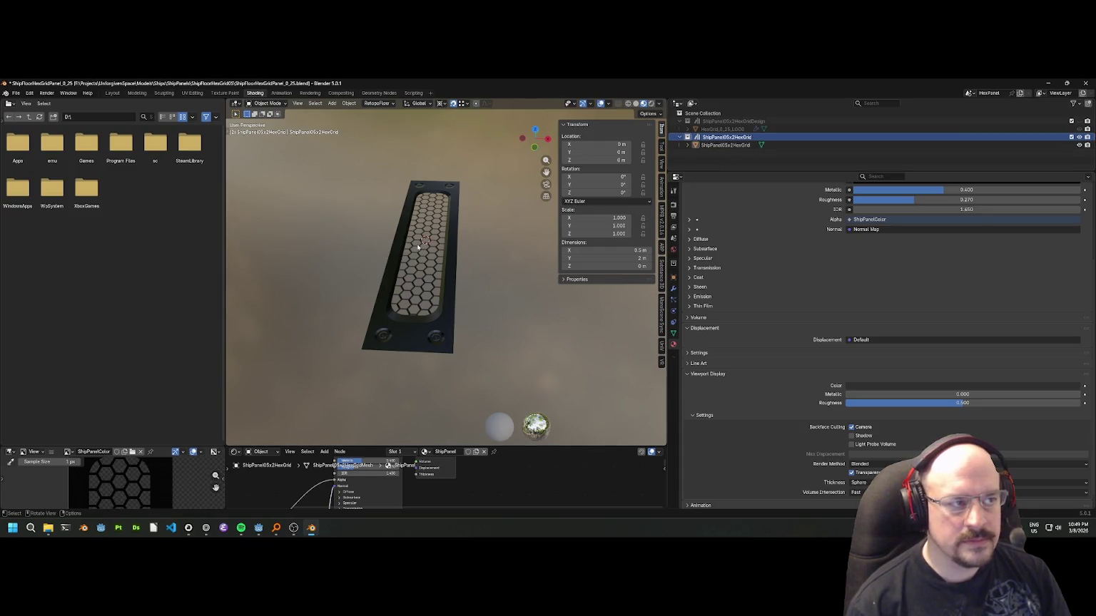
key("ctrl+s")
left_click(20, 95)
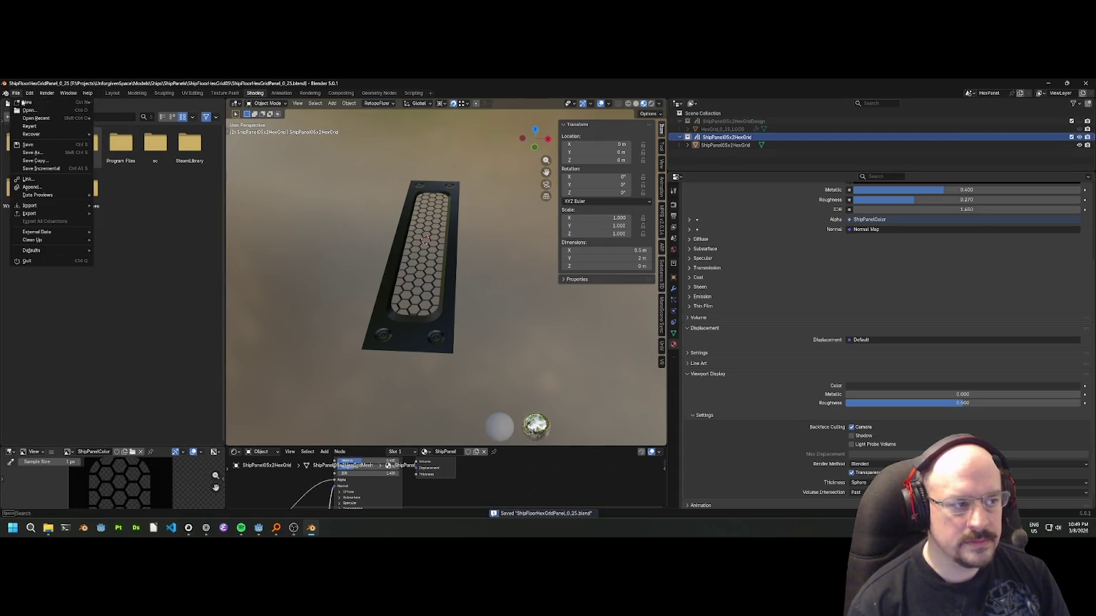
Set up a glTF 2.0 export in glTF Separate format, starting from the ShipFloorHexGridPanel_0_25.gltf name.
mouse_move(29, 213)
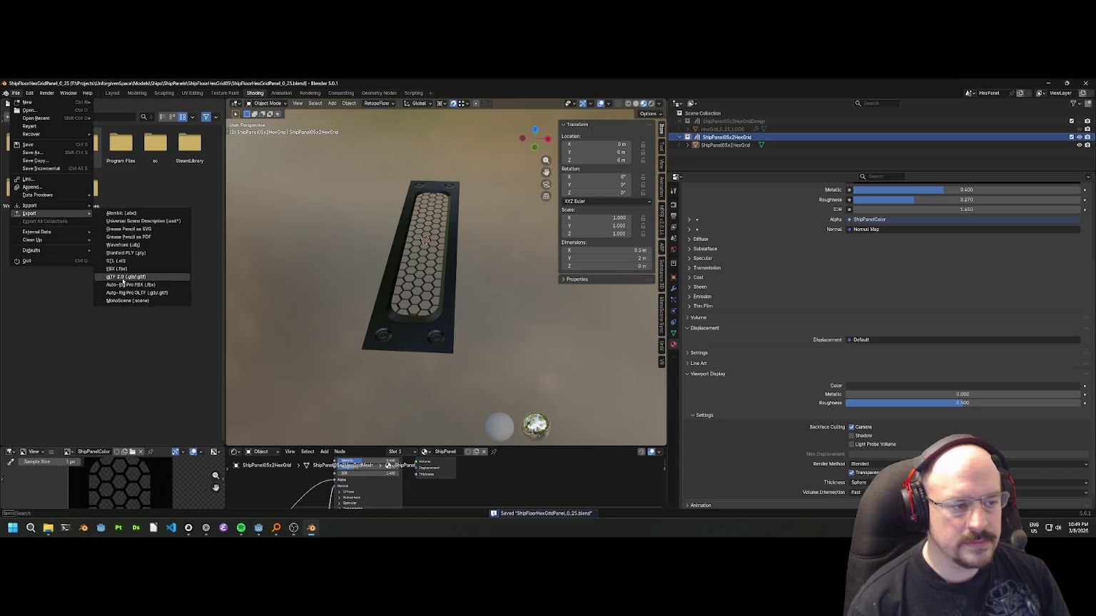
left_click(126, 277)
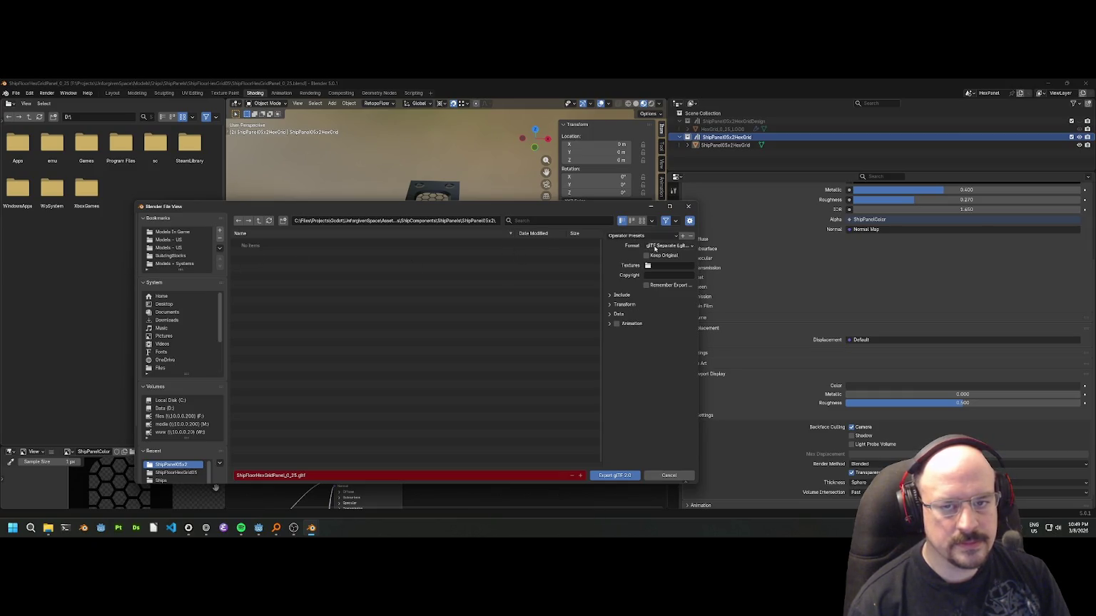
left_click(667, 245)
left_click(642, 237)
left_click(667, 245)
left_click(649, 264)
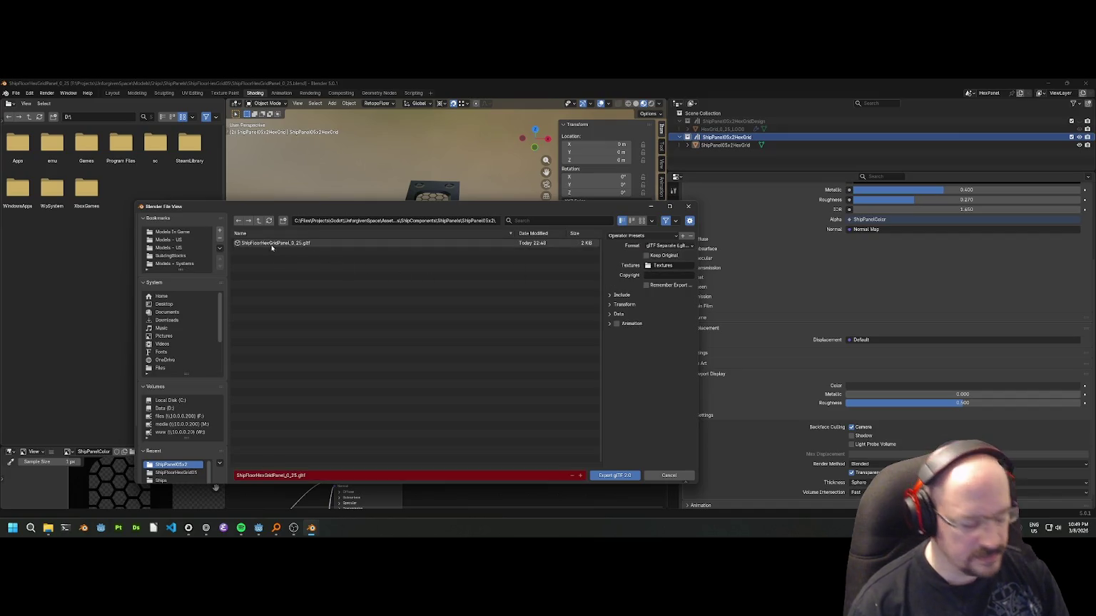
left_click(269, 243)
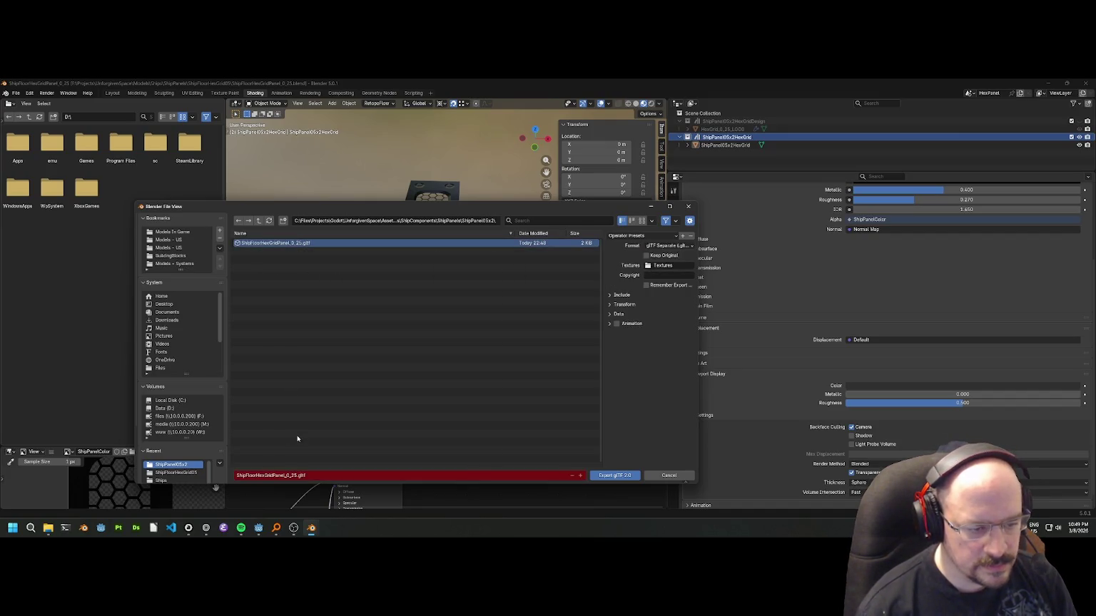
Rename the export file to ShipPanel05x2HexGrid.gltf and export it.
left_click(315, 477)
left_click_drag(296, 477, 213, 477)
key("BackSpace")
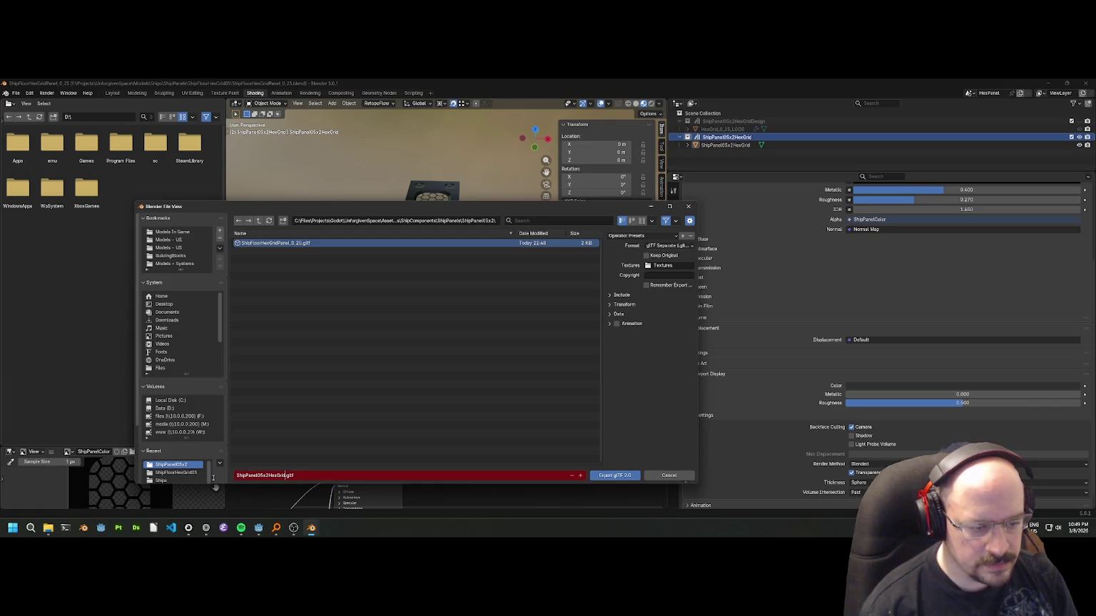
key("End")
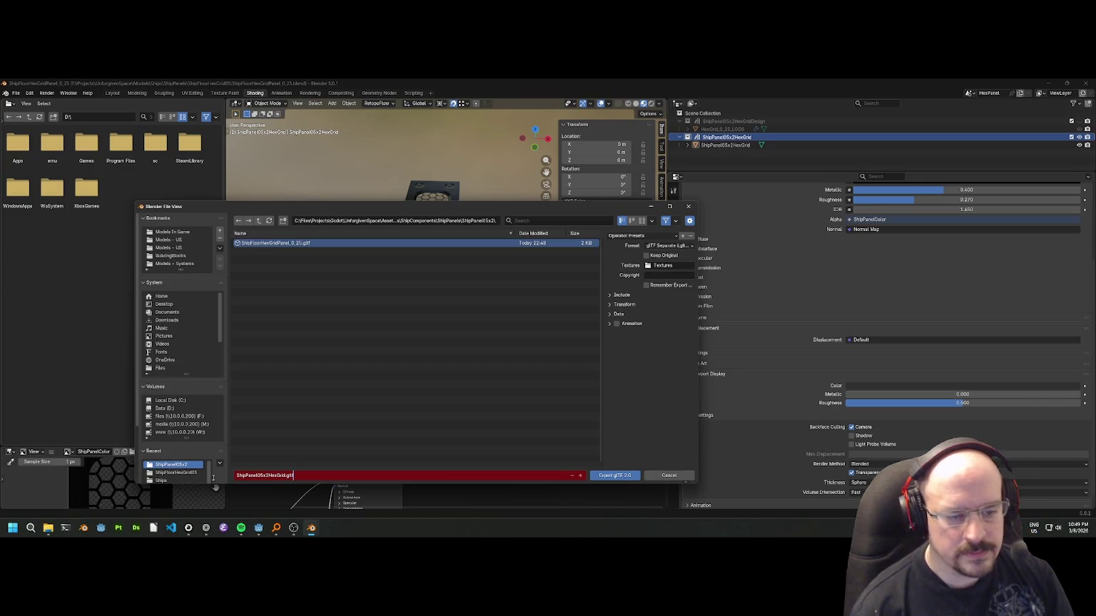
left_click(605, 476)
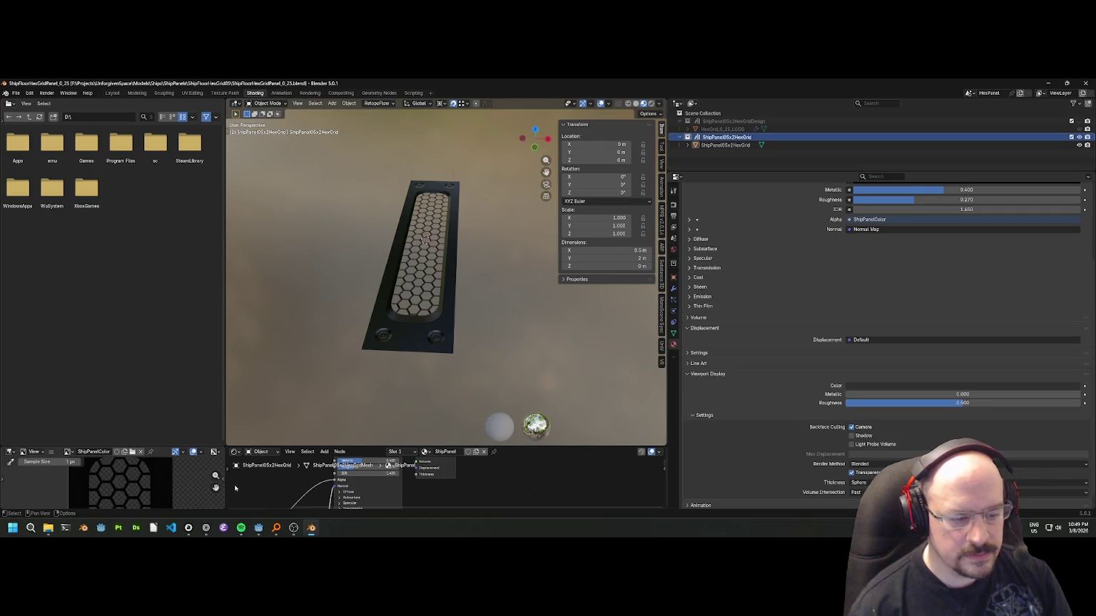
left_click(170, 527)
Widen Godot's FileSystem dock and remove the old ShipPanel05x2 panel files along with the Textures folder.
mouse_move(258, 527)
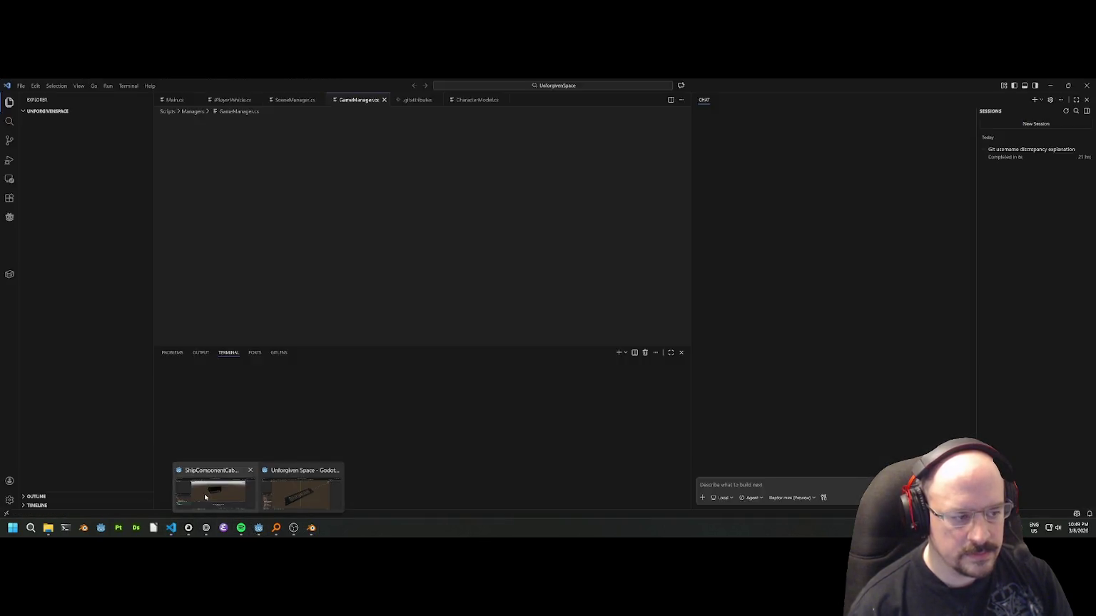
left_click(205, 497)
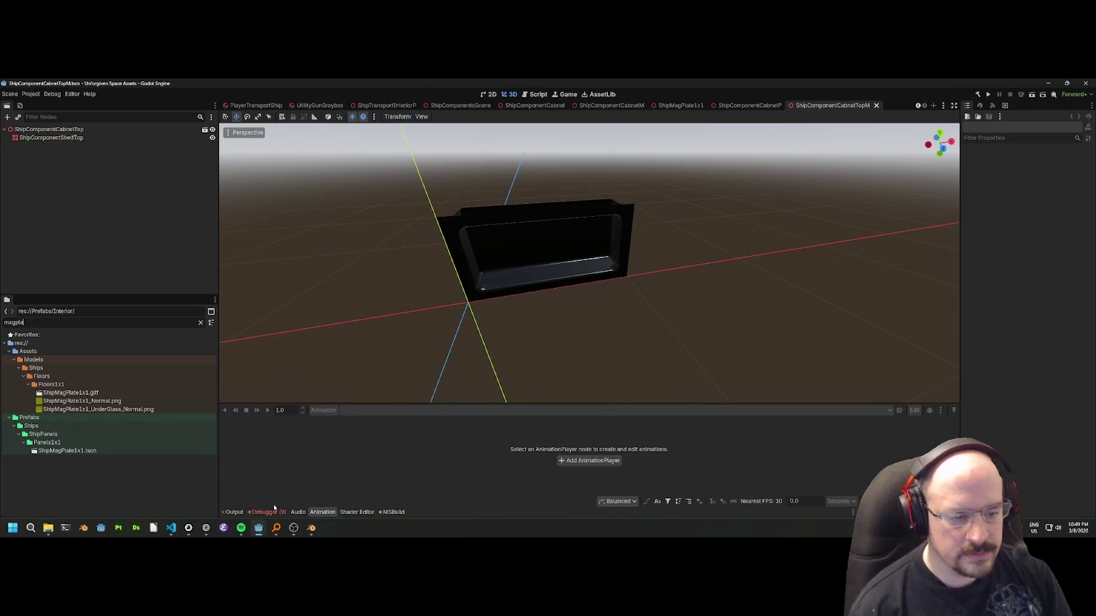
left_click(298, 502)
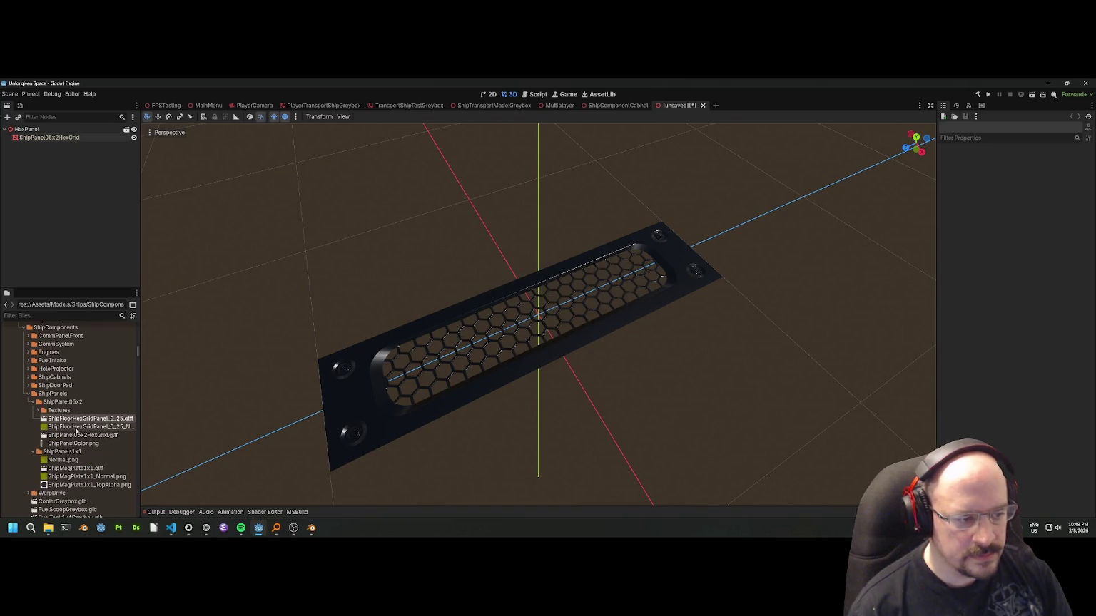
left_click_drag(142, 420, 263, 420)
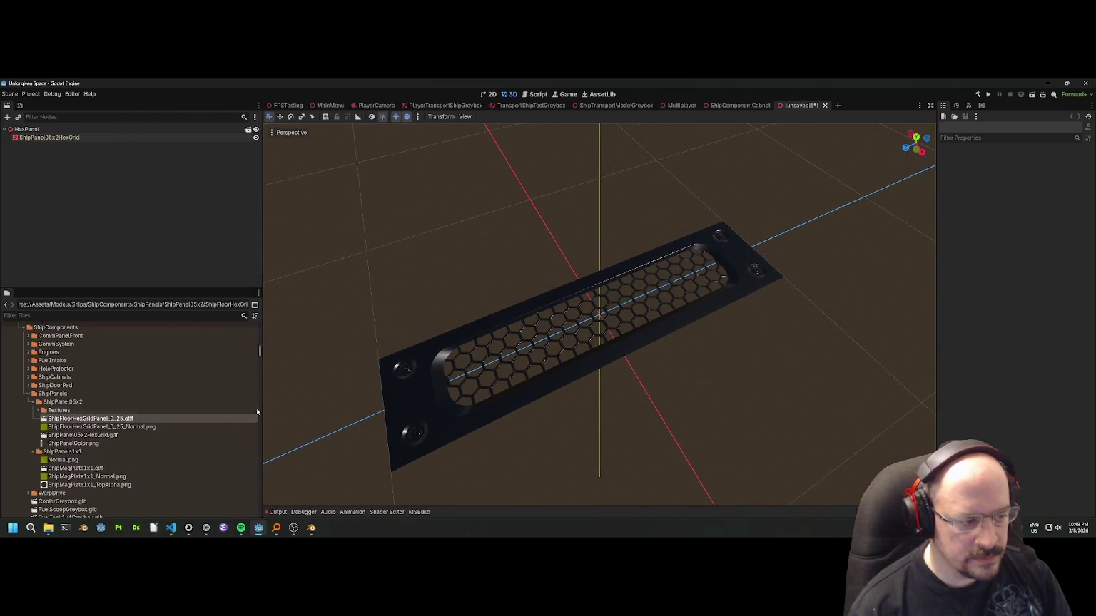
double_click(75, 411)
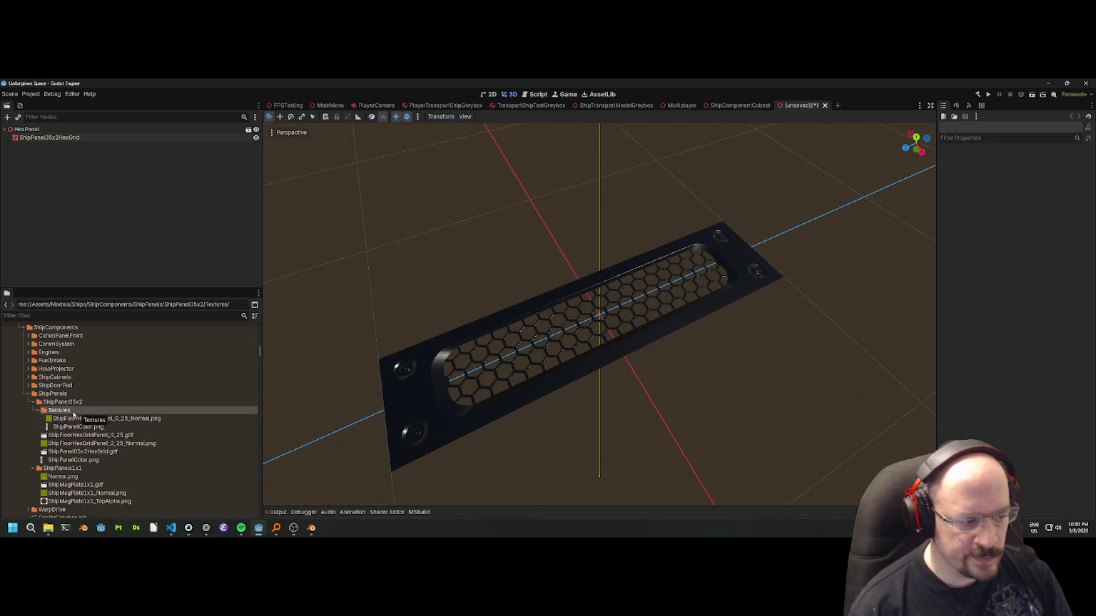
left_click(72, 460)
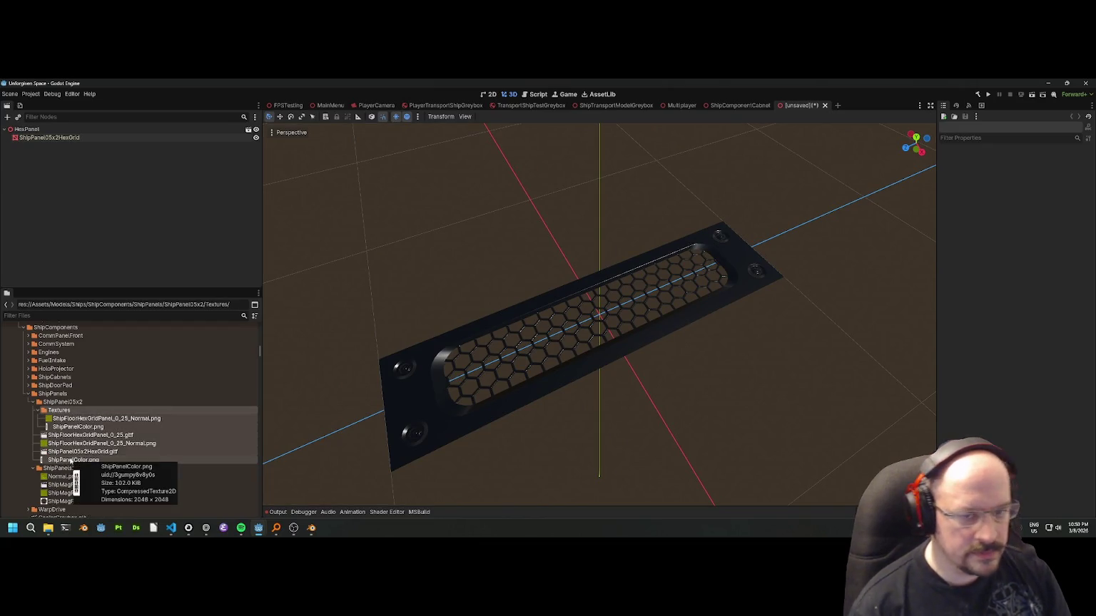
key("Delete")
left_click(490, 344)
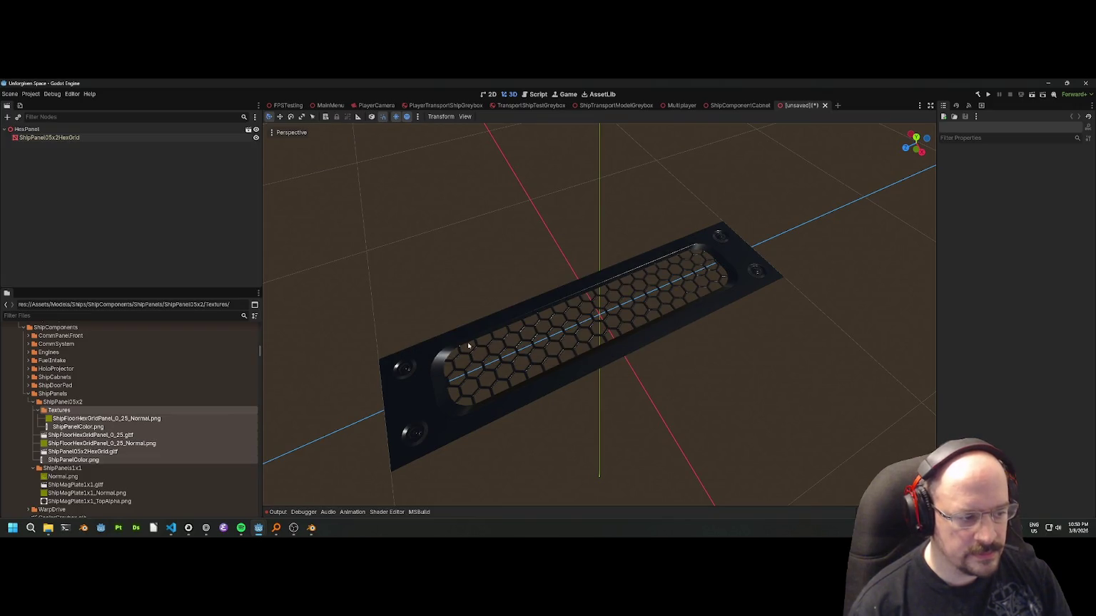
key("alt+Tab")
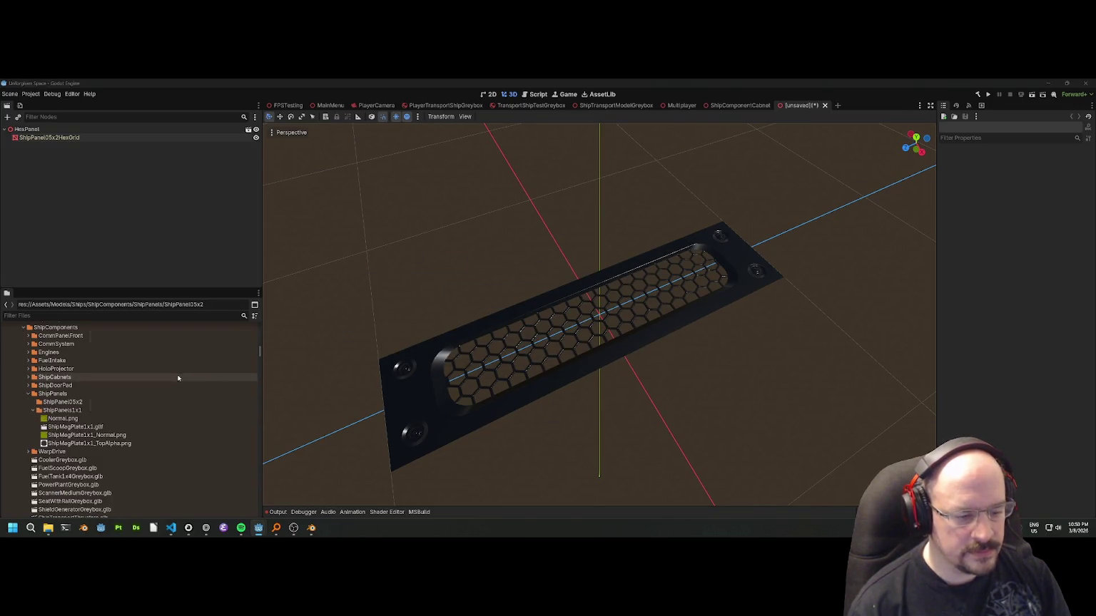
left_click(311, 528)
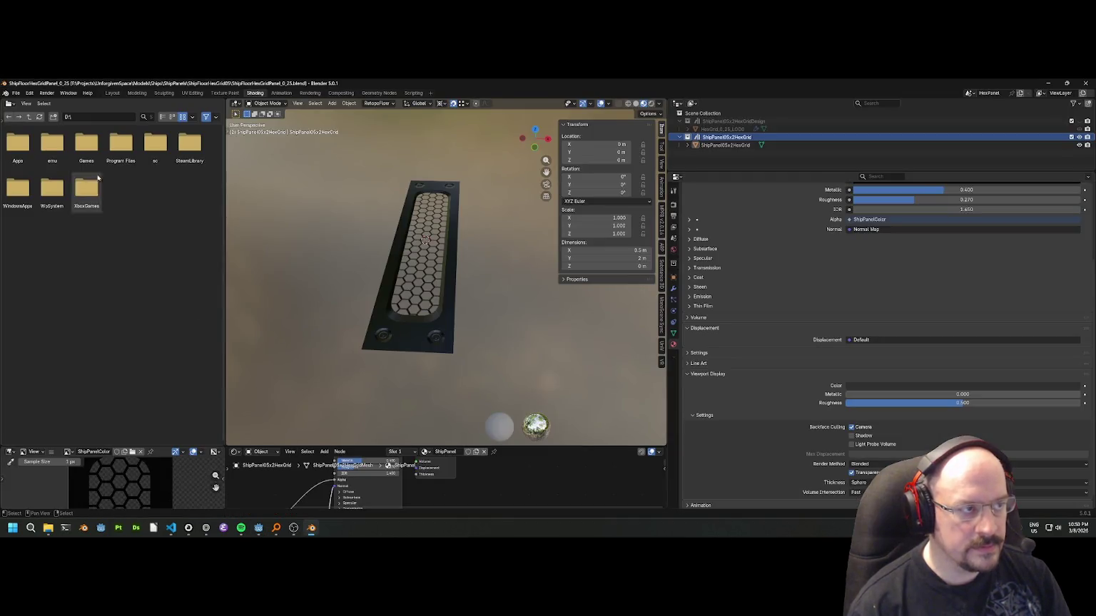
Export ShipPanel05x2HexGrid.gltf as glTF Separate with the Textures subfolder field left empty.
left_click(16, 93)
mouse_move(29, 213)
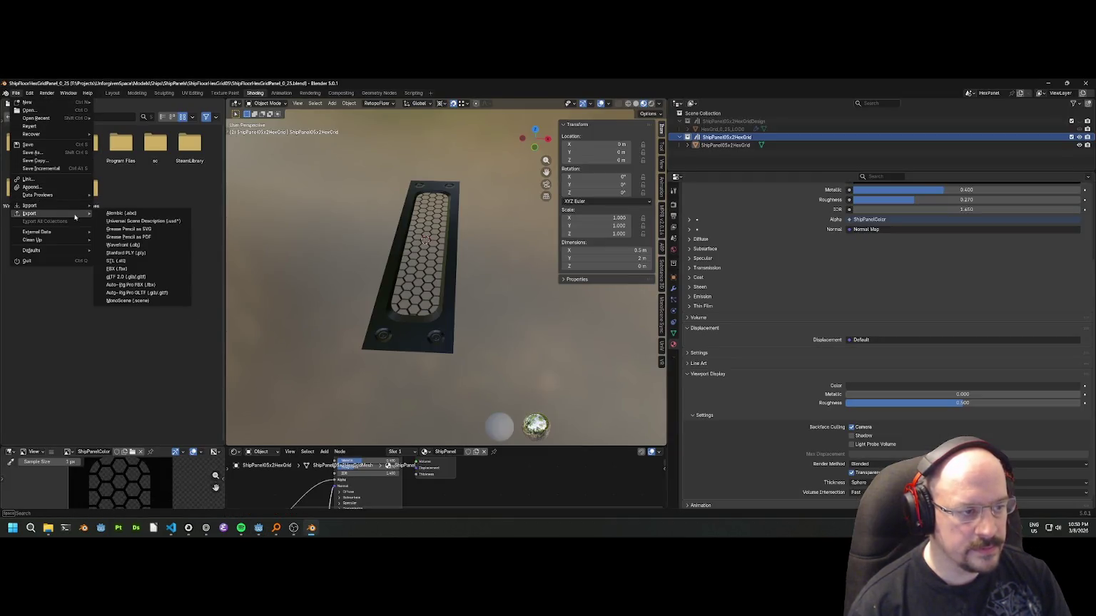
left_click(127, 277)
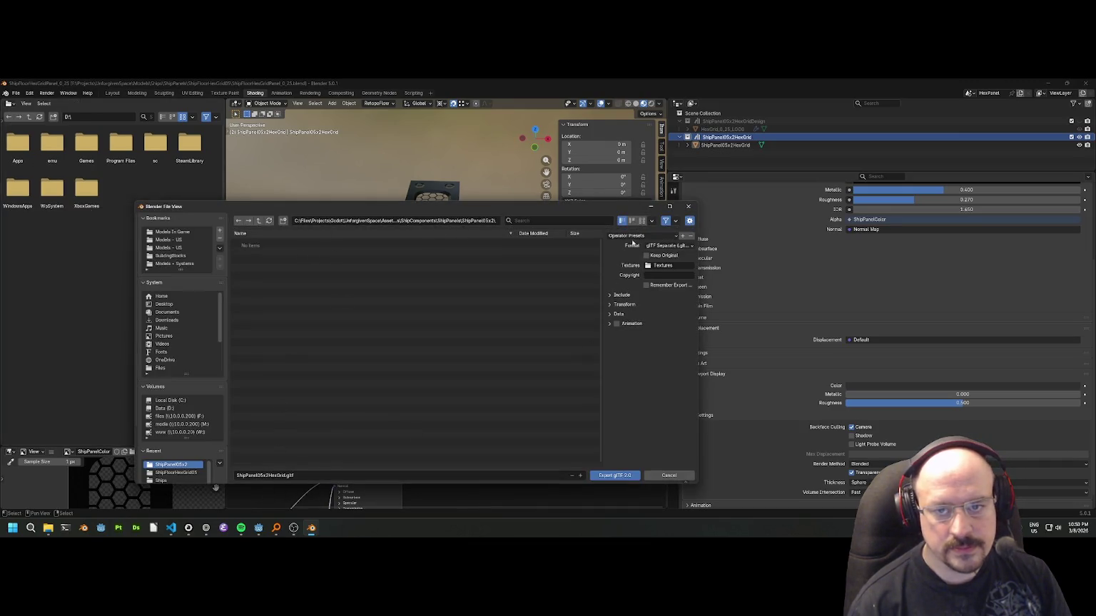
left_click(657, 245)
left_click(634, 255)
left_click(666, 245)
left_click(663, 256)
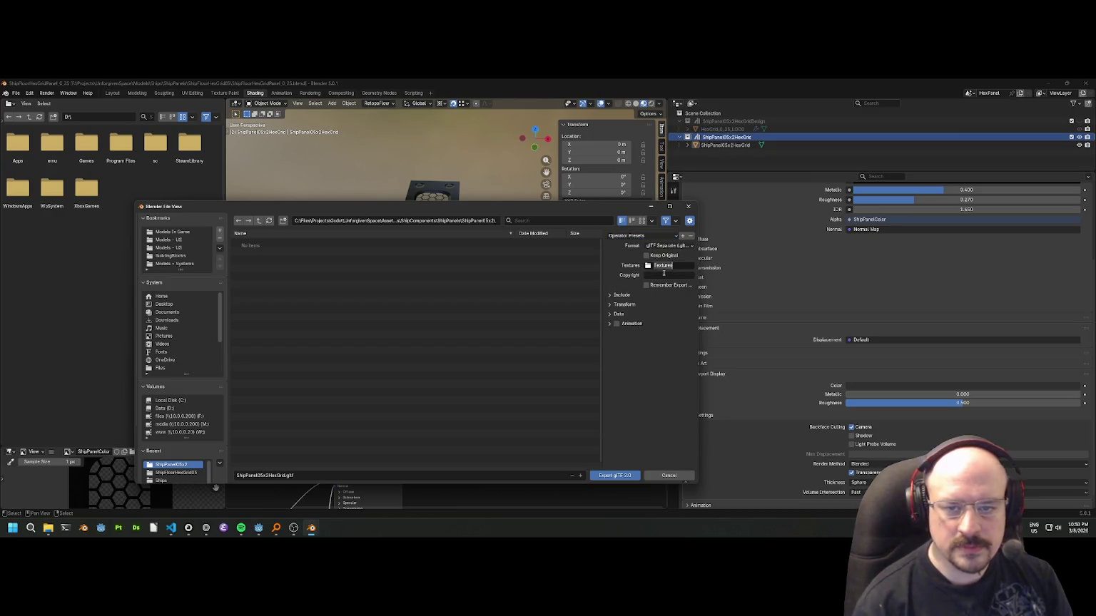
key("BackSpace")
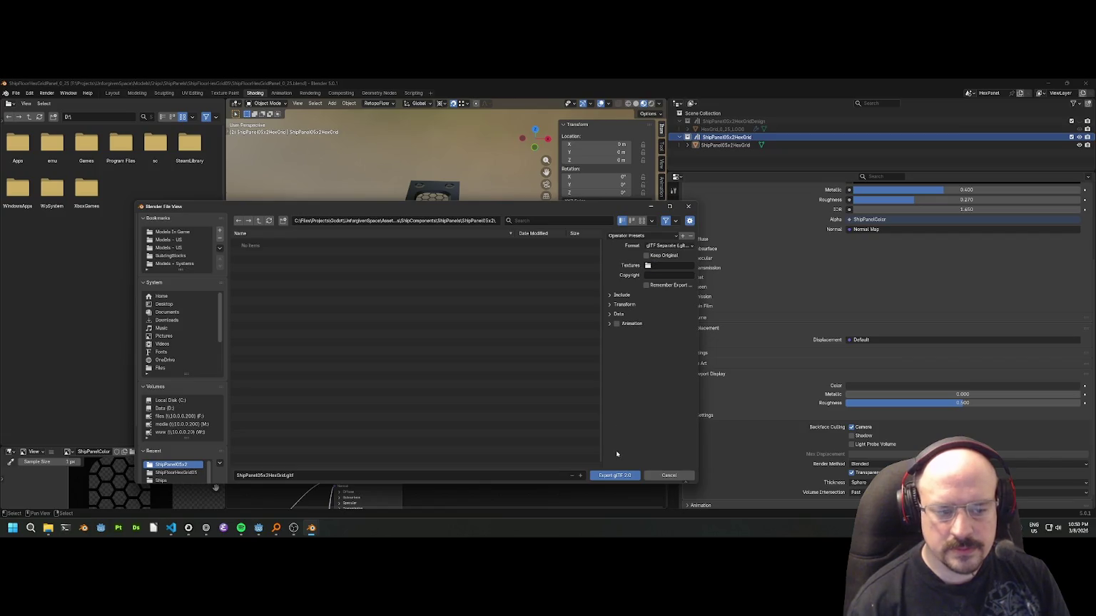
left_click(614, 476)
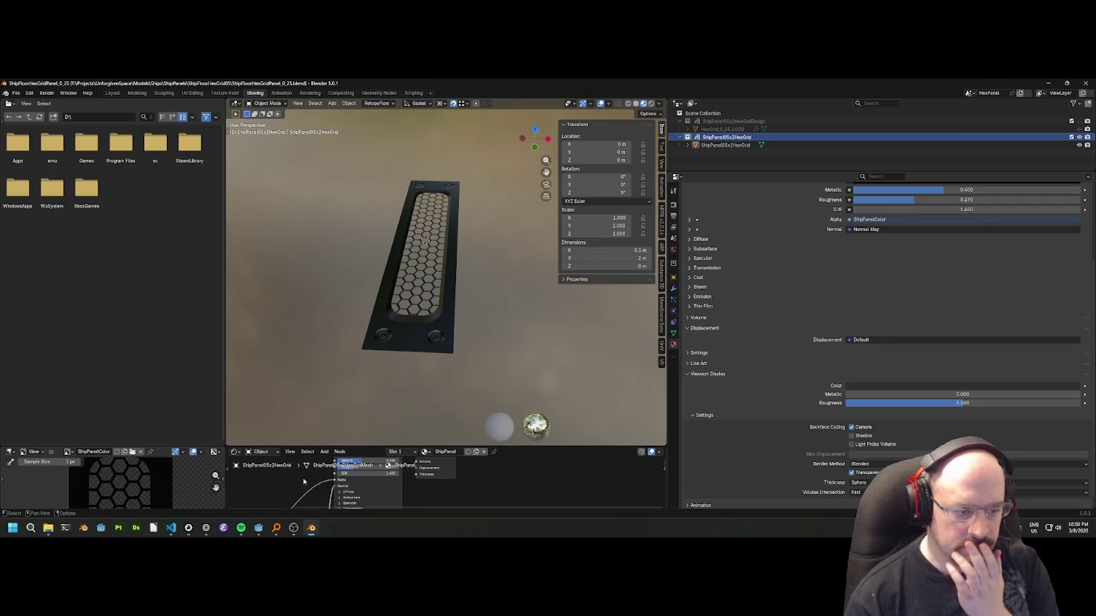
Bring the Unforgiven Space Godot project forward and create an inherited scene from ShipMagPlate1x1.gltf.
mouse_move(259, 530)
left_click(309, 487)
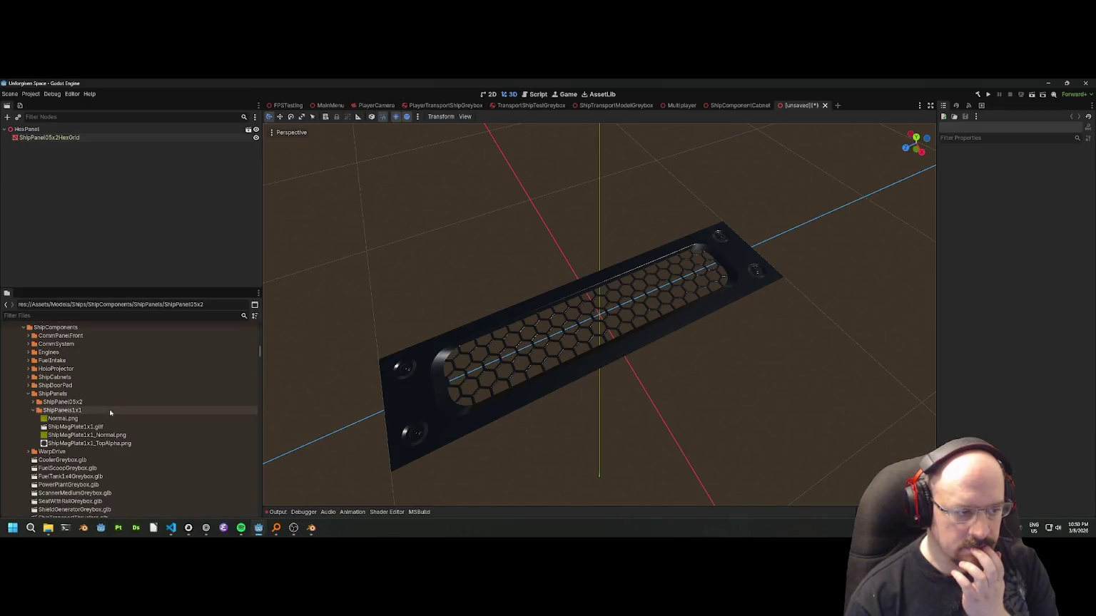
right_click(85, 426)
left_click(123, 371)
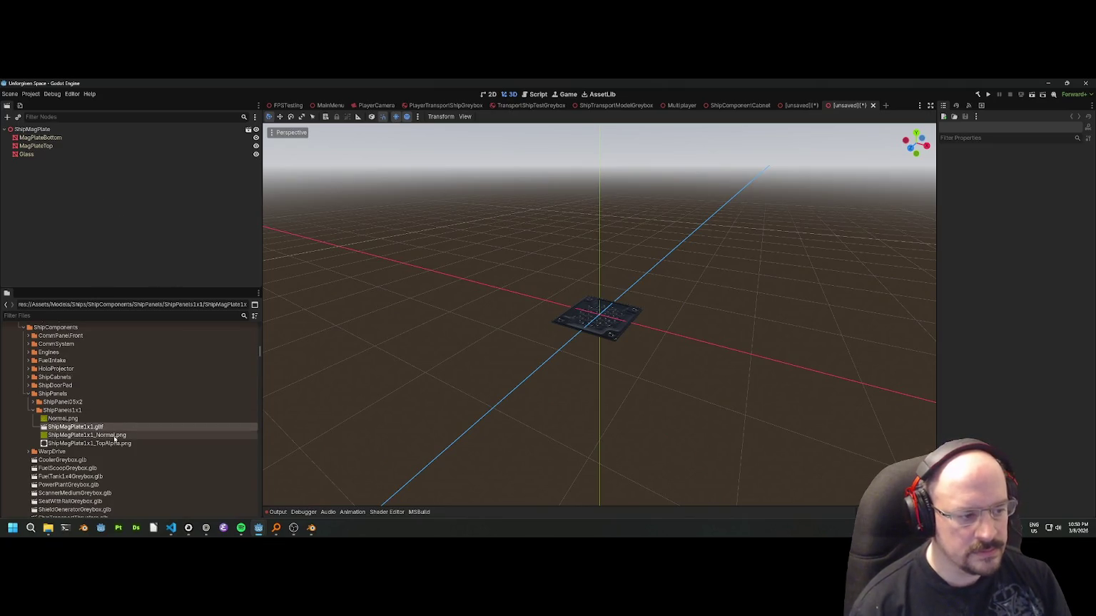
left_click(86, 443)
Expand ShipPanel05x2, make an inherited scene from ShipPanel05x2HexGrid.gltf, and save it as ShipPanel05x2HexGrid.tscn.
double_click(63, 403)
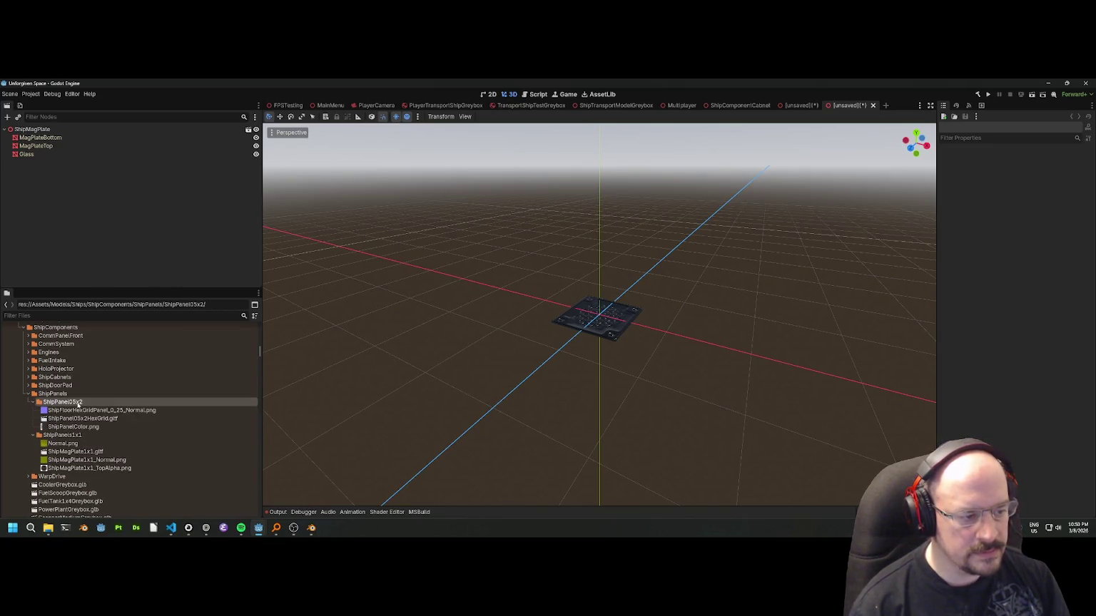
right_click(94, 418)
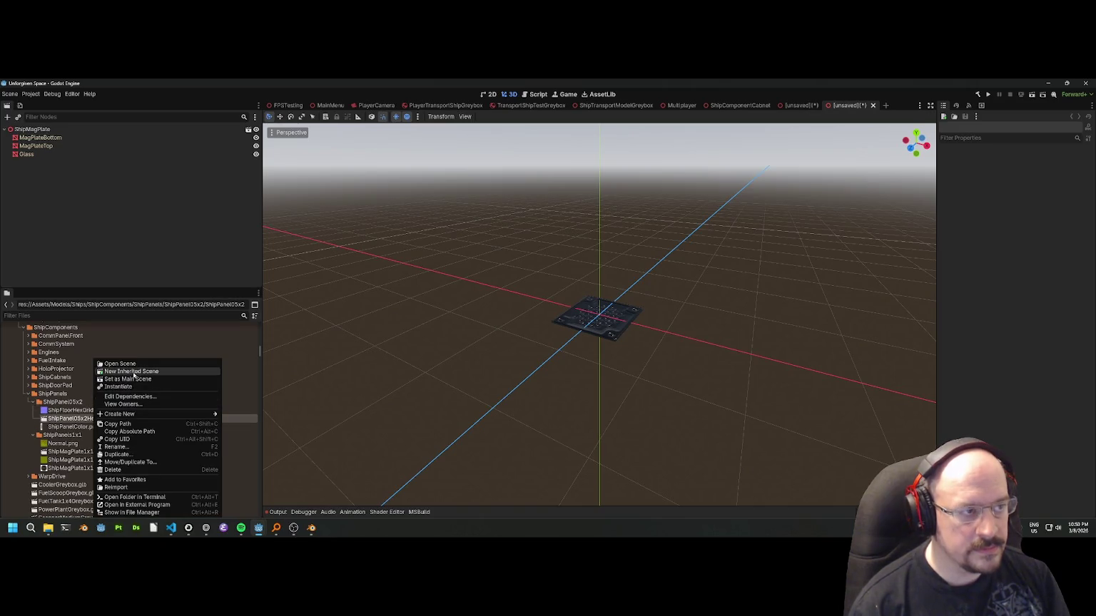
left_click(131, 372)
key("ctrl+s")
type("ShipPanel05x2HexGrid")
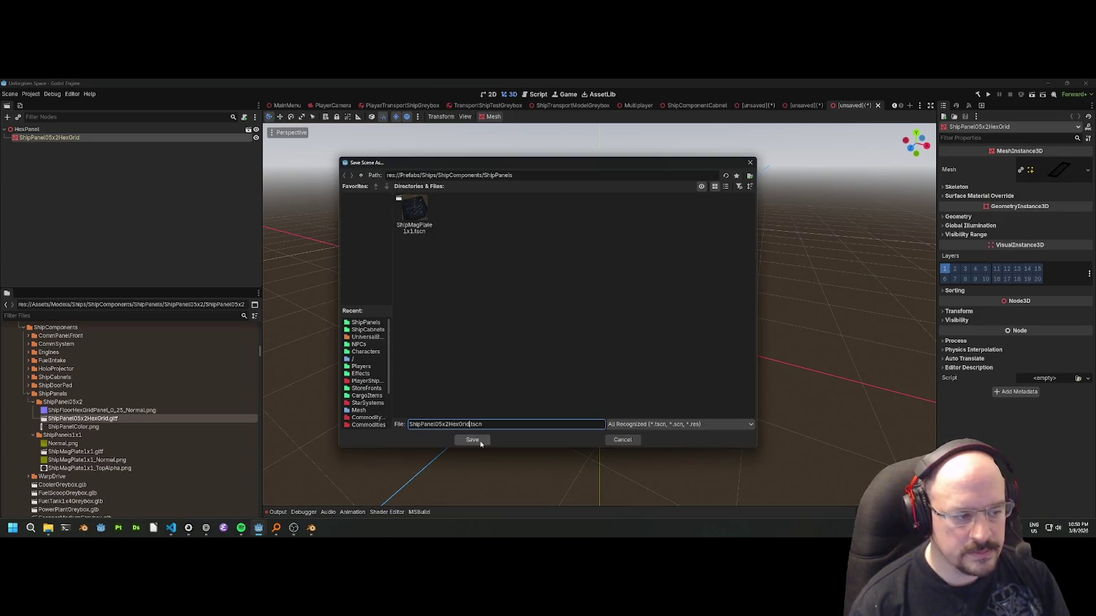
left_click(480, 443)
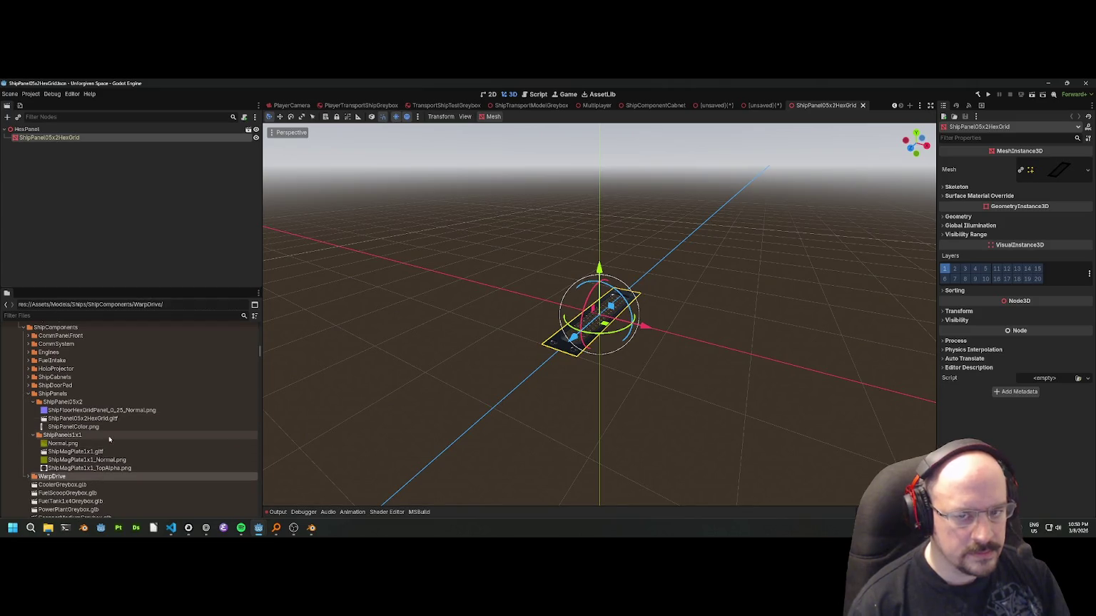
Close the saved ShipPanel05x2HexGrid scene and discard the unsaved mag plate and hex panel scenes.
scroll("down", 3)
scroll("up", 3)
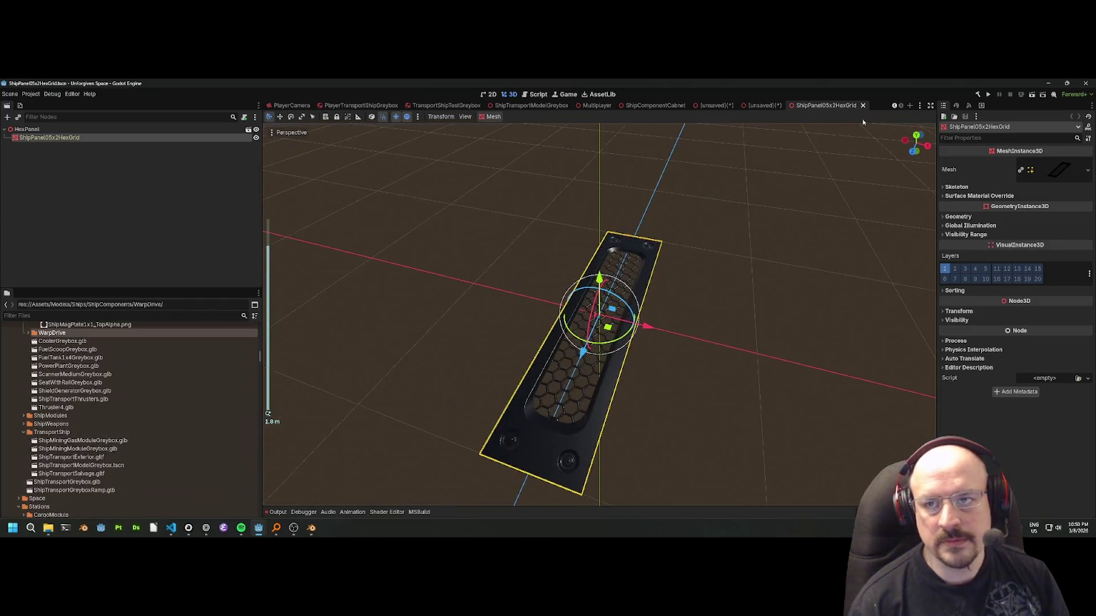
left_click(863, 108)
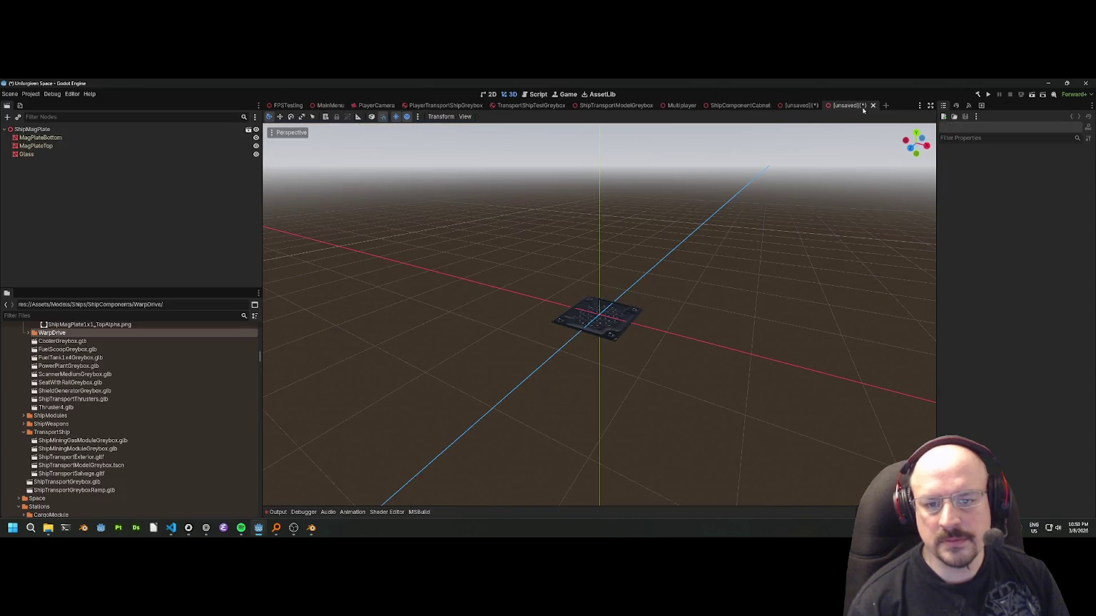
left_click(786, 109)
left_click(603, 322)
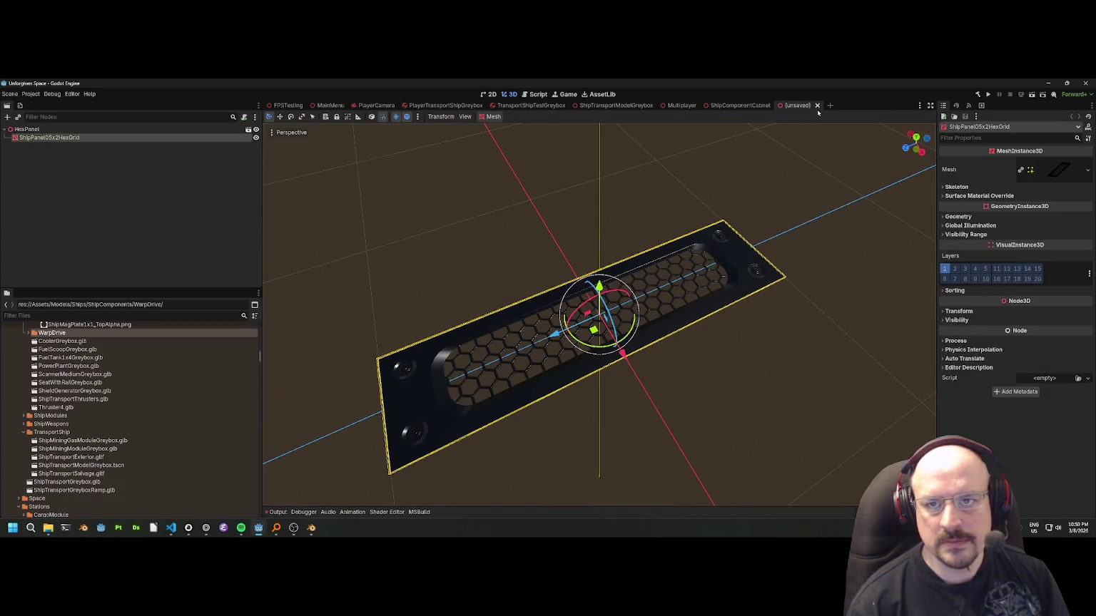
left_click(816, 106)
Inspect and close the ShipComponentCabinet and ShipTransportModelGreybox scenes, then return to Blender.
left_click_drag(666, 230, 784, 101)
left_click(776, 104)
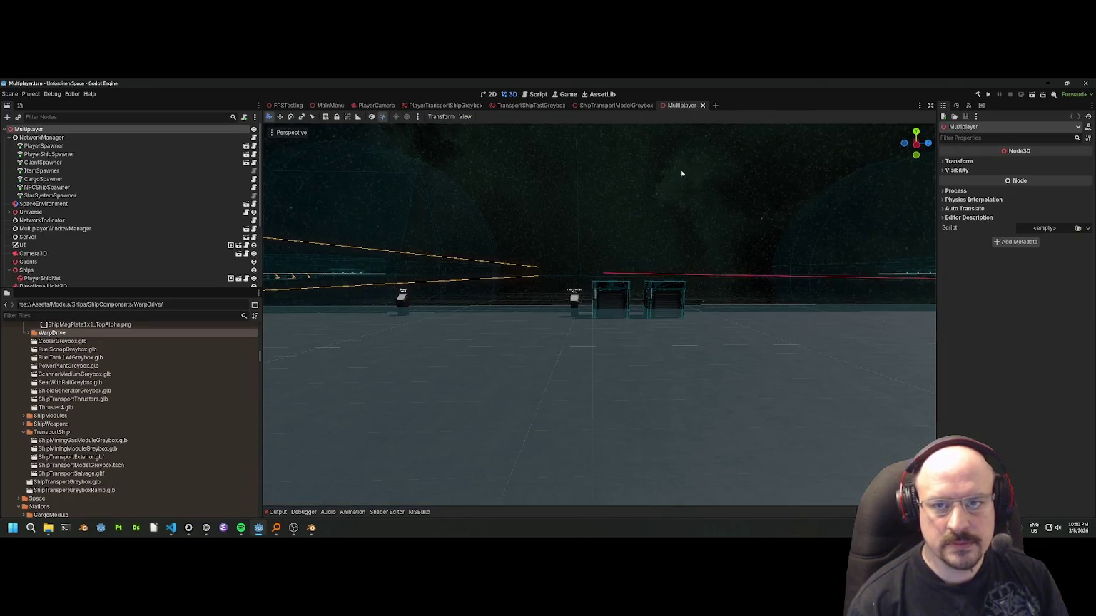
left_click(592, 106)
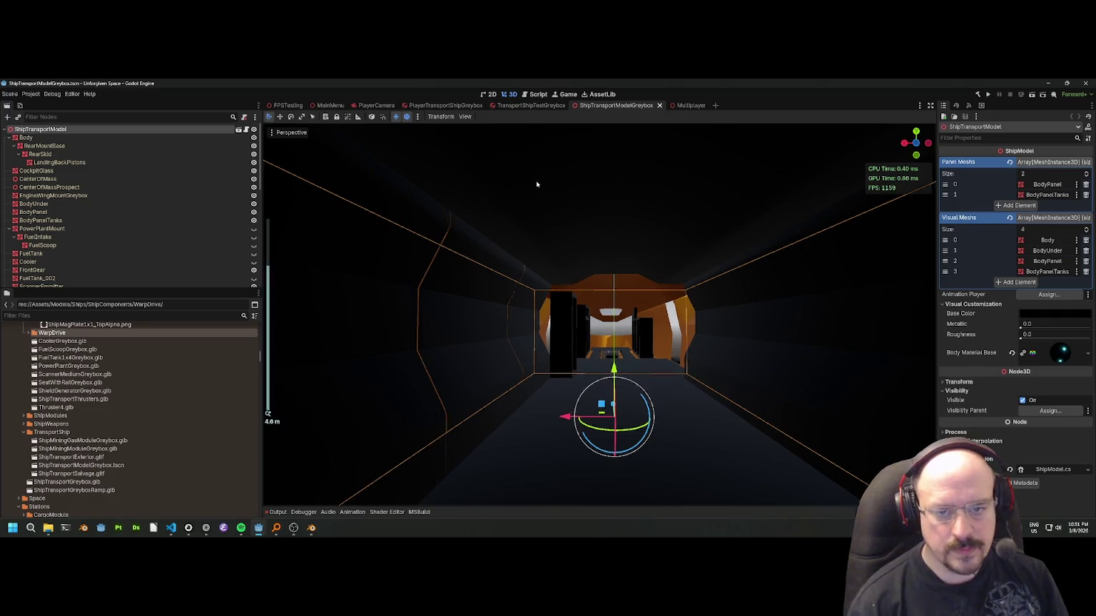
scroll("down", 3)
left_click_drag(548, 197, 455, 256)
key("ctrl+shift+w")
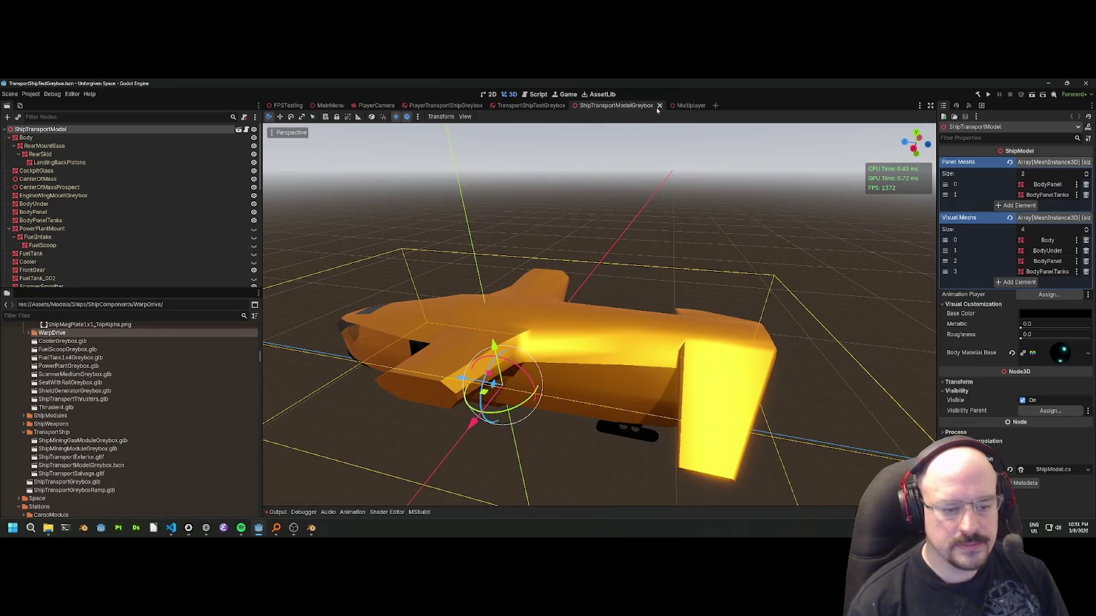
key("alt+Tab")
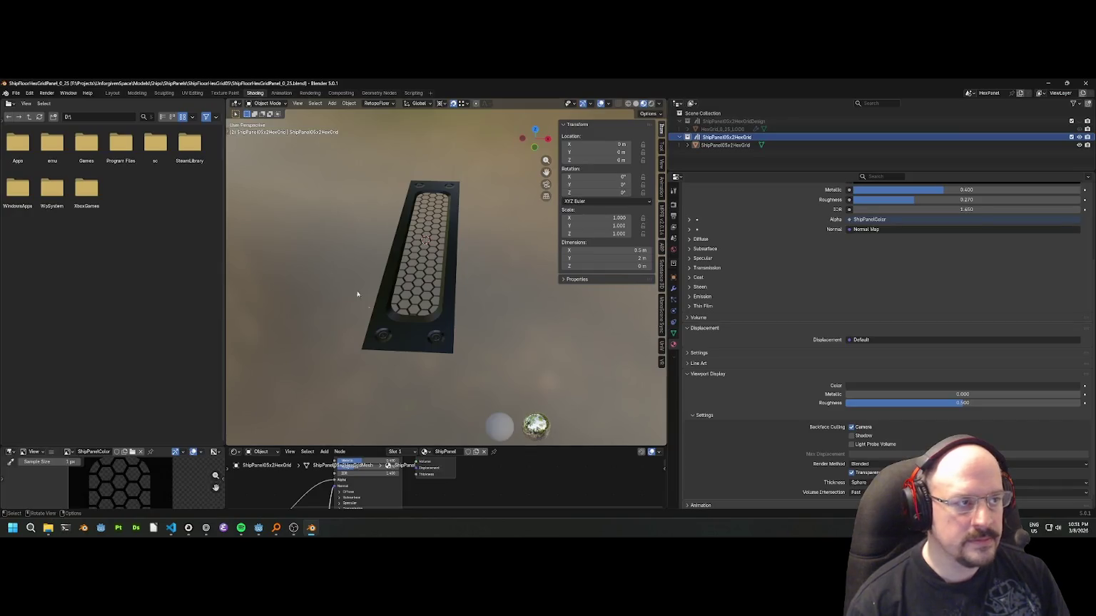
Switch to the Modeling layout, widen the Asset Browser, and save ShipFloorHexGridPanel_0_25.blend.
left_click(16, 93)
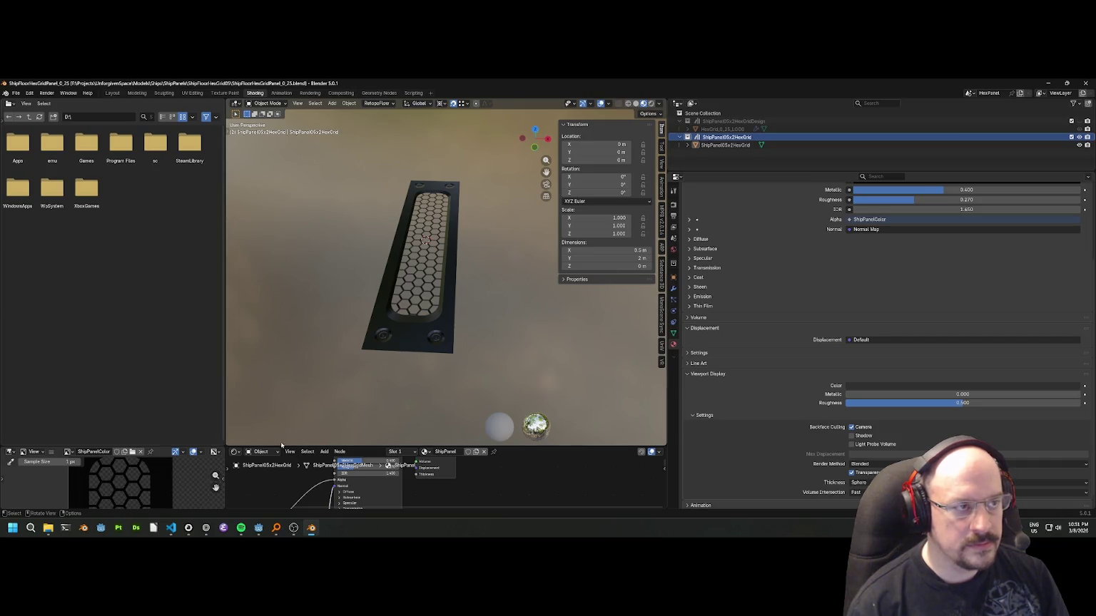
left_click(136, 93)
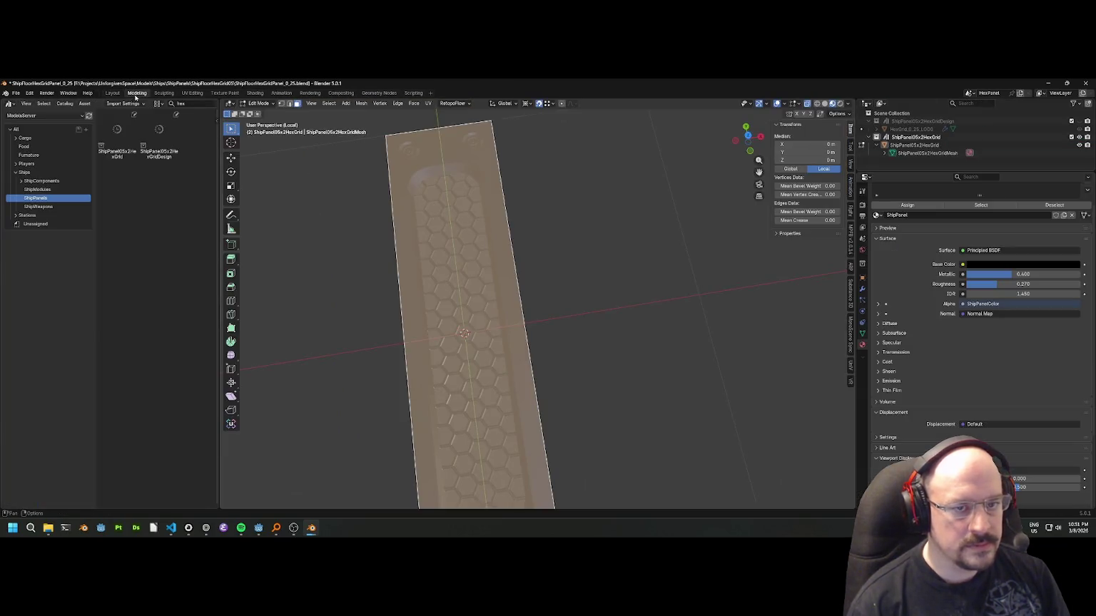
left_click(330, 248)
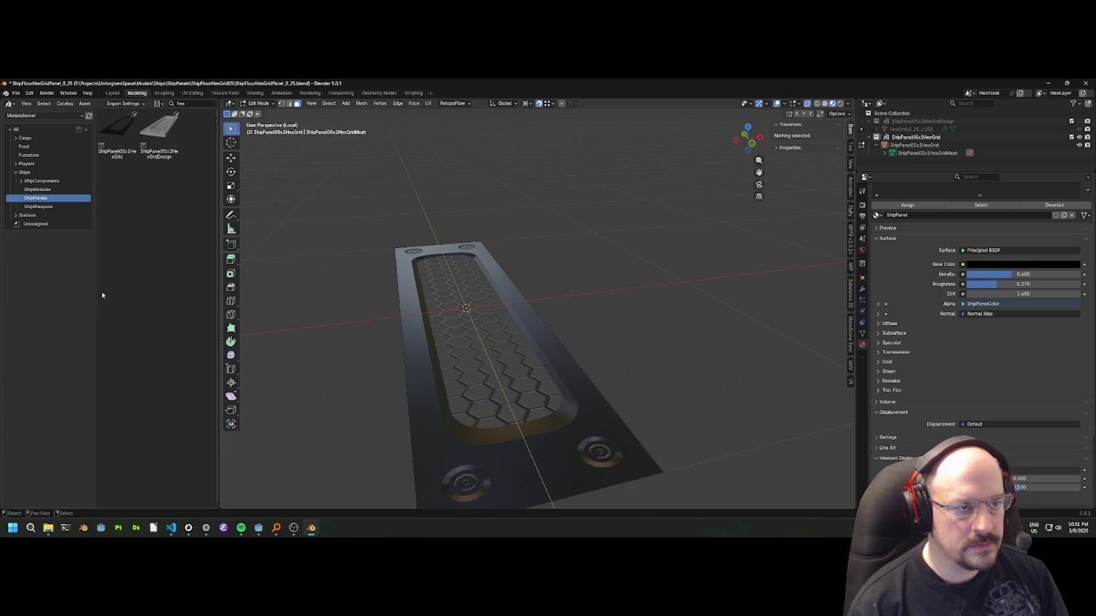
left_click_drag(218, 196, 438, 191)
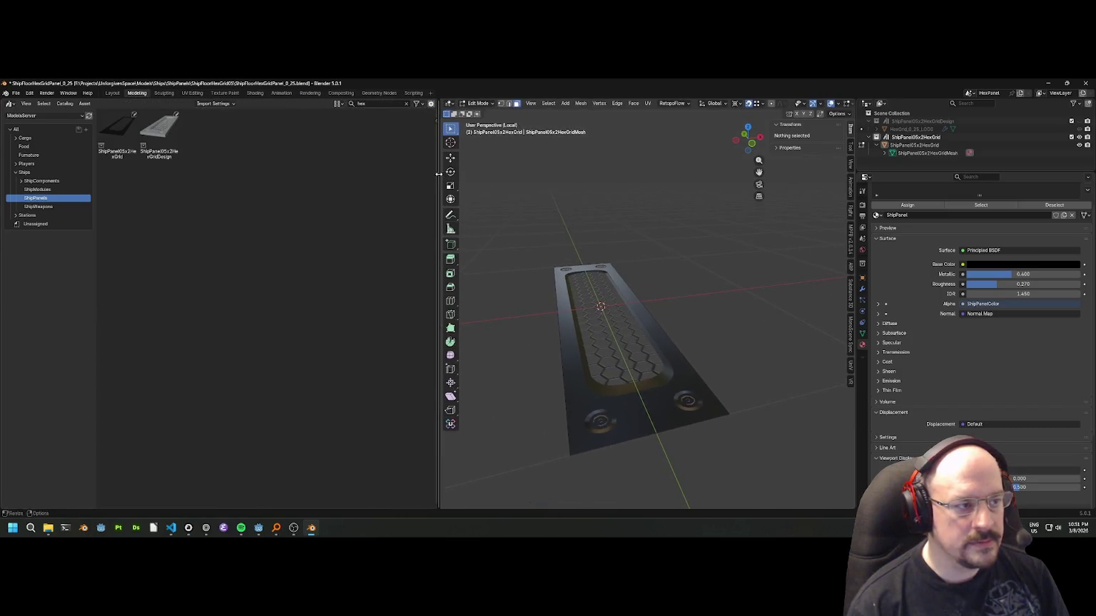
left_click(39, 189)
left_click(40, 198)
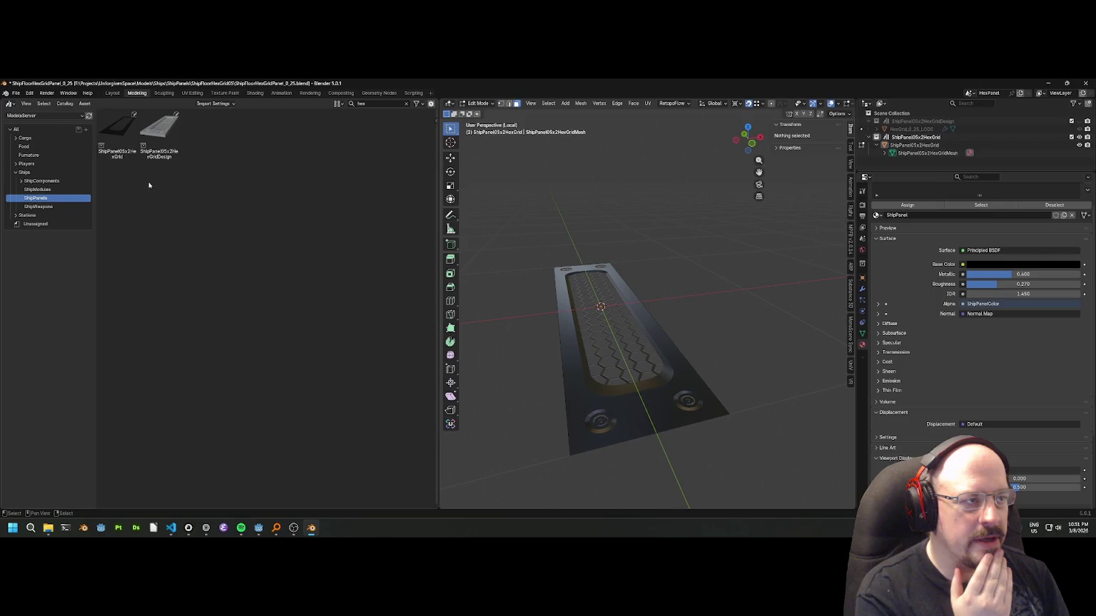
key("ctrl+s")
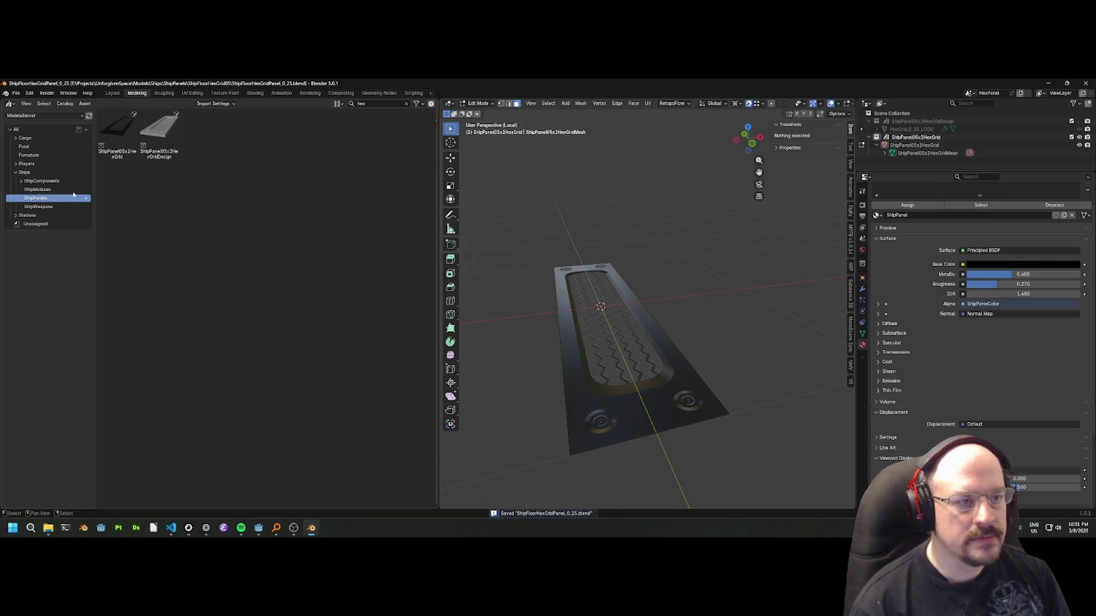
Clear the asset search filter, show the ShipComponents assets, and close Blender.
left_click(406, 103)
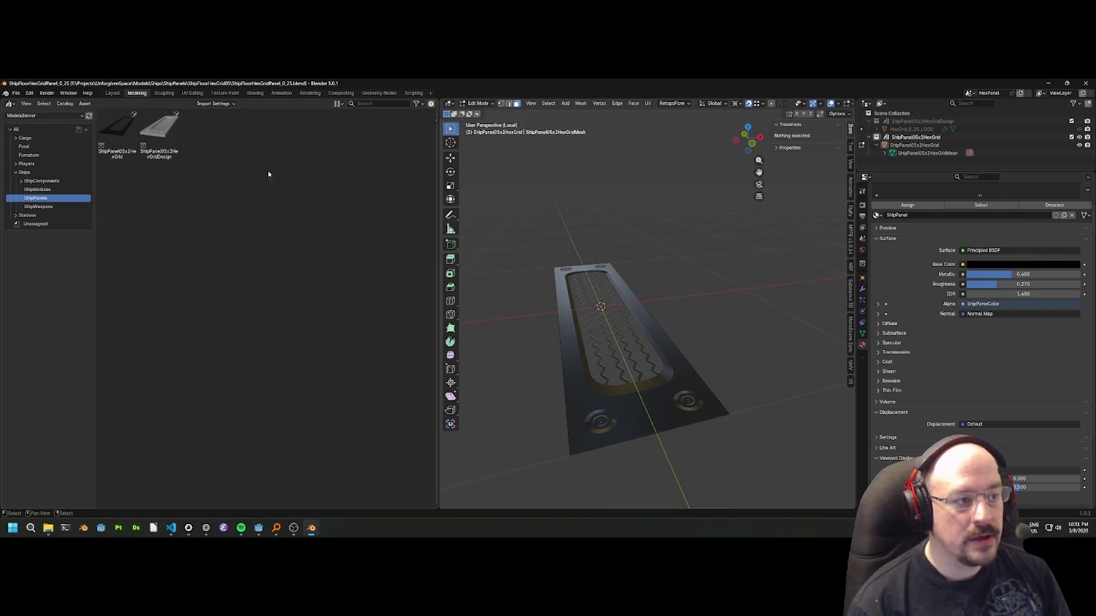
left_click(40, 189)
left_click(37, 197)
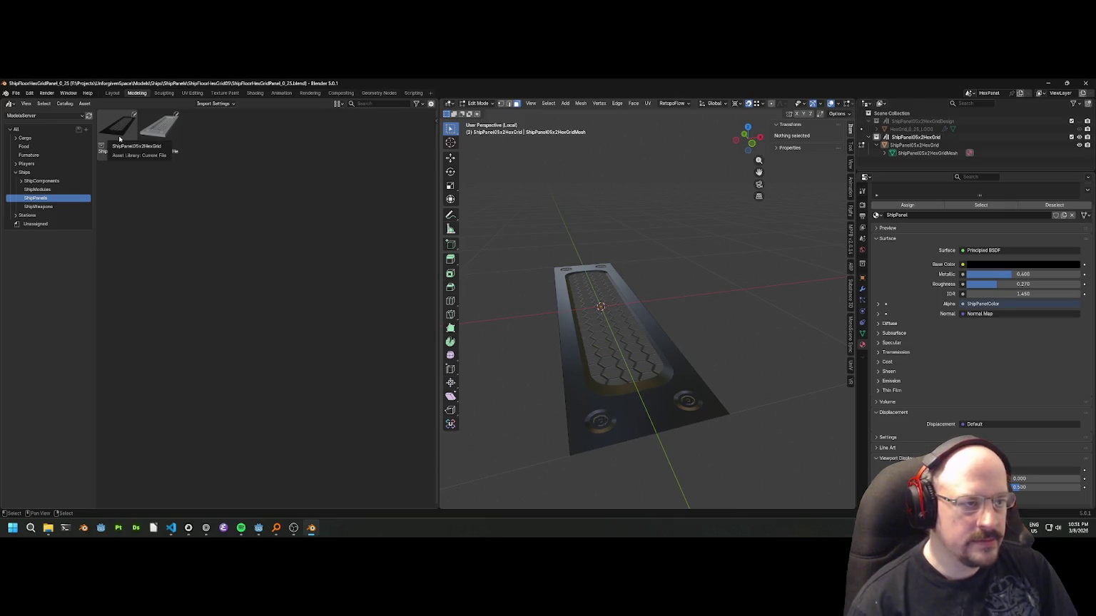
left_click(47, 182)
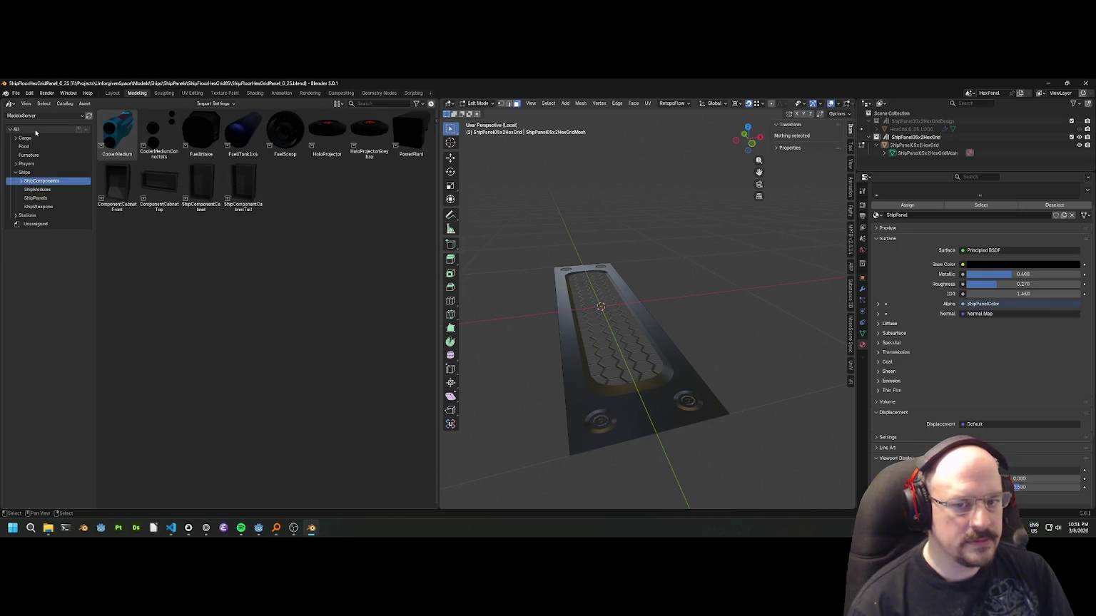
scroll("up", 3)
scroll("down", 3)
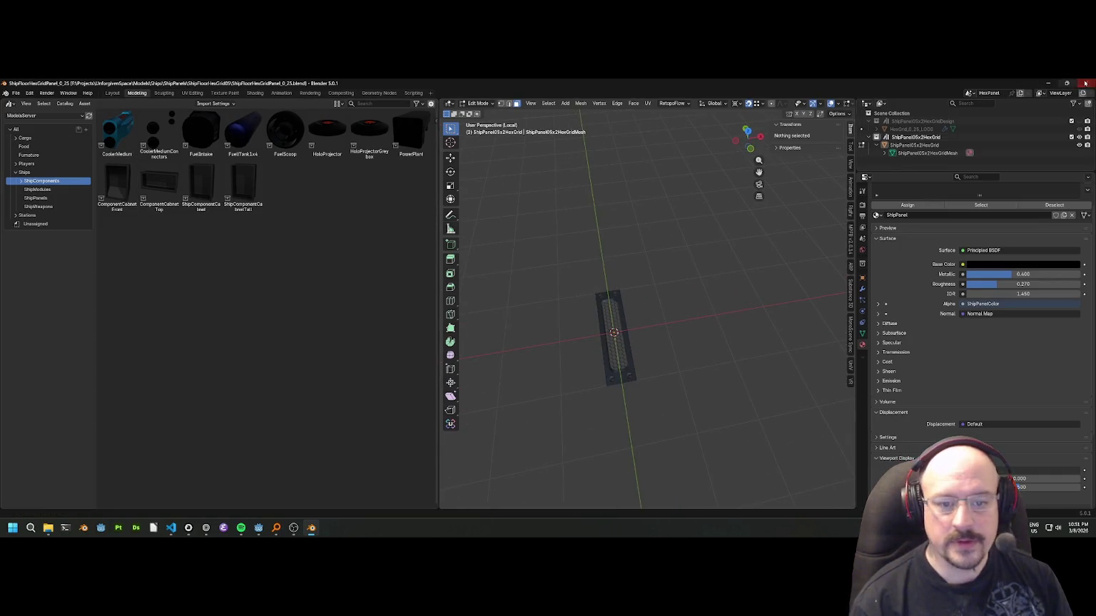
left_click(1085, 82)
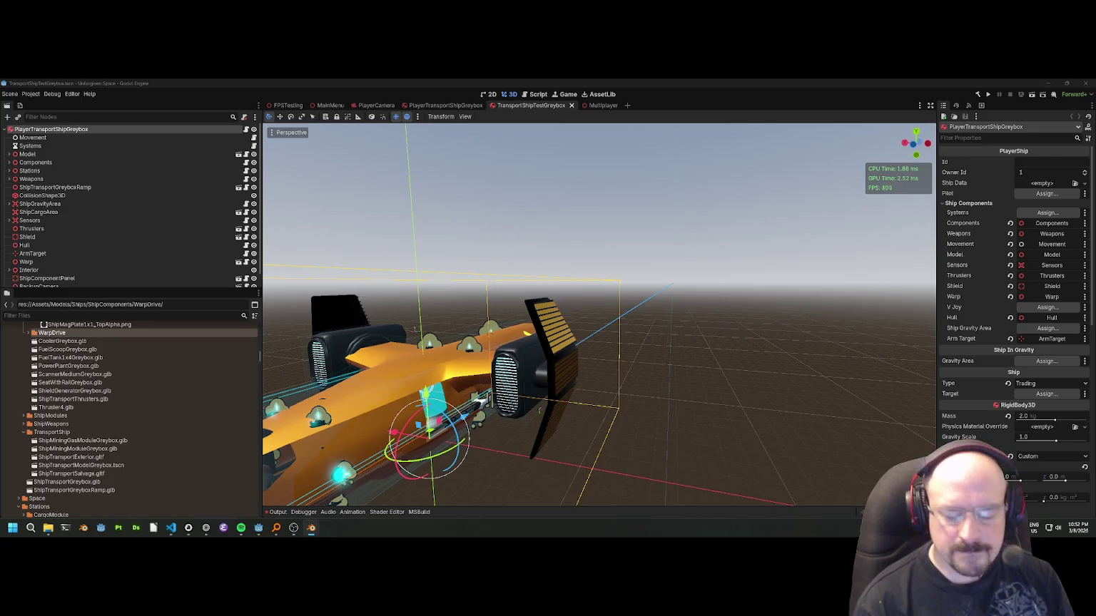
Switch from Godot back to Blender with ShipPanel2x2Main.blend open.
key("alt+Tab")
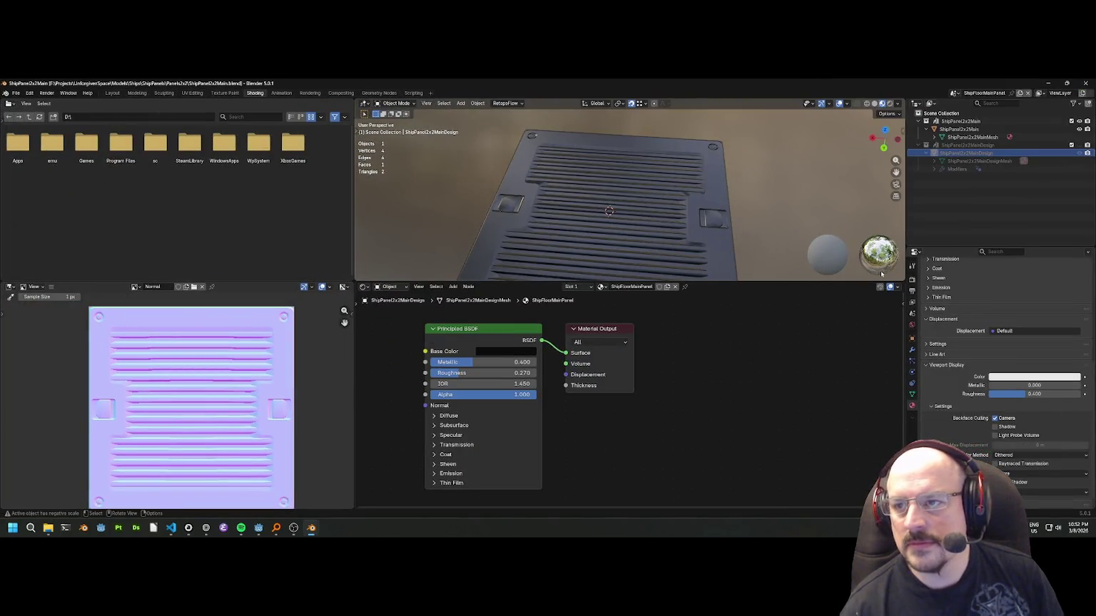
Select the ShipPanel2x2Main collection, enlarge the viewport and node editor, and save the file.
left_click(963, 122)
scroll("up", 3)
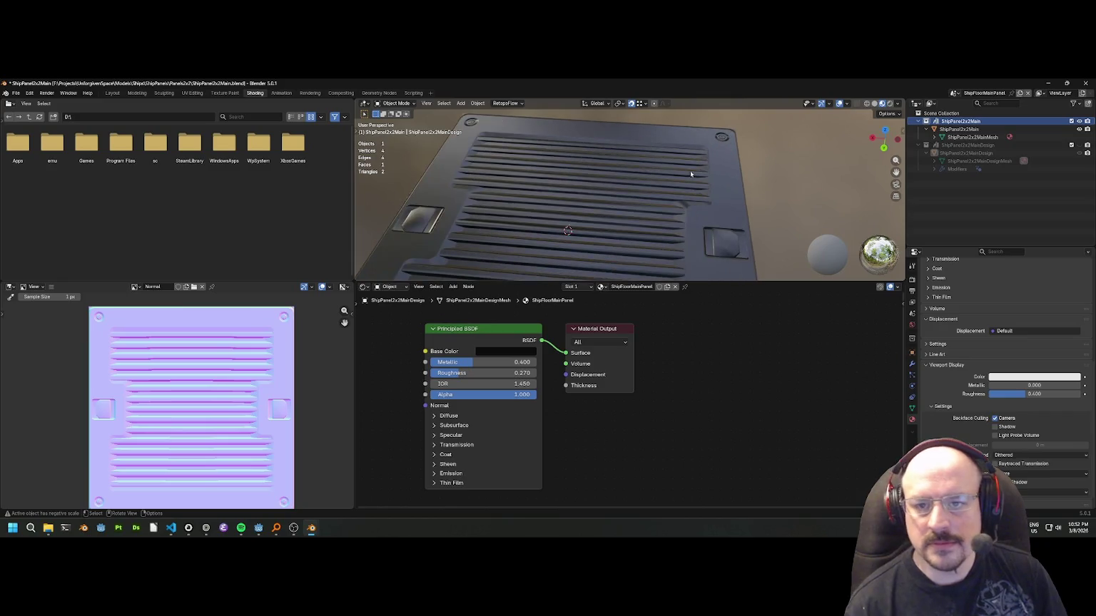
scroll("down", 3)
scroll("up", 3)
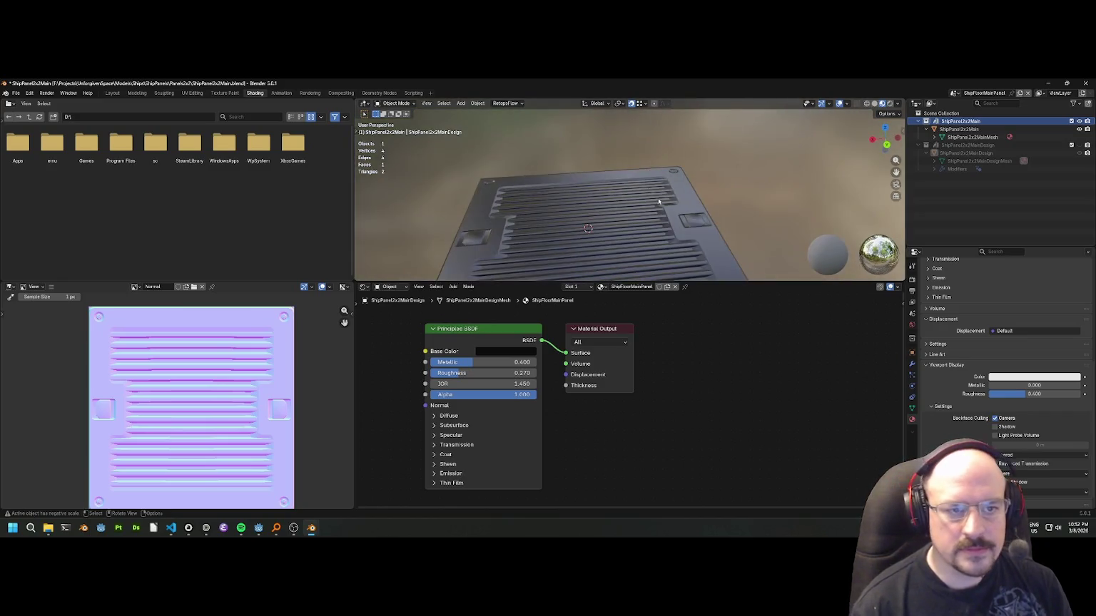
left_click_drag(355, 214, 273, 214)
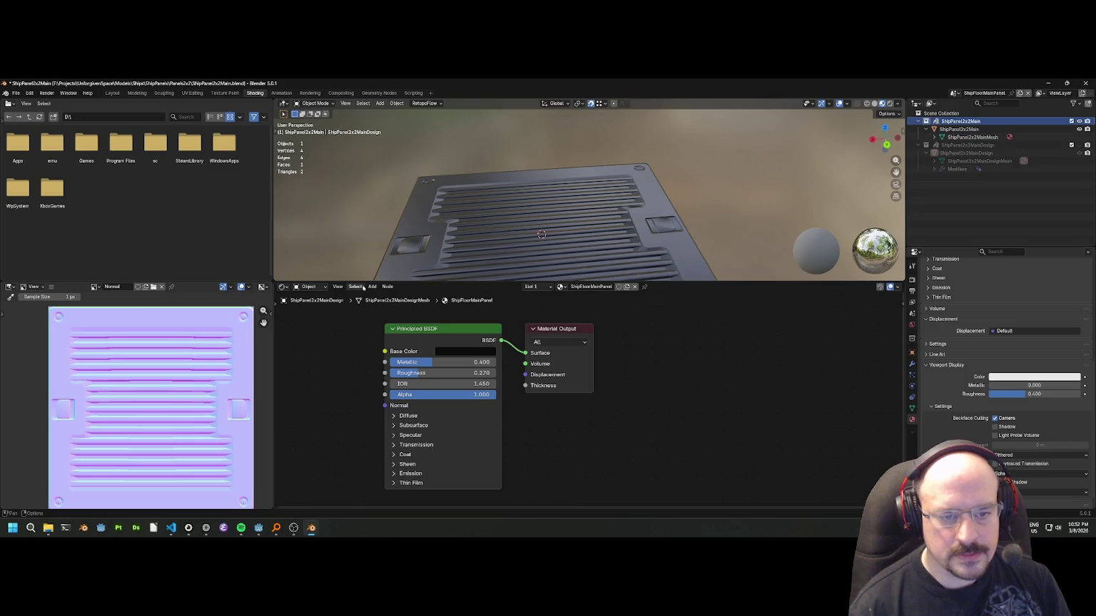
left_click_drag(364, 281, 364, 355)
scroll("down", 3)
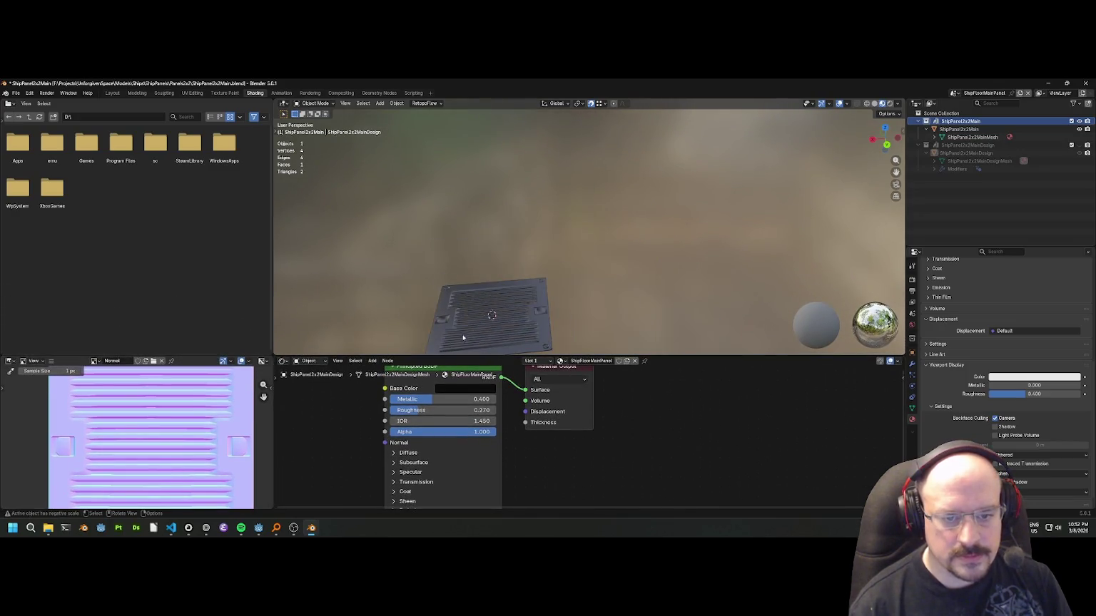
scroll("up", 3)
key("ctrl+s")
Start a glTF 2.0 export of the ShipPanel2x2Main collection.
left_click(16, 93)
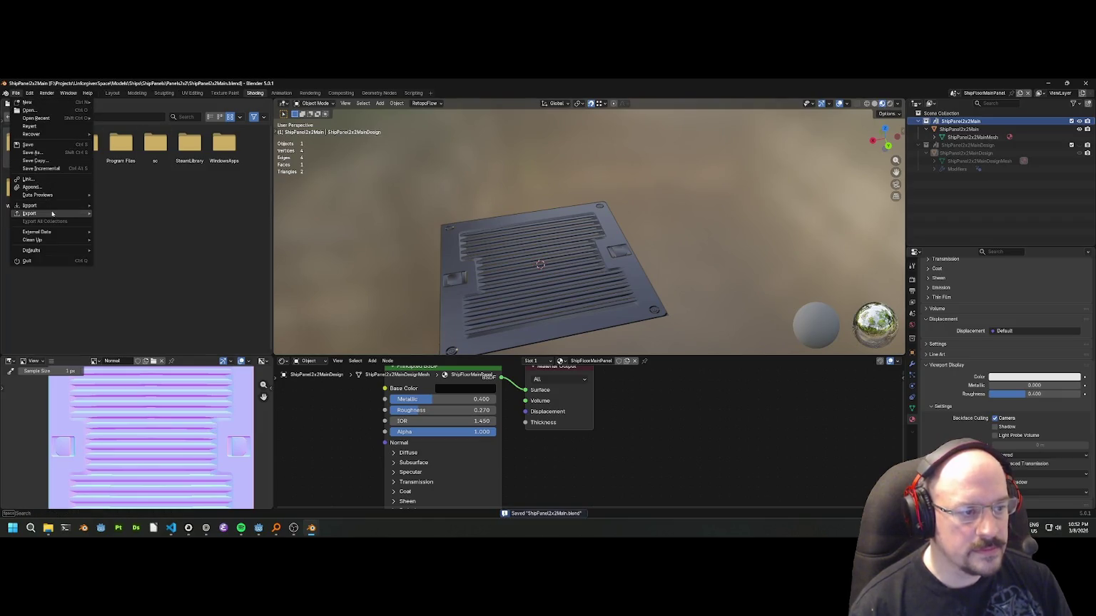
mouse_move(29, 213)
left_click(136, 277)
left_click_drag(375, 216, 425, 174)
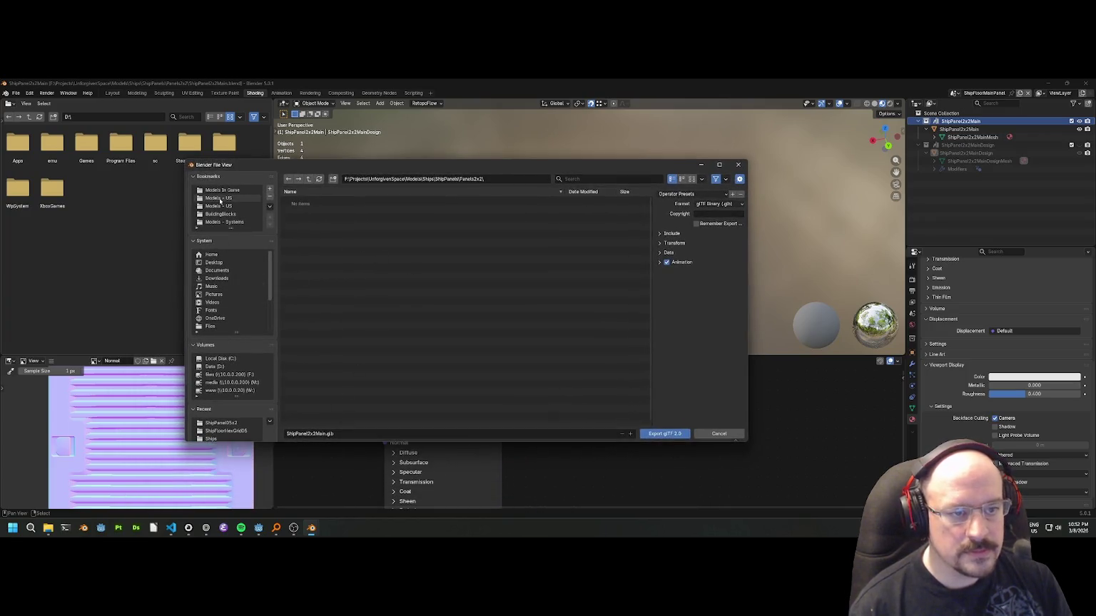
Navigate to Models/Ships/ShipComponents/ShipPanels and create and enter a new ShipPanels2x2 folder.
left_click(224, 191)
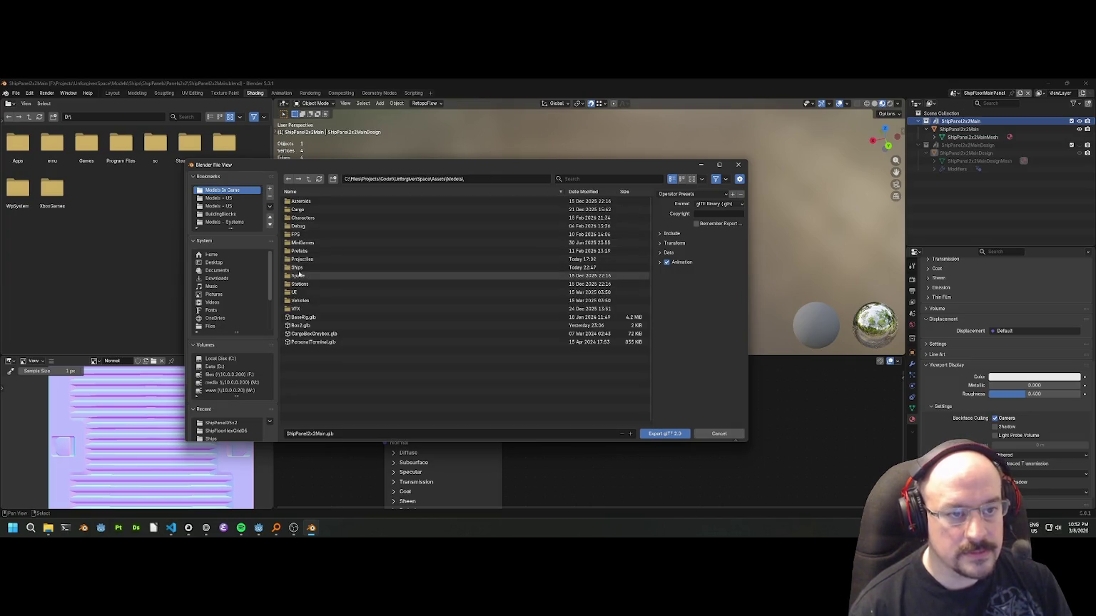
double_click(299, 269)
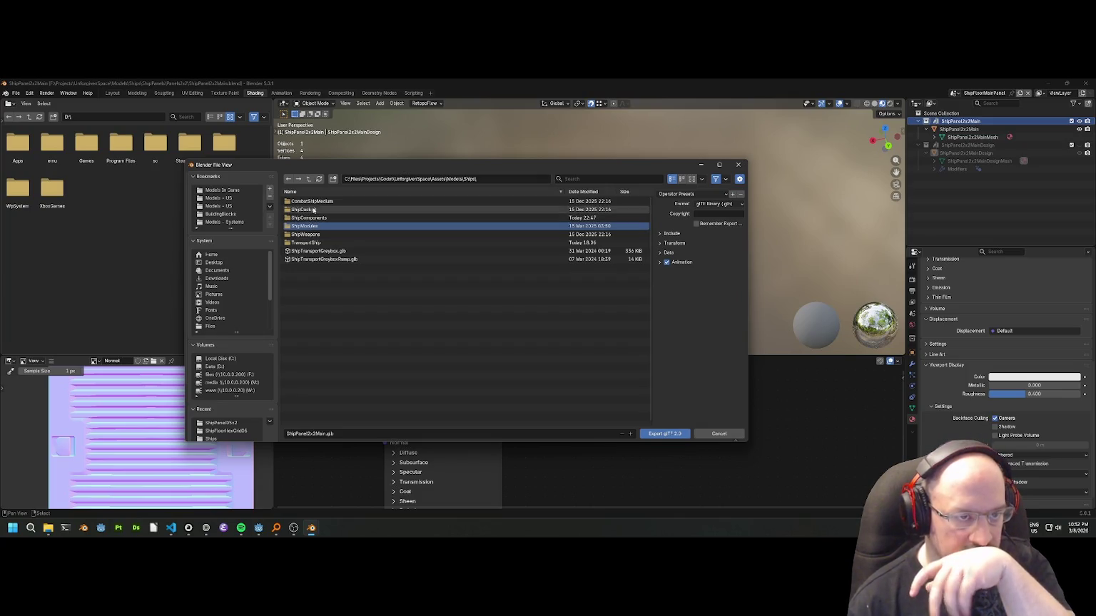
double_click(314, 218)
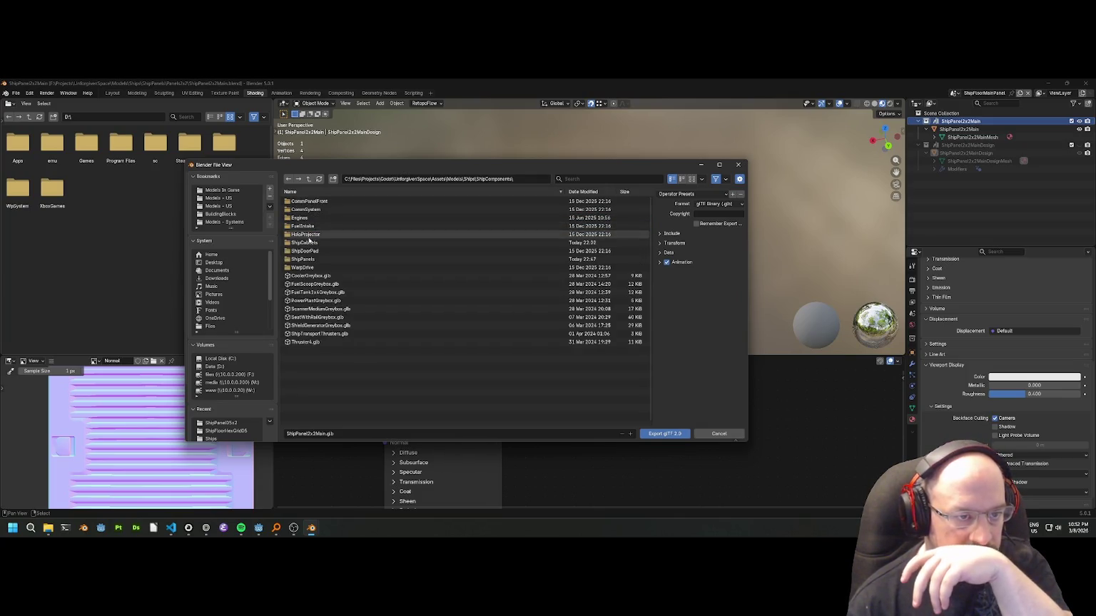
left_click(301, 259)
double_click(301, 260)
left_click(332, 179)
type("ShipPanels2x2")
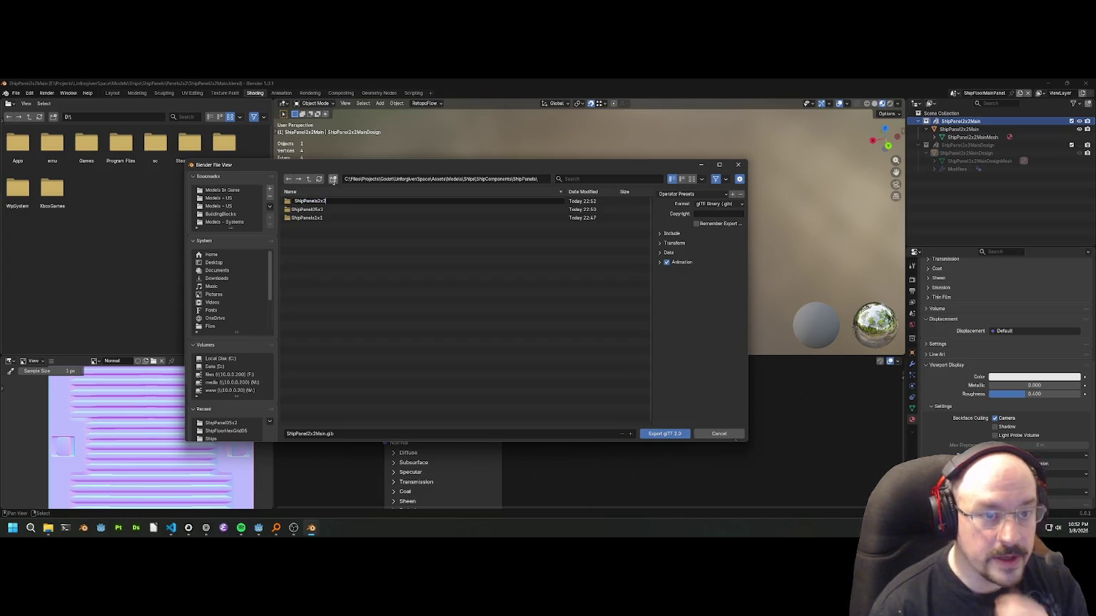
key("Return")
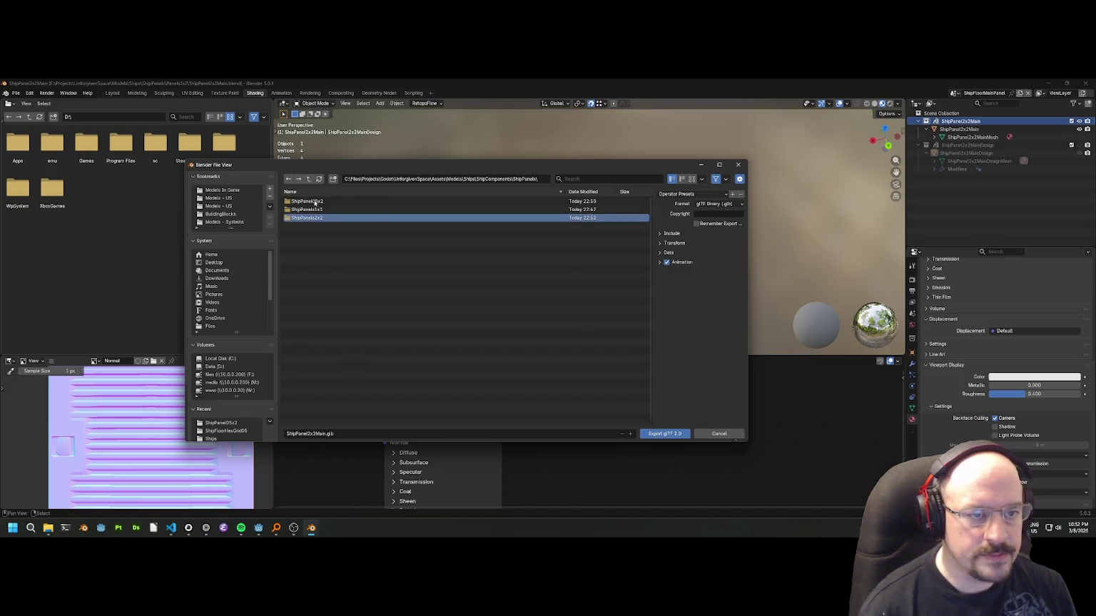
left_click(315, 219)
double_click(316, 219)
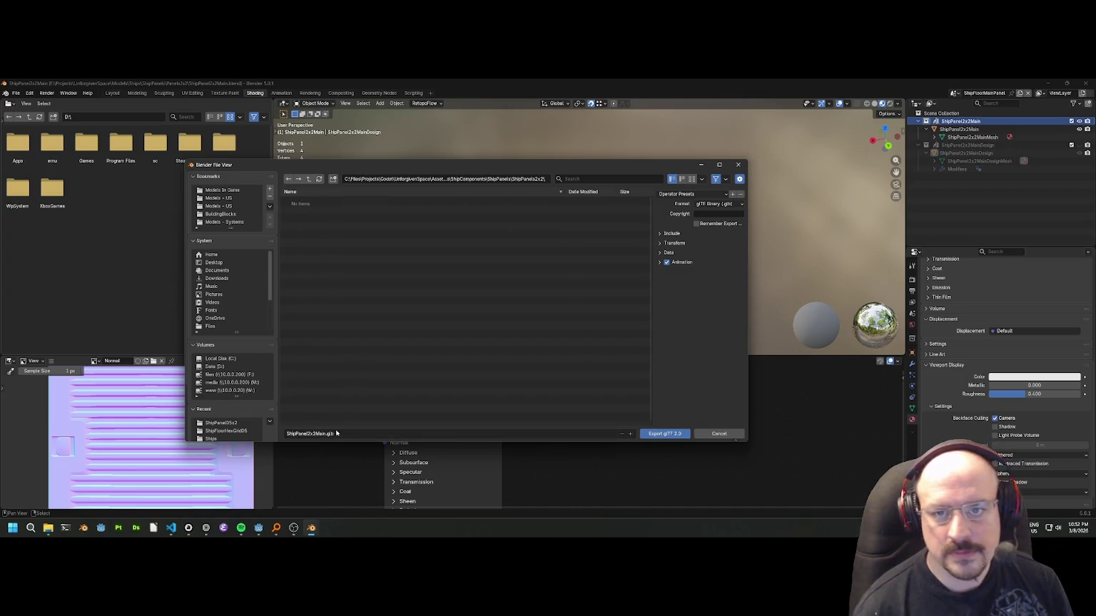
Apply the Godot1 export preset, clear the textures folder name, and export ShipPanel2x2Main.gltf.
left_click(695, 194)
left_click(698, 197)
left_click(697, 197)
left_click(674, 214)
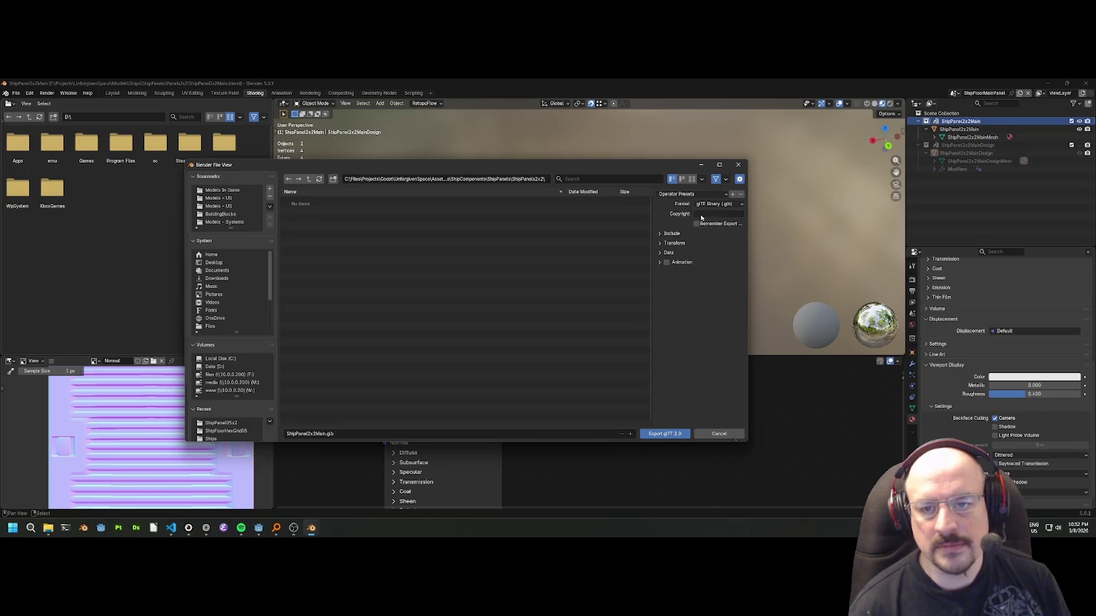
left_click(727, 224)
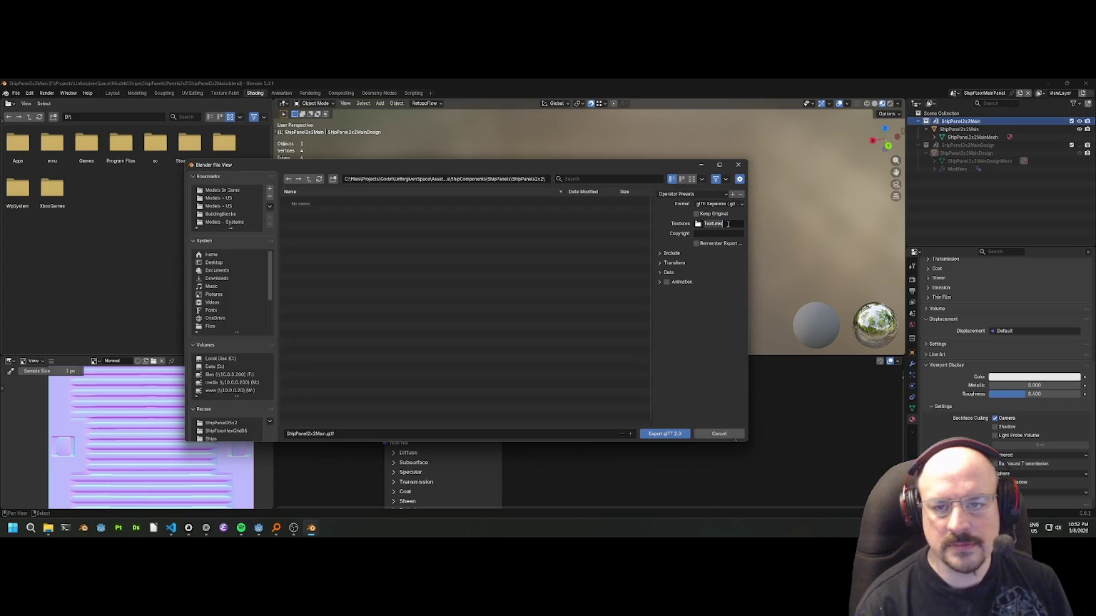
key("BackSpace")
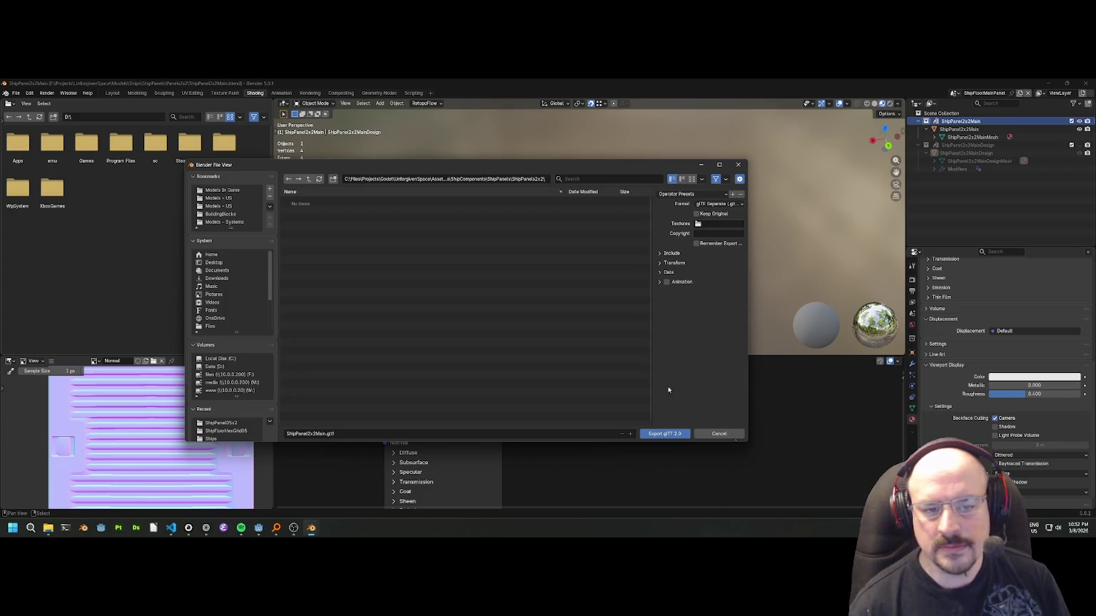
left_click(664, 434)
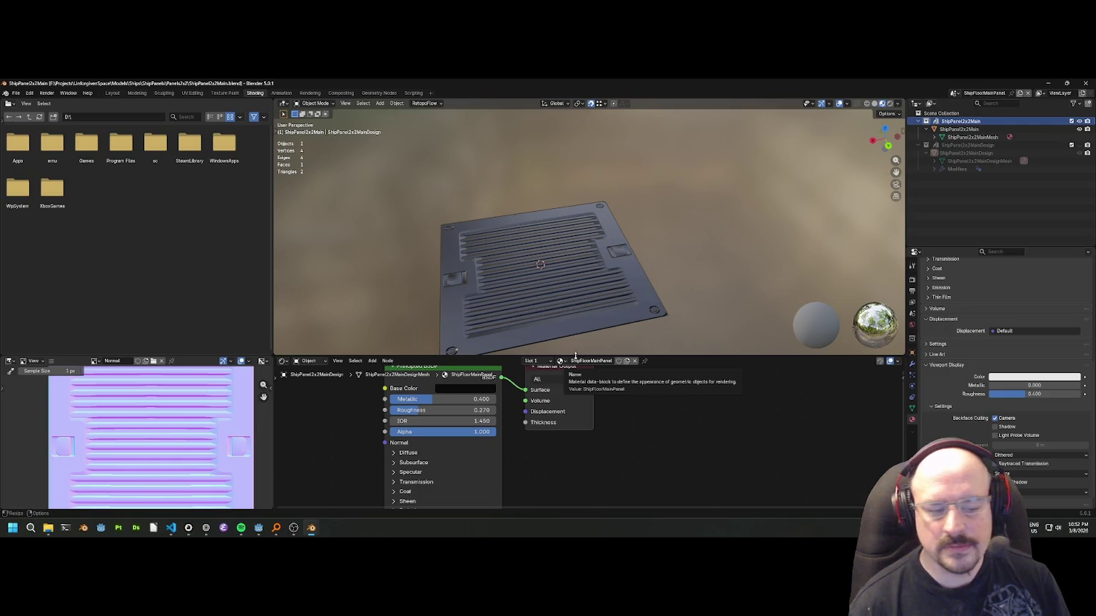
In the ship test Godot window, filter FileSystem by 2x2 and reimport ShipPanel2x2Main.gltf.
left_click(260, 531)
left_click(214, 491)
left_click(296, 491)
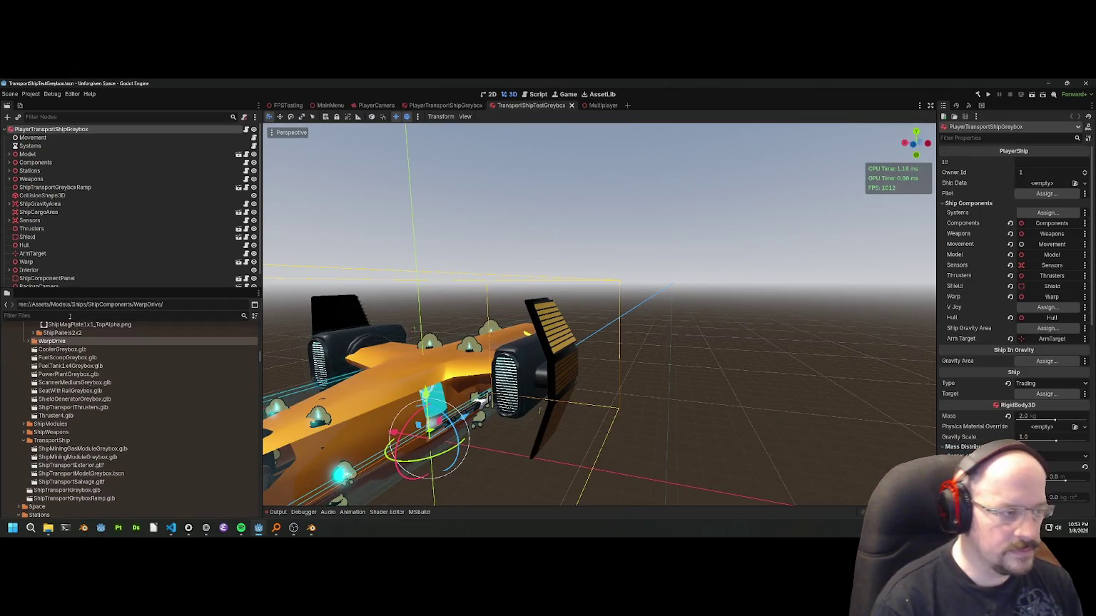
type("2x")
type("2")
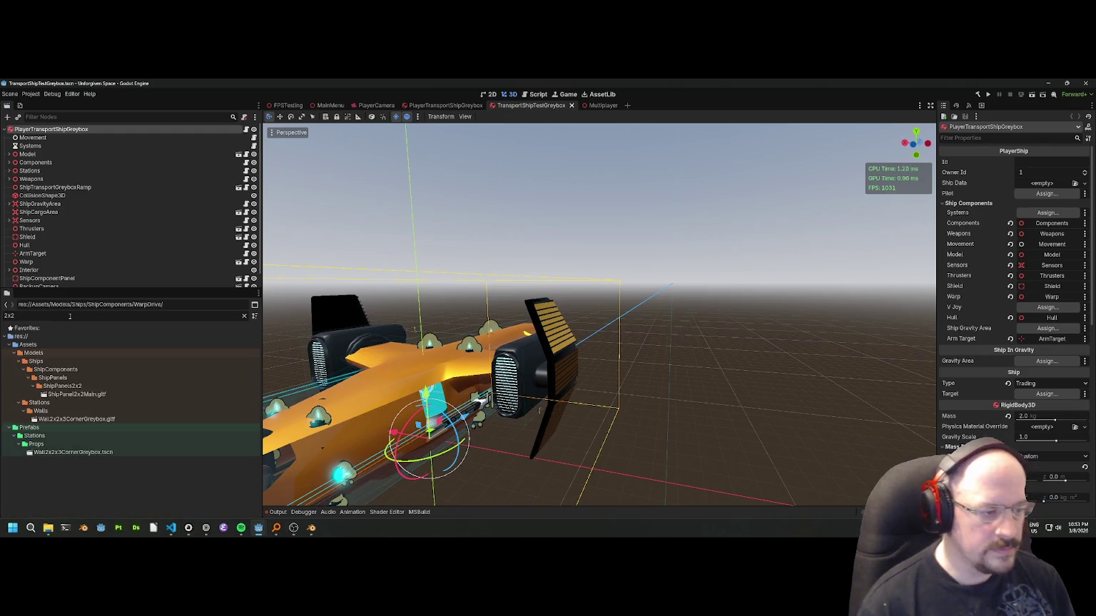
double_click(81, 396)
left_click_drag(597, 318, 585, 310)
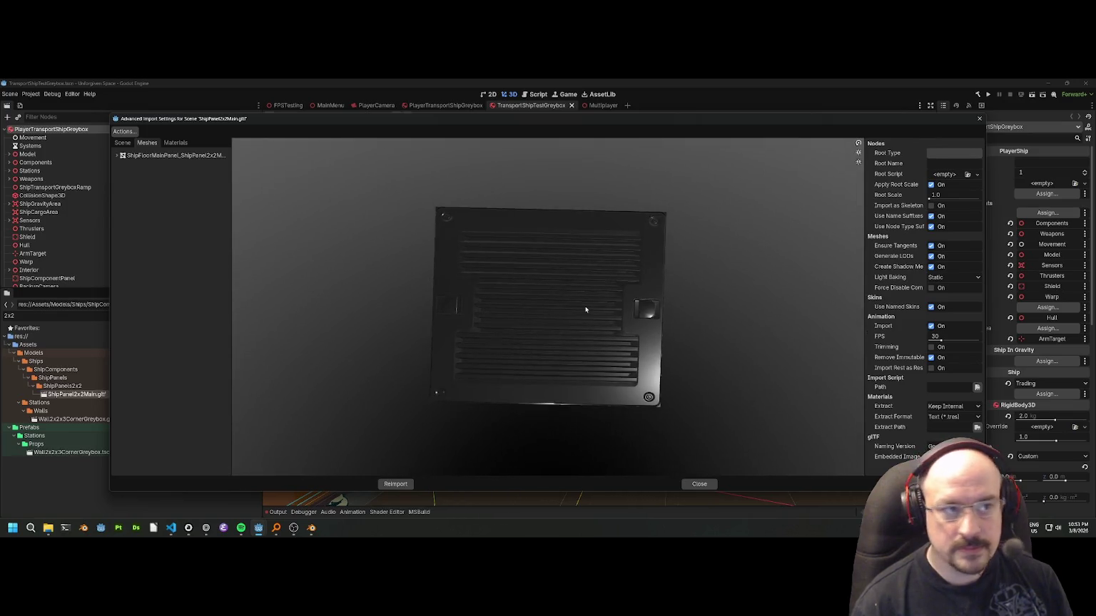
left_click(396, 484)
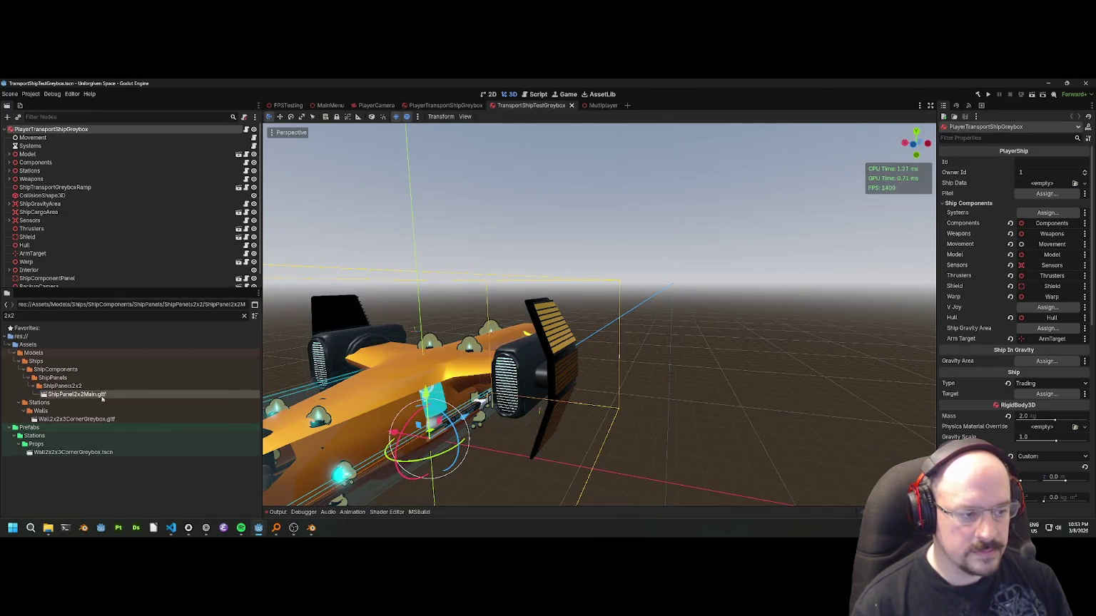
Create a new inherited scene from ShipPanel2x2Main.gltf and select the panel in the viewport.
right_click(99, 394)
left_click(136, 370)
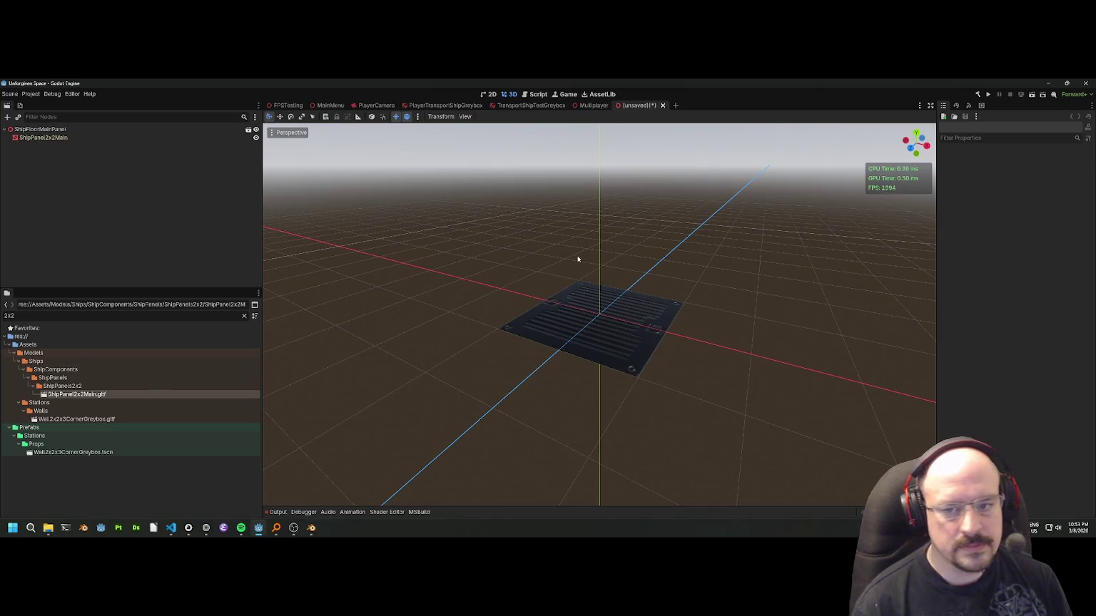
scroll("up", 3)
left_click(604, 311)
left_click(692, 183)
Open the ShipPanel2x2Main.gltf import settings and look over the root node's type options.
double_click(77, 394)
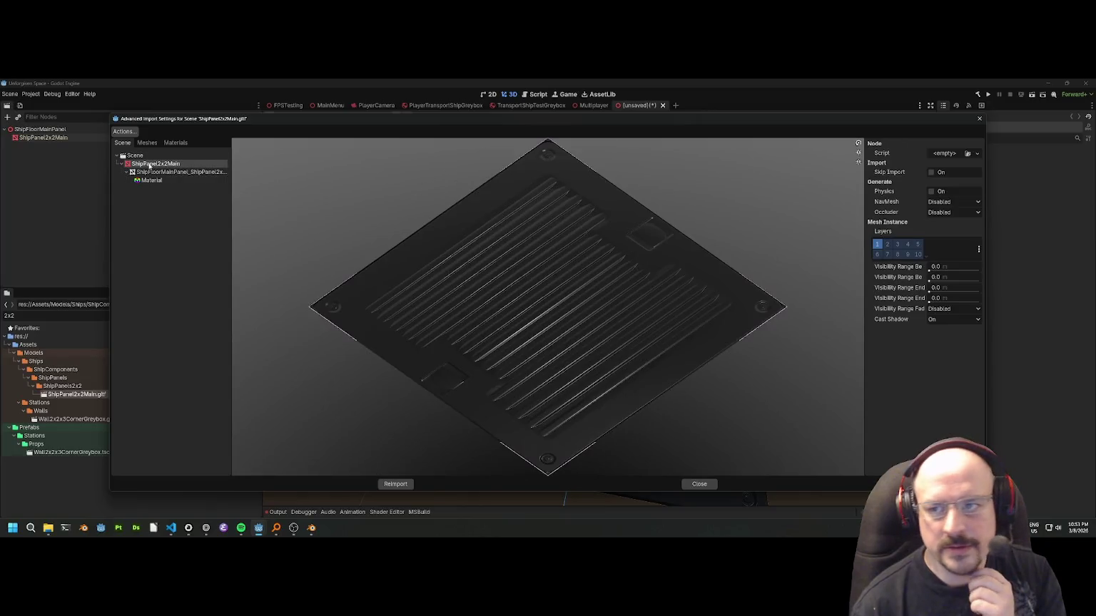
left_click_drag(490, 236, 472, 227)
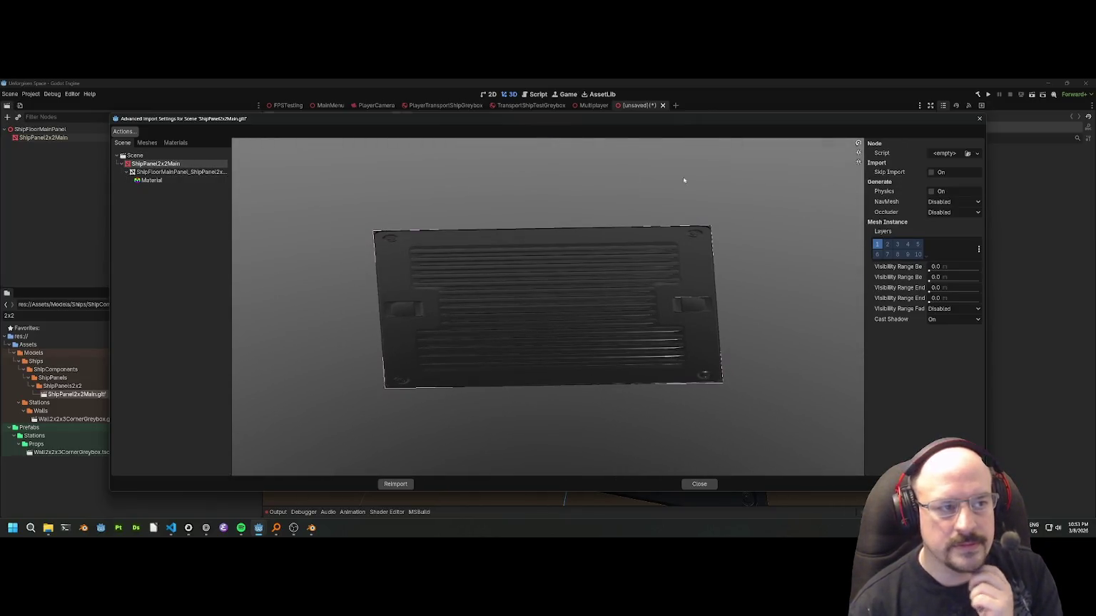
left_click(161, 156)
scroll("down", 3)
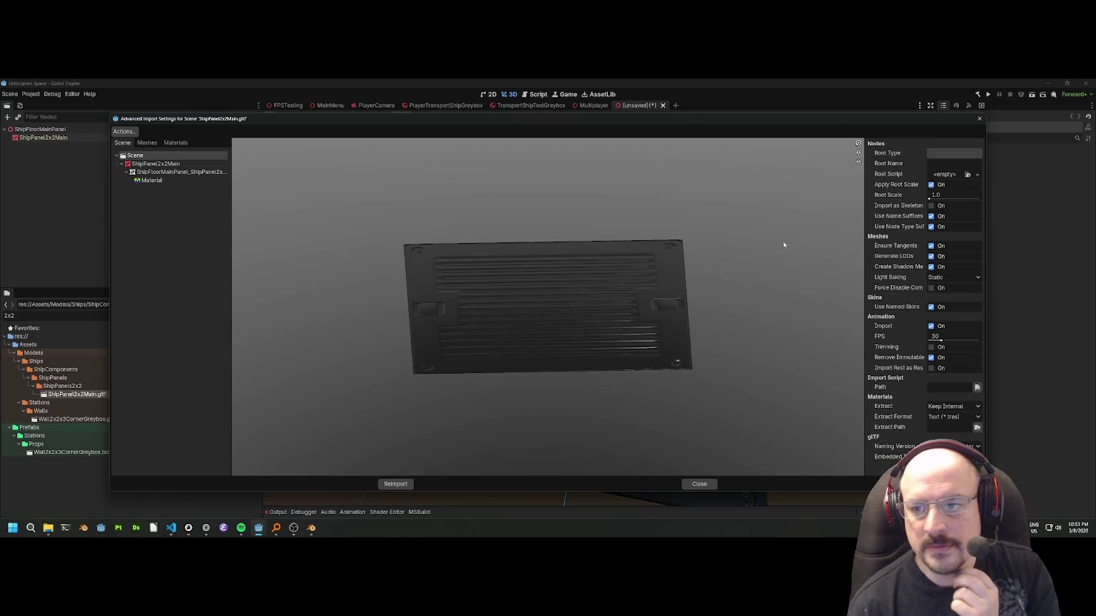
left_click_drag(820, 218, 765, 237)
left_click(952, 165)
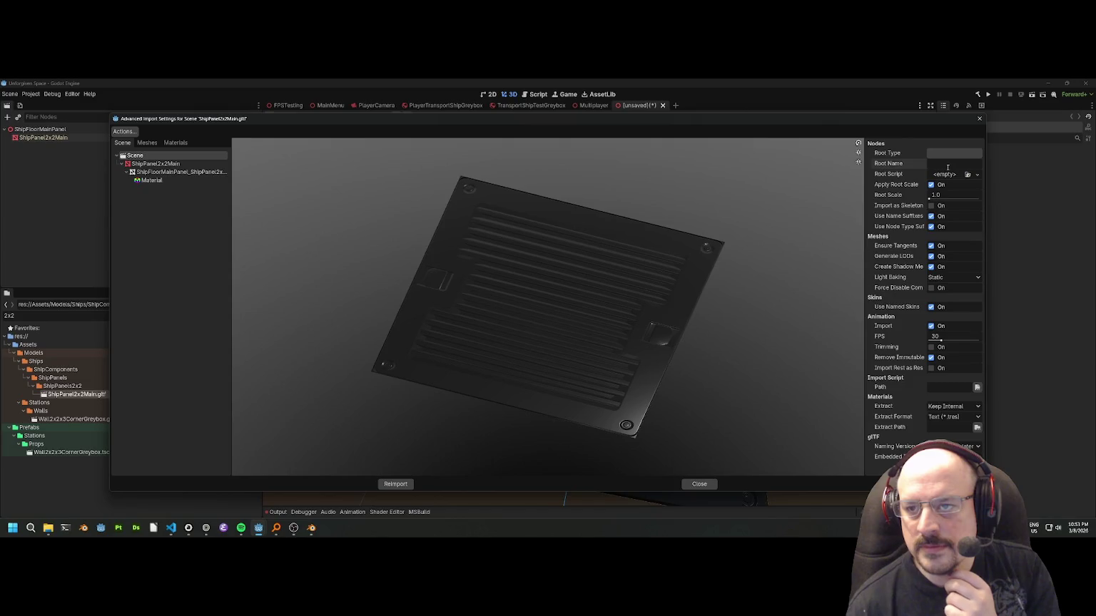
left_click(941, 154)
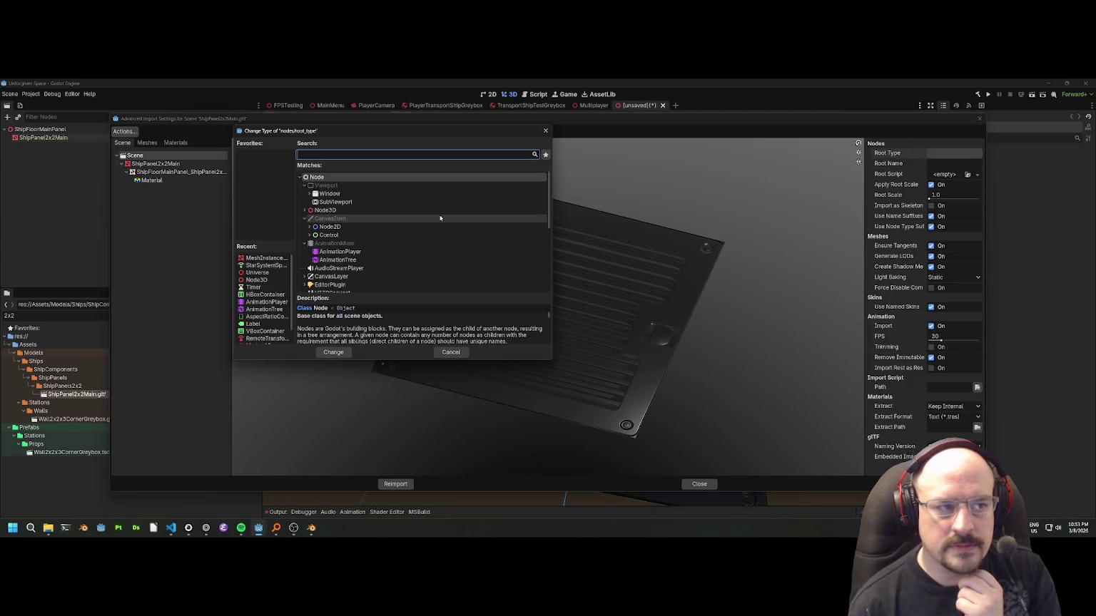
left_click(545, 131)
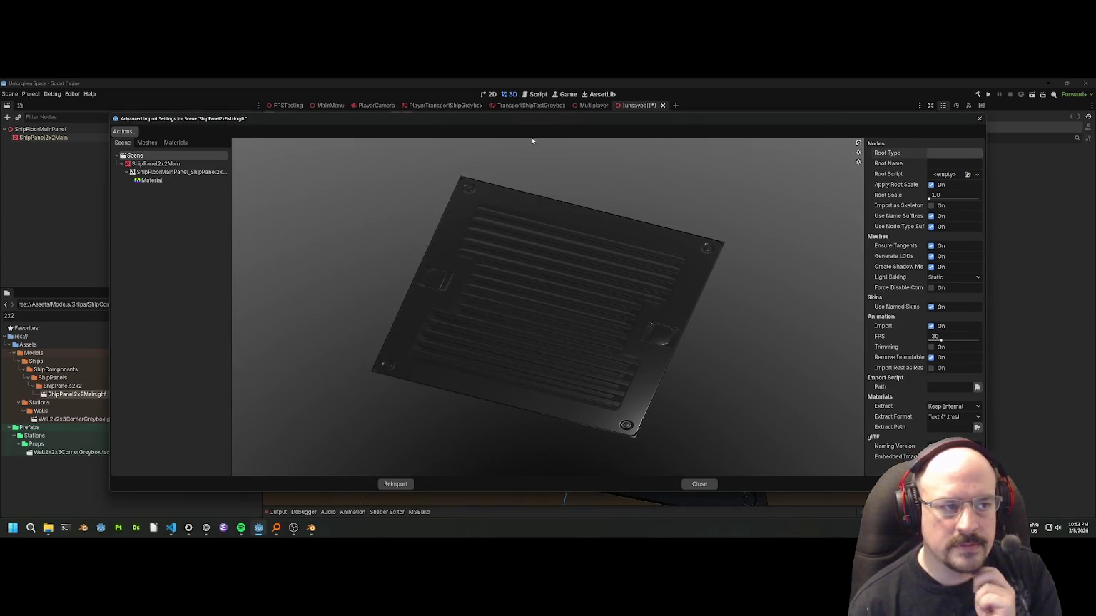
Set the imported root node type to MeshInstance3D and reimport the panel.
left_click(168, 165)
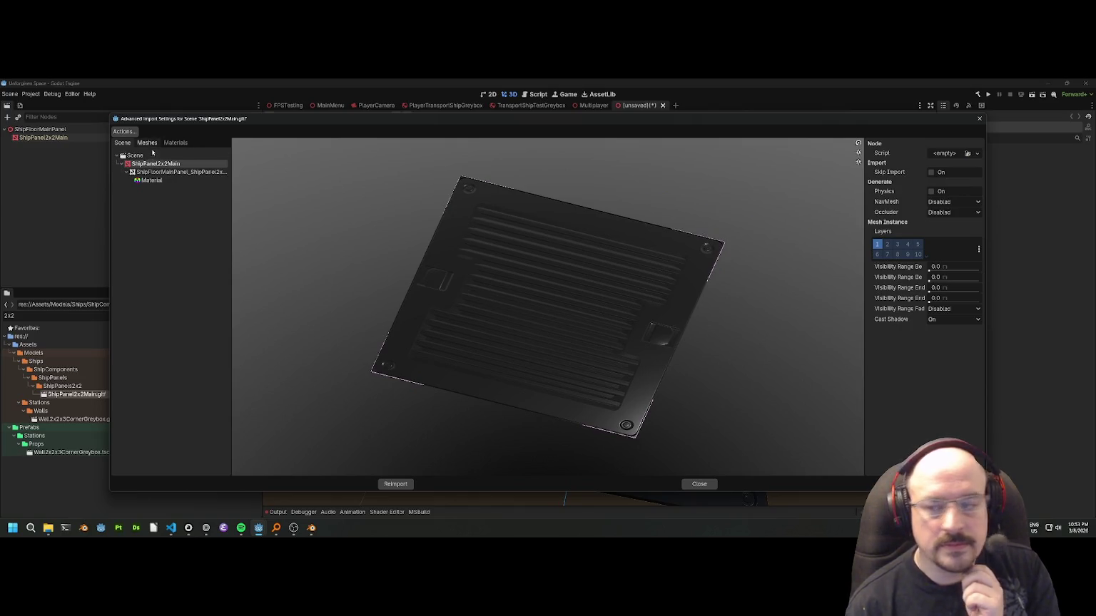
left_click(153, 156)
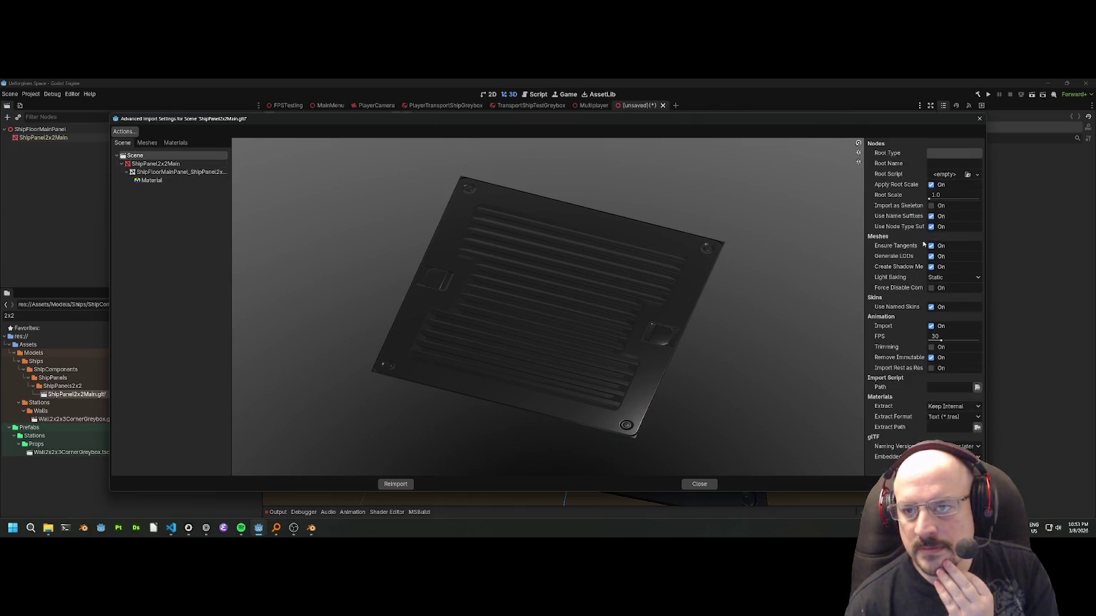
left_click(946, 154)
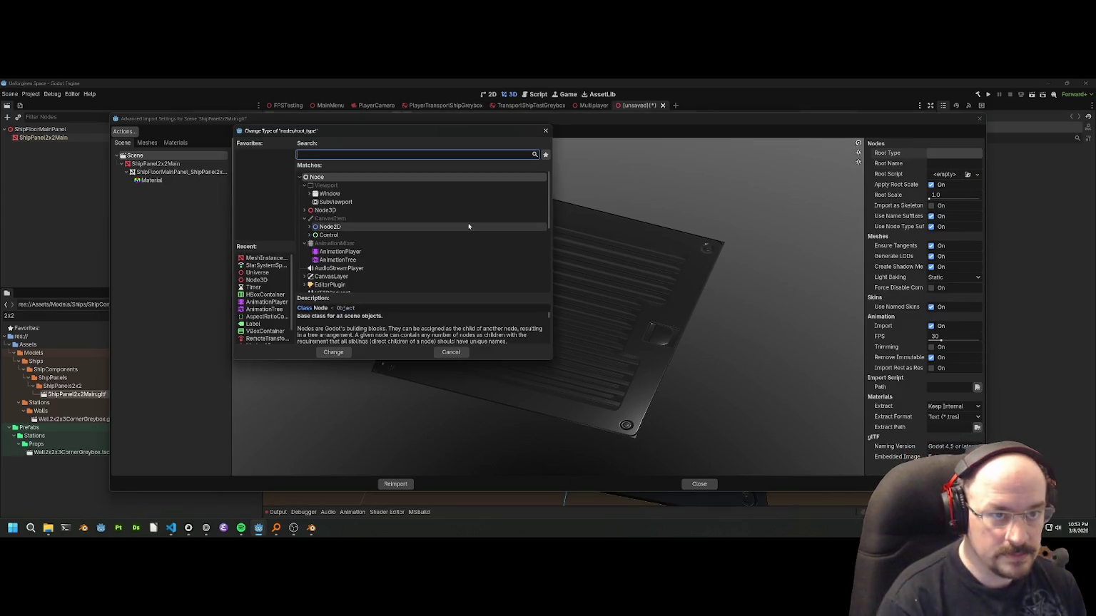
type("meshinstance3d")
key("Return")
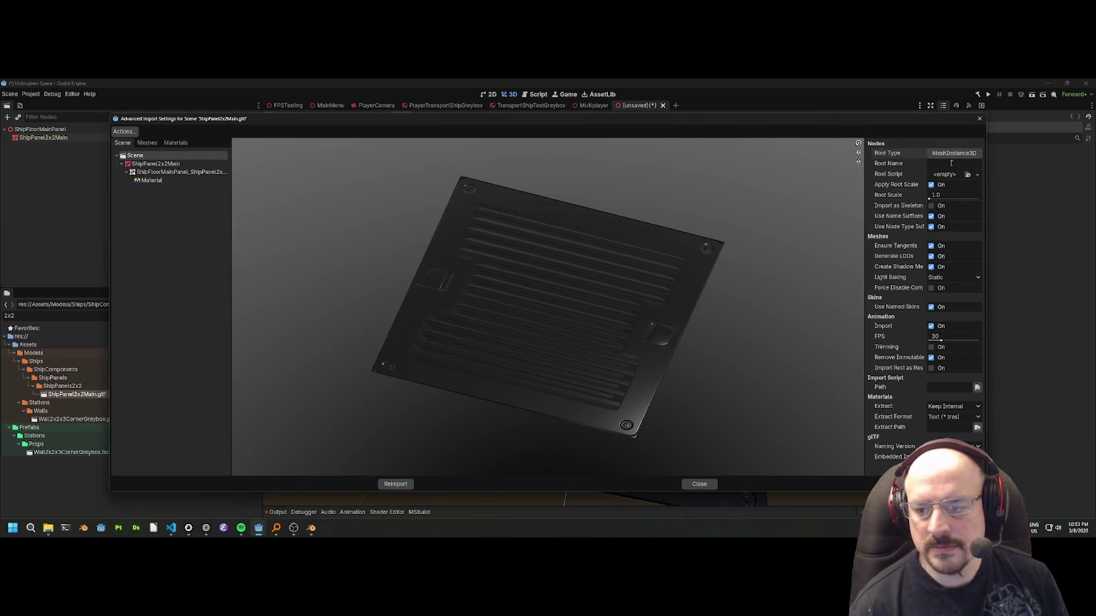
left_click(395, 483)
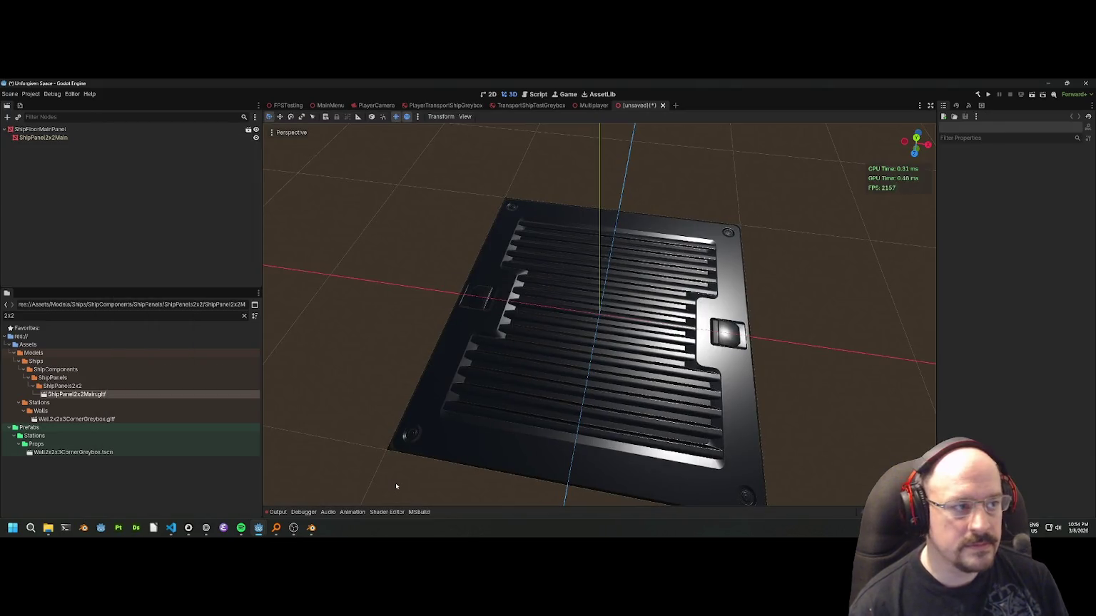
Select the ShipFloorMainPanel root node, check the panel in Blender, then return to the cabinet Godot window.
left_click(54, 129)
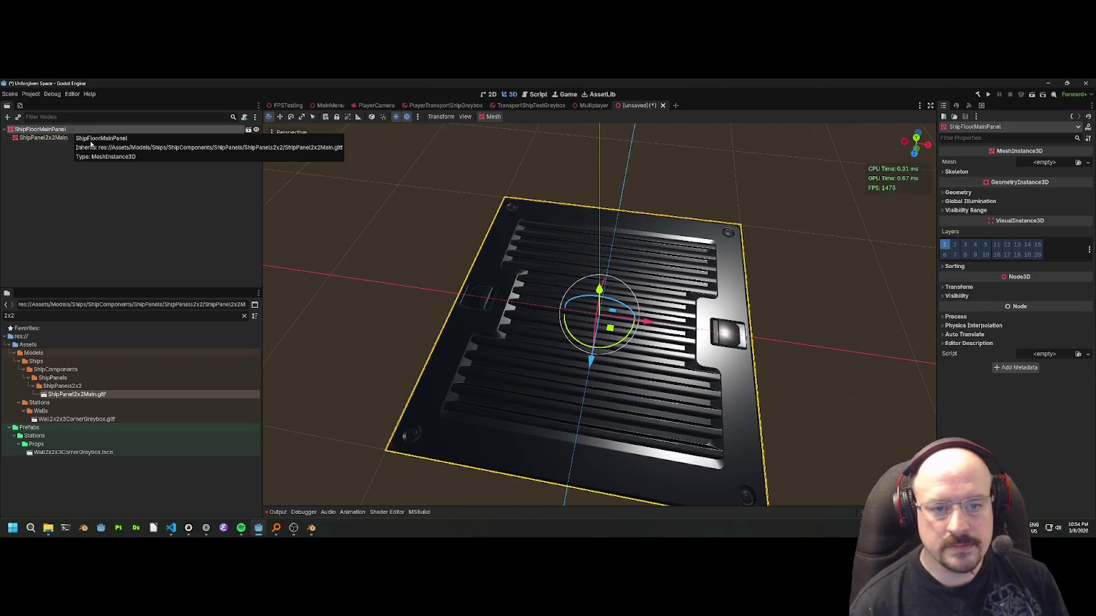
key("alt+Tab")
key("alt+Tab")
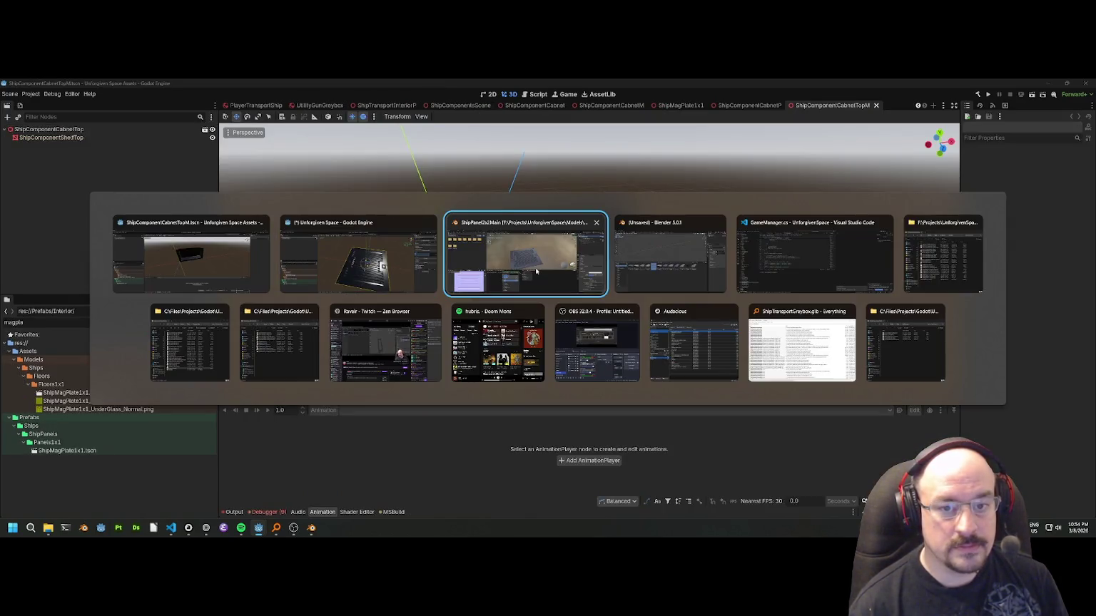
left_click(537, 271)
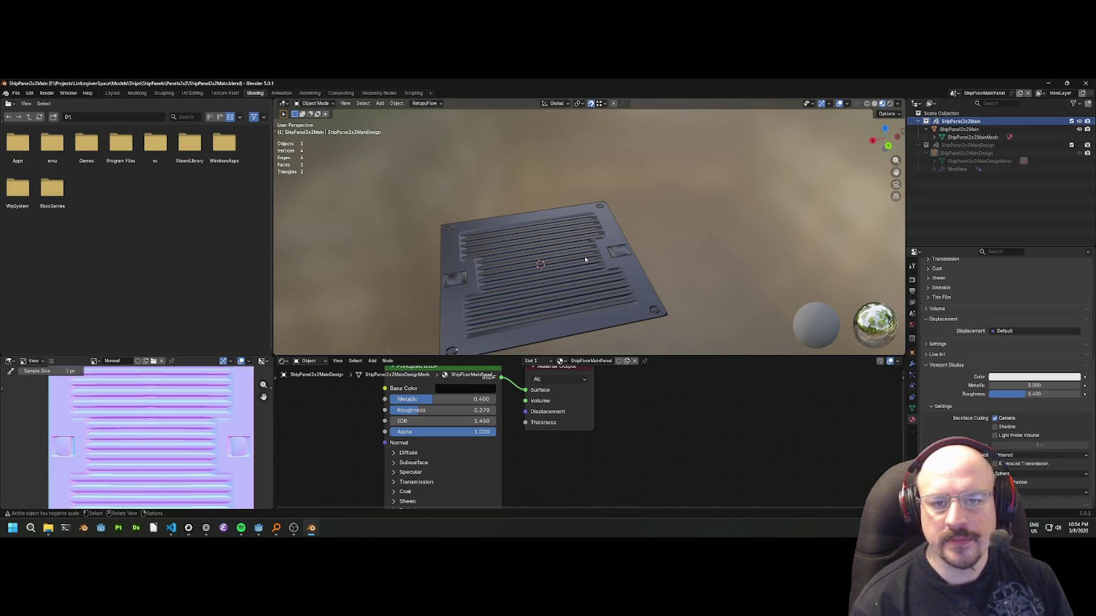
key("alt+Tab")
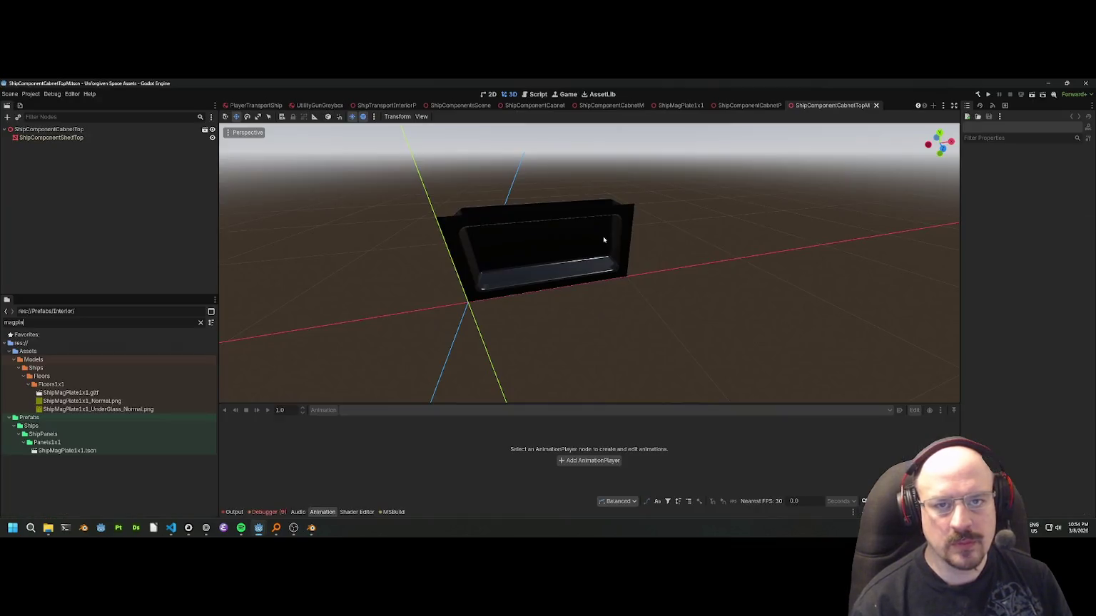
Select the ShipFloorMainPanel root node, then switch via Blender to the cabinet Godot window.
key("alt+Tab")
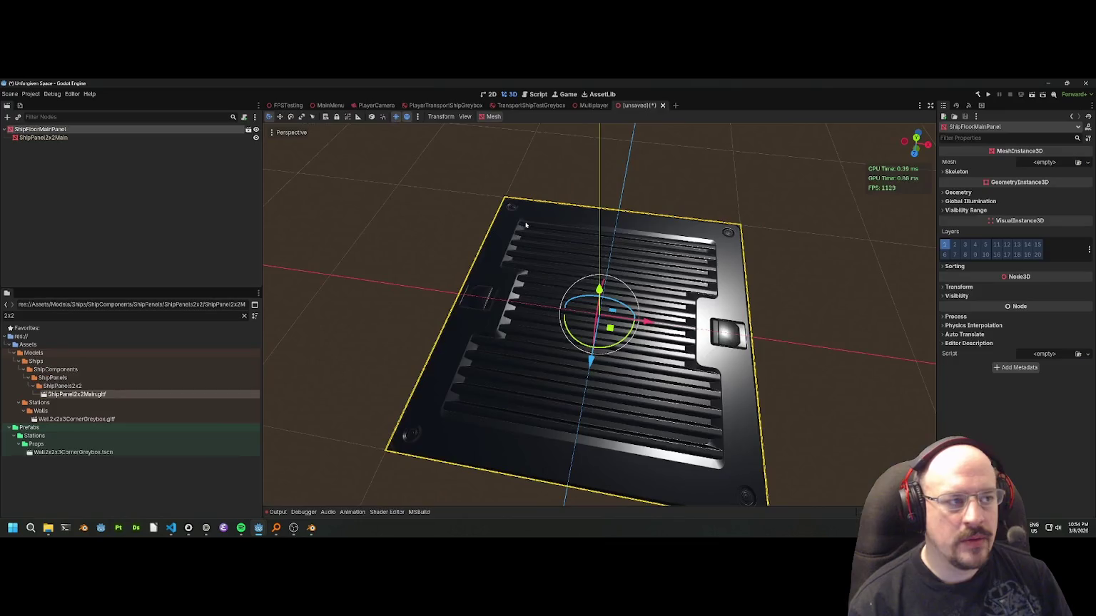
left_click(181, 202)
left_click(48, 130)
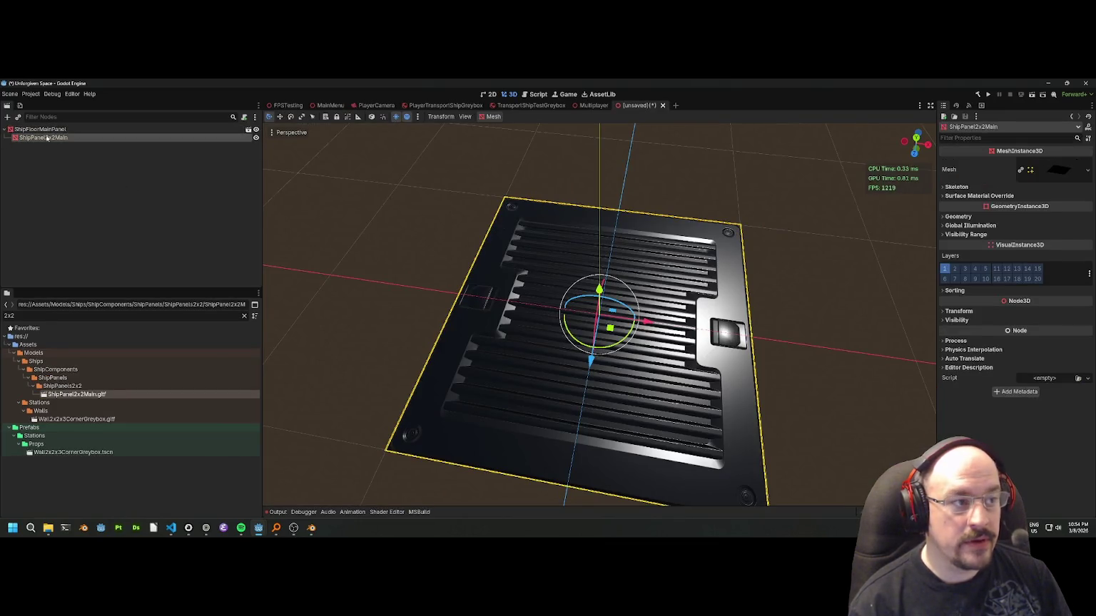
key("alt+Tab")
key("alt+Tab")
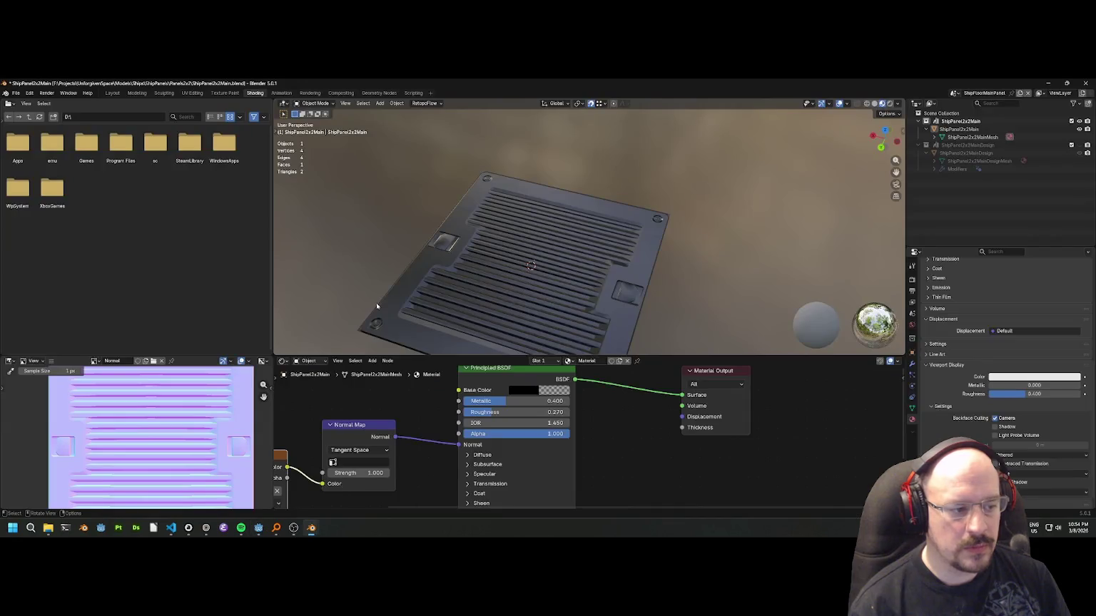
key("alt+Tab")
Review the ShipMagPlate1x1.gltf import settings, then hide the cabinet Godot window.
double_click(66, 393)
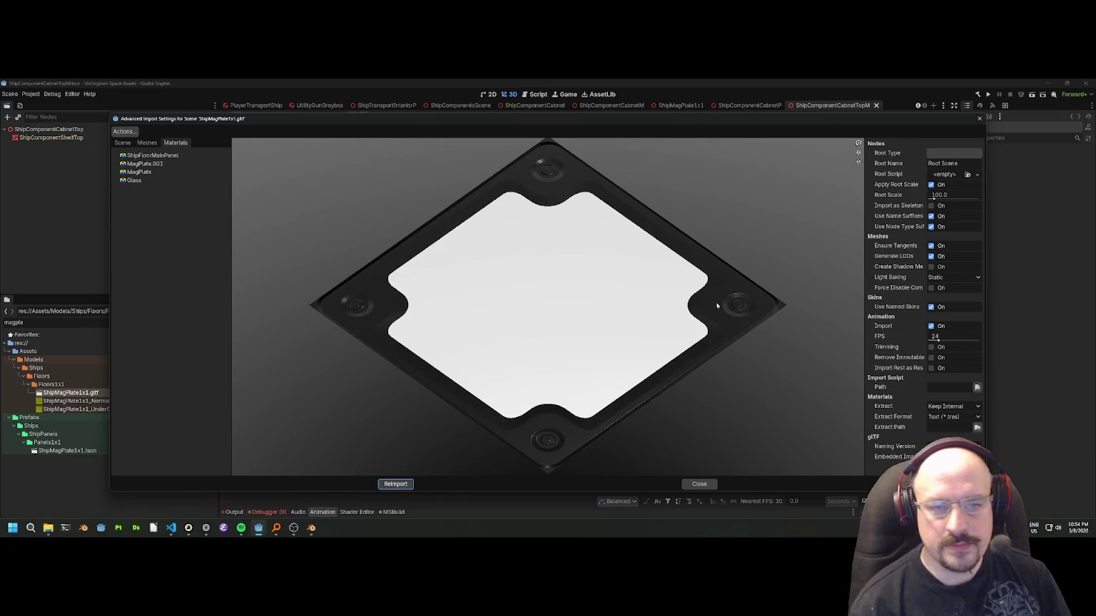
left_click(978, 118)
double_click(40, 325)
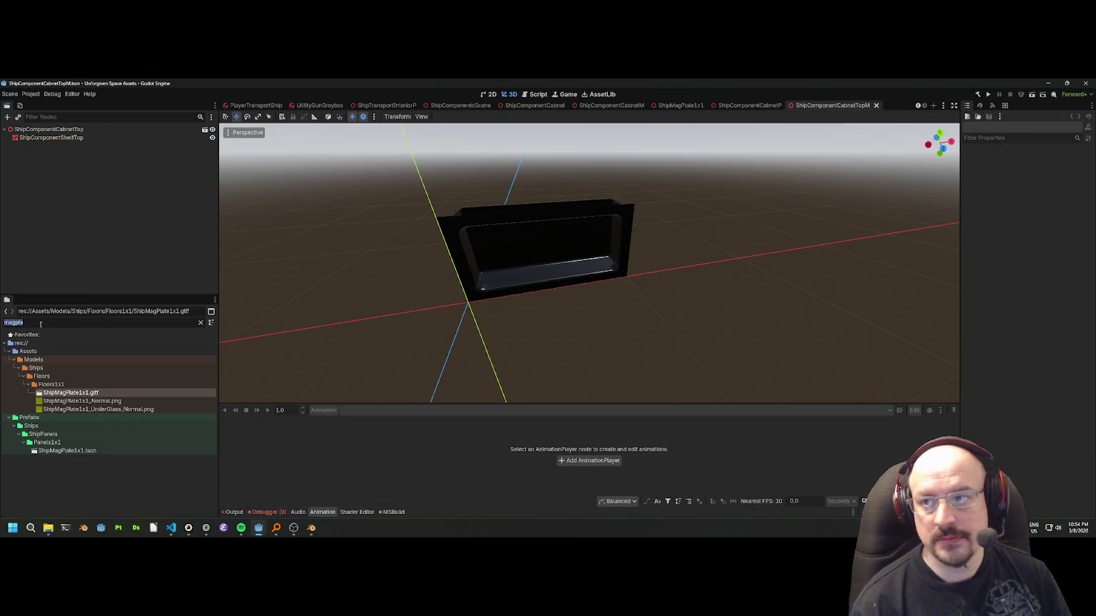
left_click(1047, 83)
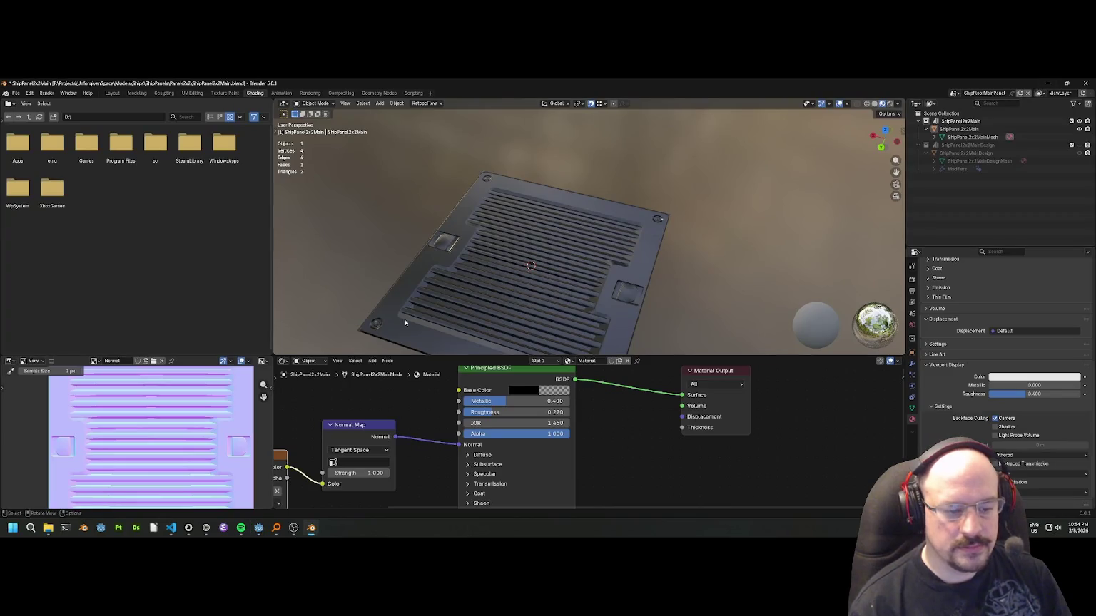
Back in the ShipFloorMainPanel window, reopen ShipPanel2x2Main.gltf import settings showing the mesh node options.
mouse_move(258, 528)
mouse_move(228, 500)
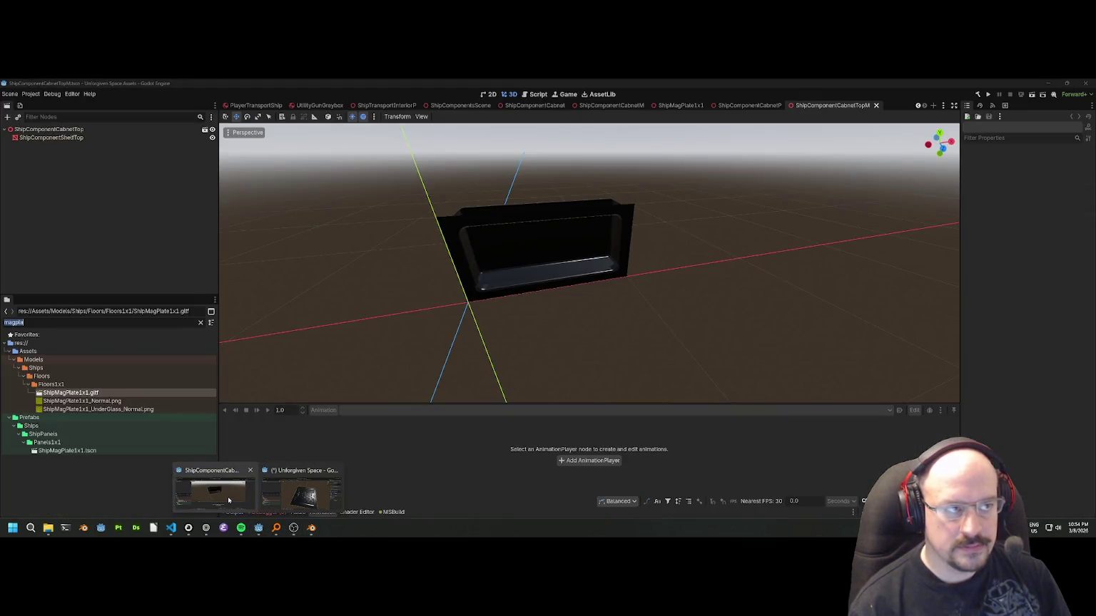
left_click(274, 492)
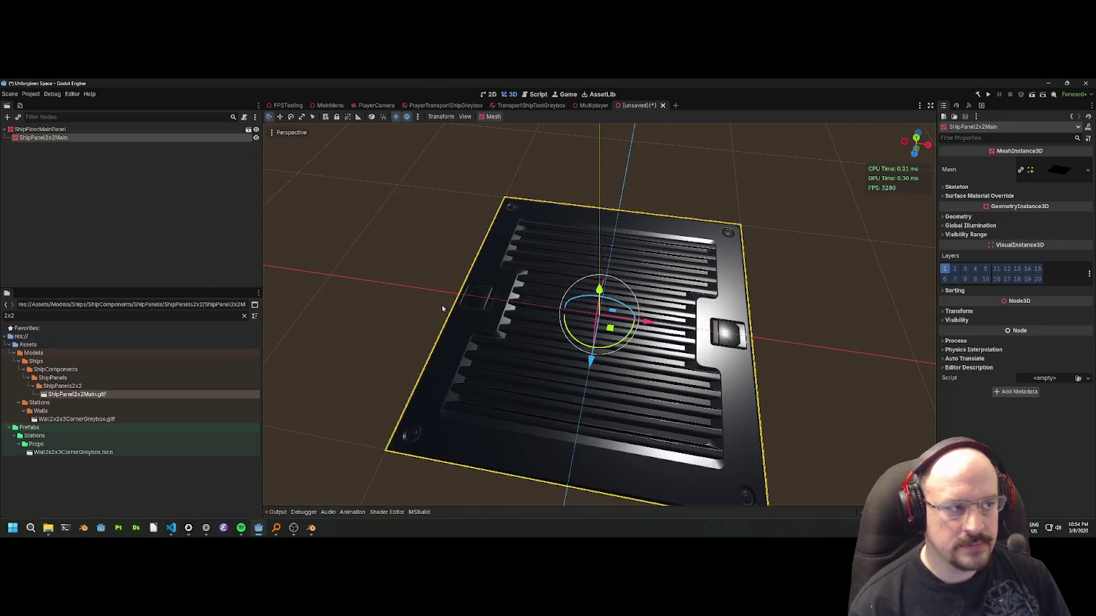
left_click(67, 159)
left_click(51, 129)
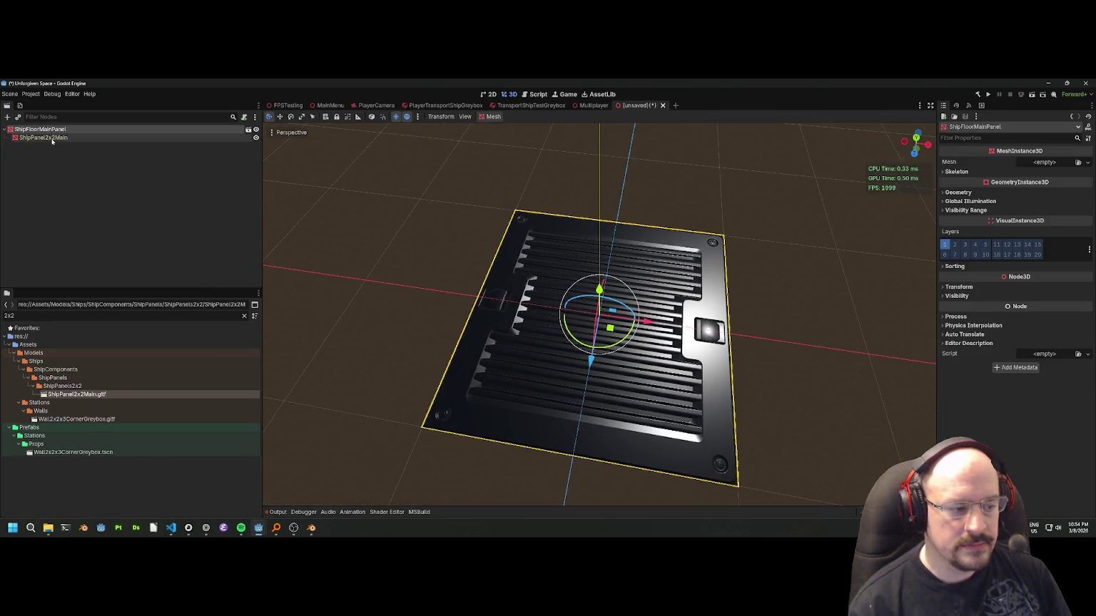
left_click(50, 138)
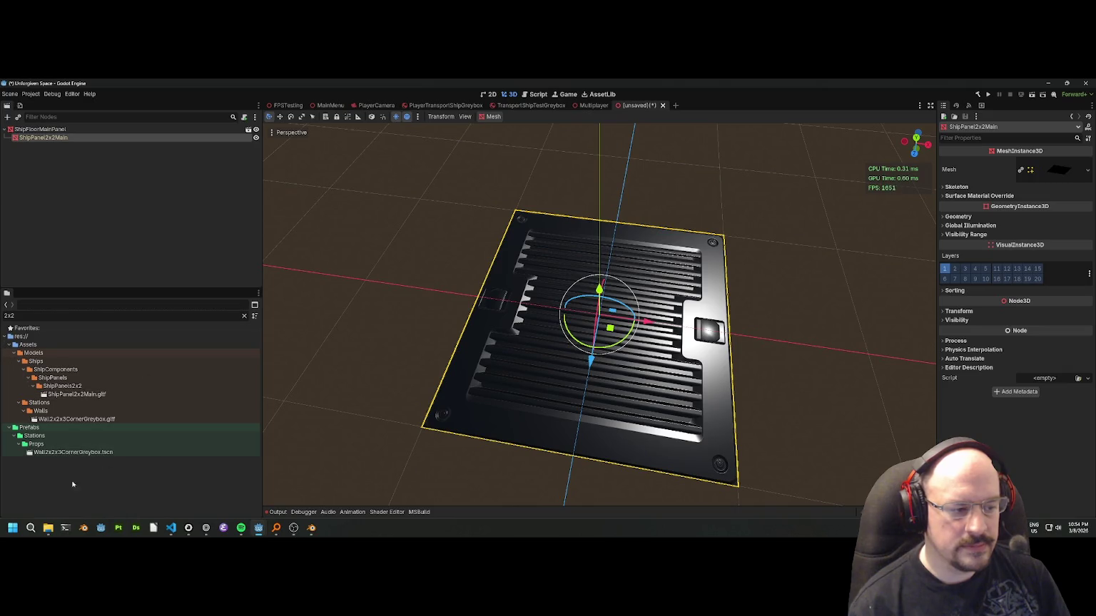
double_click(76, 393)
left_click(156, 165)
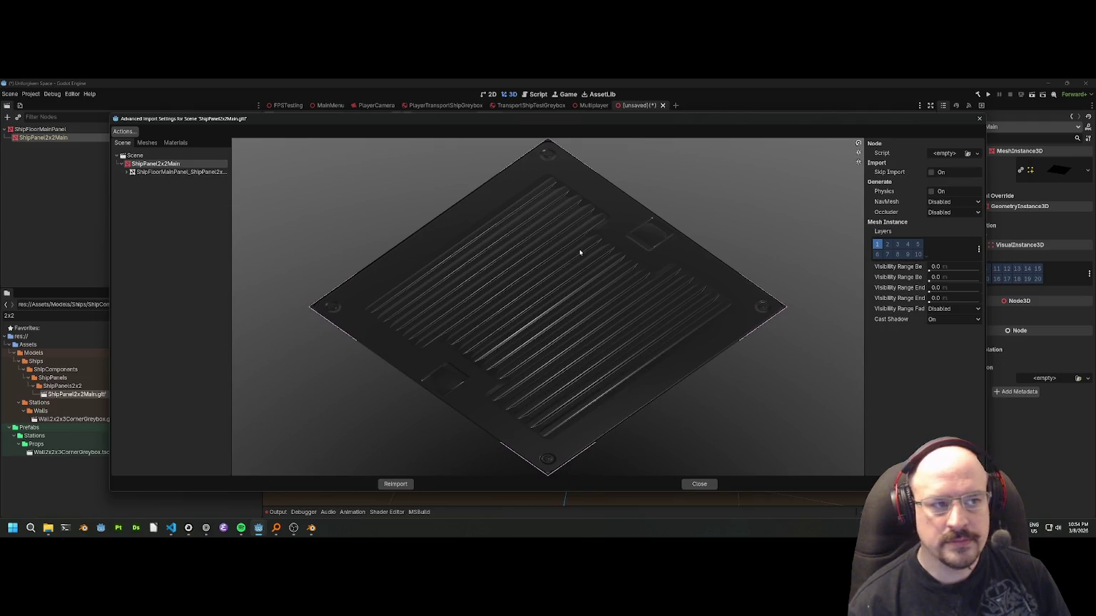
scroll("down", 3)
left_click(175, 143)
left_click(149, 156)
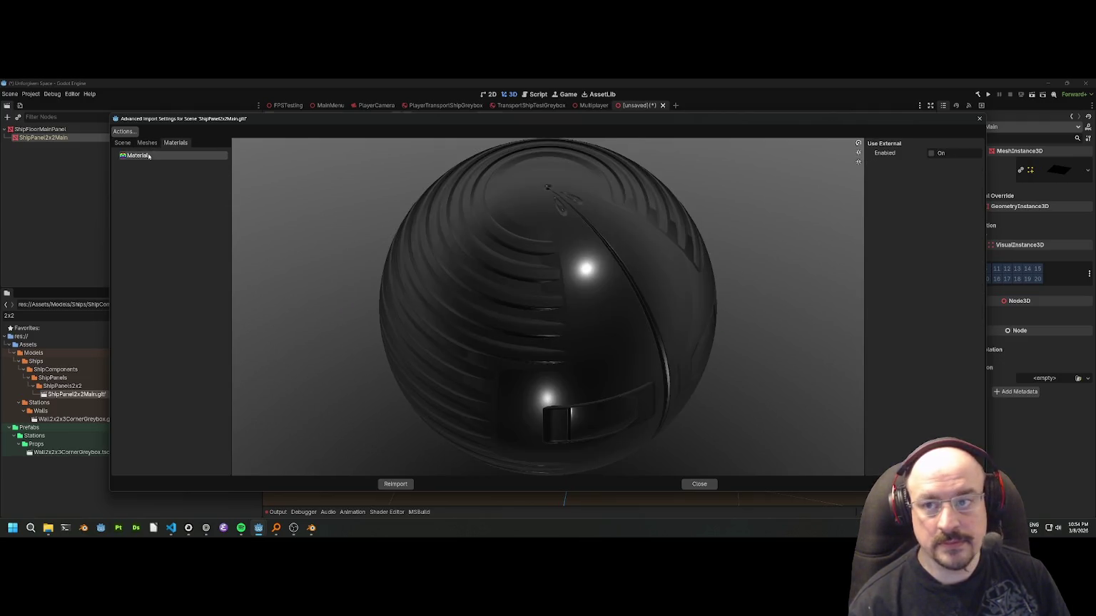
left_click_drag(485, 198, 513, 216)
left_click(147, 142)
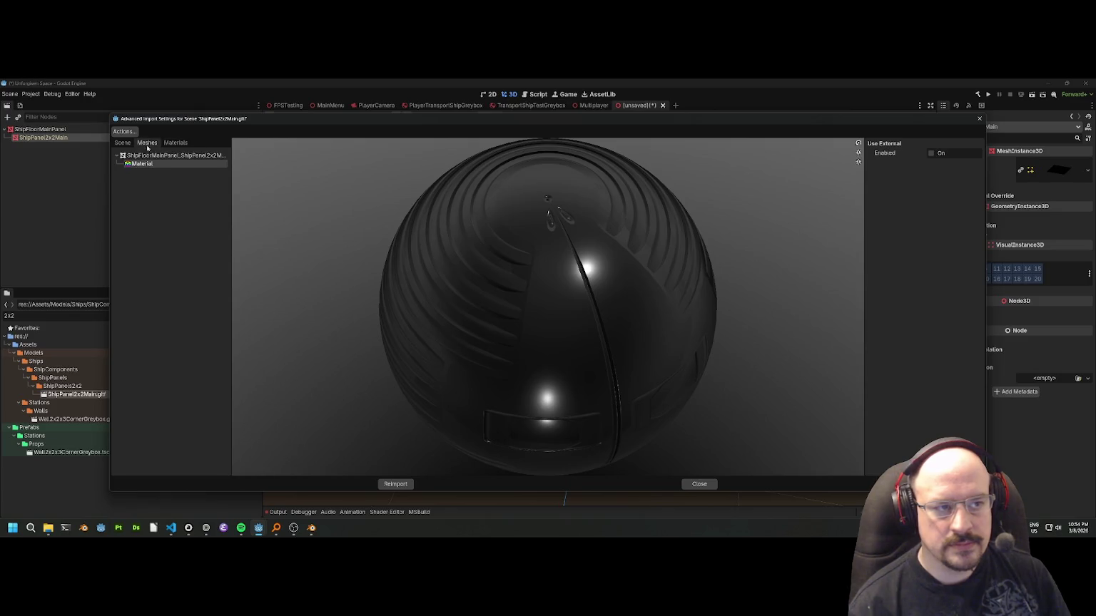
left_click(167, 156)
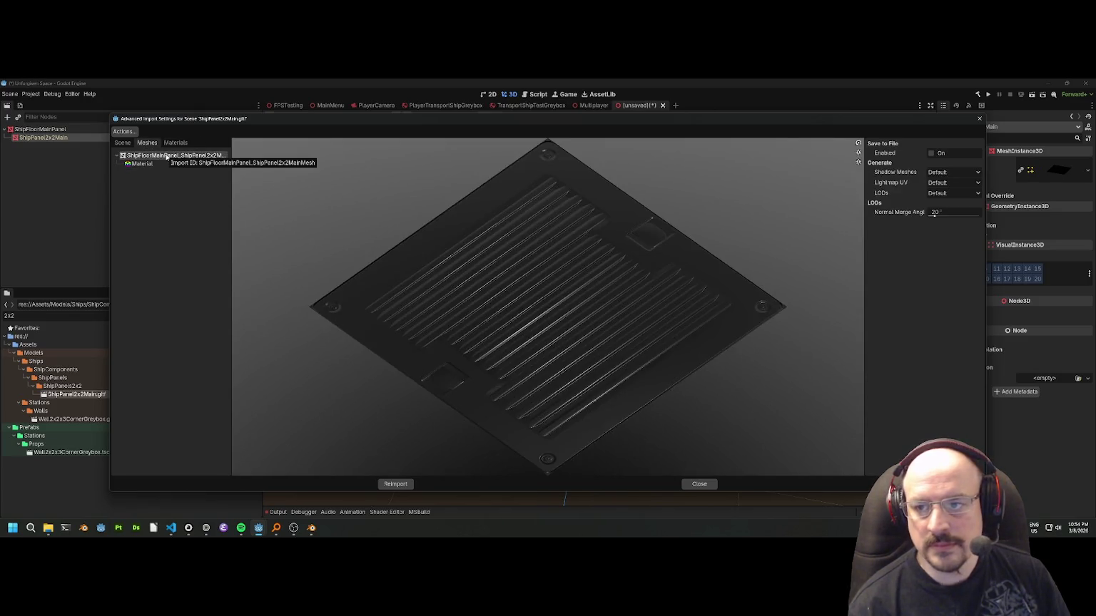
left_click(156, 163)
left_click(157, 155)
left_click_drag(426, 229, 528, 255)
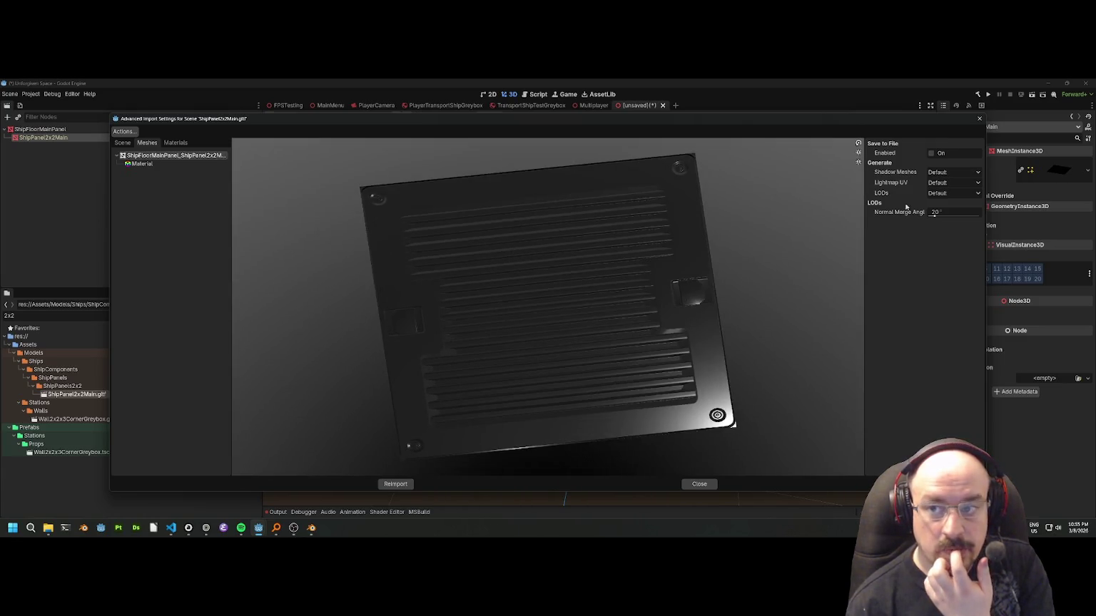
scroll("down", 3)
scroll("up", 3)
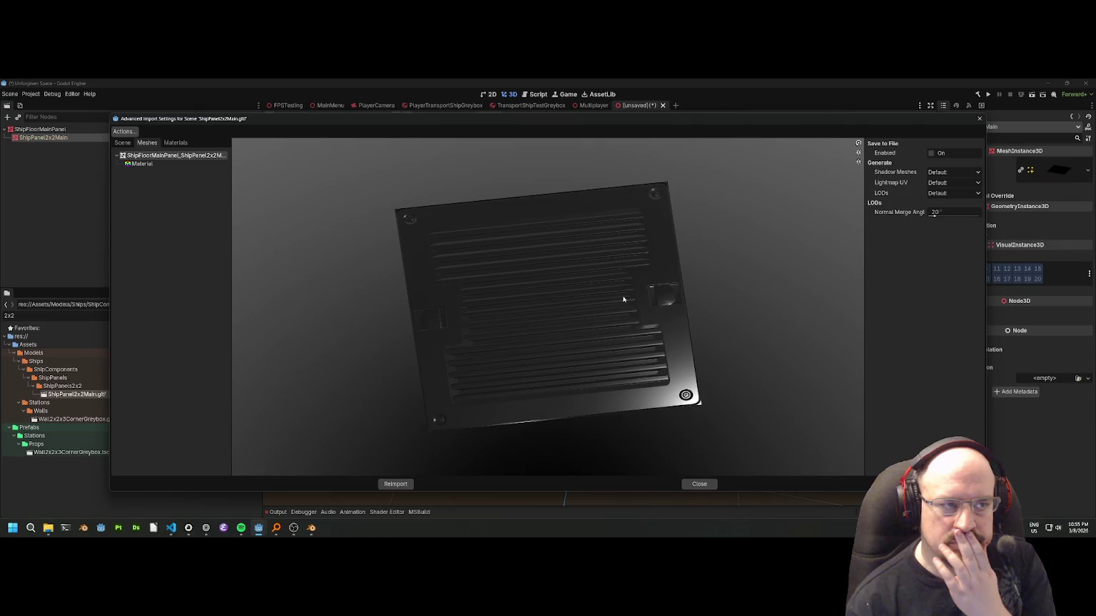
scroll("up", 3)
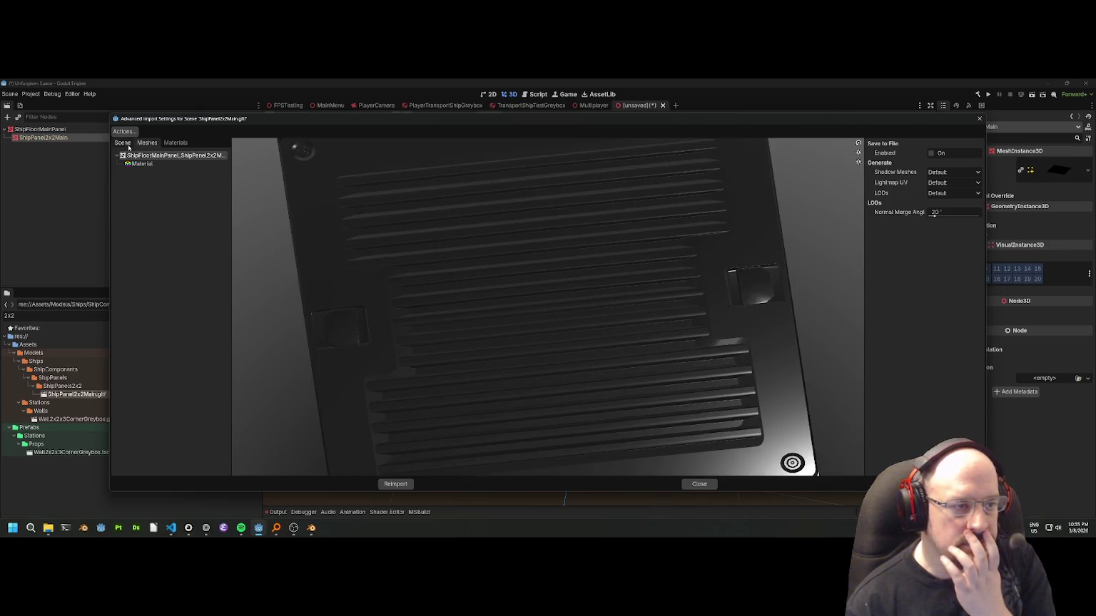
left_click(129, 146)
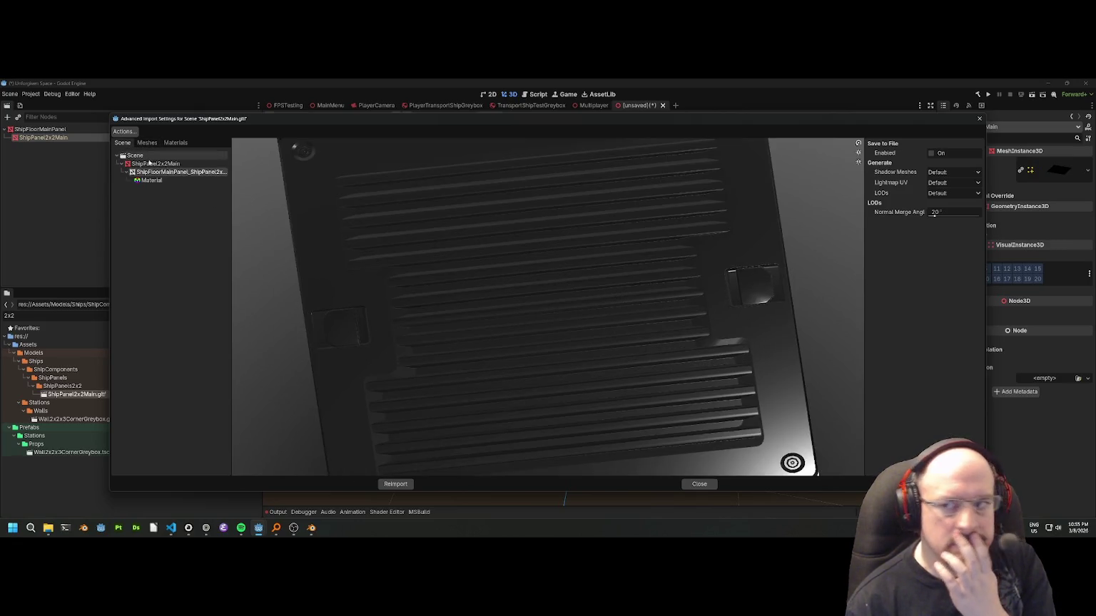
left_click(154, 163)
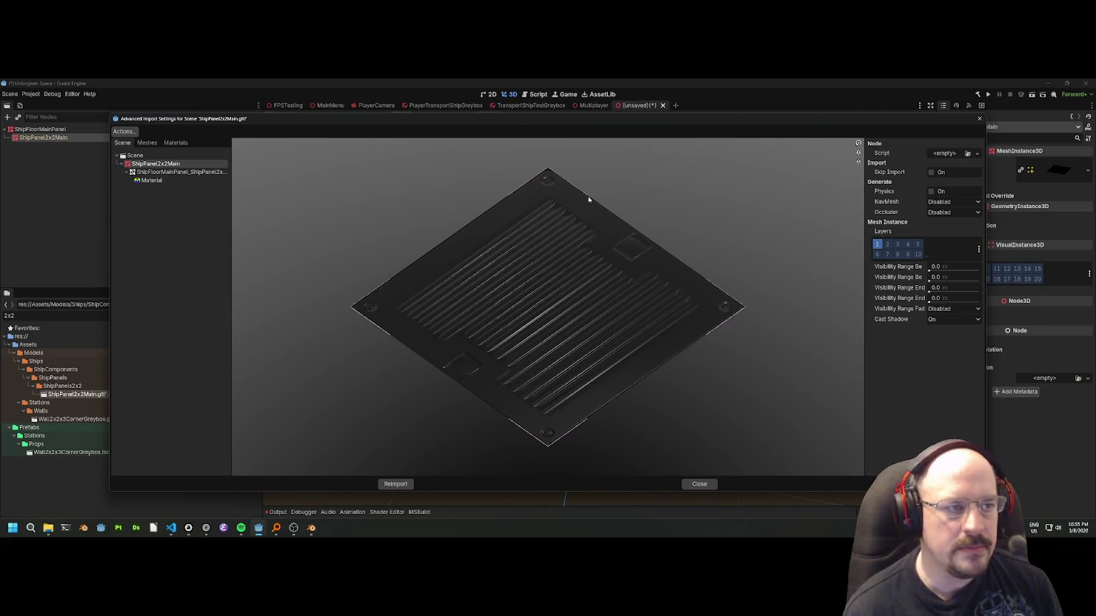
left_click(134, 155)
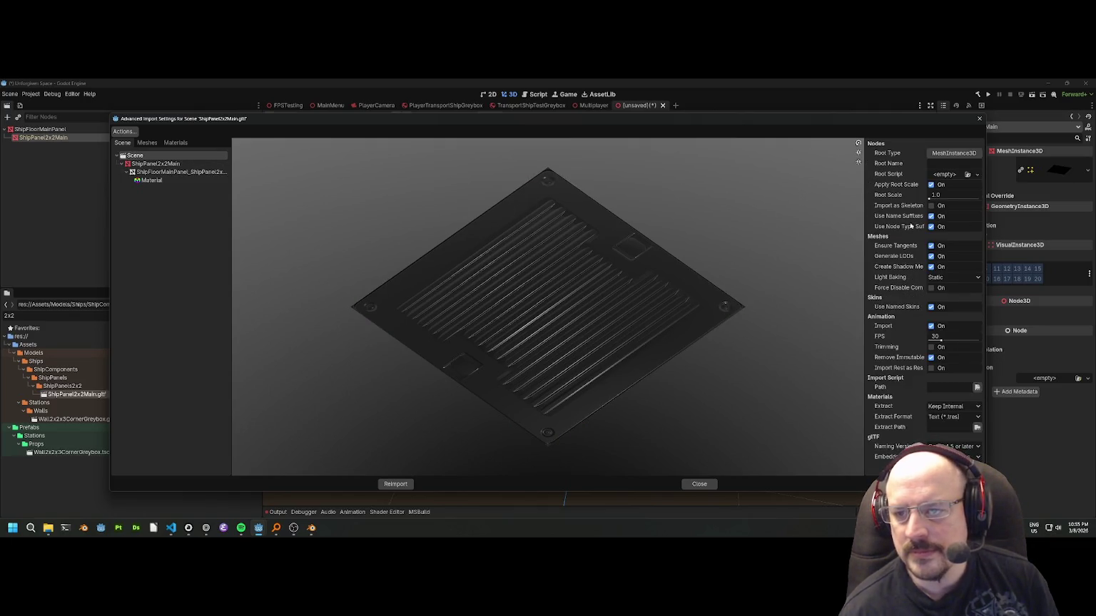
Widen the import options column and inspect the Scene root's Naming Version choices.
left_click_drag(864, 222, 756, 223)
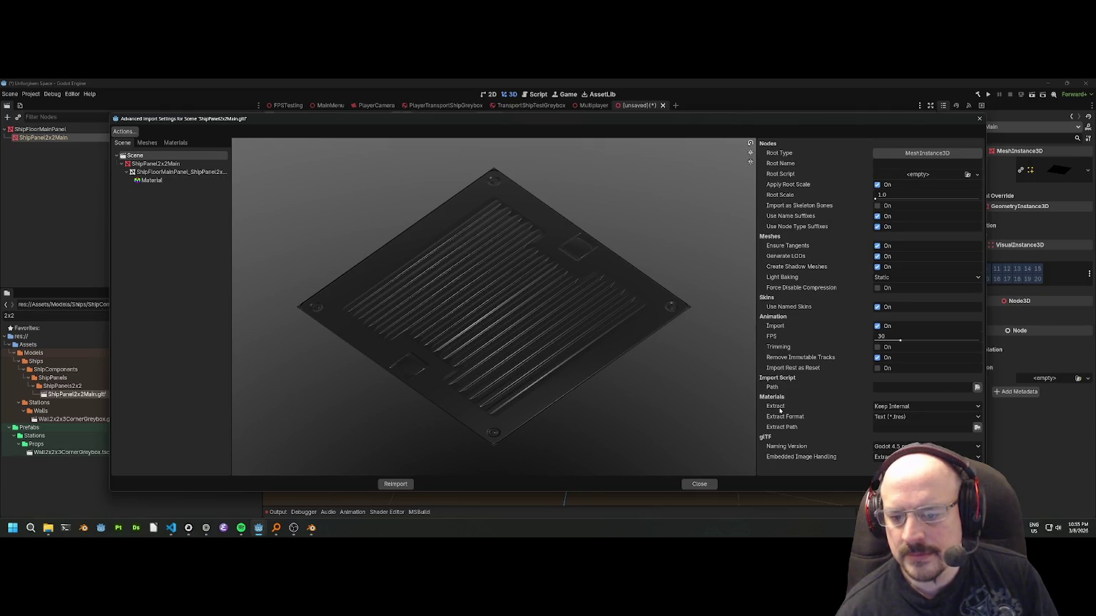
mouse_move(779, 410)
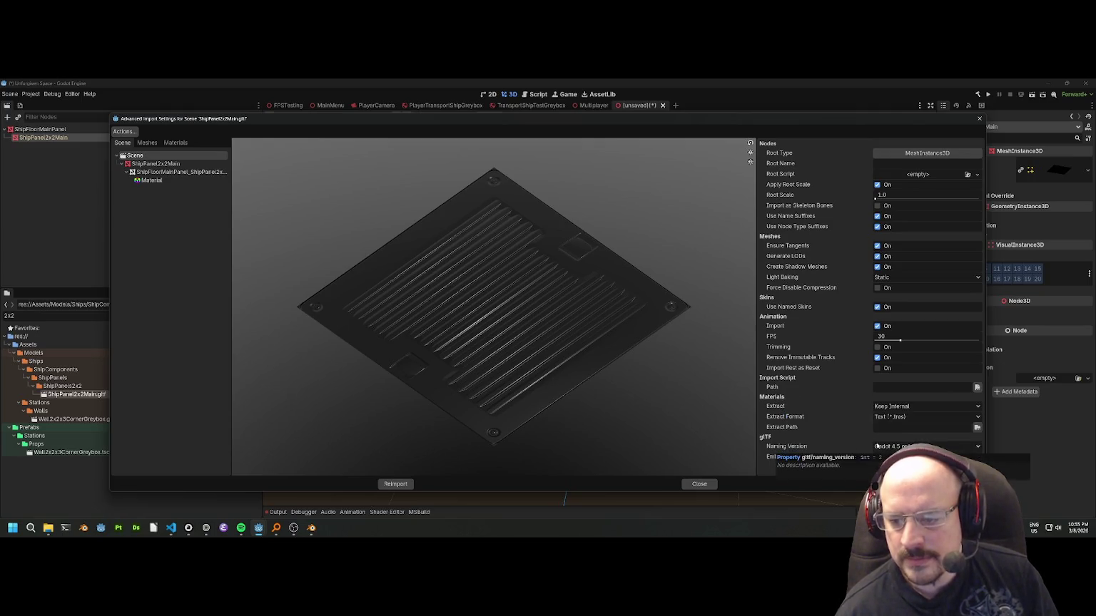
left_click(897, 446)
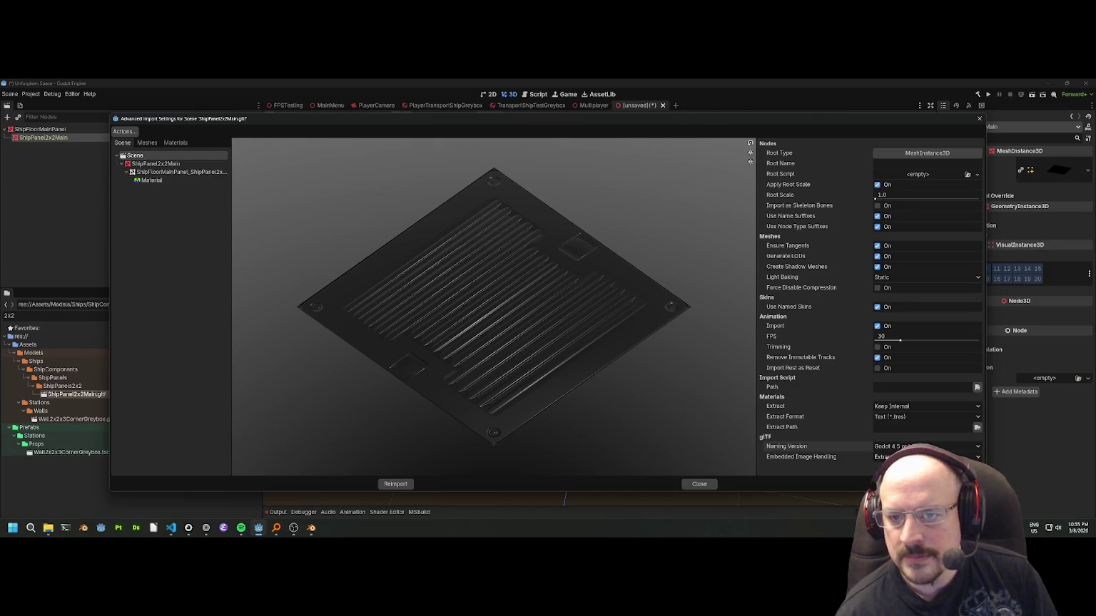
mouse_move(809, 219)
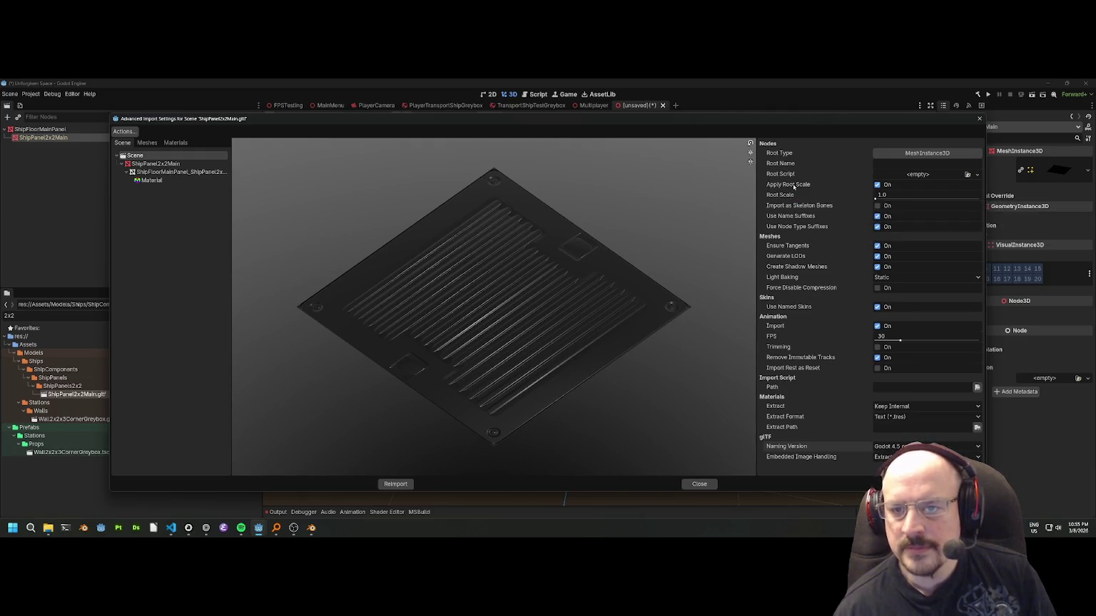
mouse_move(794, 187)
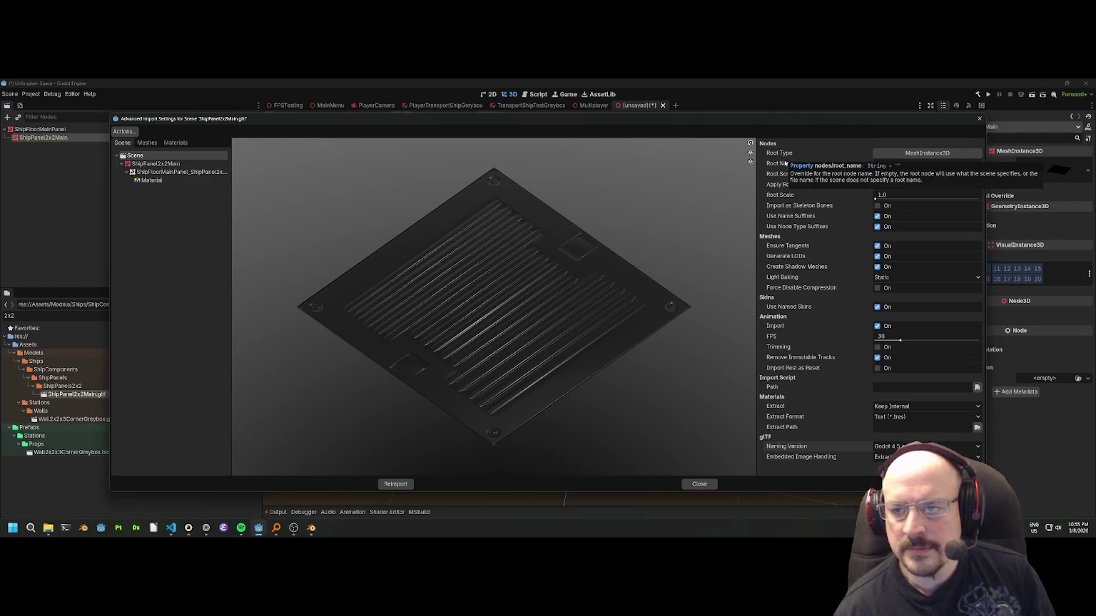
Set the glTF import root type to Node3D and reimport it.
left_click(920, 153)
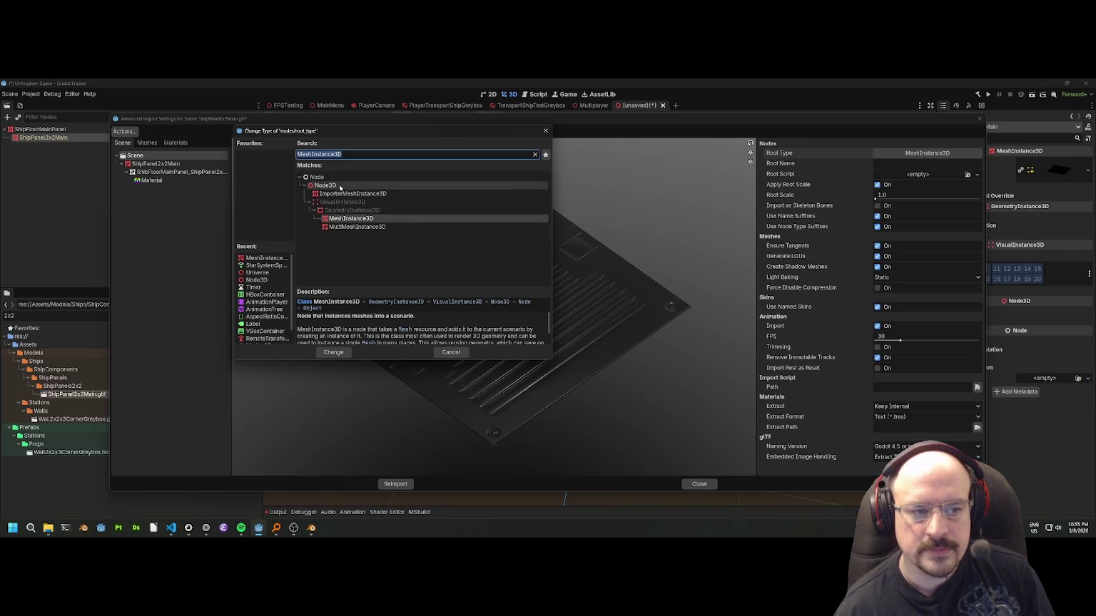
mouse_move(340, 187)
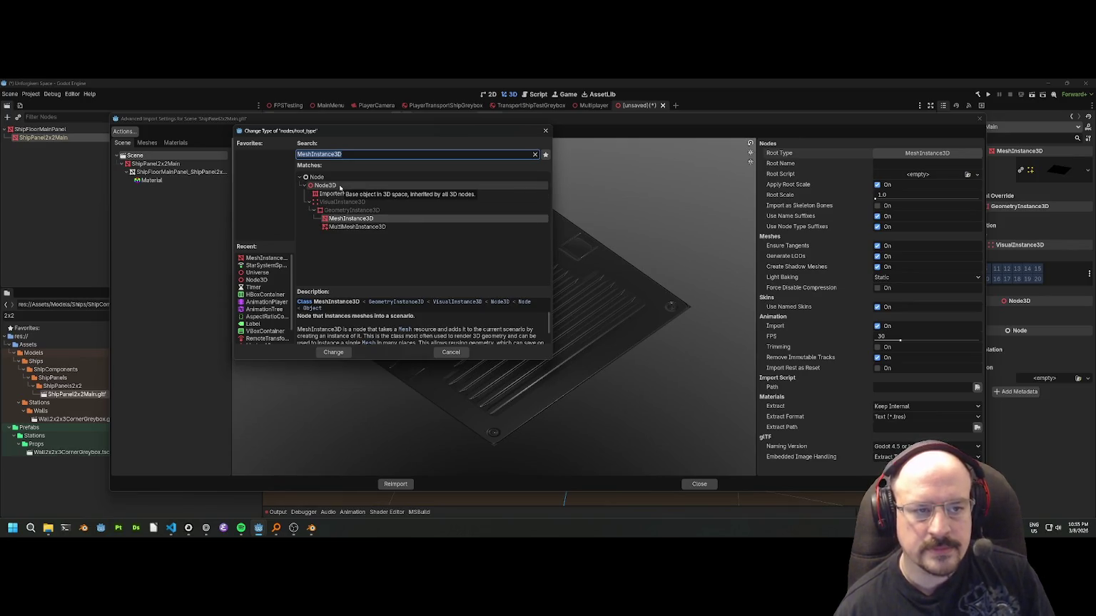
left_click(339, 186)
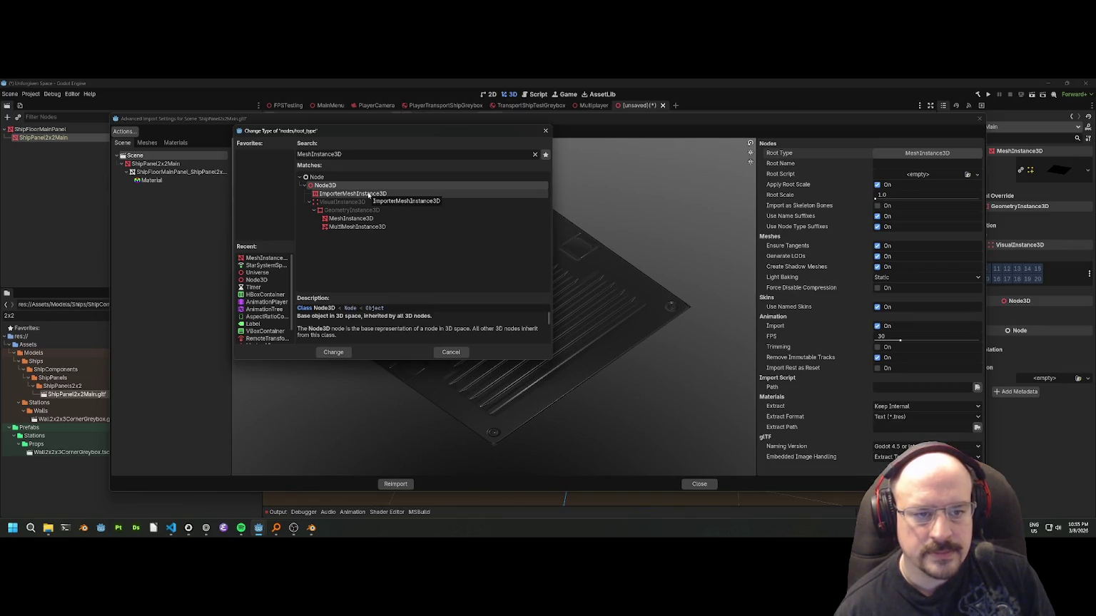
left_click(368, 194)
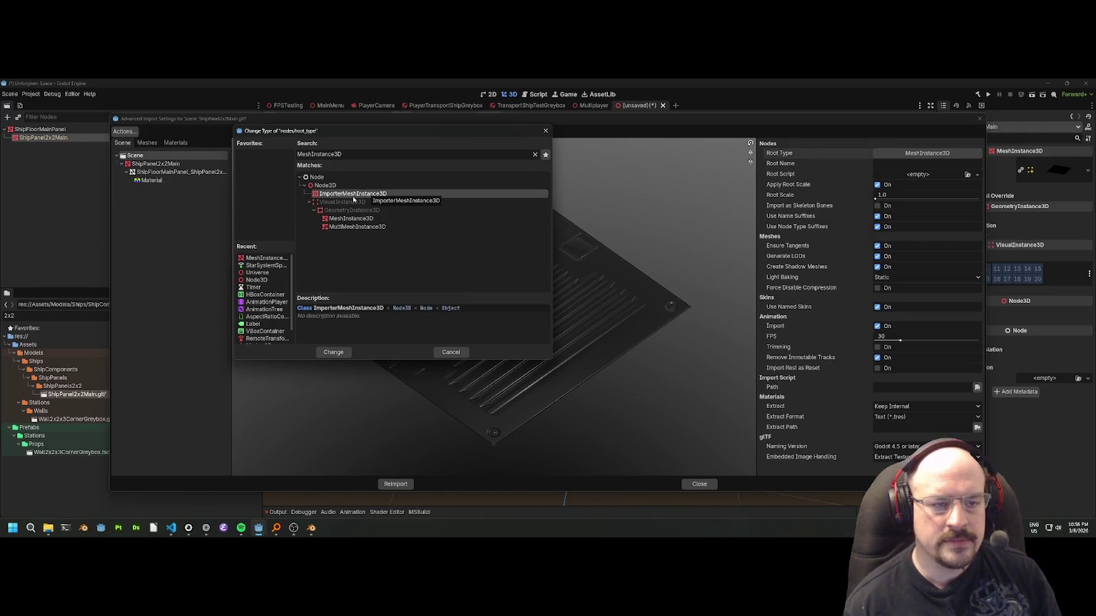
double_click(322, 185)
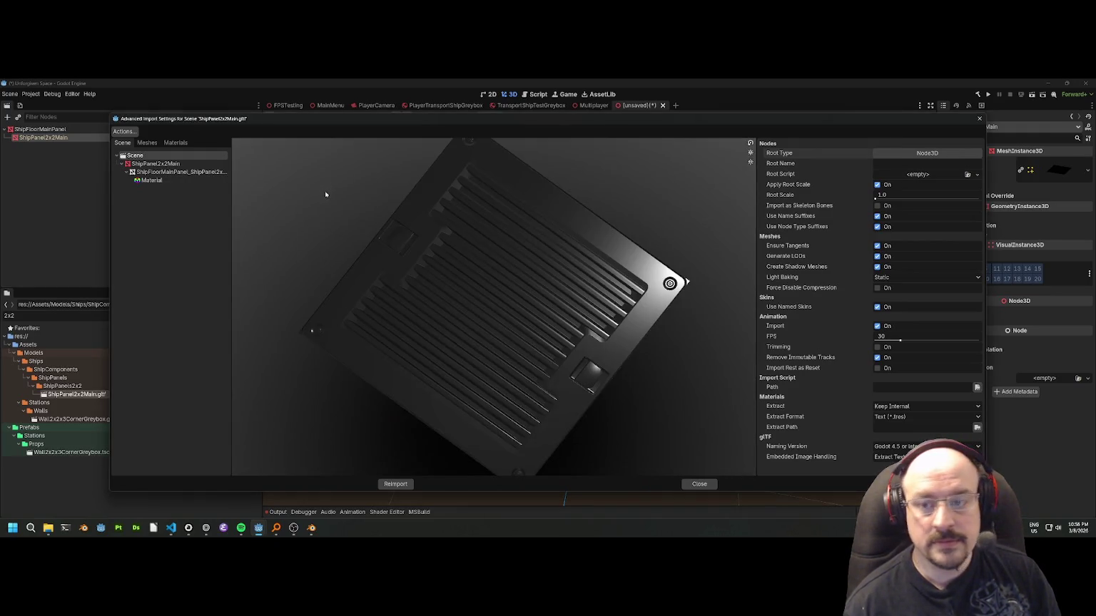
left_click(395, 484)
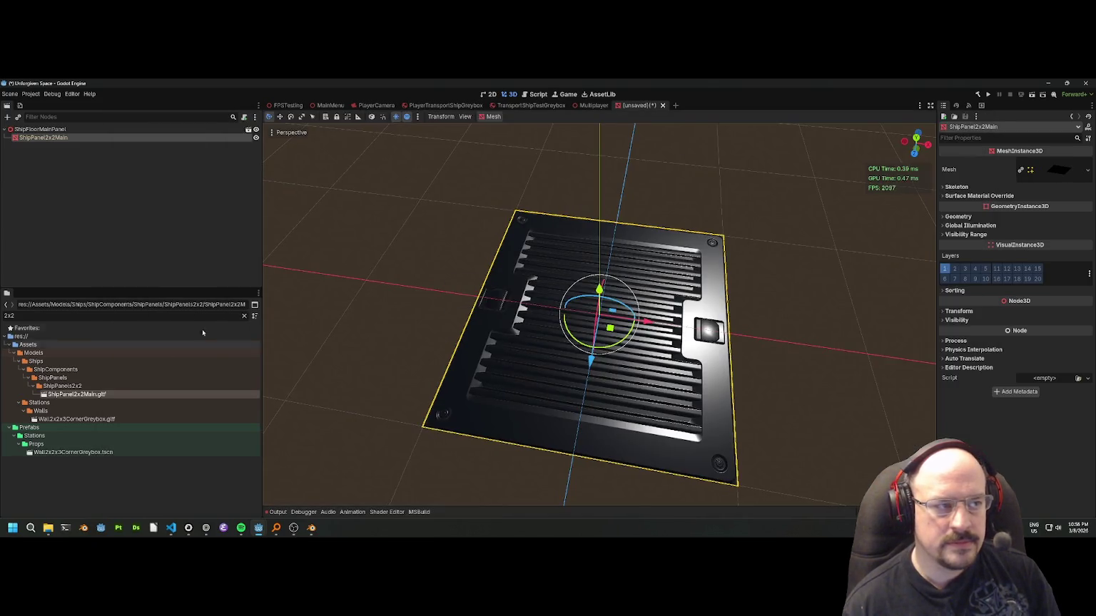
Orbit the 3D viewport to view the reimported panel from low and from above.
left_click(68, 129)
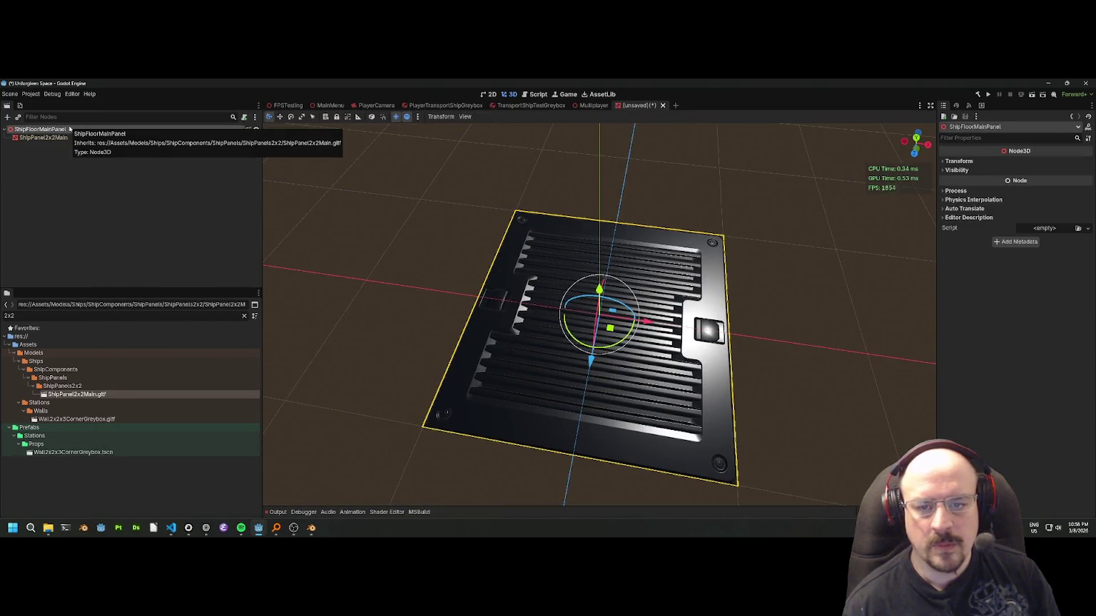
left_click(54, 147)
scroll("down", 3)
left_click_drag(452, 257, 479, 257)
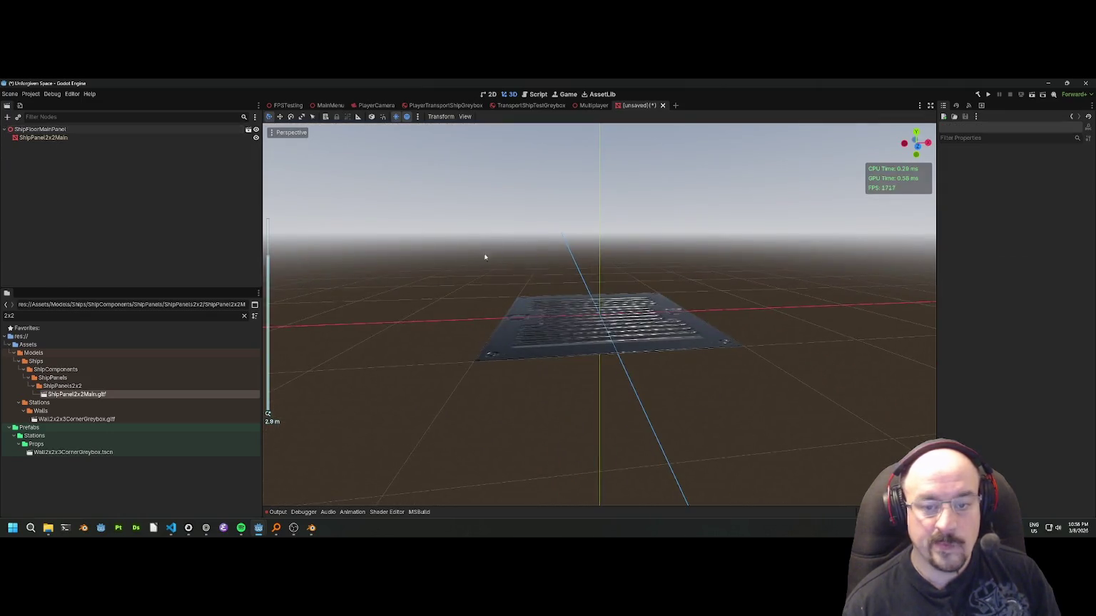
scroll("up", 3)
left_click_drag(563, 244, 525, 286)
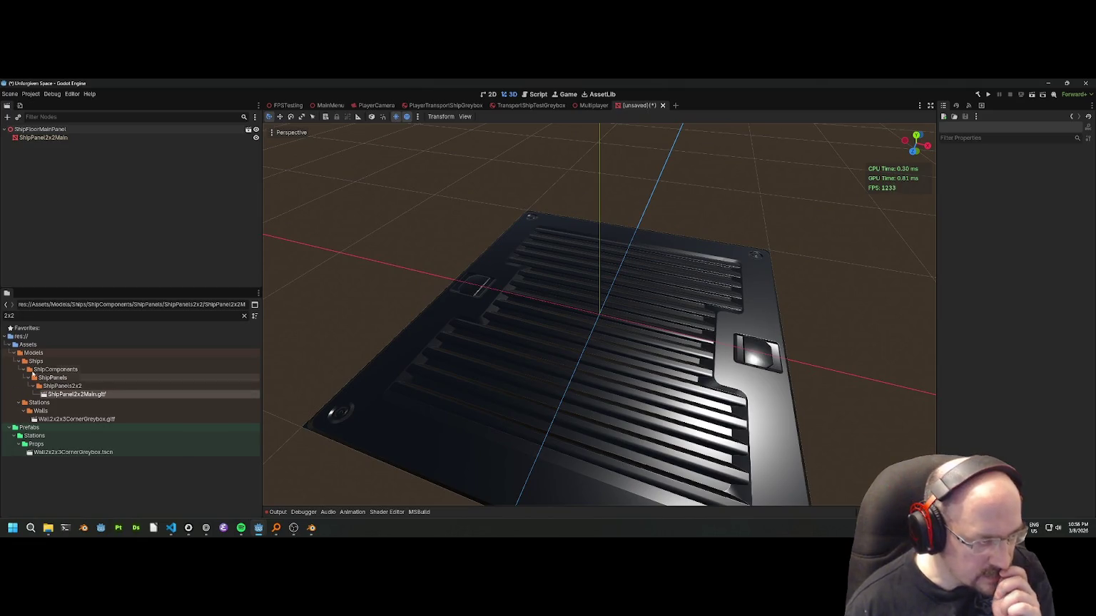
Tidy the FileSystem tree by collapsing model folders and clearing the 2x2 filter.
left_click(17, 363)
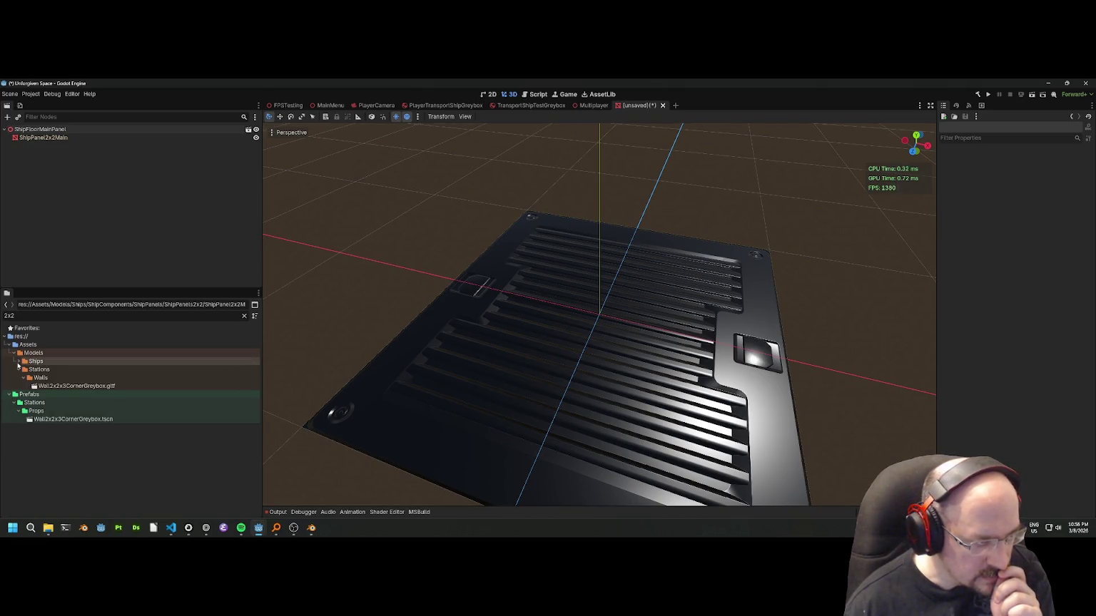
left_click(19, 370)
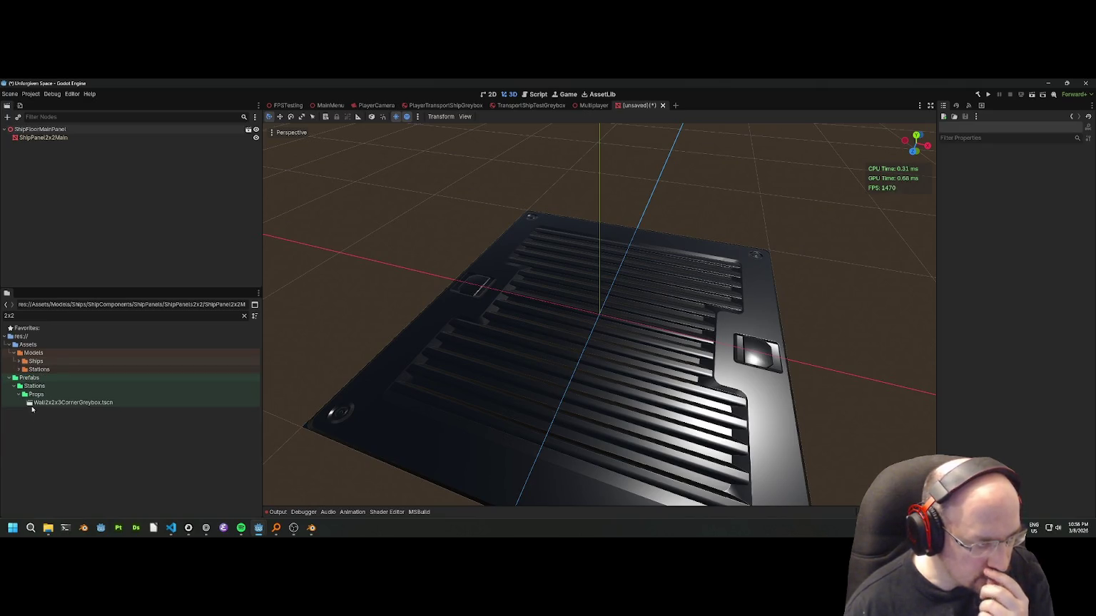
left_click(28, 361)
left_click(17, 361)
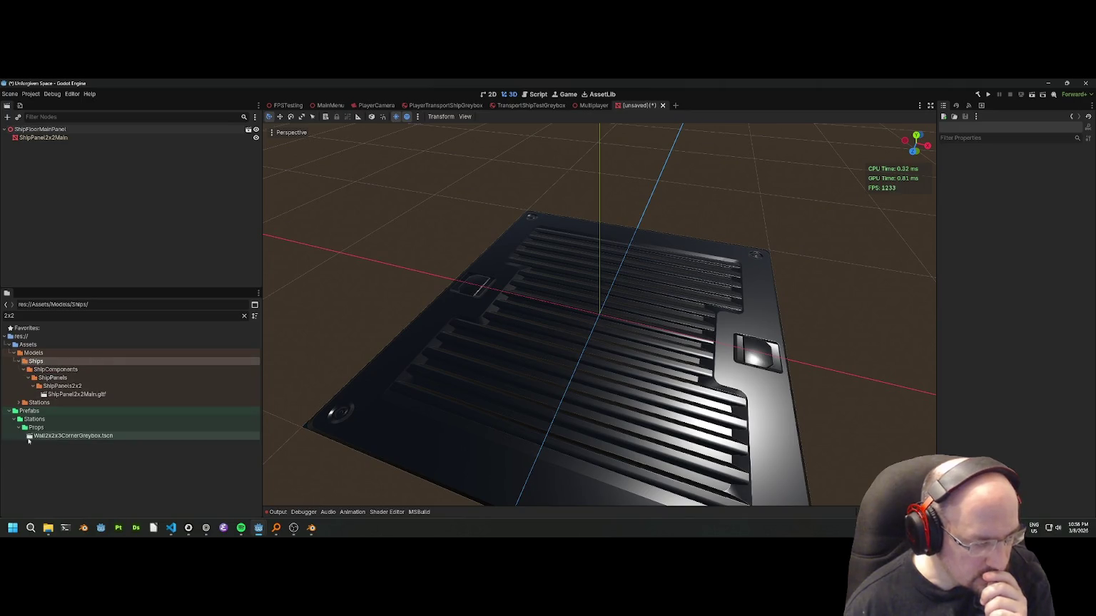
left_click(17, 420)
left_click(18, 419)
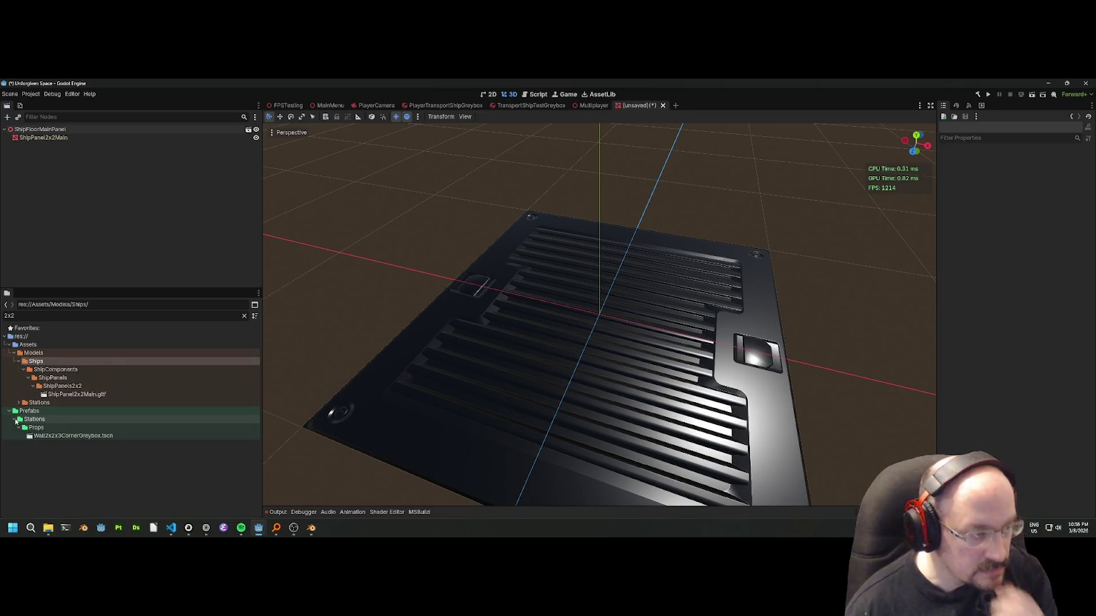
left_click(35, 428)
left_click(244, 315)
Expand ShipComponents and ShipPanels to list ShipMagPlate1x1.tscn and ShipPanel05x2HexGrid.tscn.
left_click(14, 398)
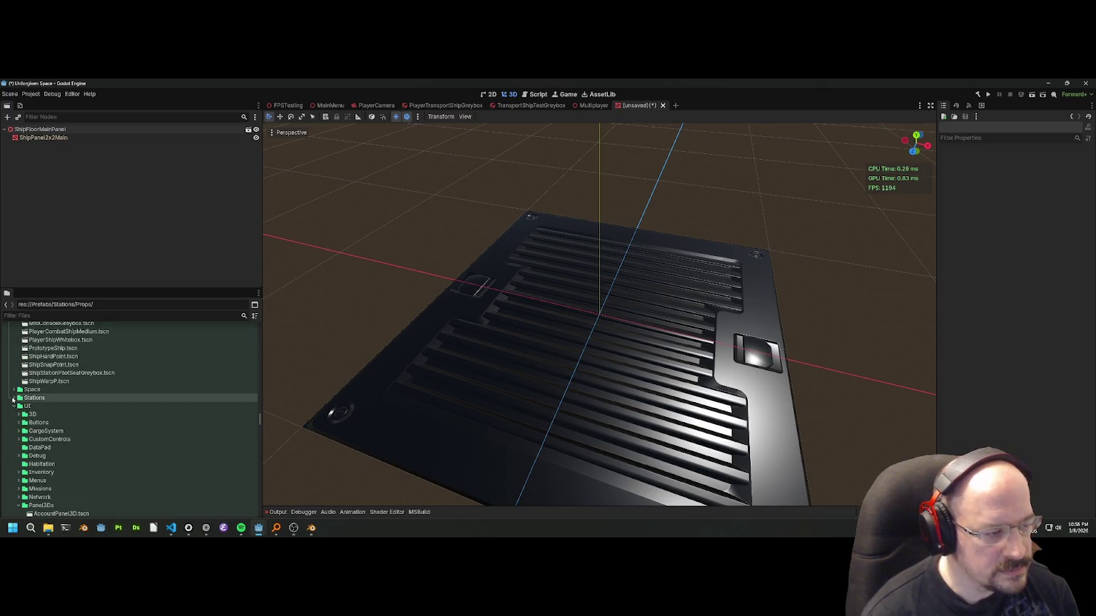
left_click(13, 408)
scroll("down", 3)
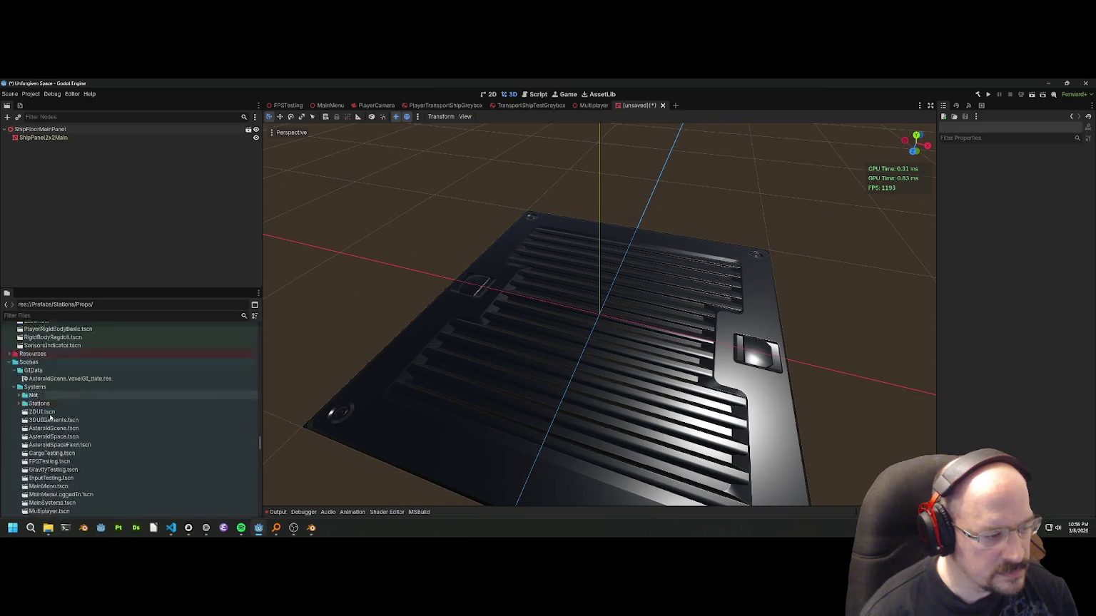
scroll("up", 3)
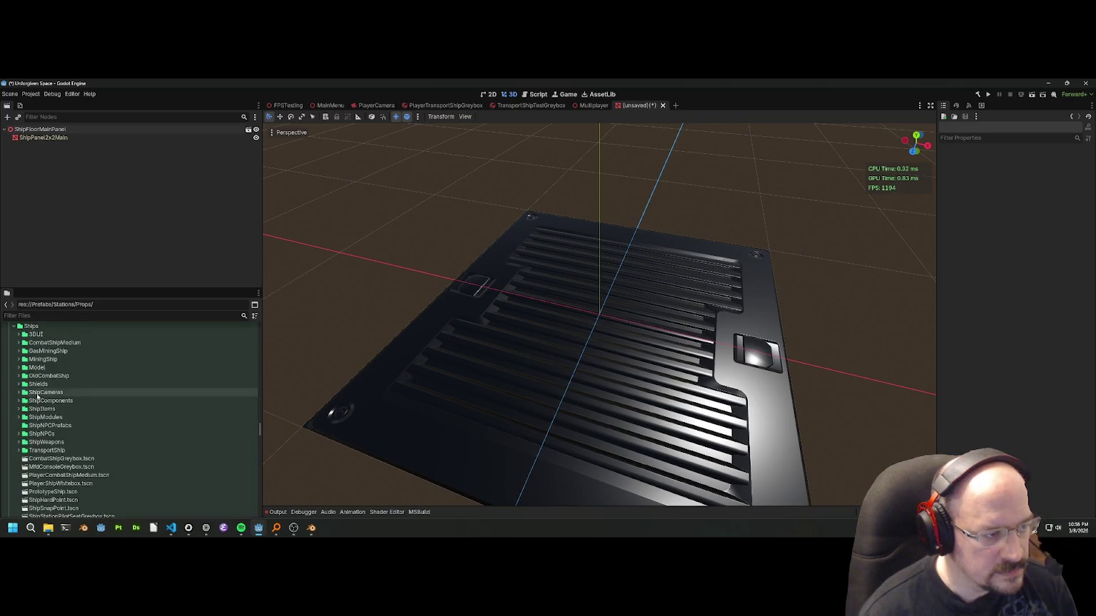
scroll("down", 3)
double_click(52, 361)
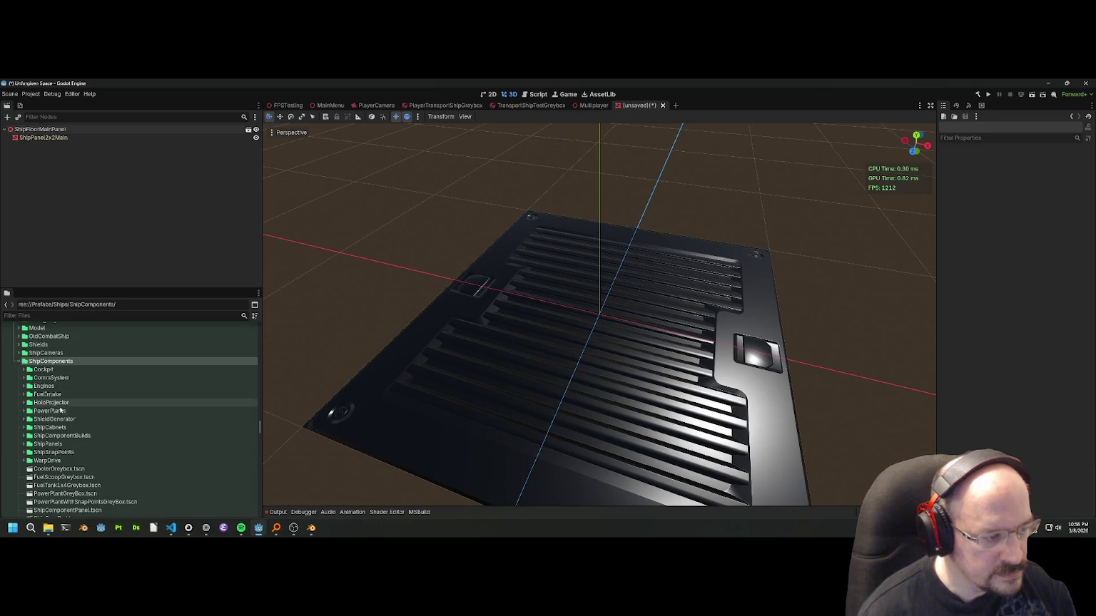
double_click(48, 444)
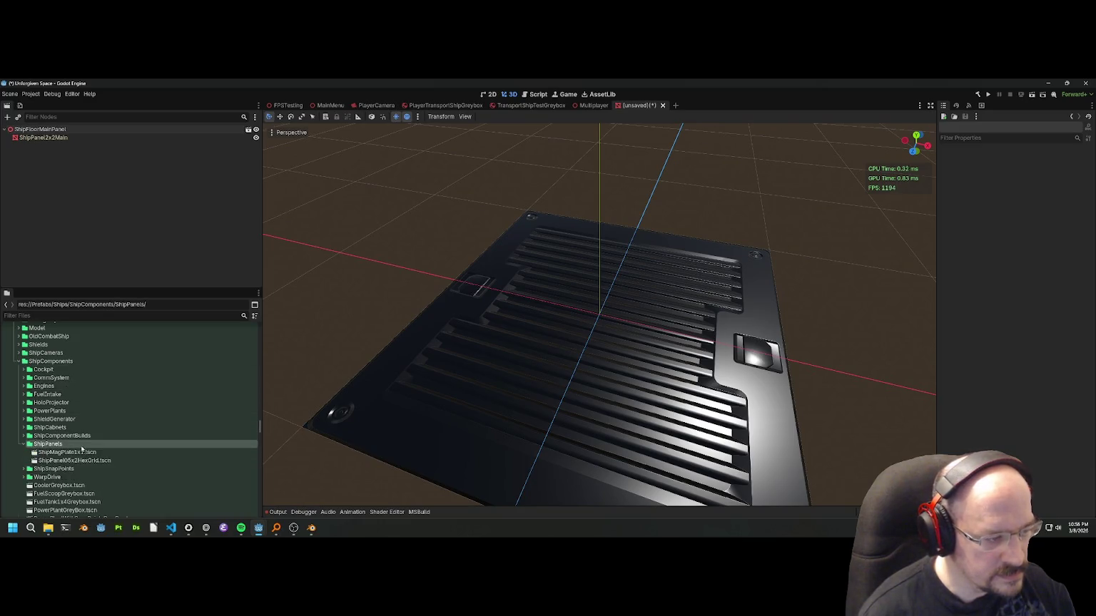
scroll("down", 3)
Create a ShipPanelMeshs folder inside ShipPanels and select it.
right_click(55, 421)
mouse_move(142, 406)
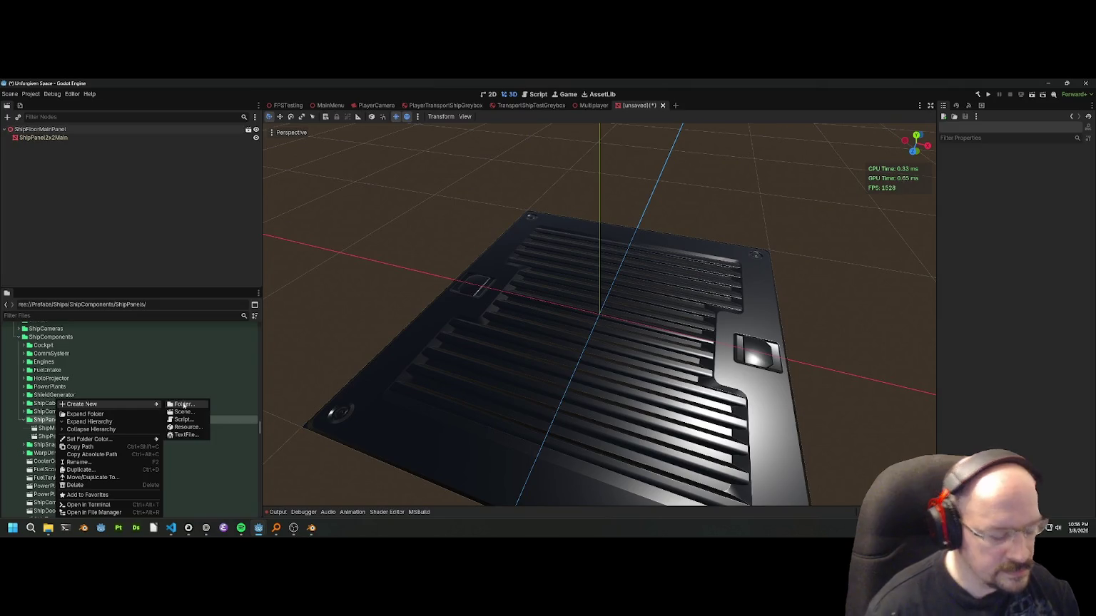
left_click(184, 405)
type("ShipPanel")
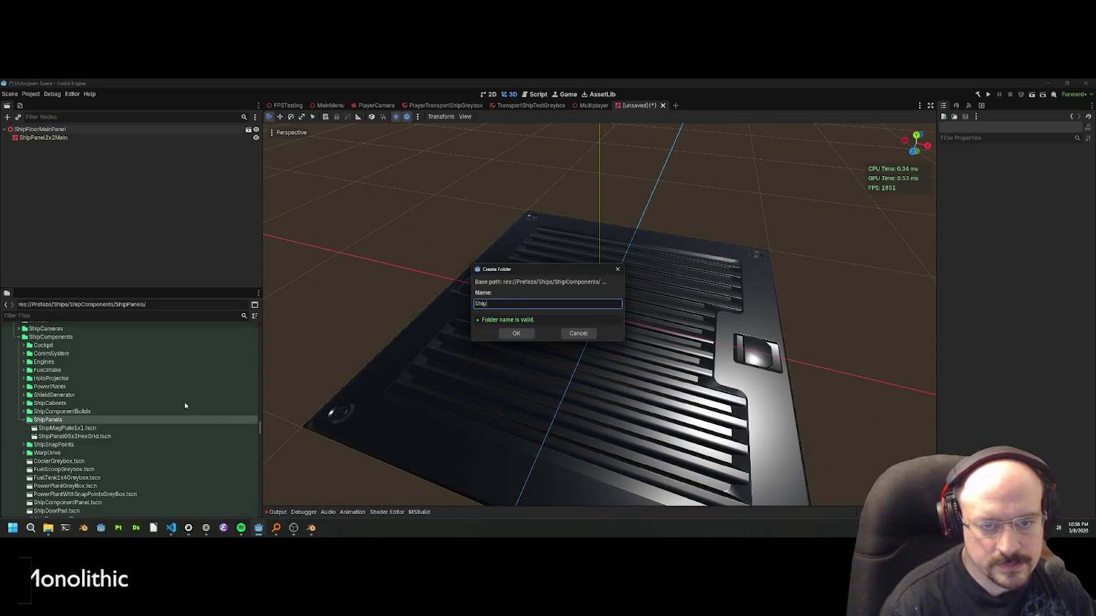
type("Mesh")
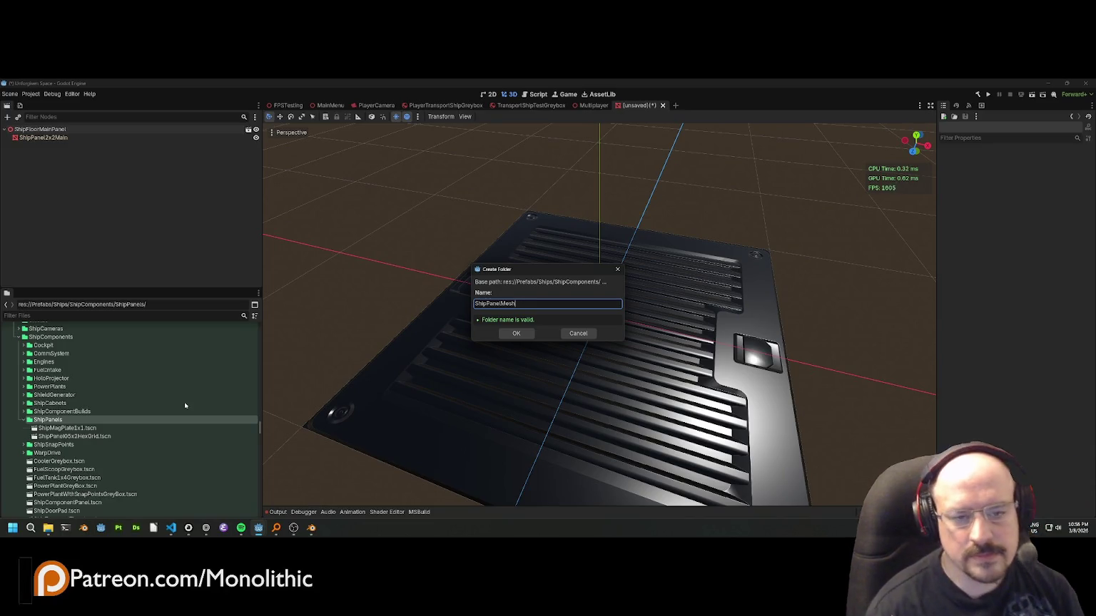
type("es")
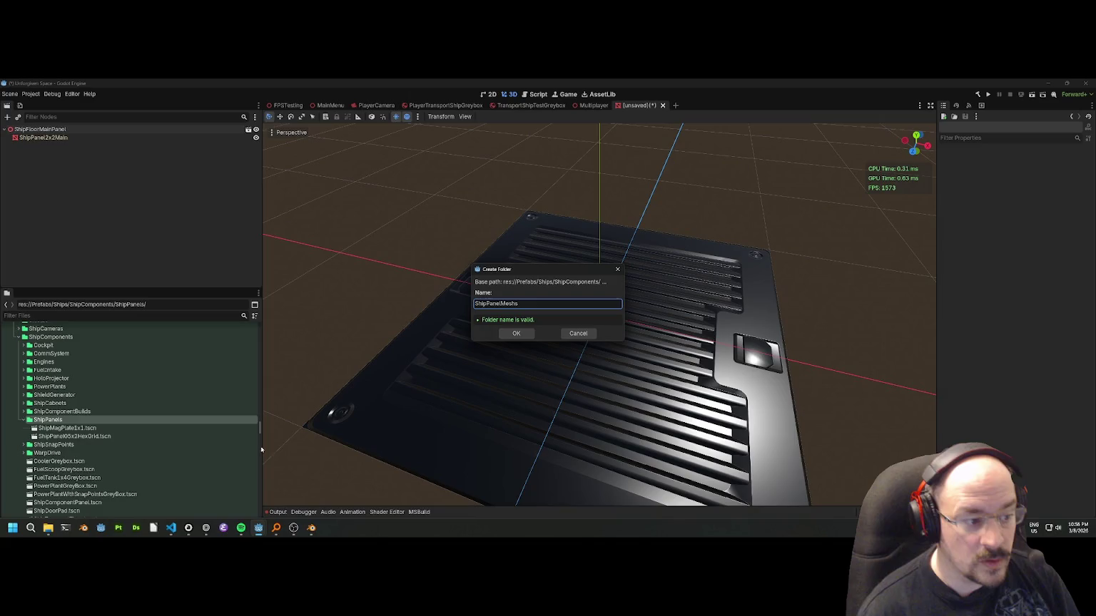
left_click(516, 333)
left_click(65, 429)
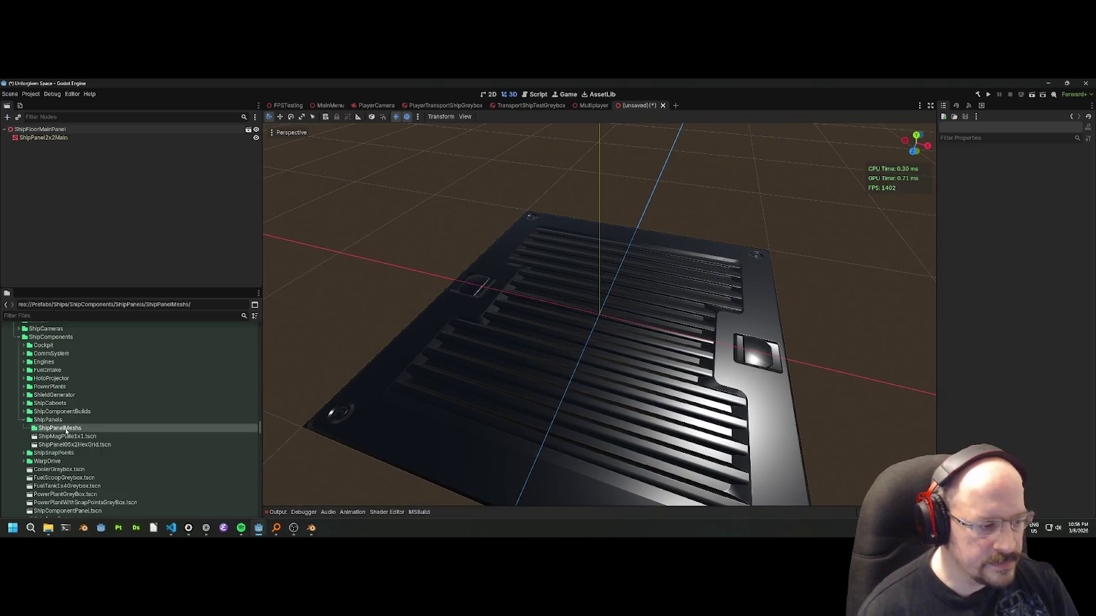
key("ctrl+s")
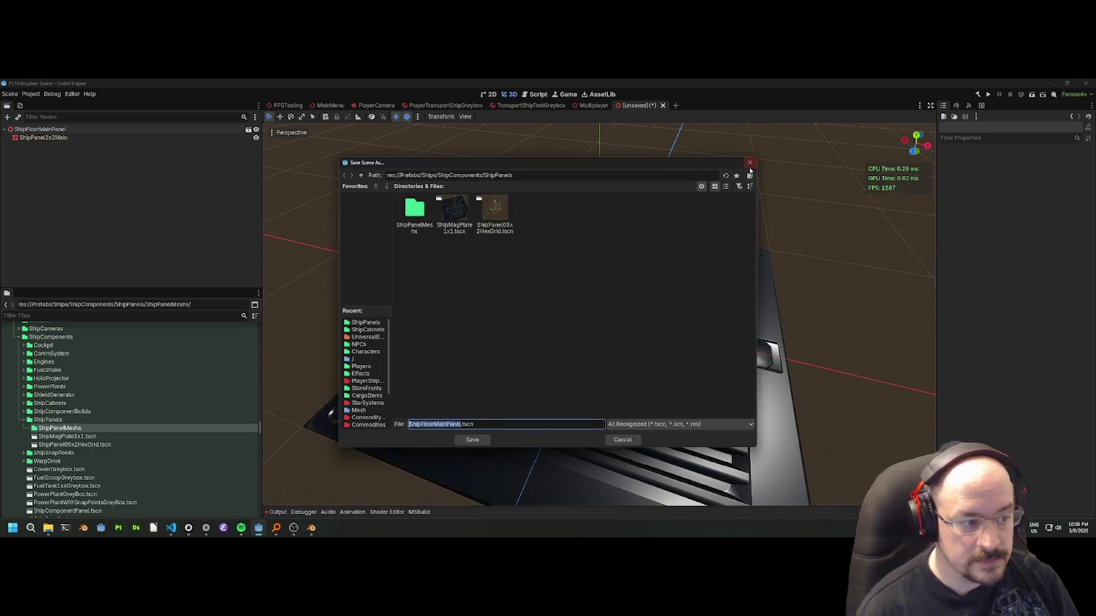
Cancel the Save Scene As dialog and orbit the view around the floor panel.
left_click(749, 166)
left_click(71, 436)
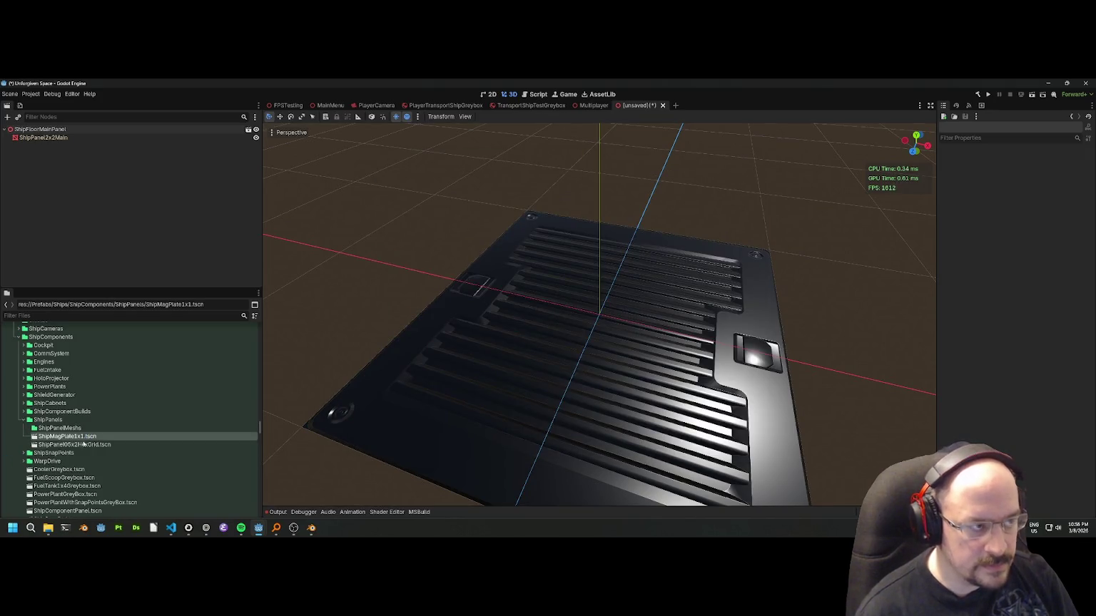
left_click(84, 445)
scroll("down", 3)
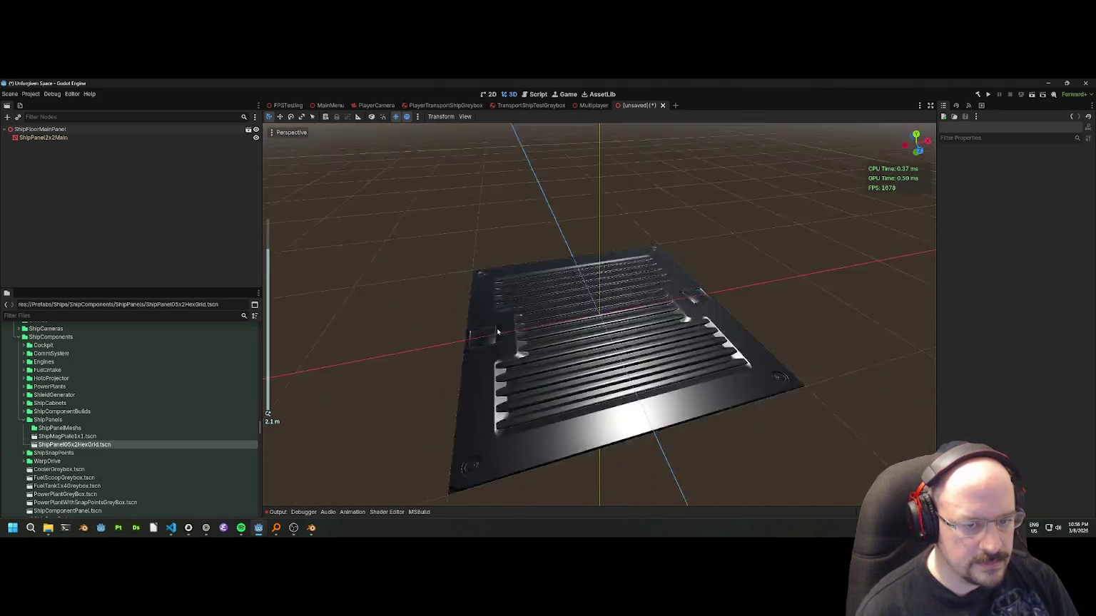
left_click_drag(514, 329, 457, 328)
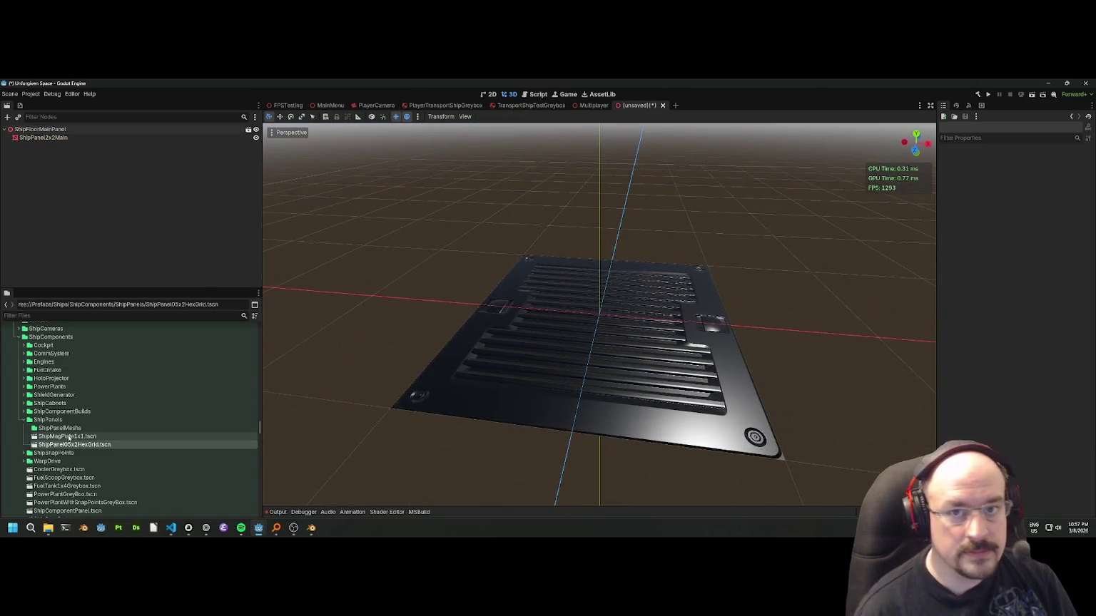
Close the unsaved ShipFloorMainPanel tab choosing Don't Save.
left_click(69, 429)
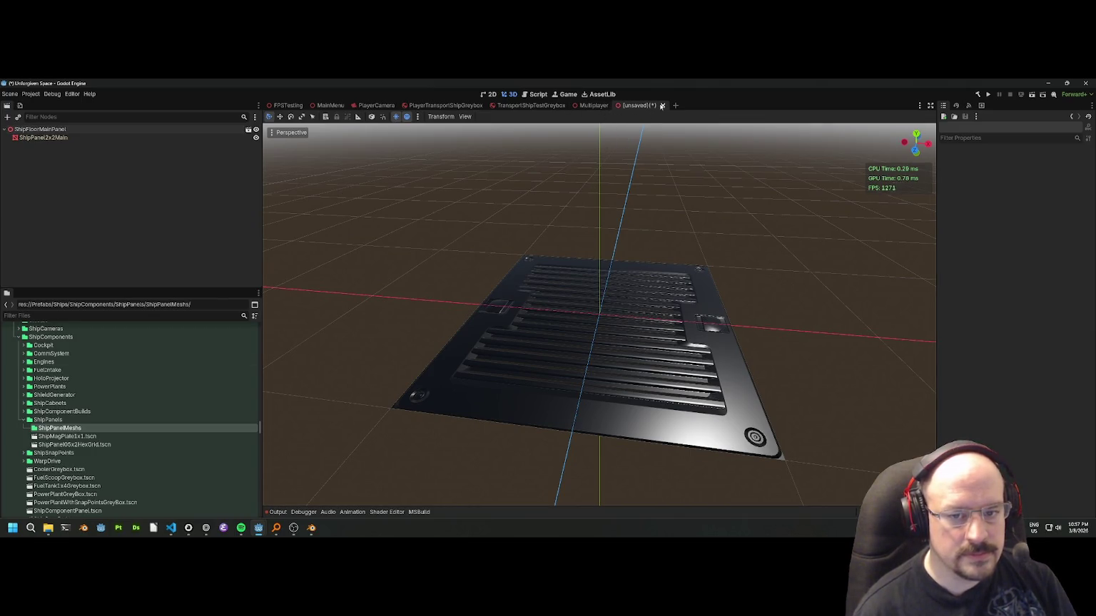
left_click(662, 105)
left_click(592, 323)
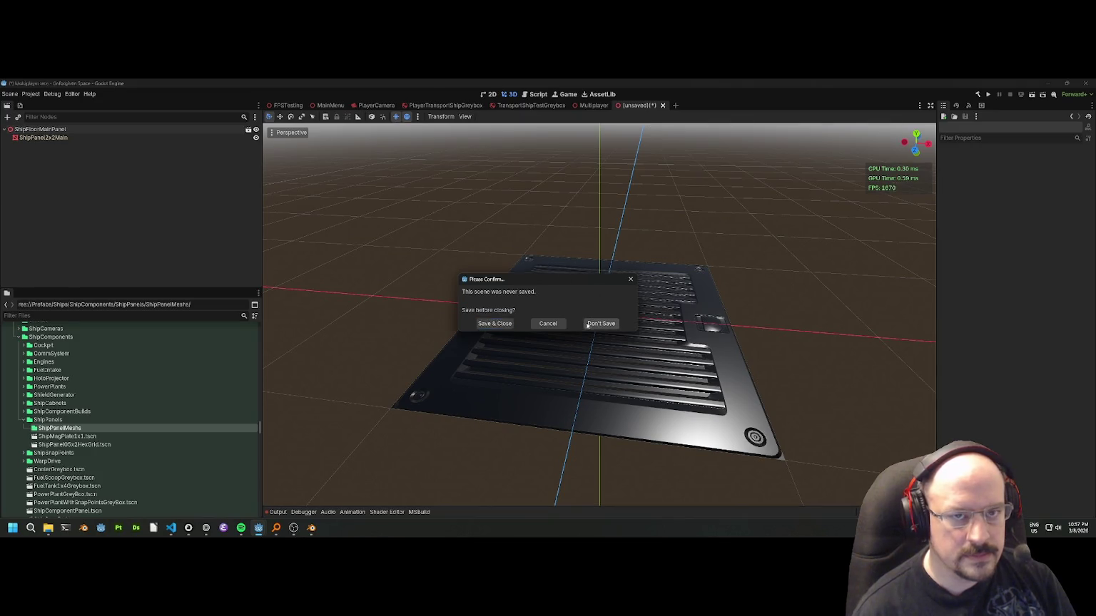
left_click(109, 316)
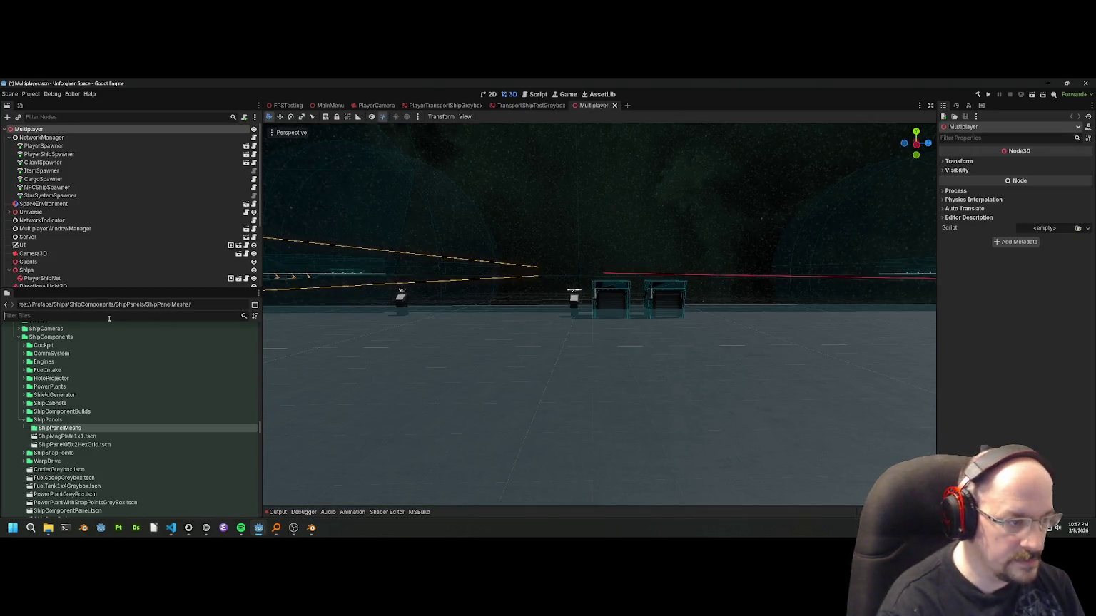
Filter the files for 2x2 and reimport ShipPanel2x2Main.gltf.
type("2x2")
double_click(75, 395)
left_click(411, 485)
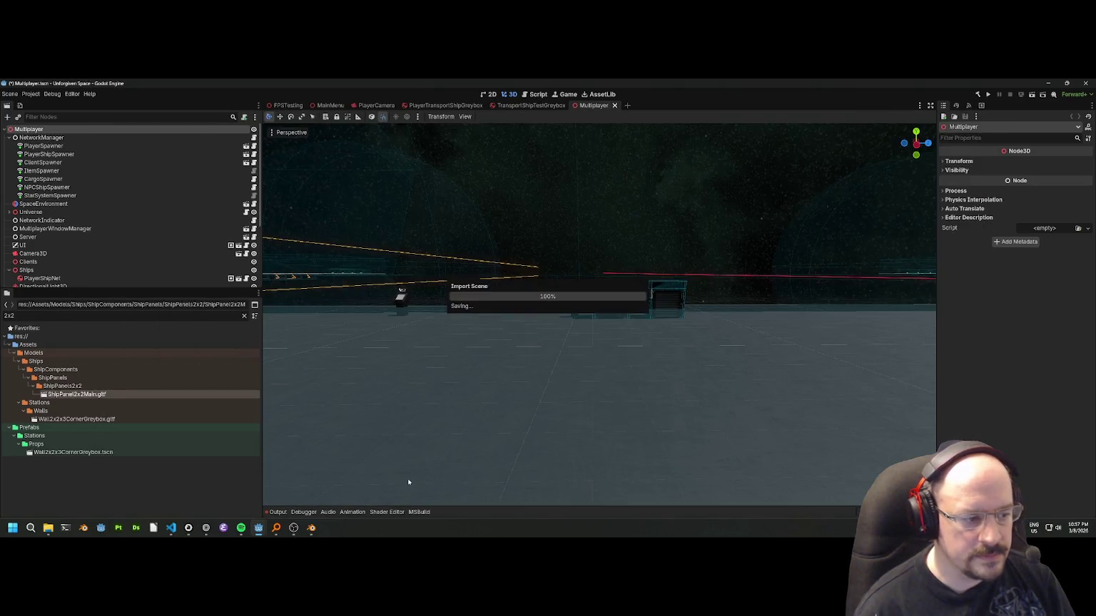
Create an inherited scene from the glTF and save it as ShipFloorMainPanel.tscn.
right_click(102, 395)
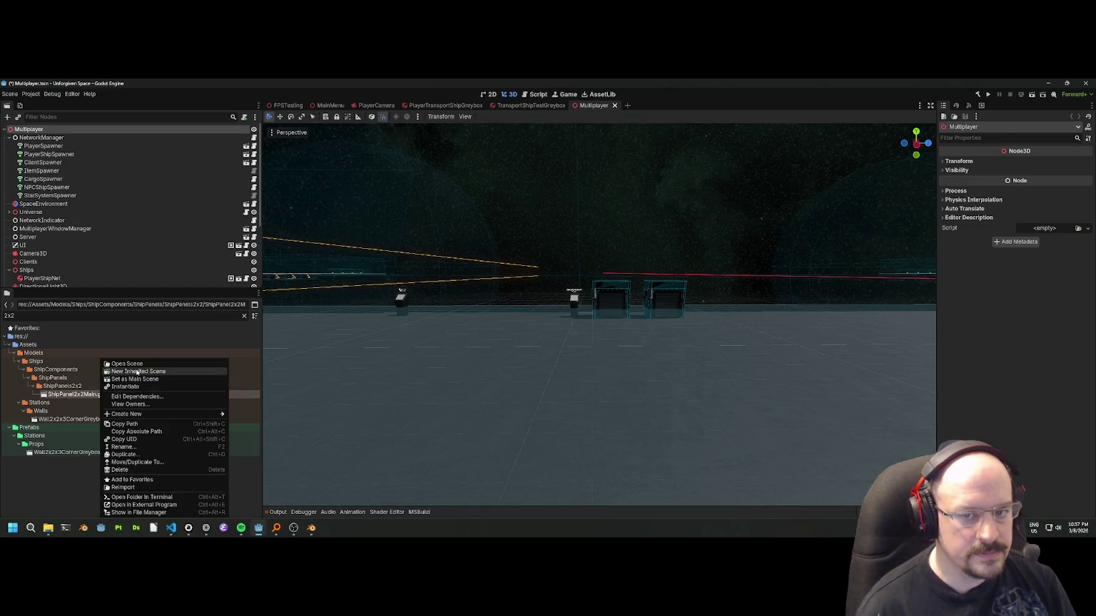
left_click(135, 371)
key("ctrl+s")
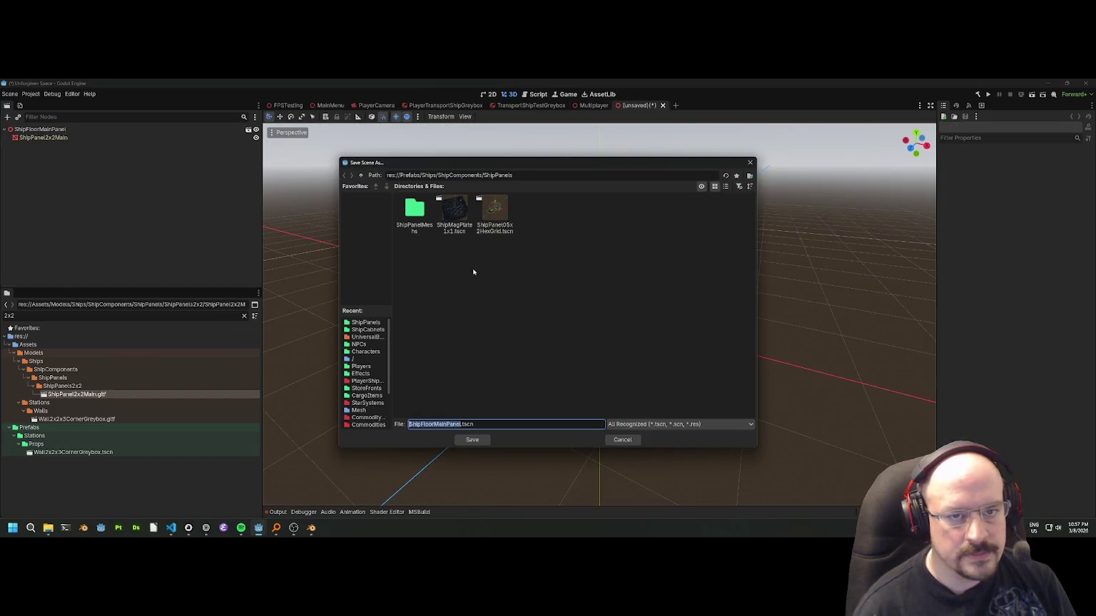
right_click(580, 274)
key("Escape")
left_click(468, 439)
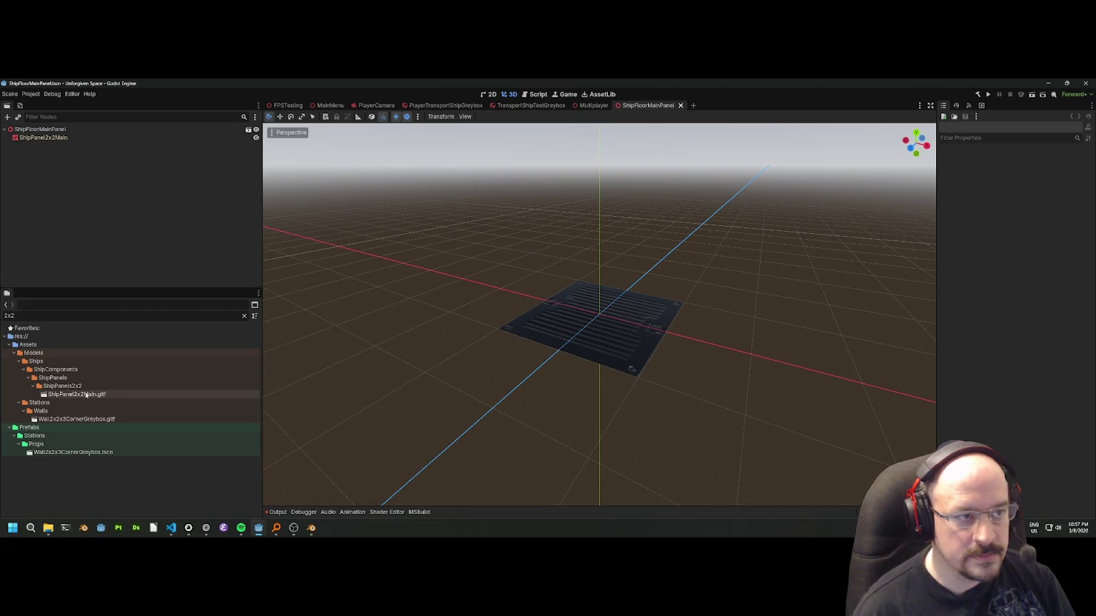
double_click(93, 394)
Enable Save to File for the panel mesh and browse to the ShipPanelMeshs folder.
left_click(147, 143)
left_click(154, 156)
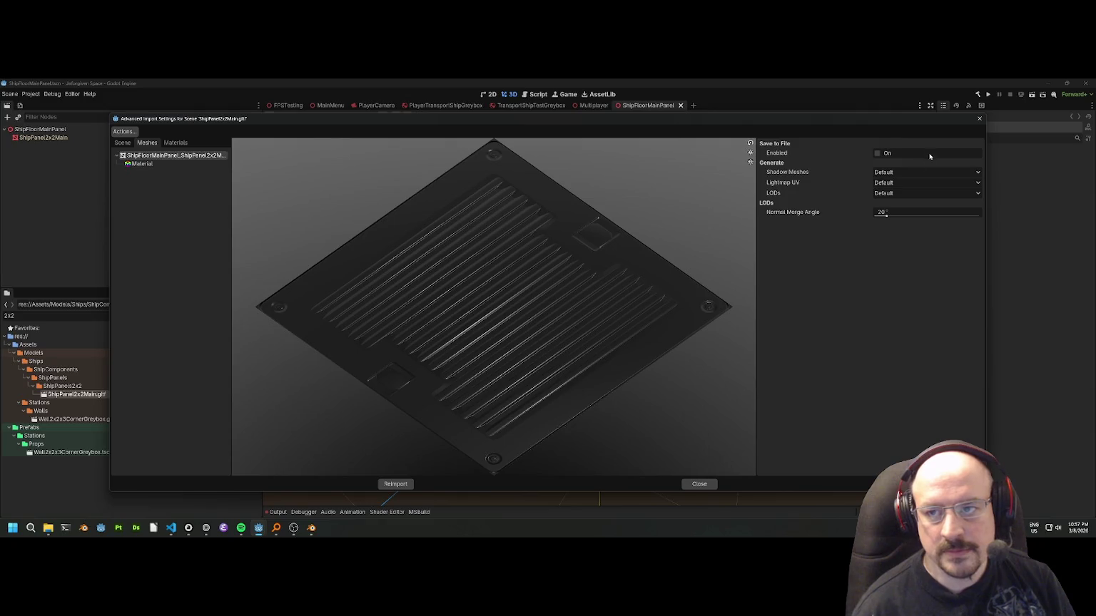
left_click(877, 154)
left_click(977, 164)
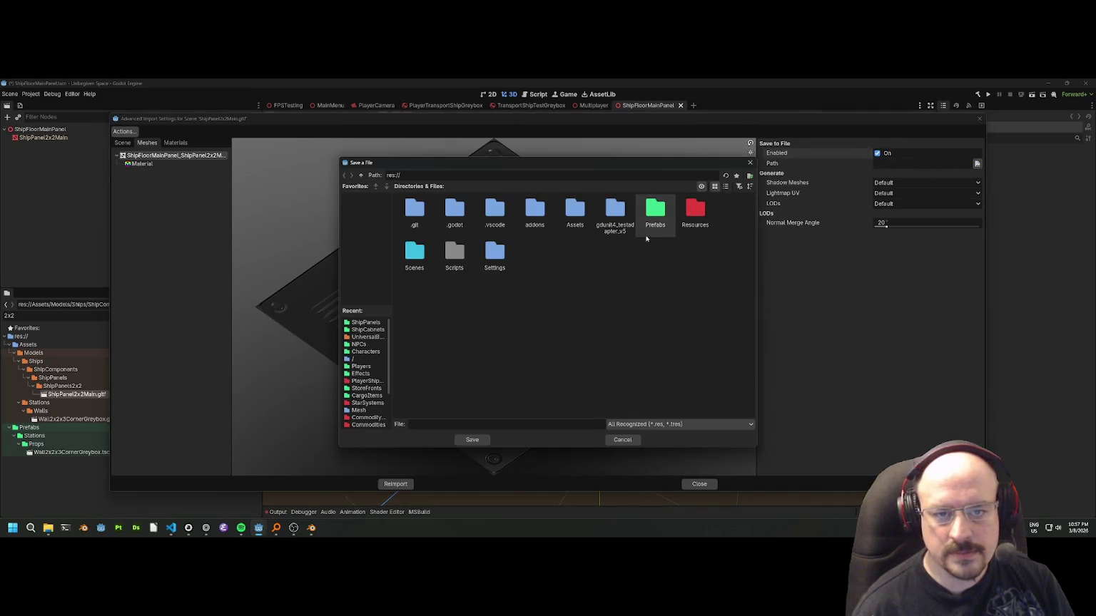
double_click(669, 225)
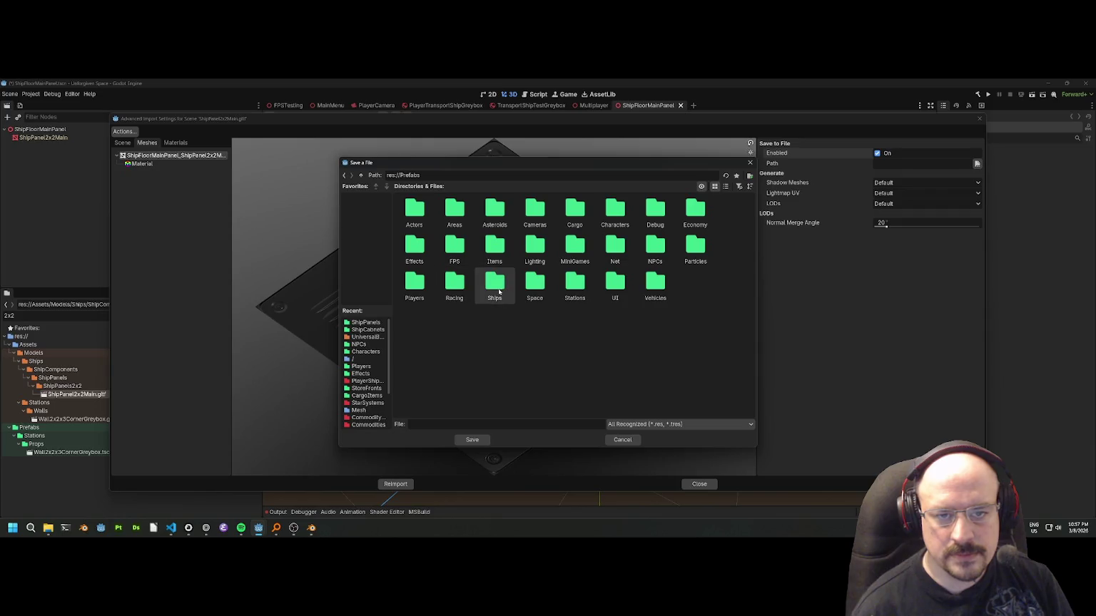
double_click(491, 284)
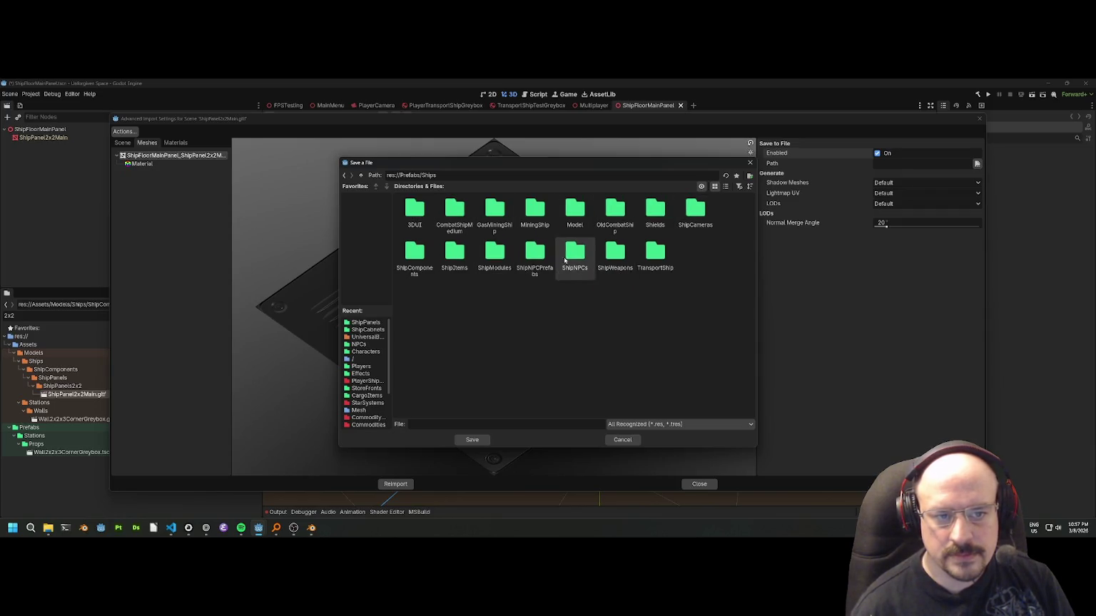
double_click(415, 261)
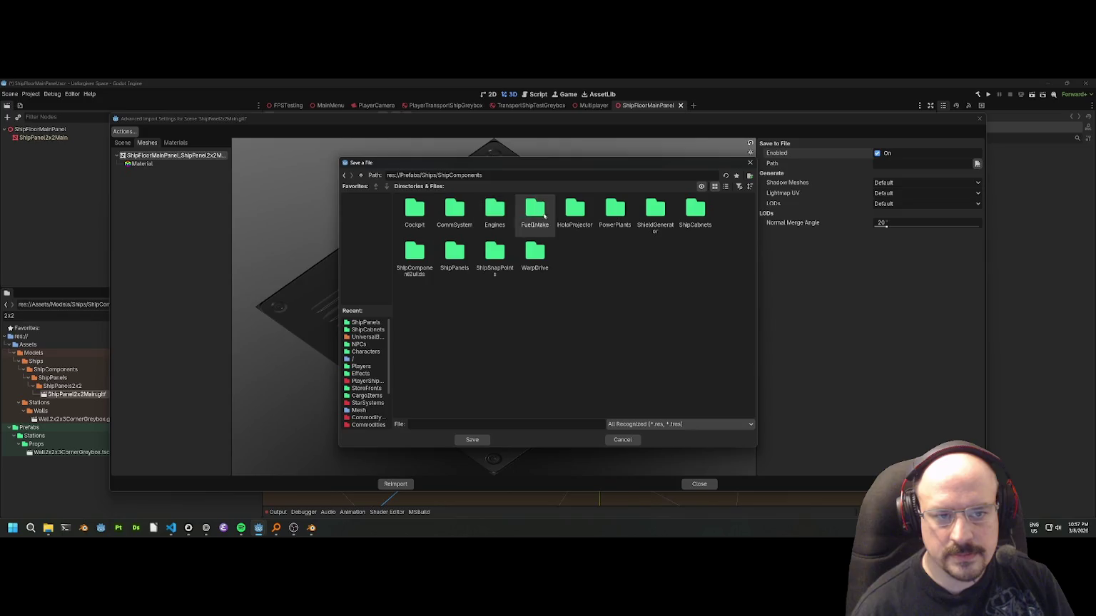
double_click(454, 253)
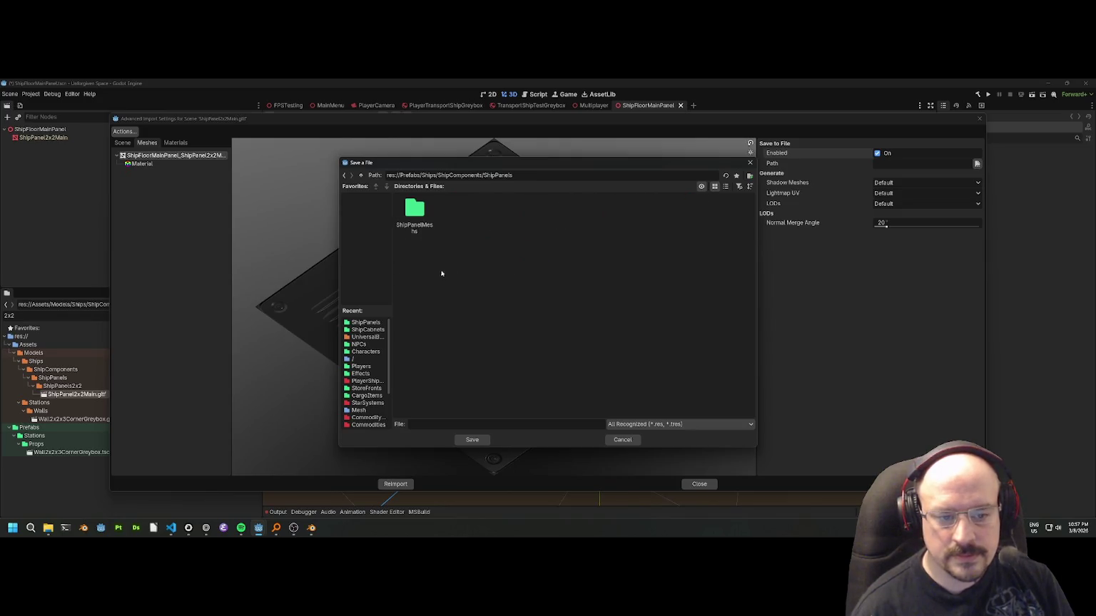
double_click(415, 214)
Save the mesh as ShipPanel05x2HexGridMesh.res and reimport the glTF.
left_click(428, 424)
type("ShipPanel05x2HexGrid")
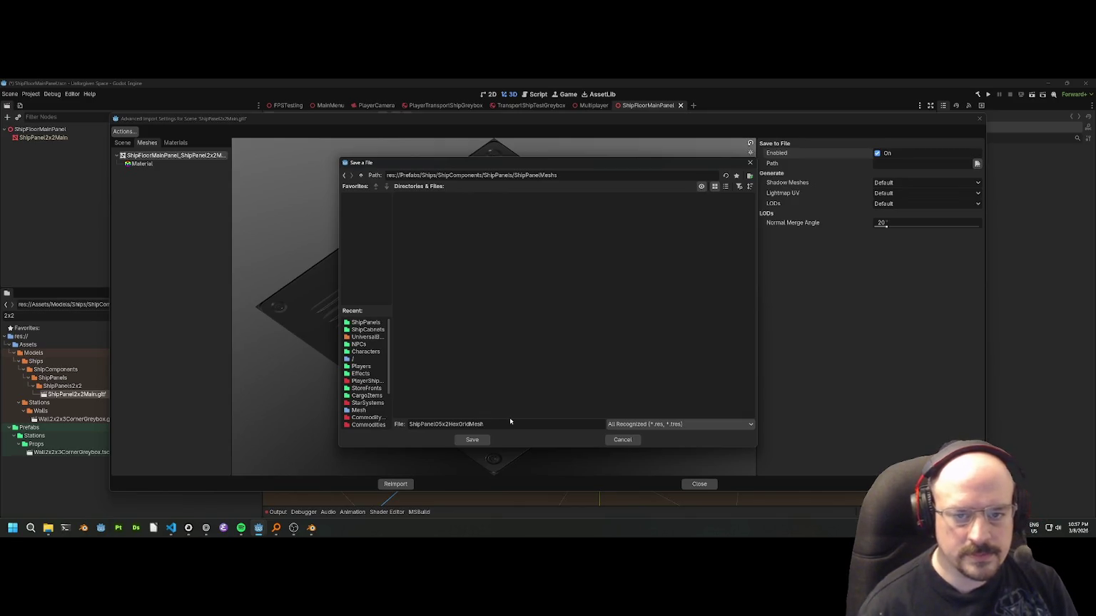
type("Mesh")
key("Return")
left_click(549, 315)
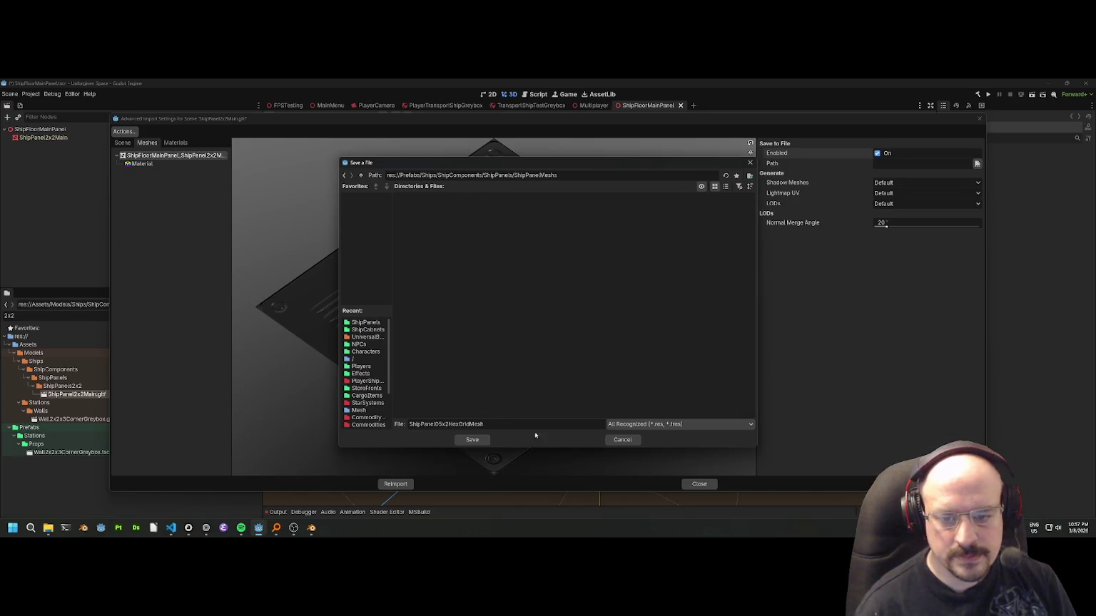
left_click(645, 424)
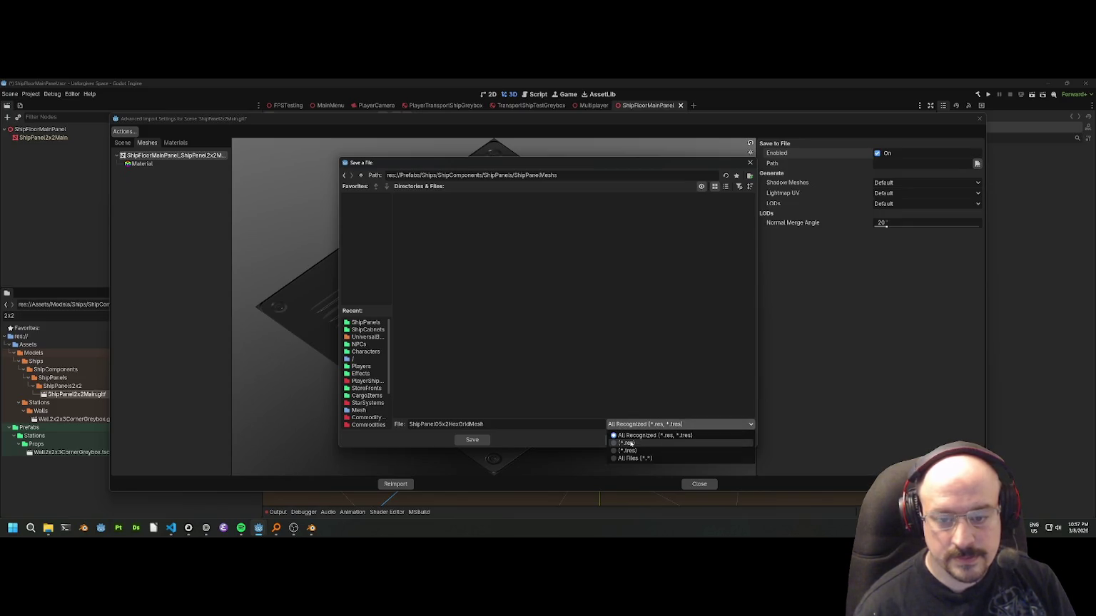
left_click(623, 444)
left_click(472, 441)
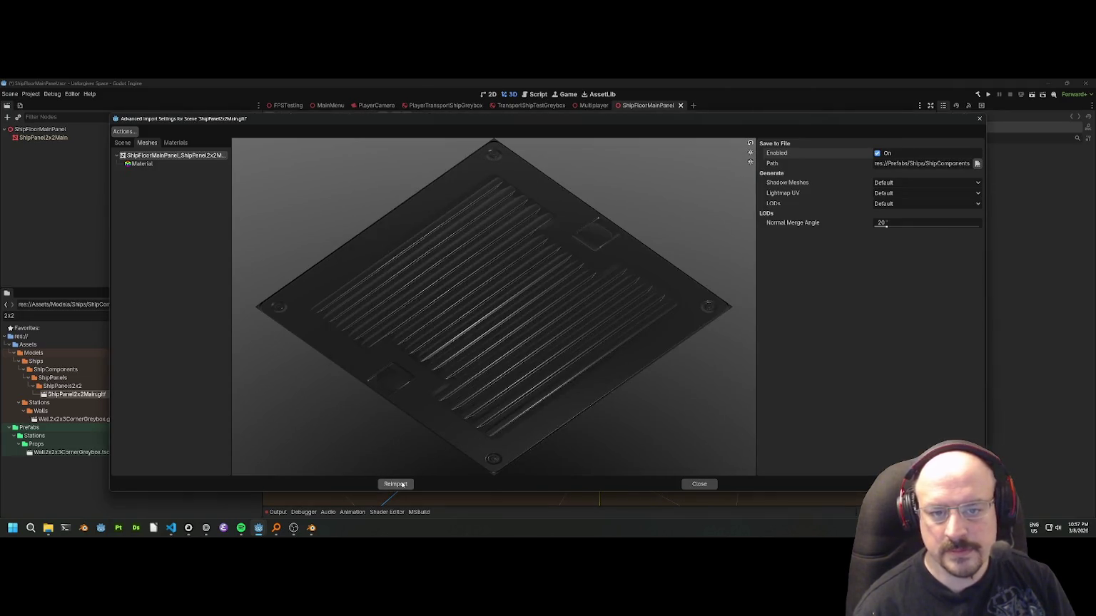
left_click(395, 484)
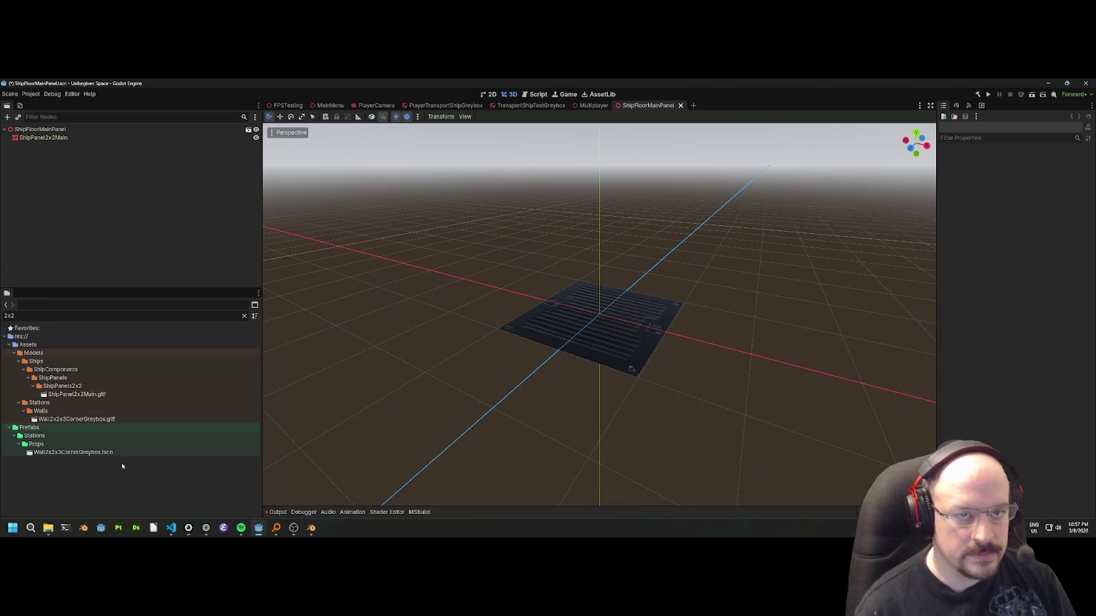
Close the ShipFloorMainPanel tab and switch to the PlayerTransportShipGreybox scene.
left_click(681, 104)
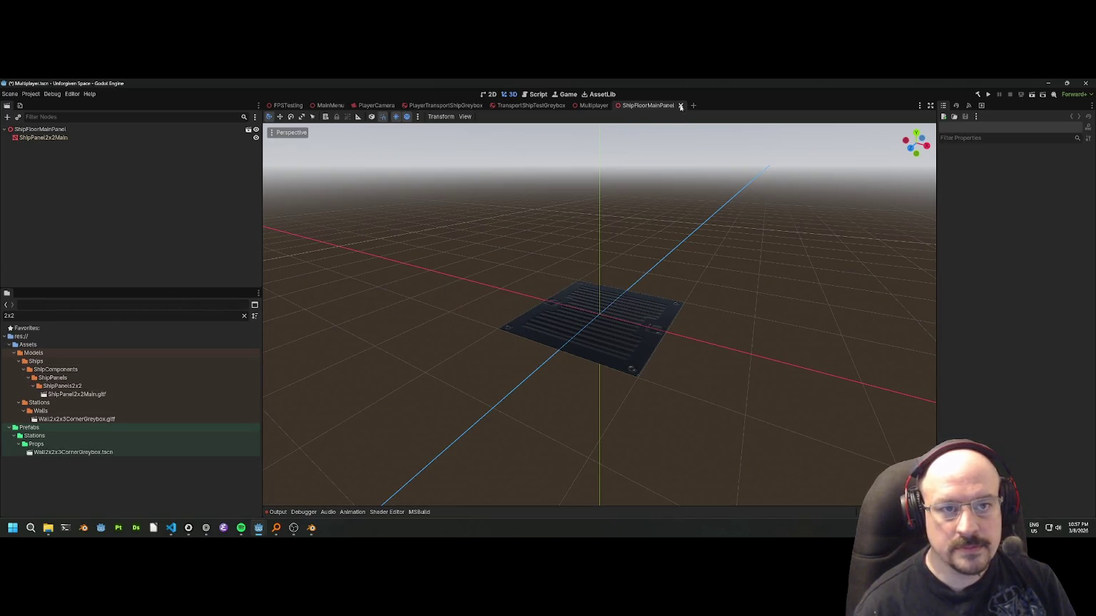
left_click(430, 106)
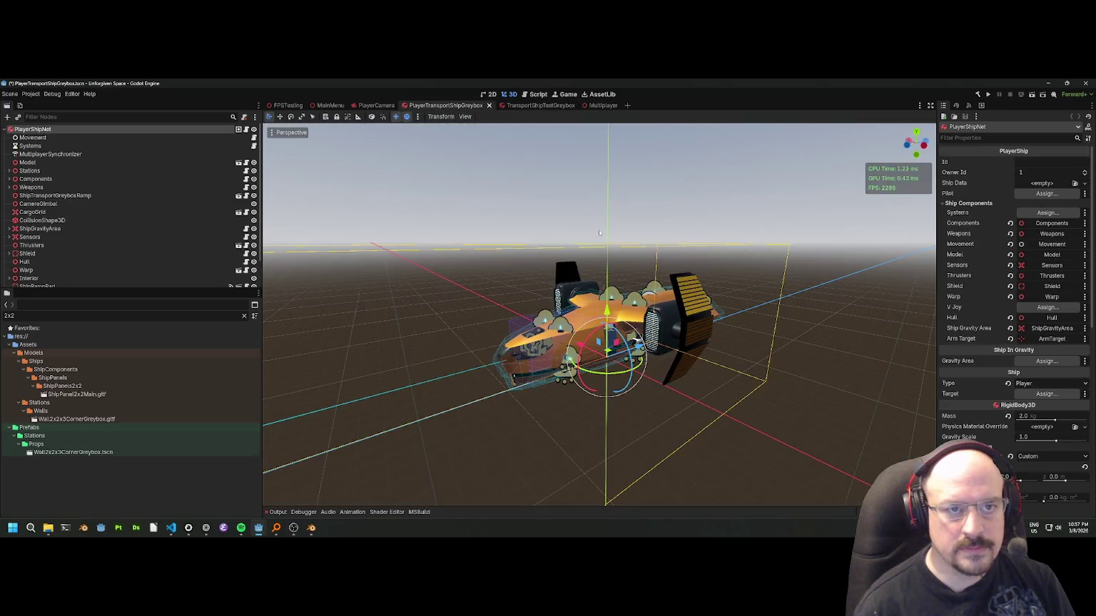
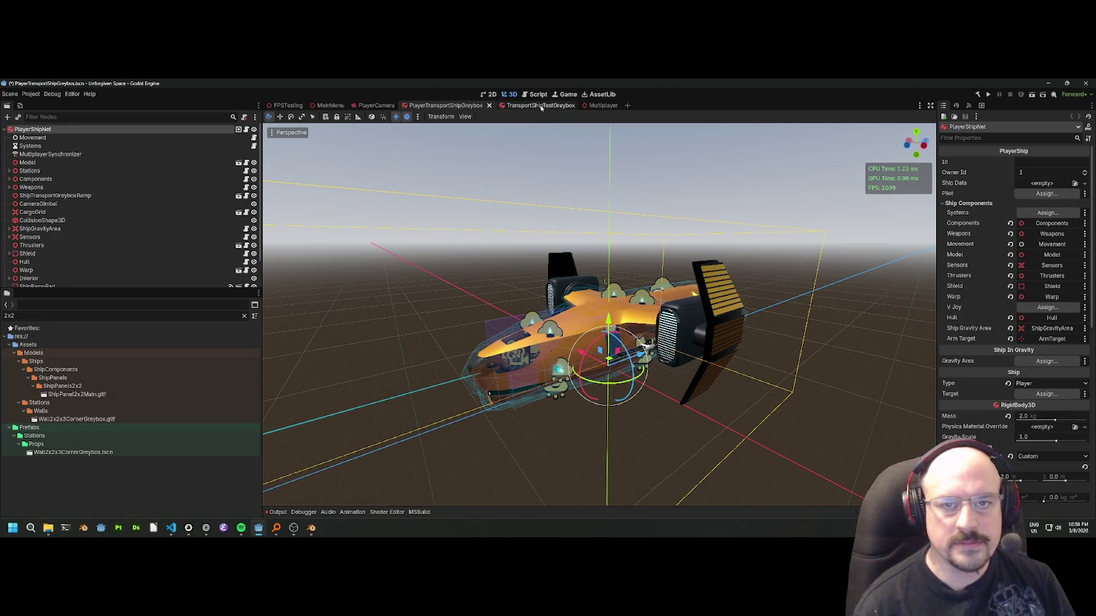
View the TransportShipTestGreybox and Multiplayer scenes, then switch back to the Blender window with the 2x2 panel.
left_click(529, 105)
left_click(599, 105)
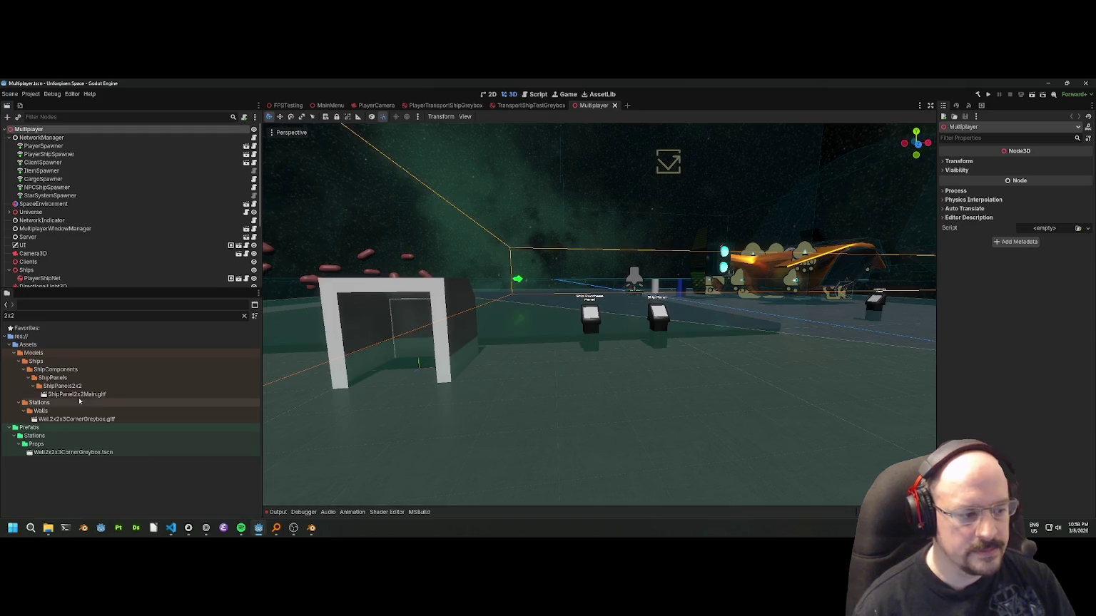
key("alt+Tab")
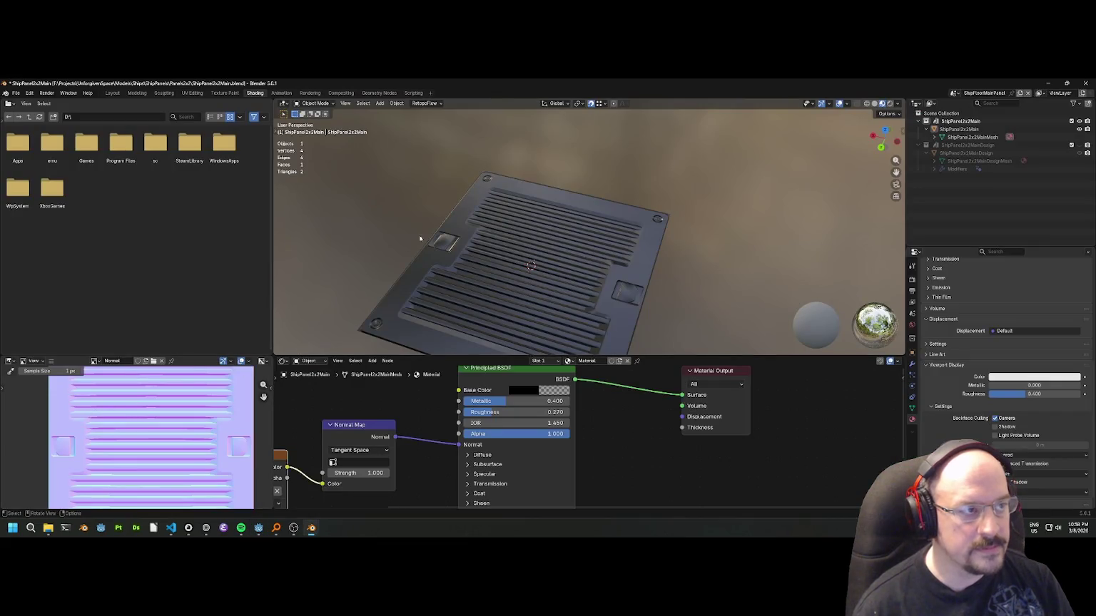
Save the 2x2 panel file and open ShipPanel05x2.blend from the Floors05x2 folder.
key("ctrl+s")
left_click(14, 93)
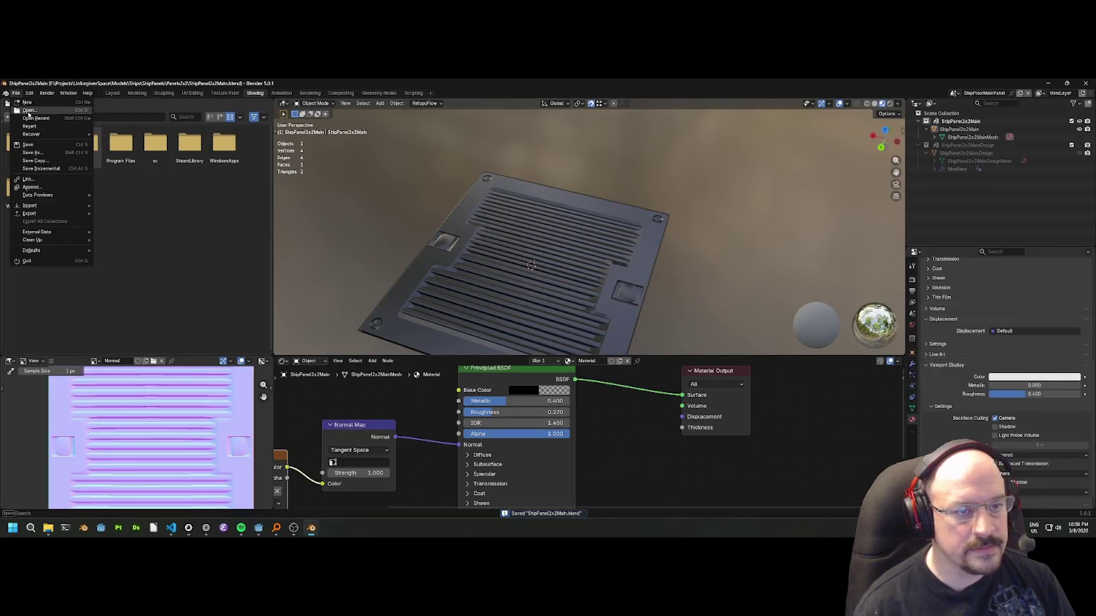
left_click(25, 112)
left_click(312, 180)
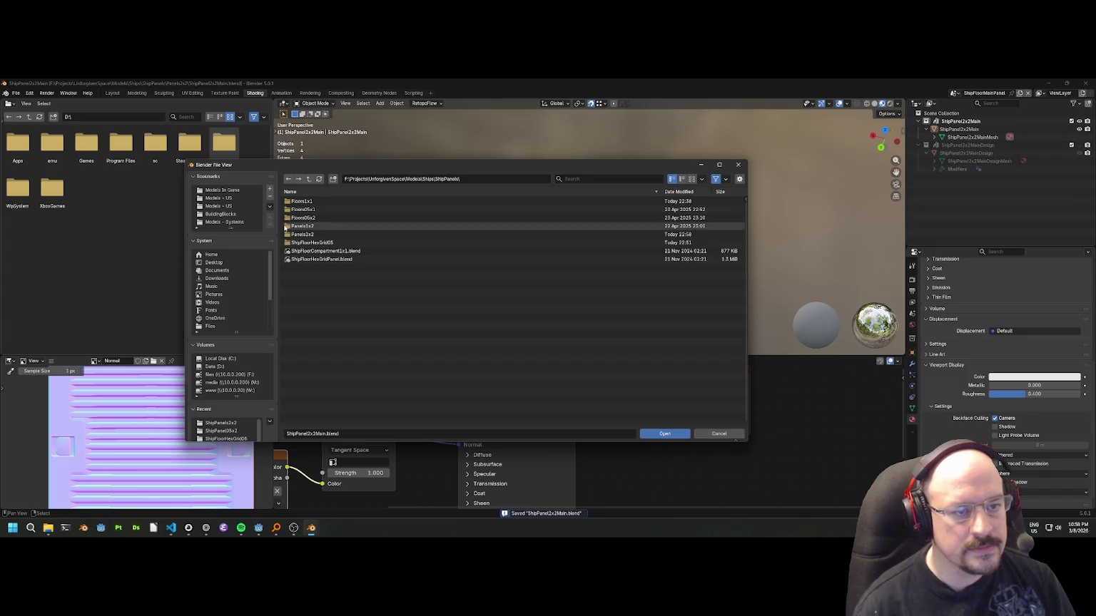
double_click(291, 223)
double_click(312, 201)
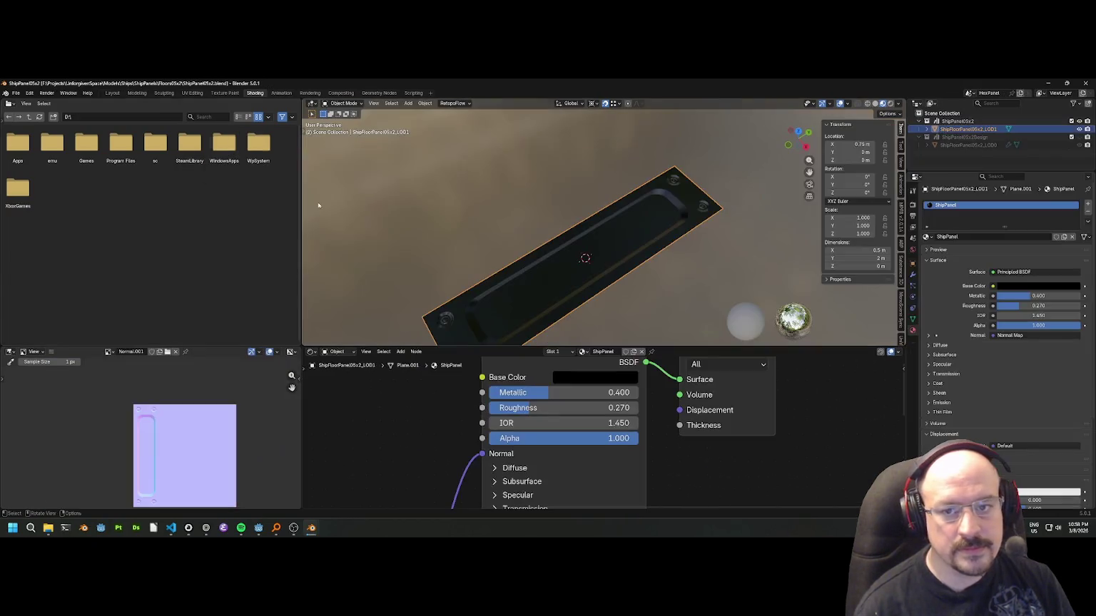
left_click_drag(570, 234, 565, 236)
scroll("down", 3)
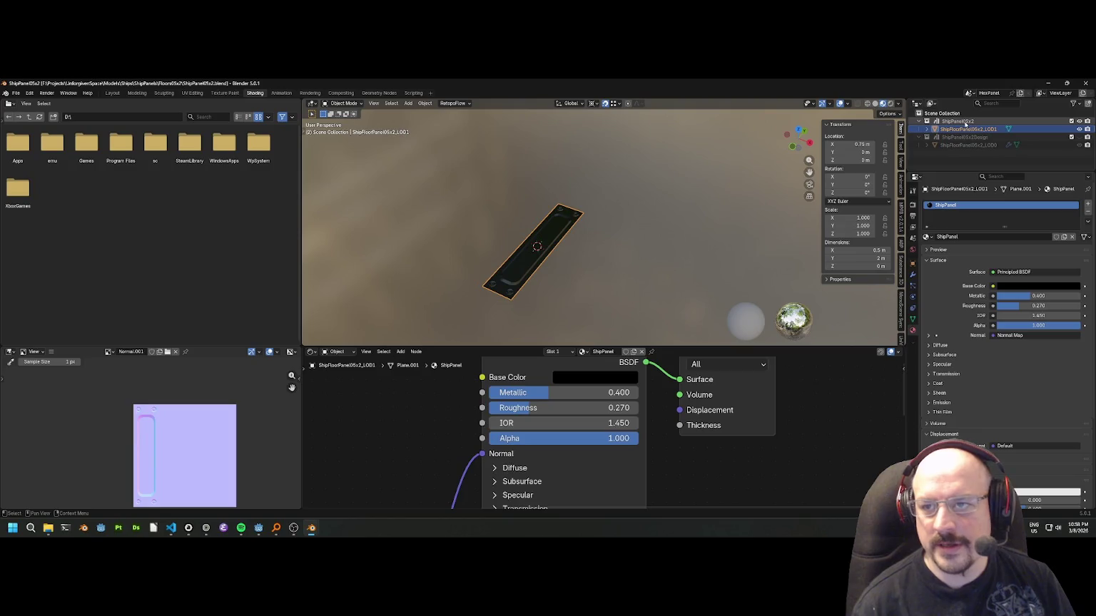
Rename the LOD1 panel object to ShipFloorPanel05x2 in the Outliner.
left_click(969, 122)
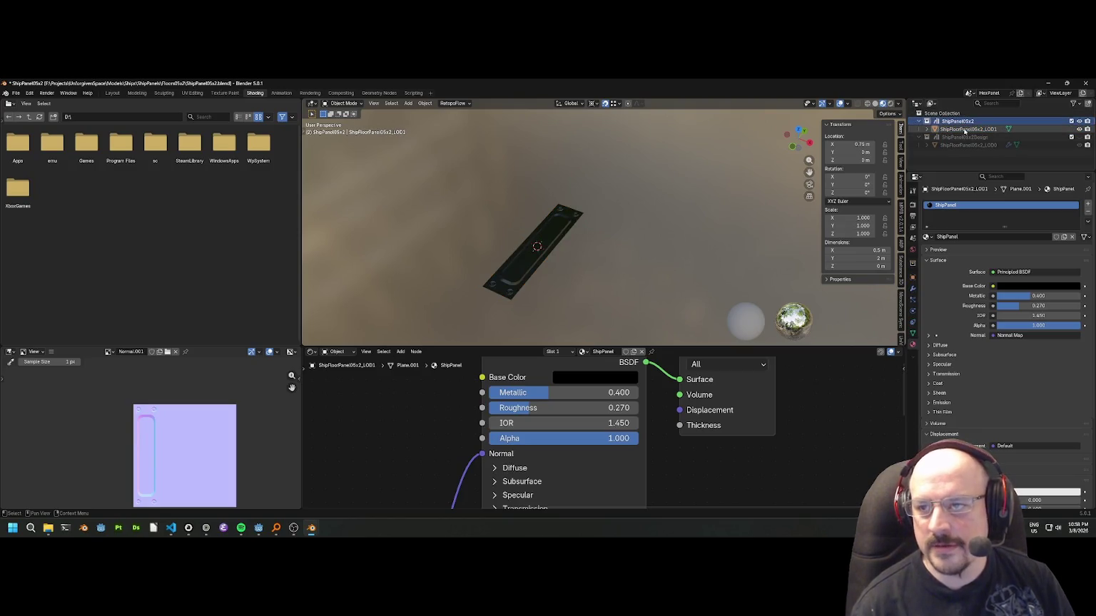
left_click(926, 130)
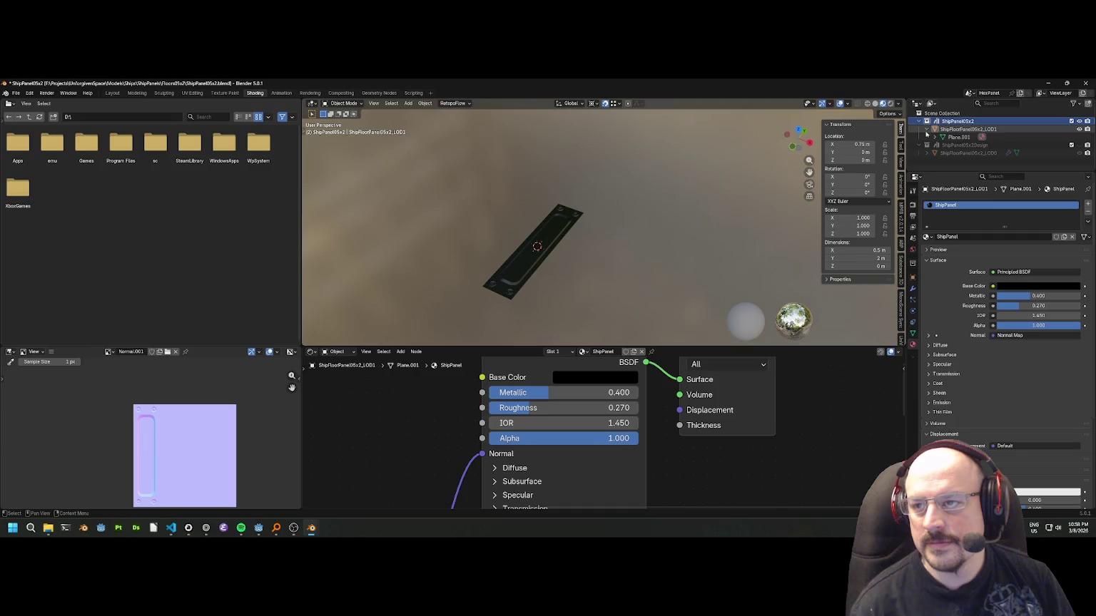
left_click(979, 130)
double_click(995, 129)
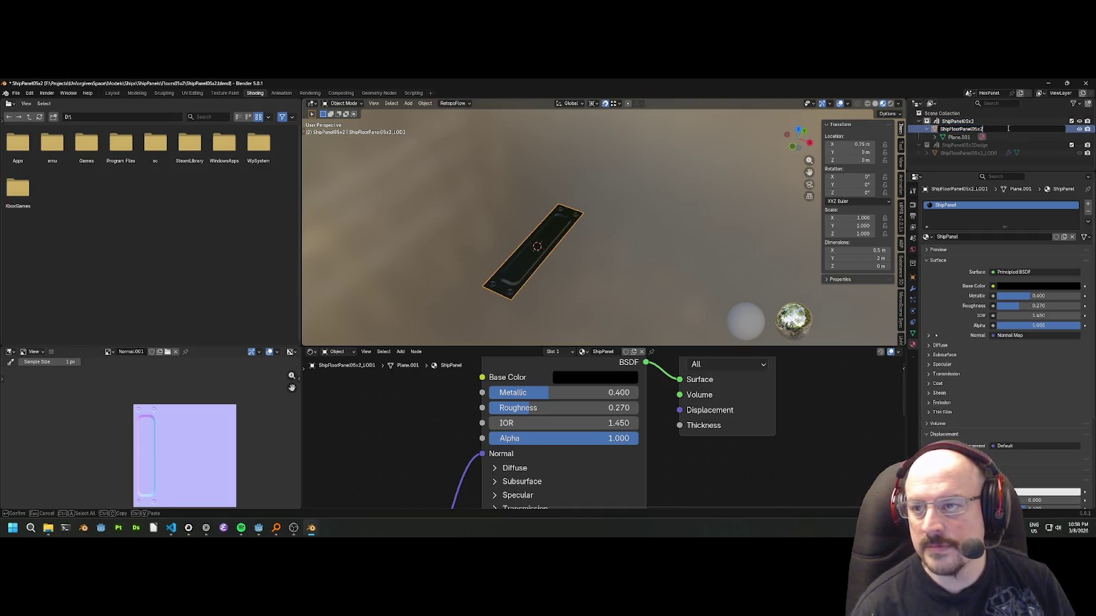
key("Return")
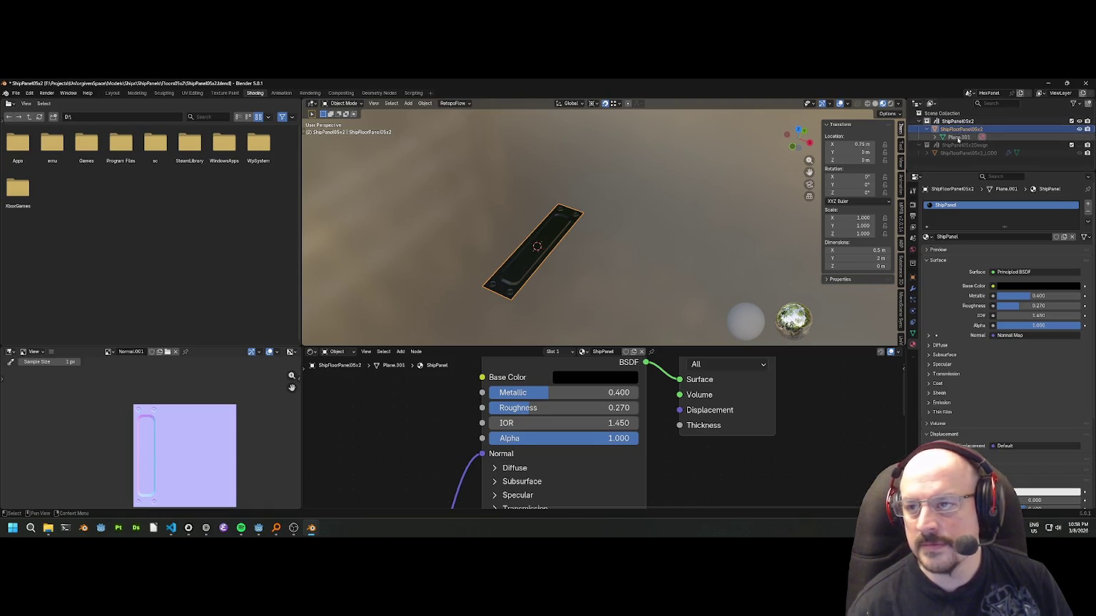
double_click(998, 128)
key("Return")
Rename the Plane.001 mesh and the ShipPanel material to ShipFloorPanel05x2.
double_click(958, 137)
key("BackSpace")
type("ShipFloorPanel05x2")
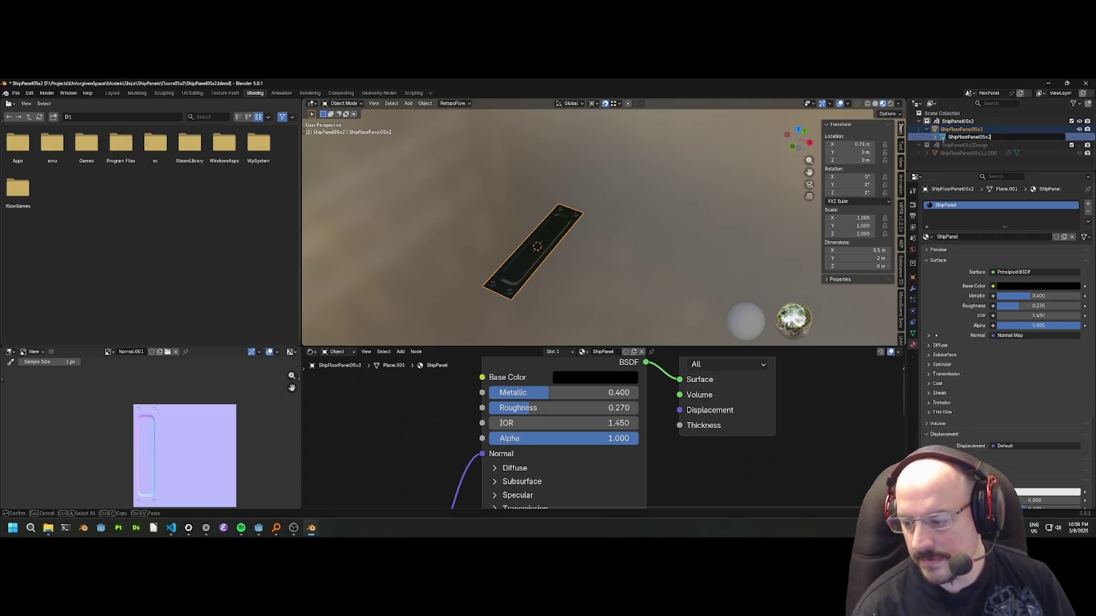
key("Return")
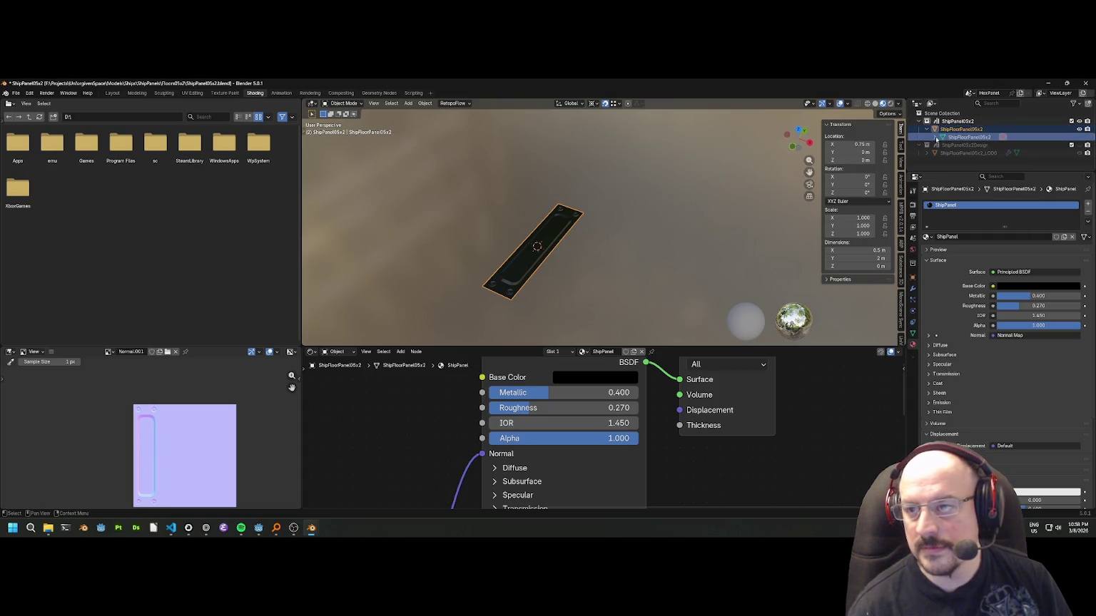
left_click(934, 137)
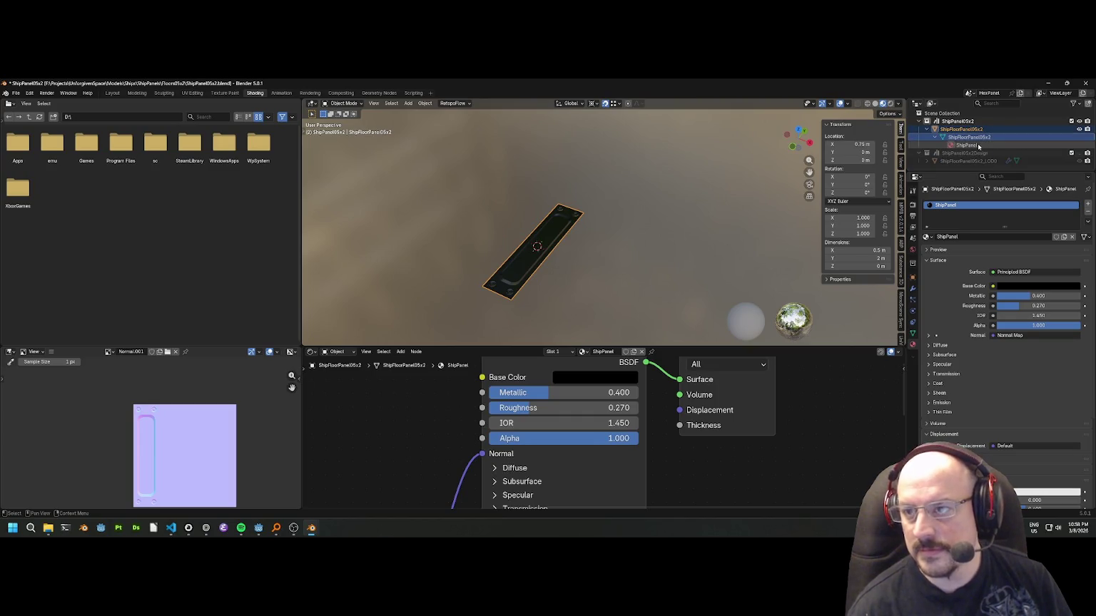
left_click(969, 145)
double_click(972, 146)
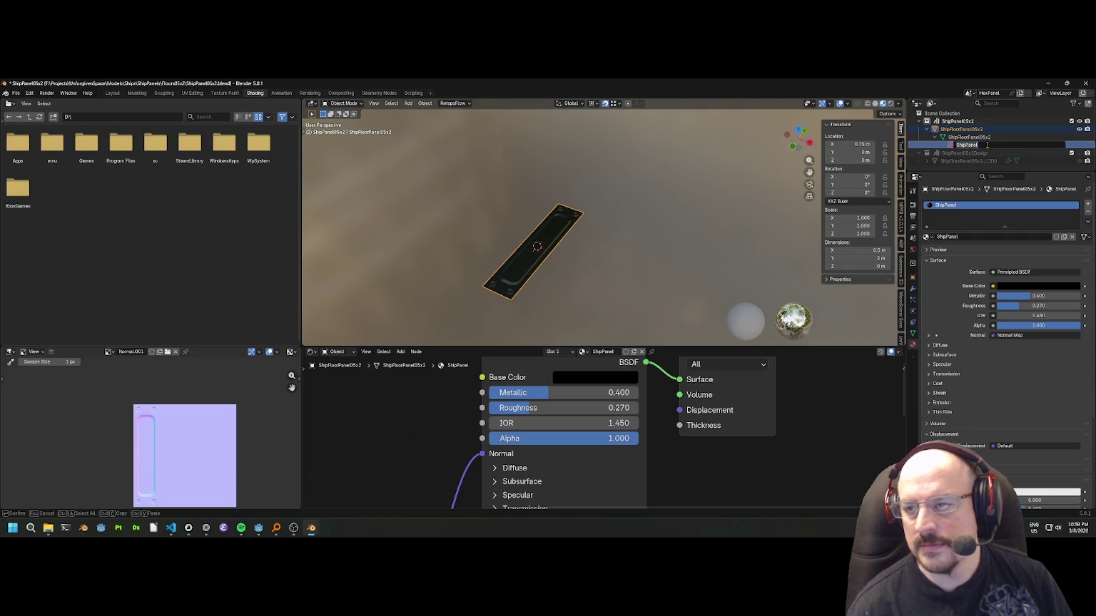
type("ShipFloorPanel05x2")
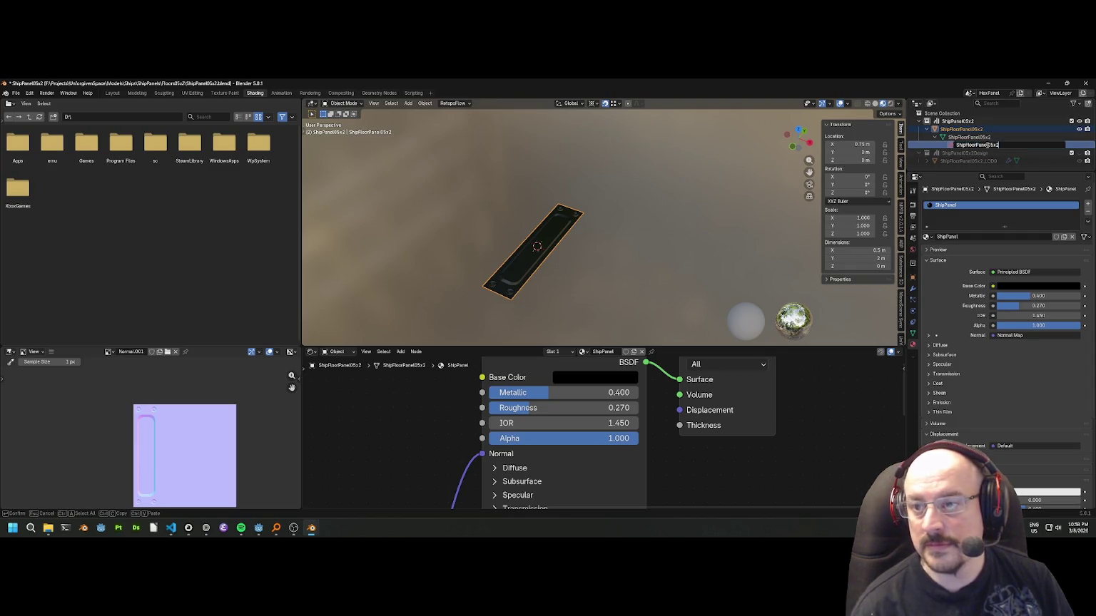
key("Return")
Save ShipPanel05x2.blend with the renamed object, mesh and material.
key("ctrl+s")
left_click(968, 129)
left_click(957, 121)
scroll("up", 3)
scroll("down", 3)
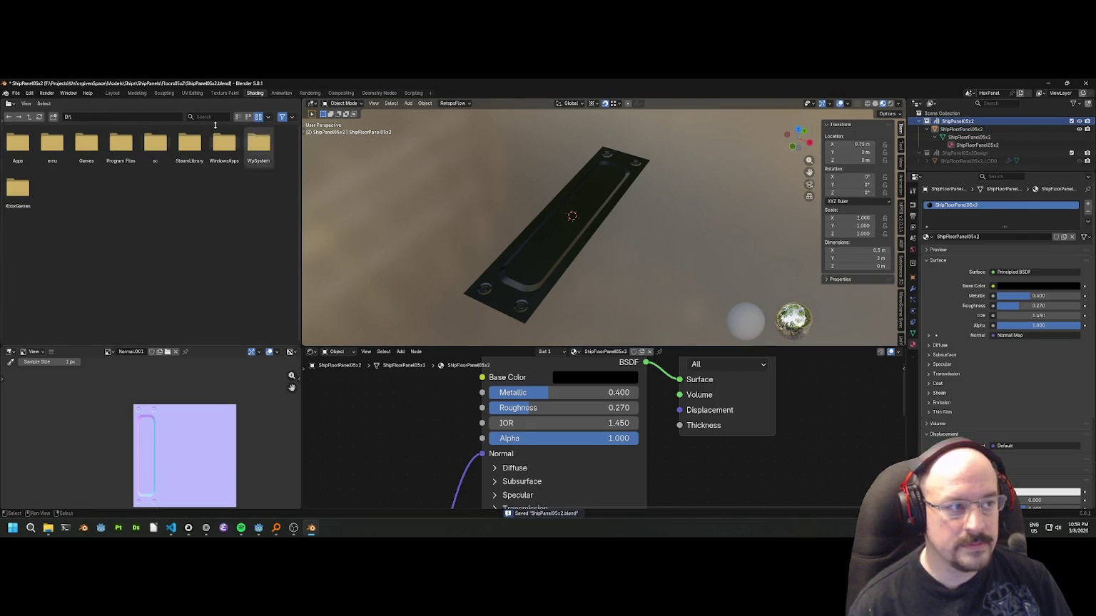
left_click(15, 93)
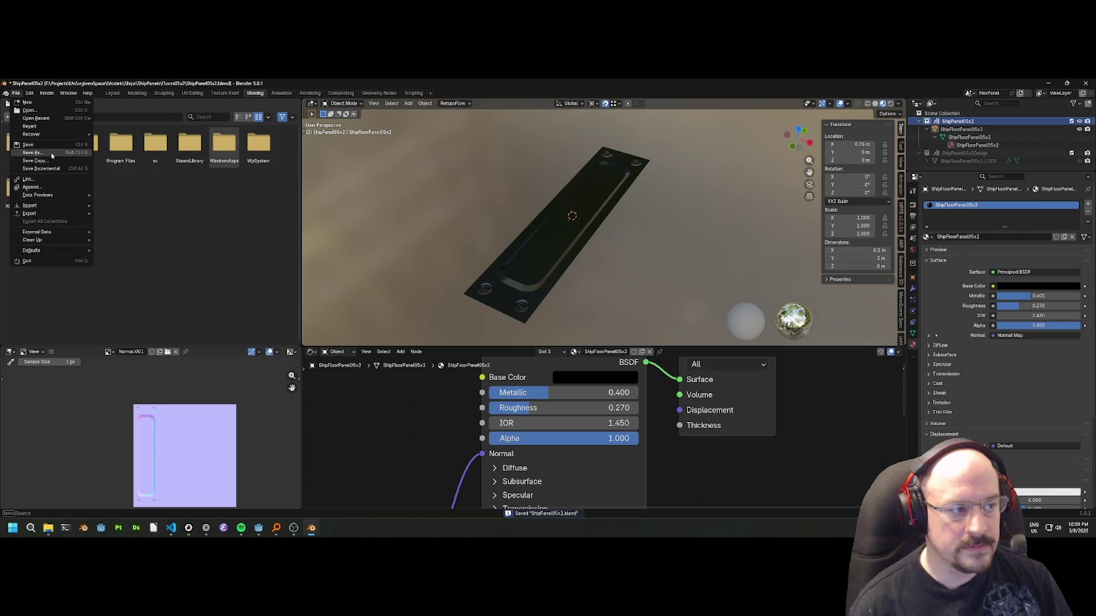
Save the panel file and target the Godot project's ShipComponents/ShipPanels/ShipPanel05x2 folder for glTF 2.0 export.
key("Escape")
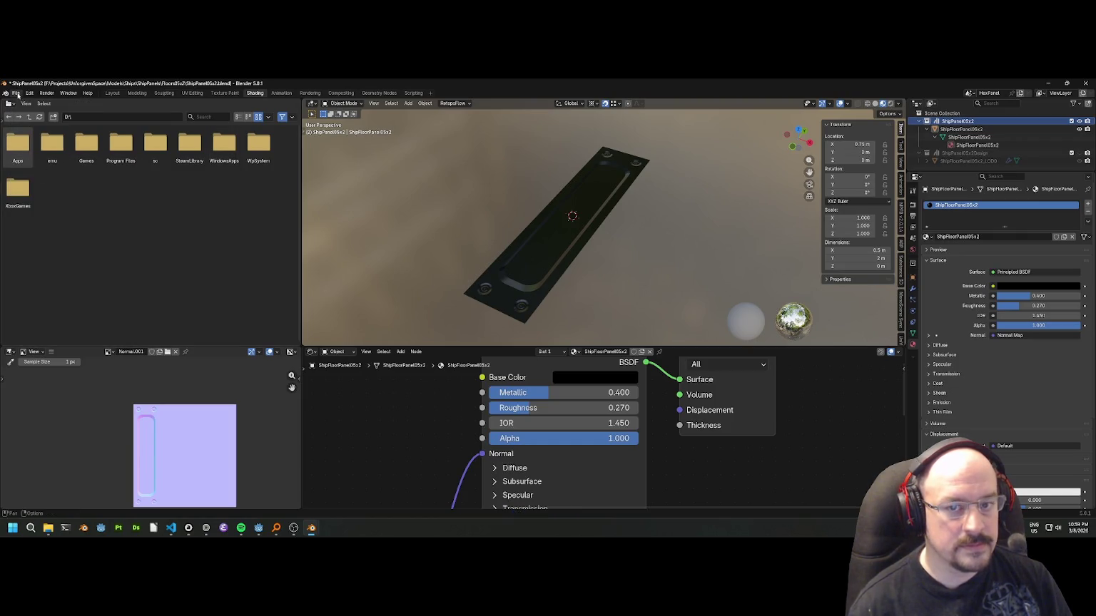
key("ctrl+s")
left_click(16, 93)
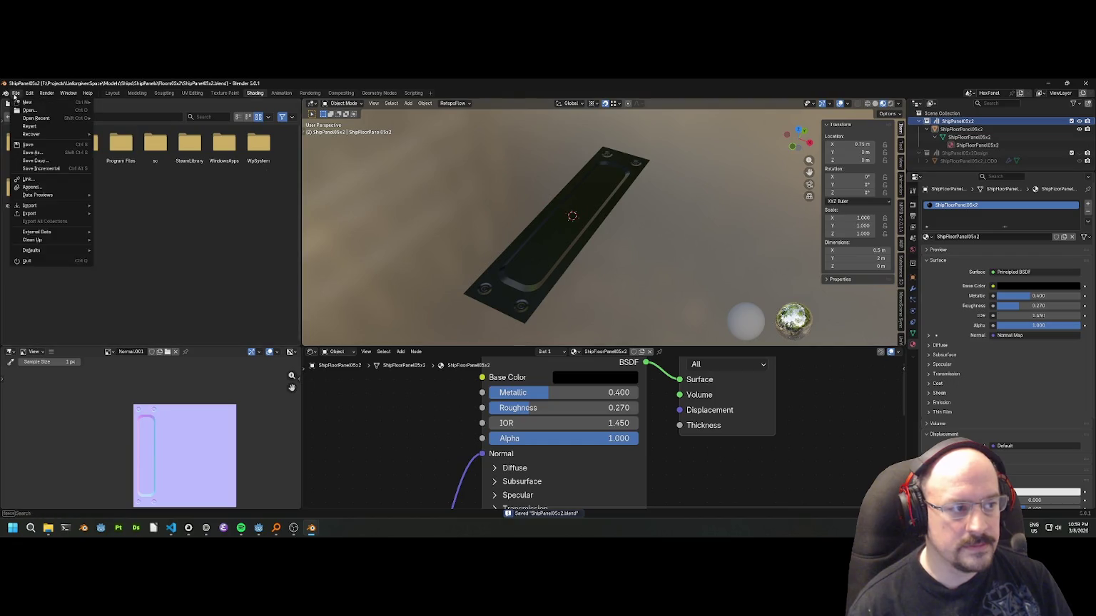
mouse_move(47, 215)
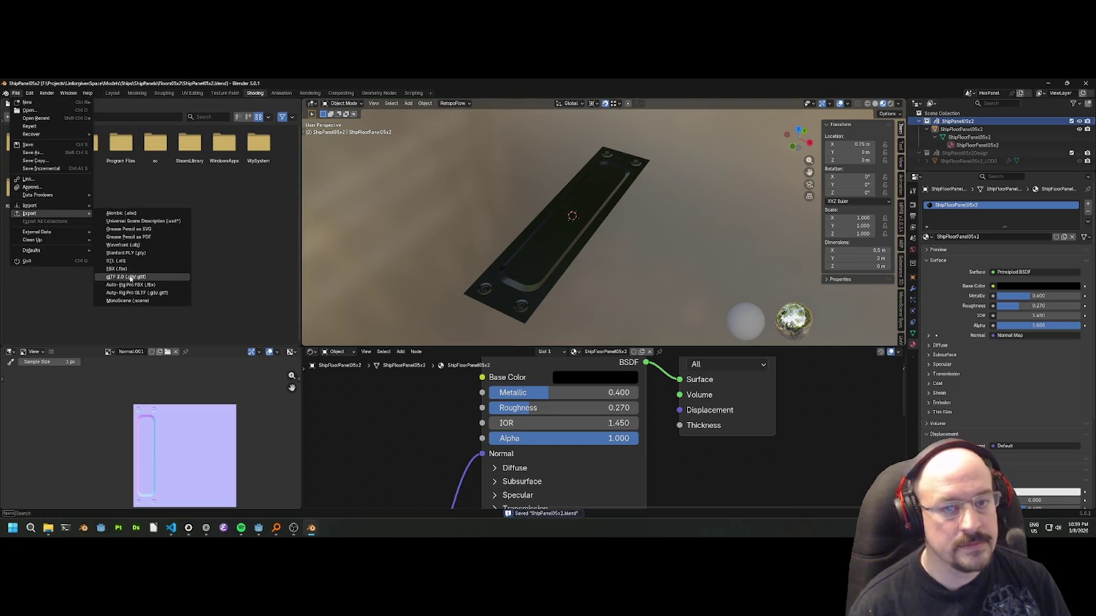
left_click(125, 276)
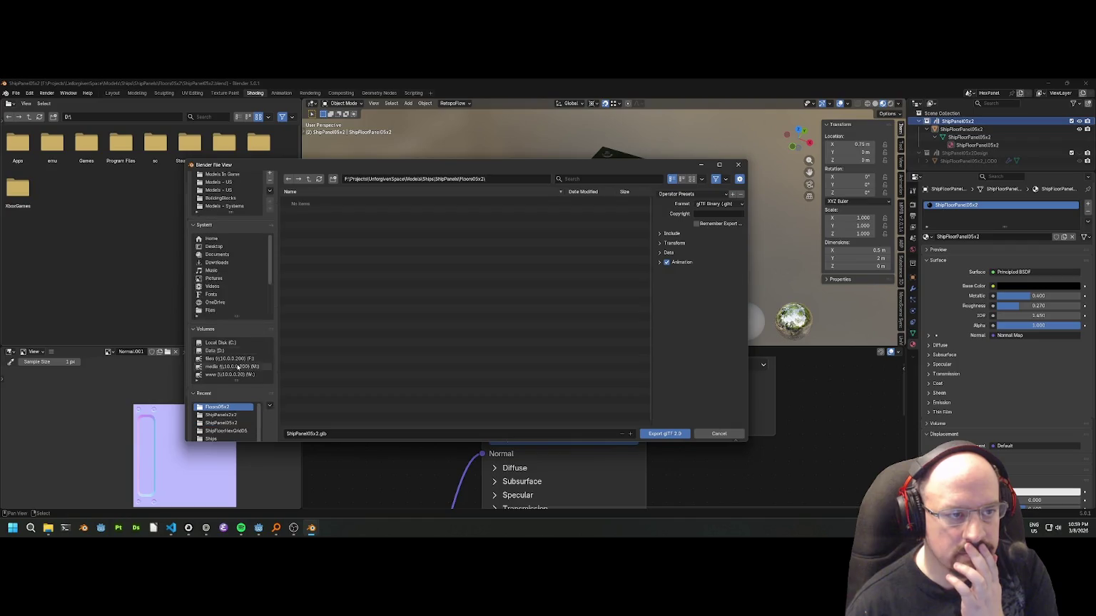
left_click(227, 190)
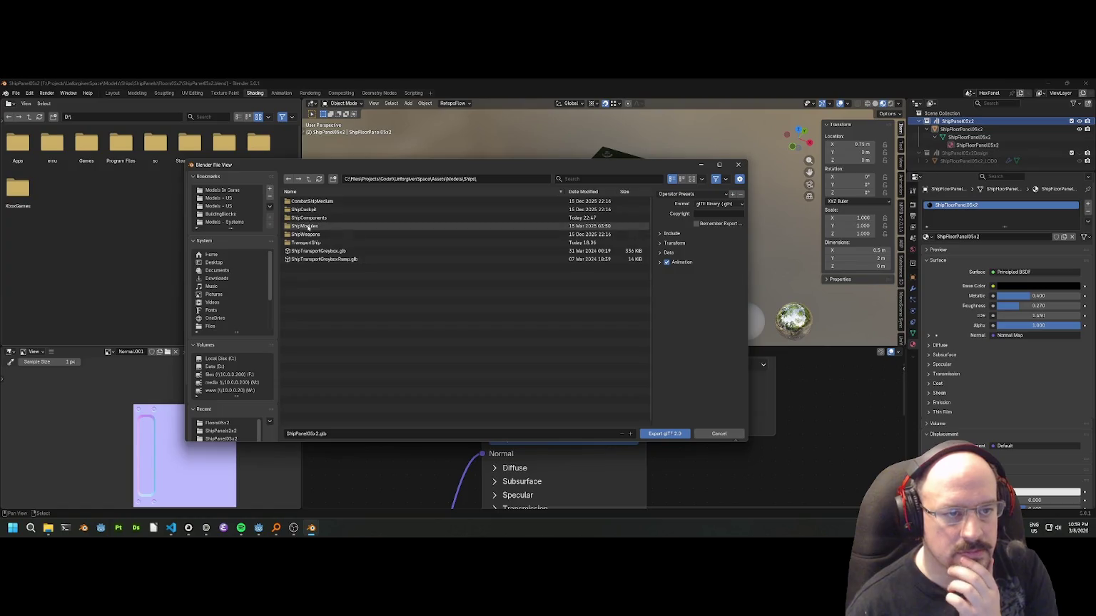
double_click(307, 226)
left_click(308, 179)
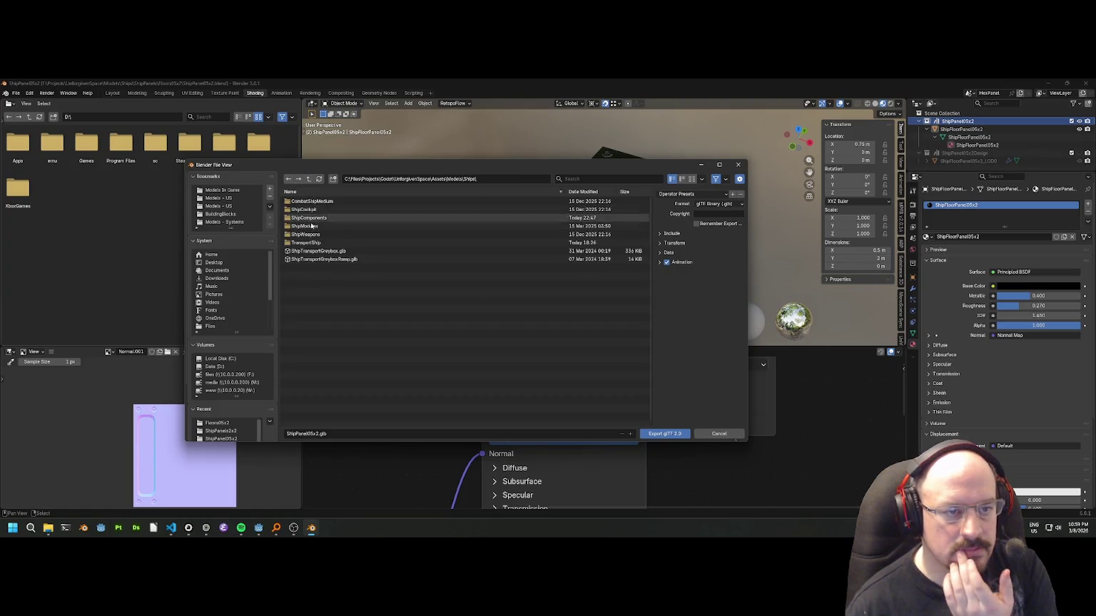
double_click(309, 220)
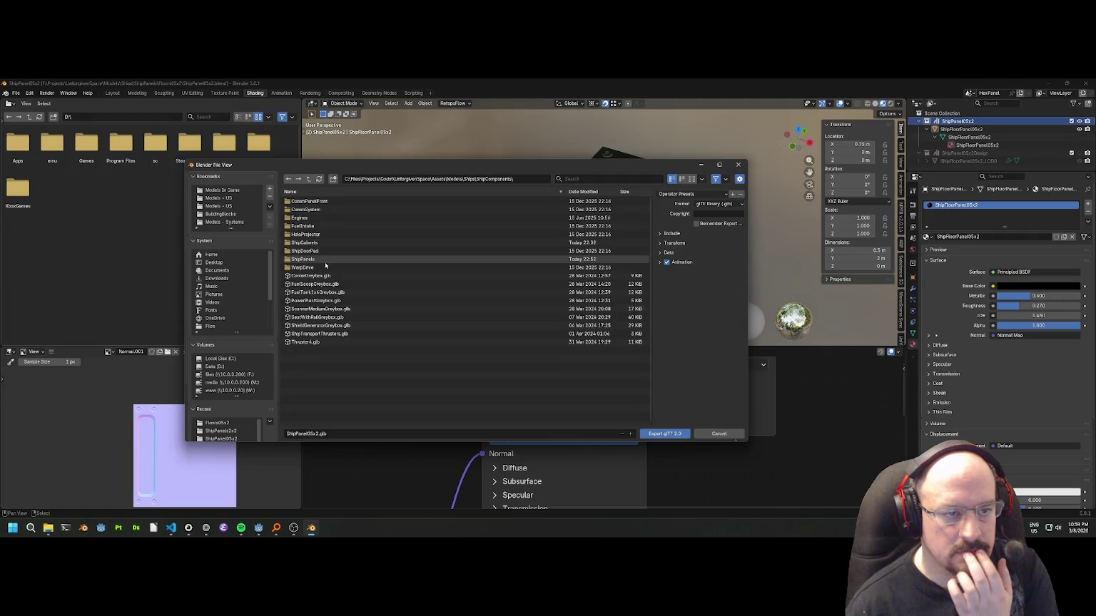
double_click(307, 260)
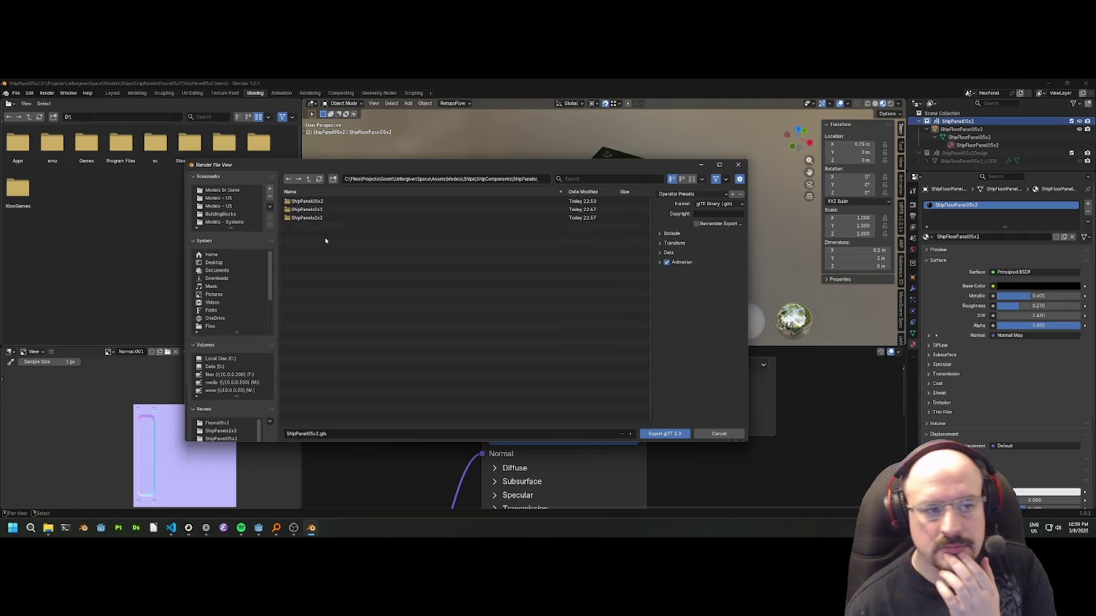
double_click(307, 202)
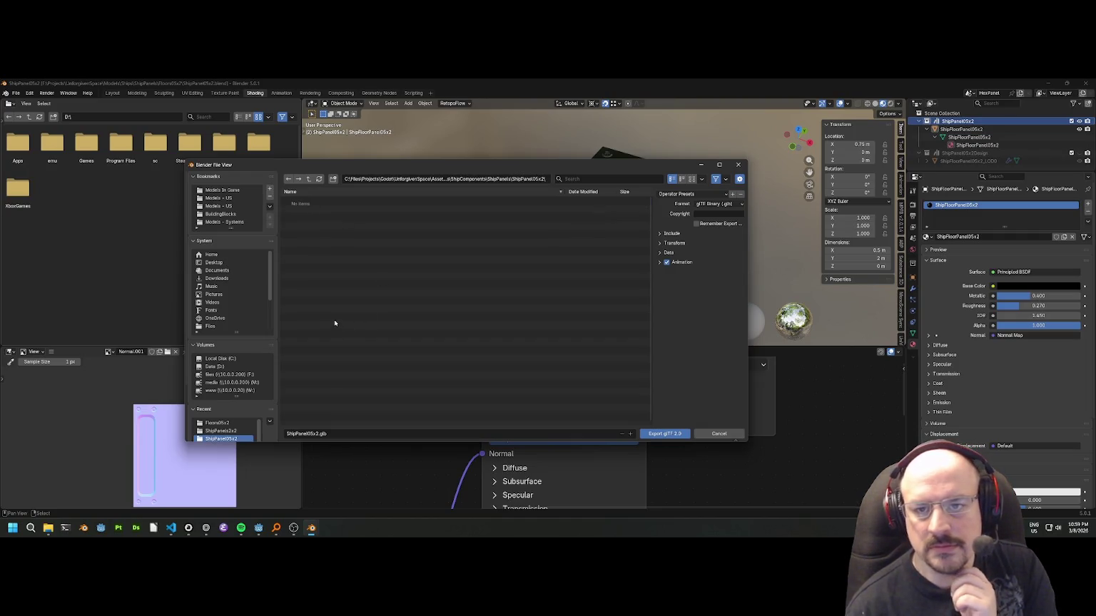
Apply the no-animation preset, choose glTF Separate format, and export the panel.
left_click(681, 193)
left_click(680, 214)
left_click(717, 204)
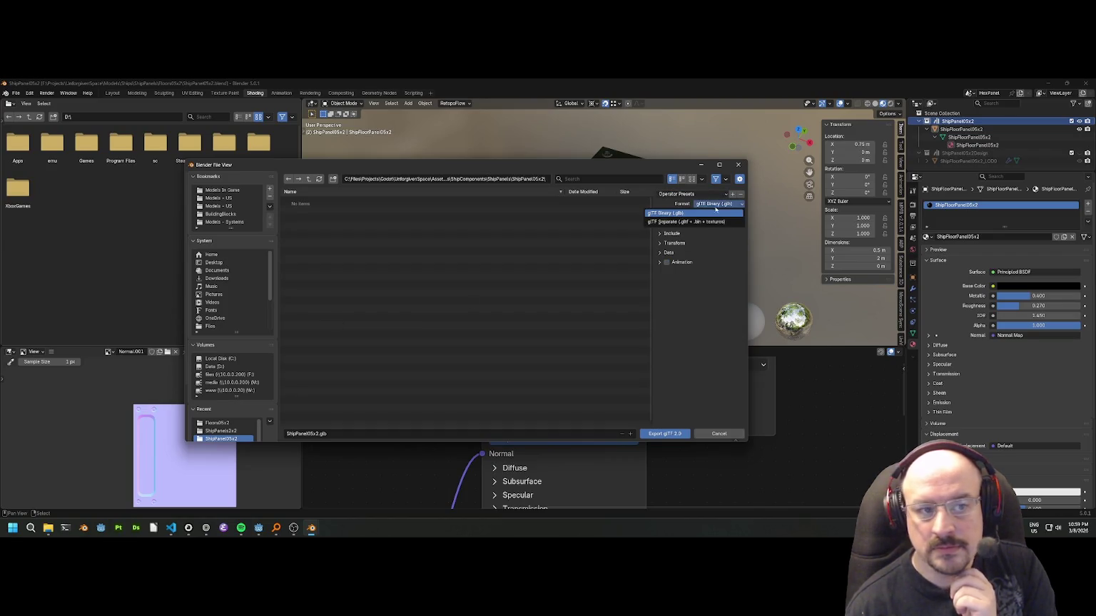
left_click(709, 222)
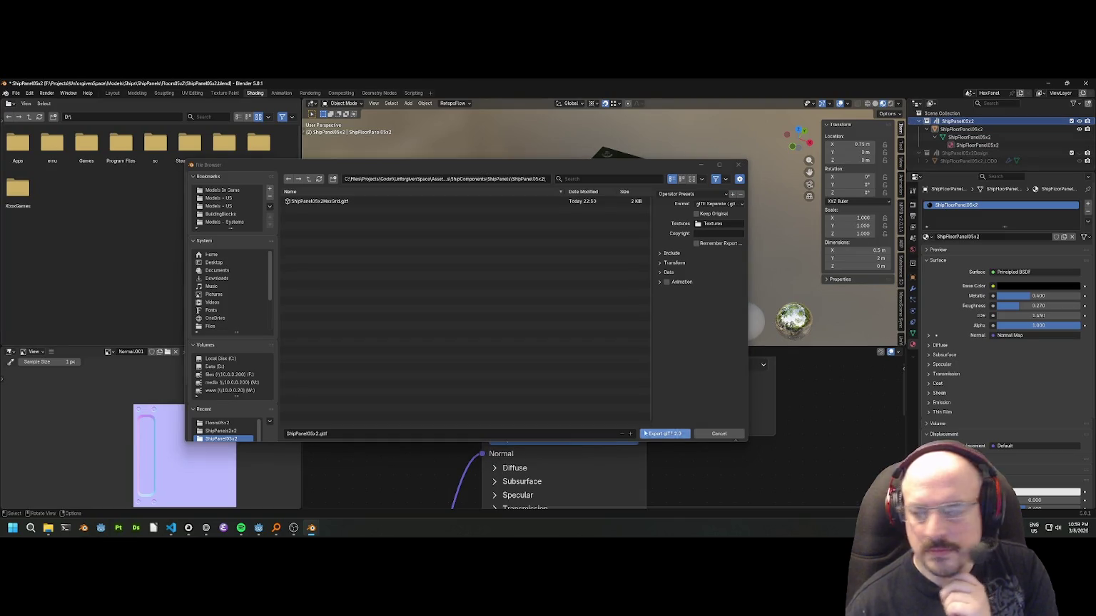
left_click(664, 433)
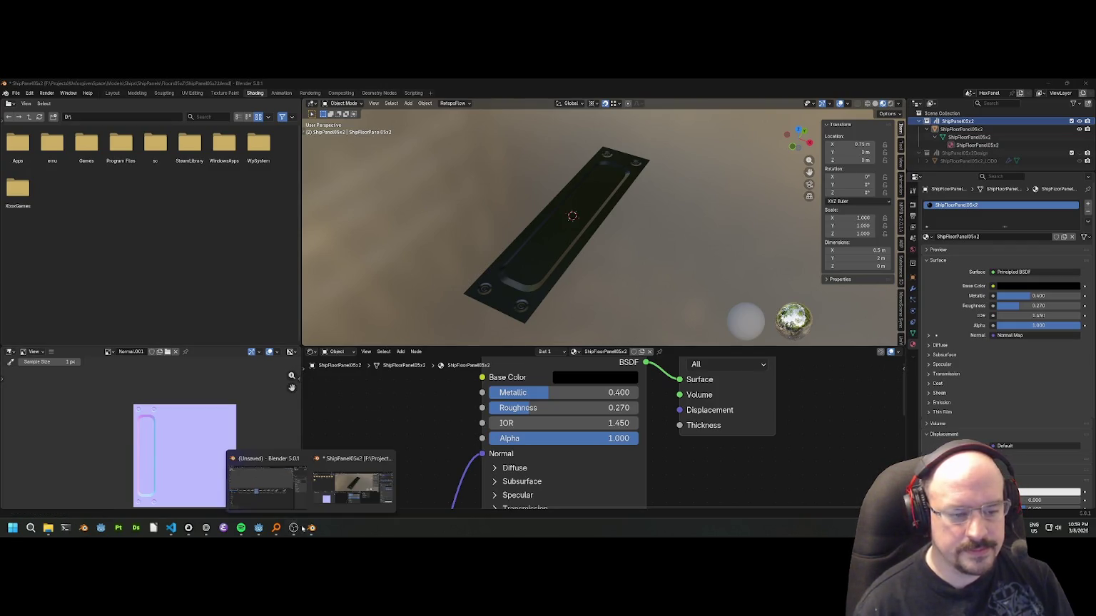
Filter Godot's FileSystem for 05x2 and inspect ShipPanel05x2.gltf's import preview.
mouse_move(258, 528)
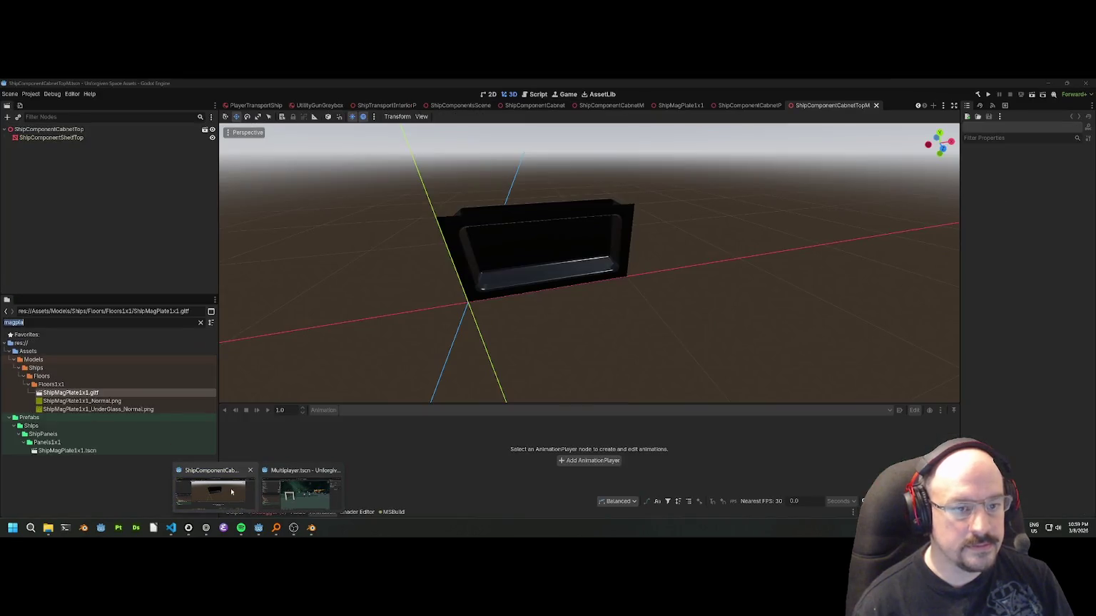
left_click(293, 492)
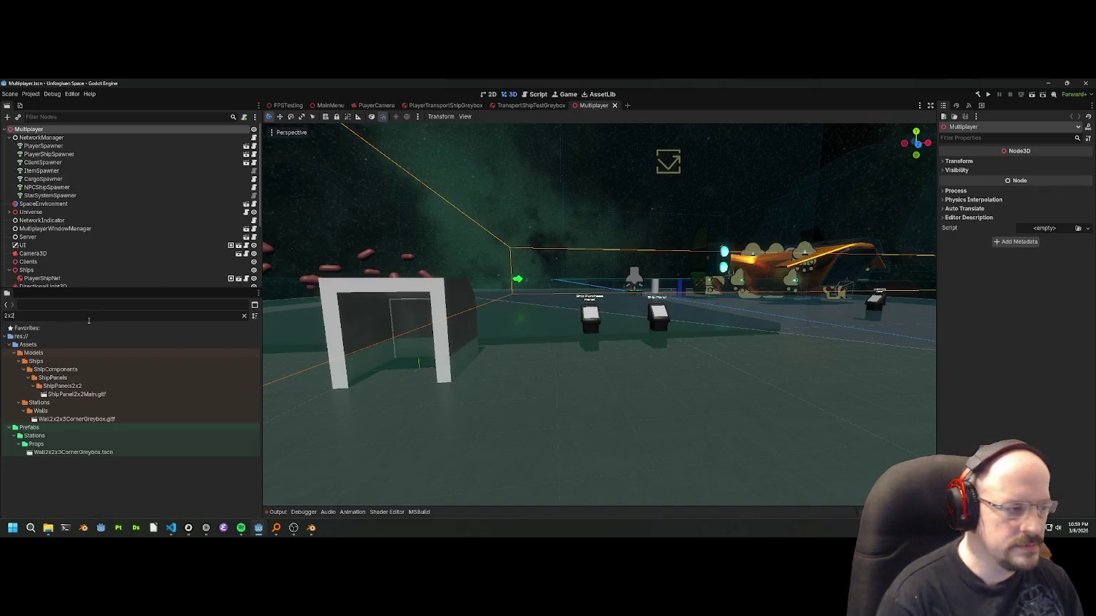
key("BackSpace")
key("BackSpace")
key("BackSpace")
type("02")
key("BackSpace")
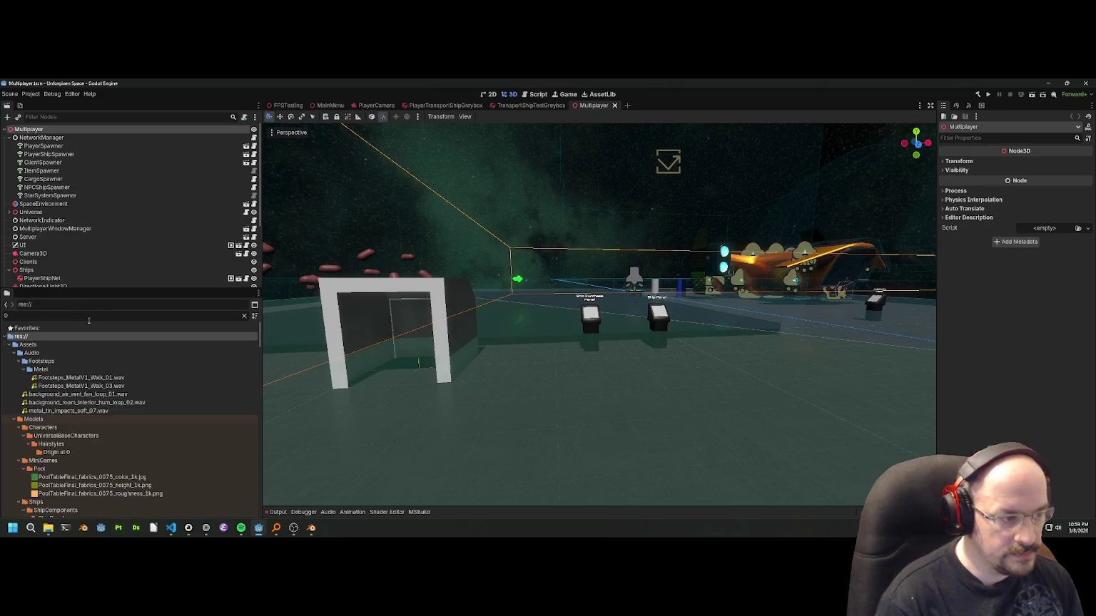
type("5x2")
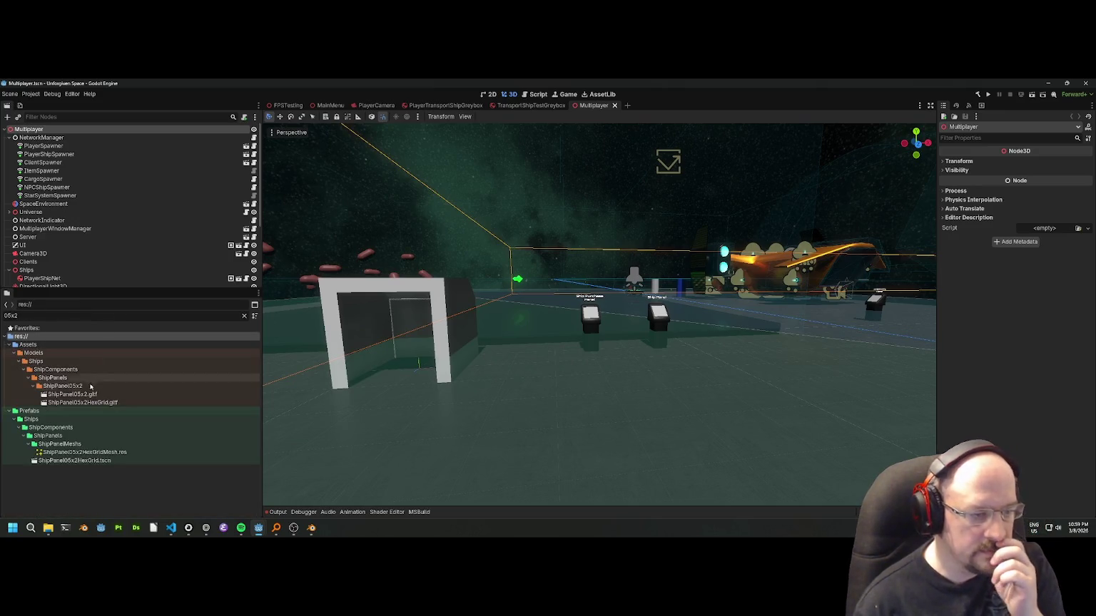
left_click(81, 396)
double_click(81, 396)
left_click_drag(281, 349, 648, 347)
left_click(686, 483)
Create a New Inherited Scene from ShipPanel05x2.gltf.
right_click(90, 393)
left_click(121, 373)
scroll("up", 3)
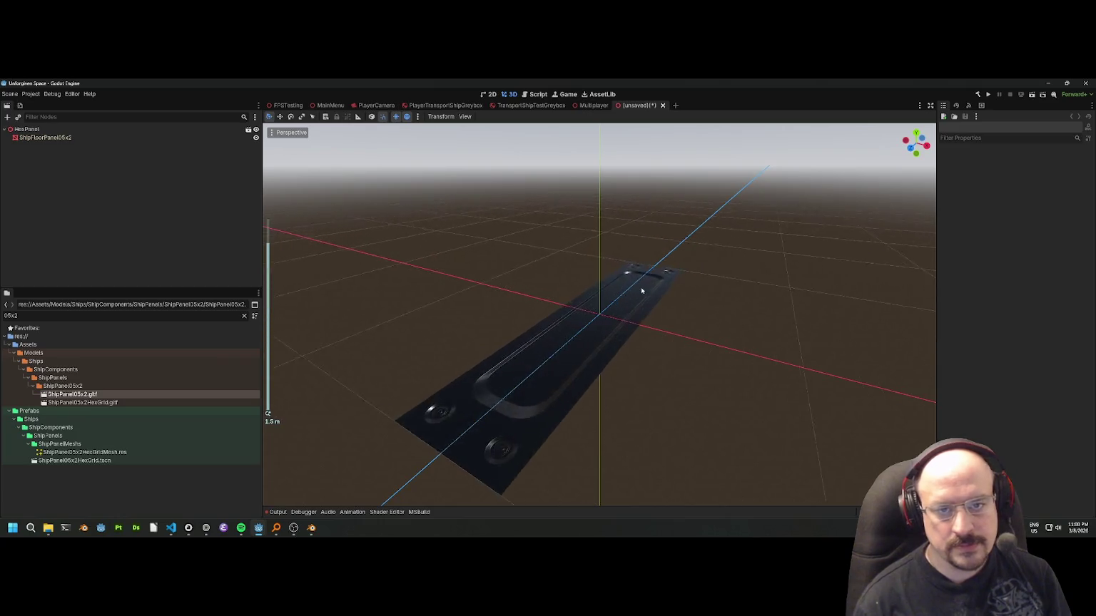
key("ctrl+s")
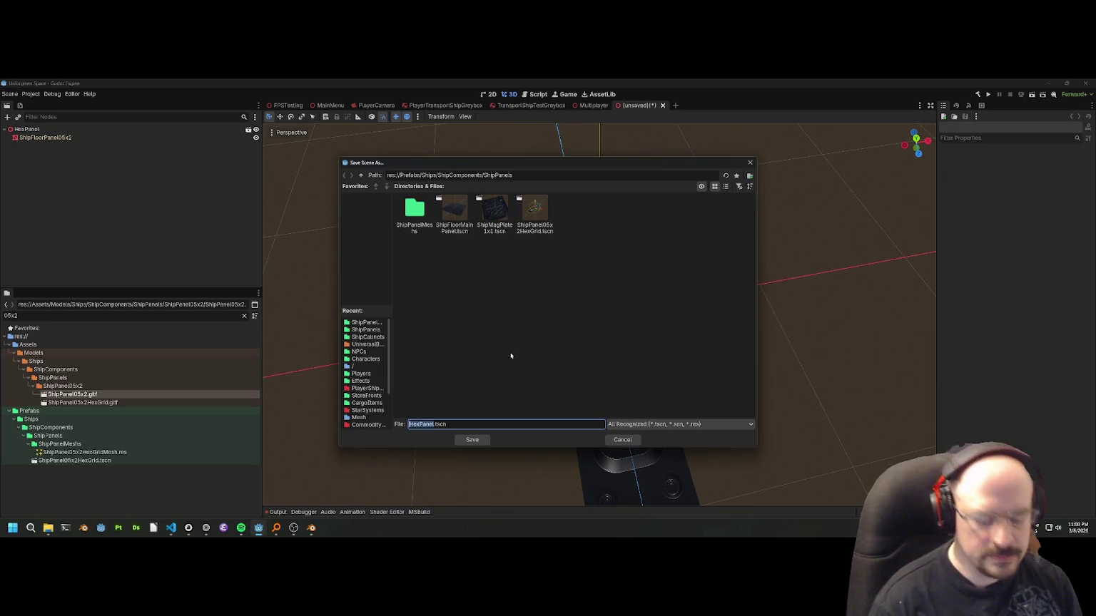
Save the new scene as ShipPanel05x2.tscn in the ShipPanels prefabs folder.
key("Home")
type("Sh")
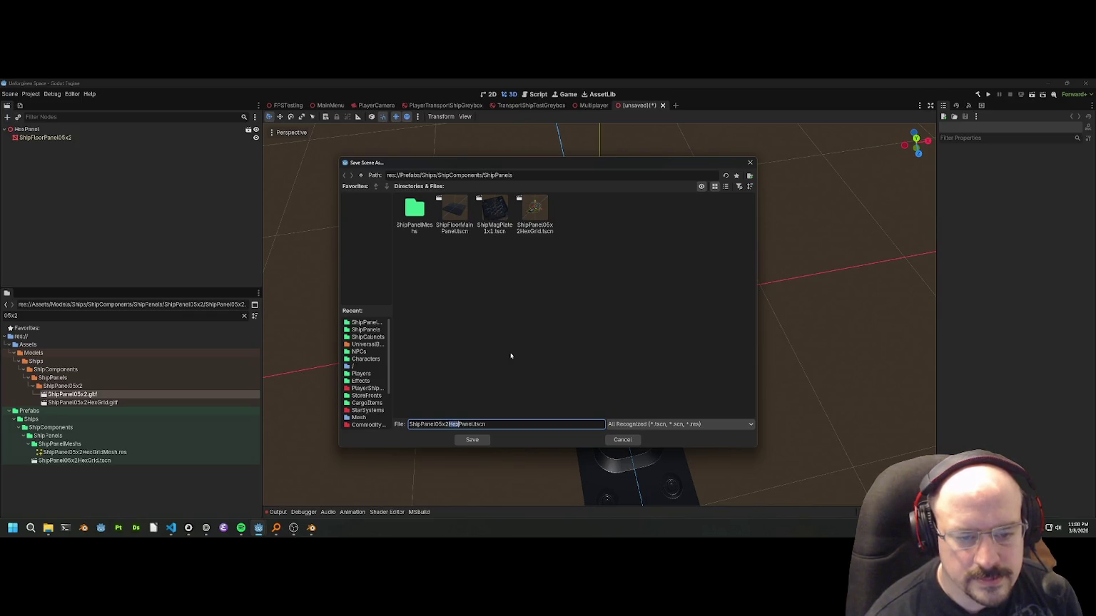
key("BackSpace")
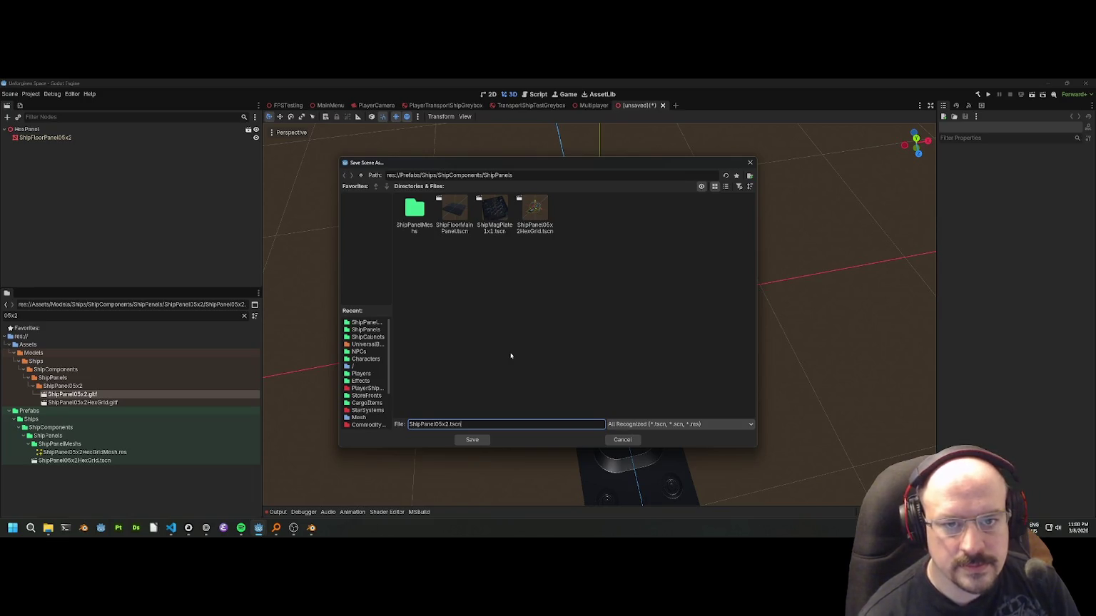
left_click(472, 440)
Close the ShipPanel05x2 scene, show PlayerTransportShipGreybox, and return to Blender.
scroll("down", 3)
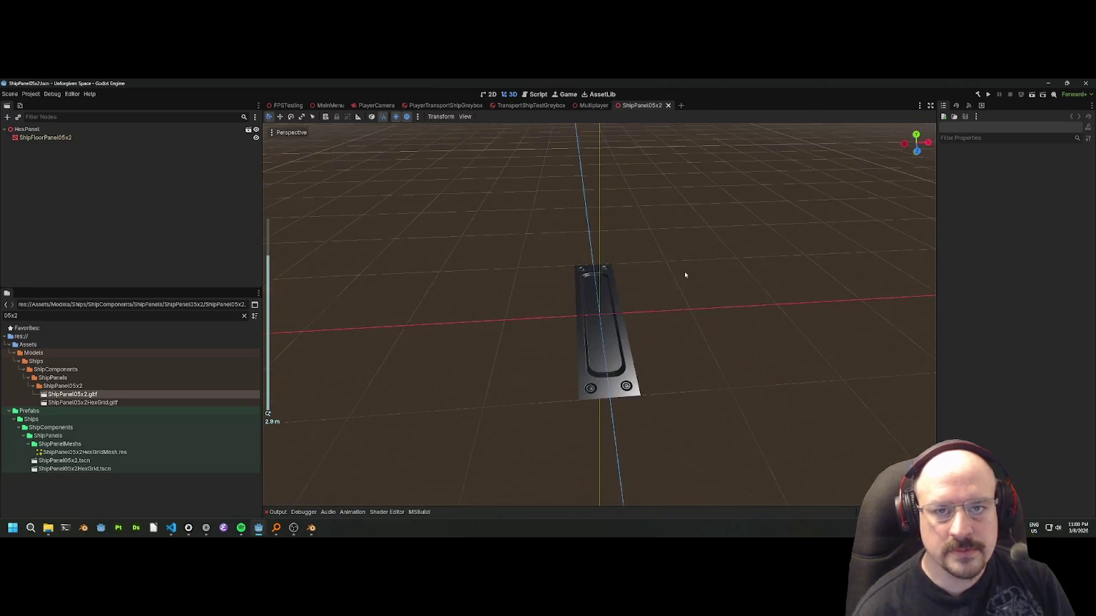
left_click(667, 105)
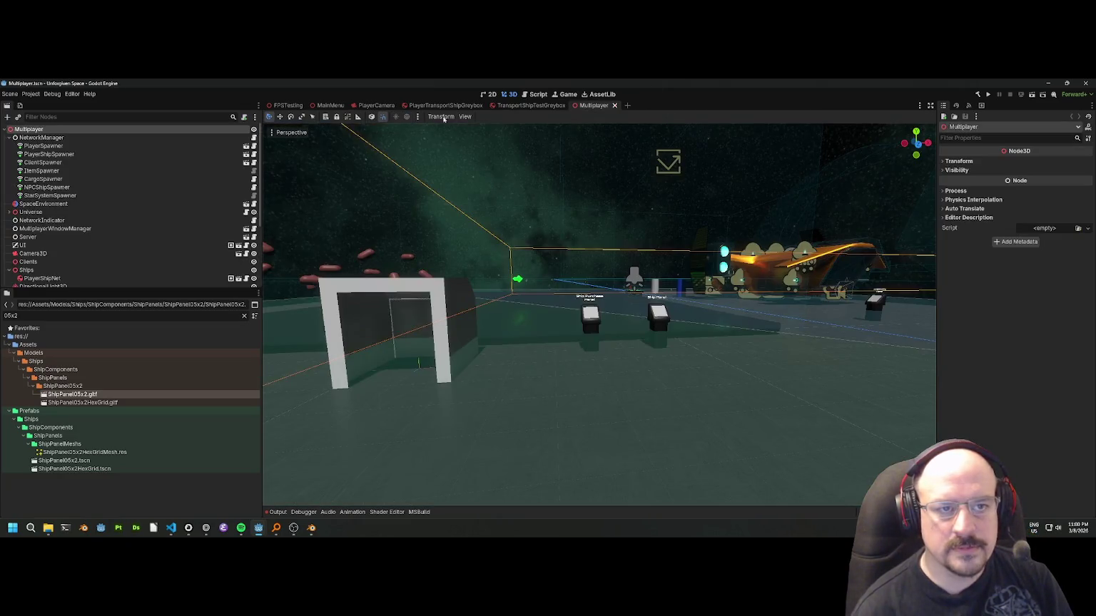
left_click(442, 105)
mouse_move(311, 527)
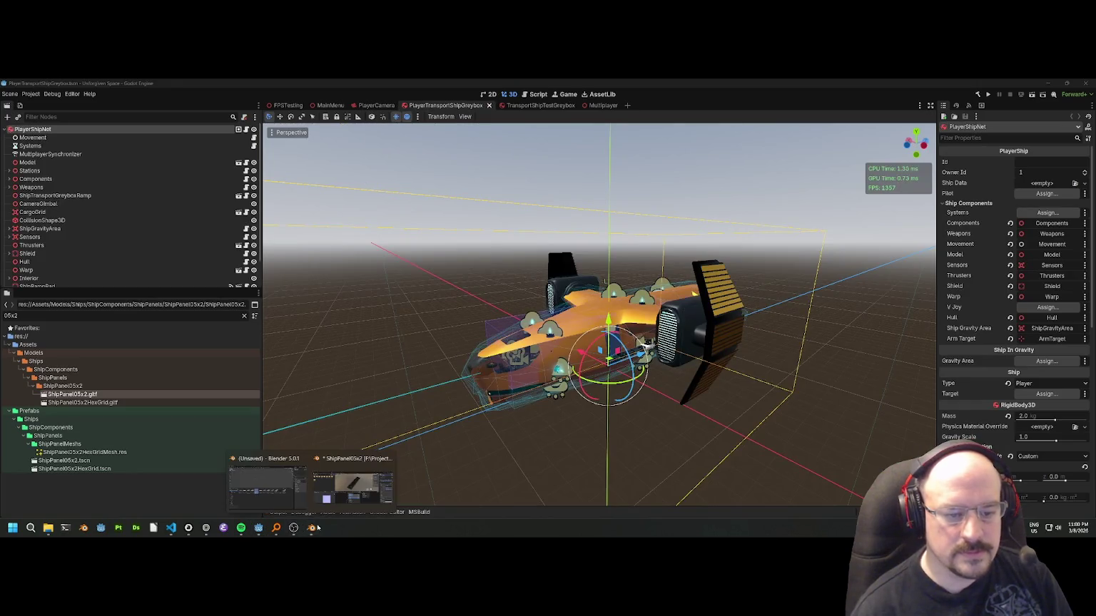
left_click(353, 481)
scroll("down", 3)
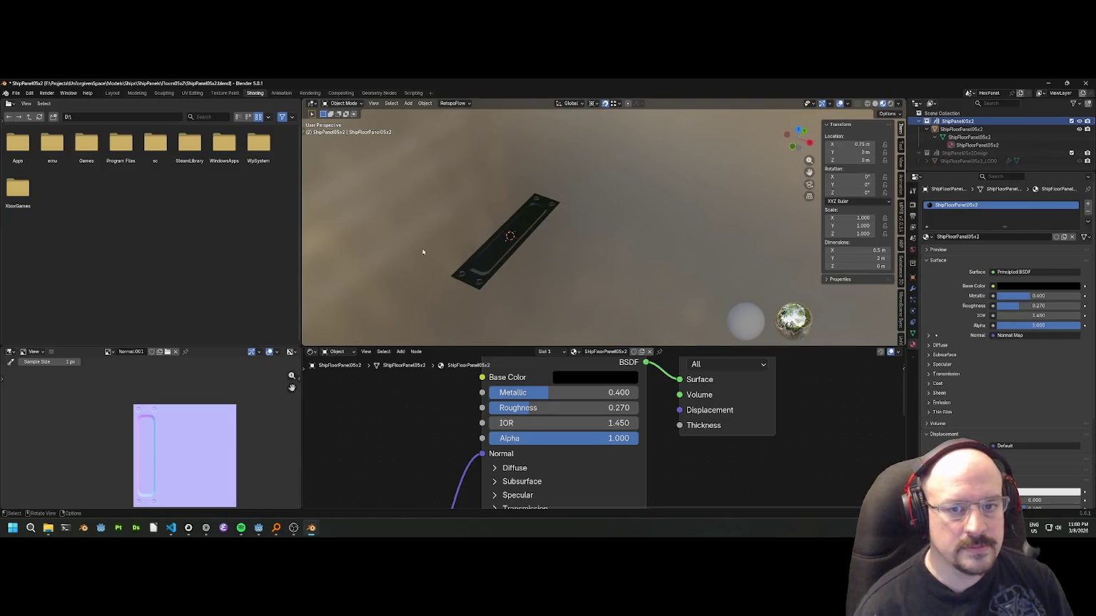
Save the 05x2 file and open ShipPanel1x2Main.blend from the Panels1x2 folder.
key("ctrl+s")
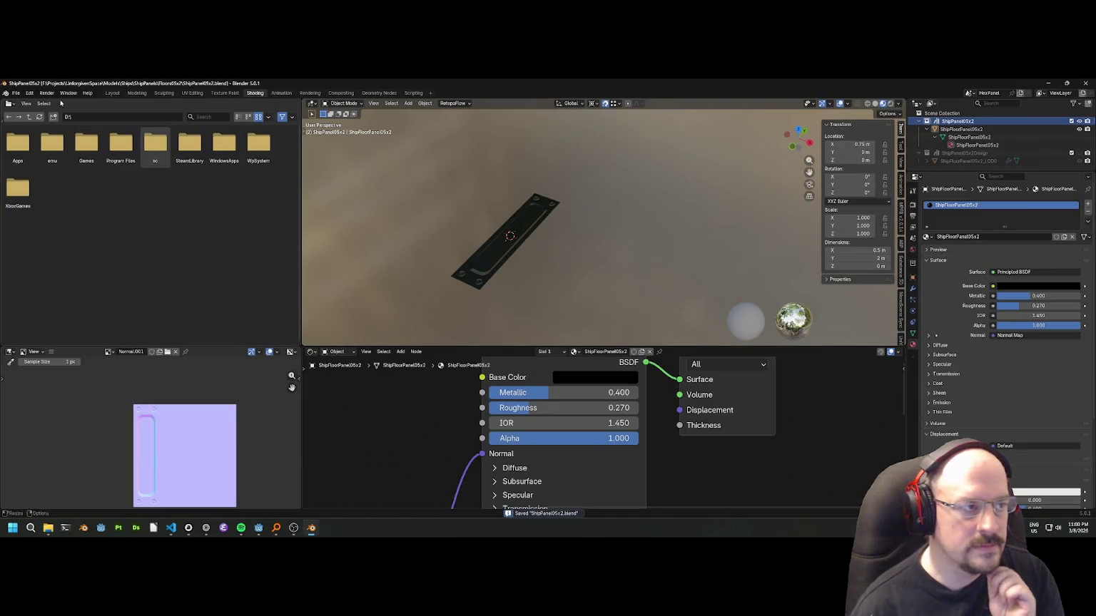
left_click(15, 93)
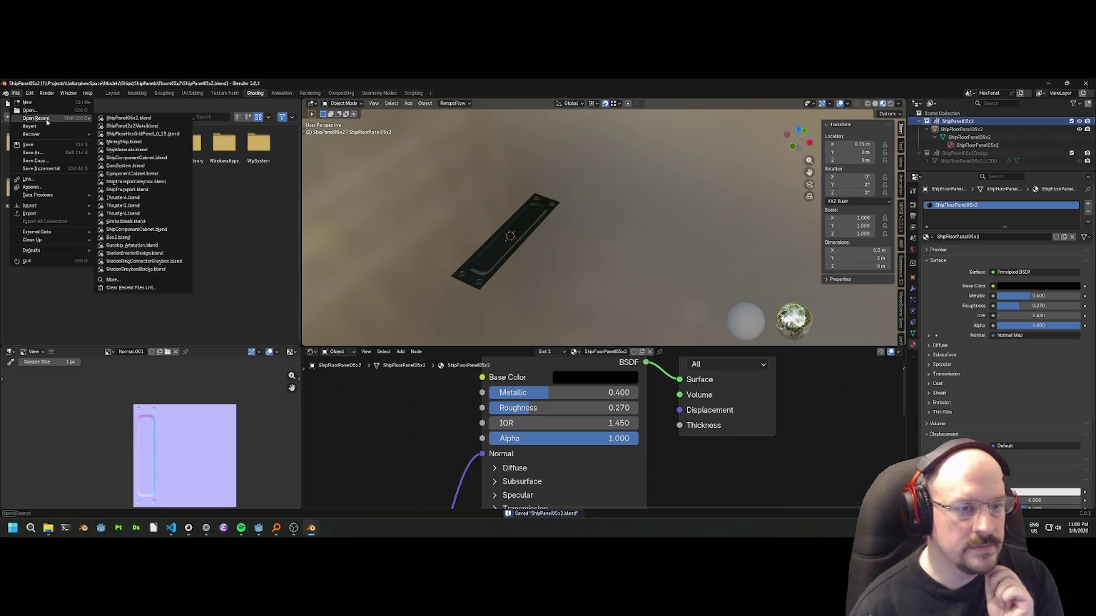
left_click(28, 110)
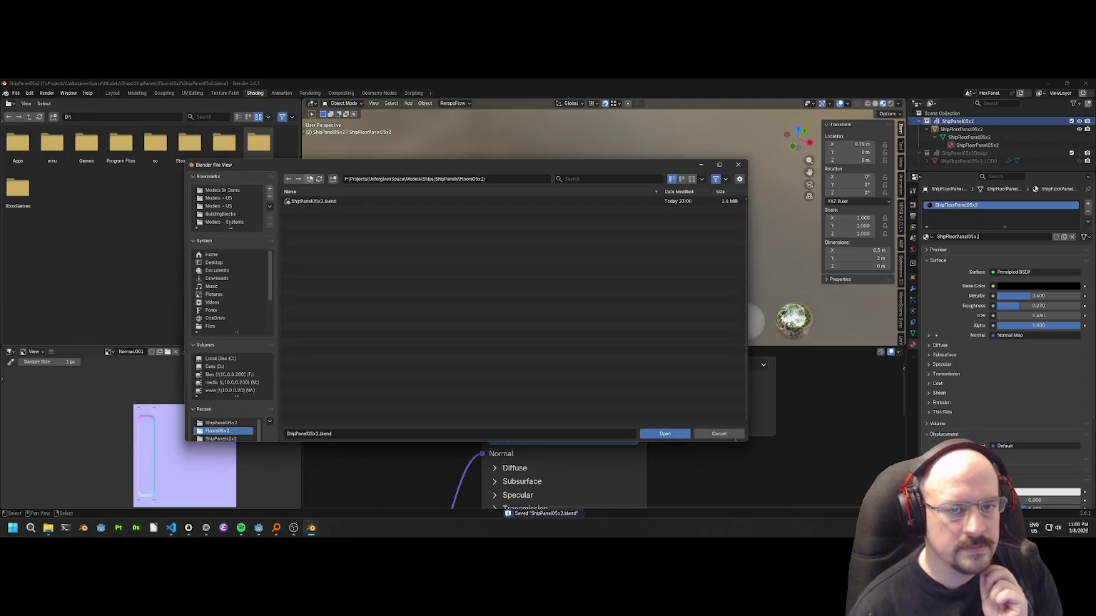
left_click(309, 178)
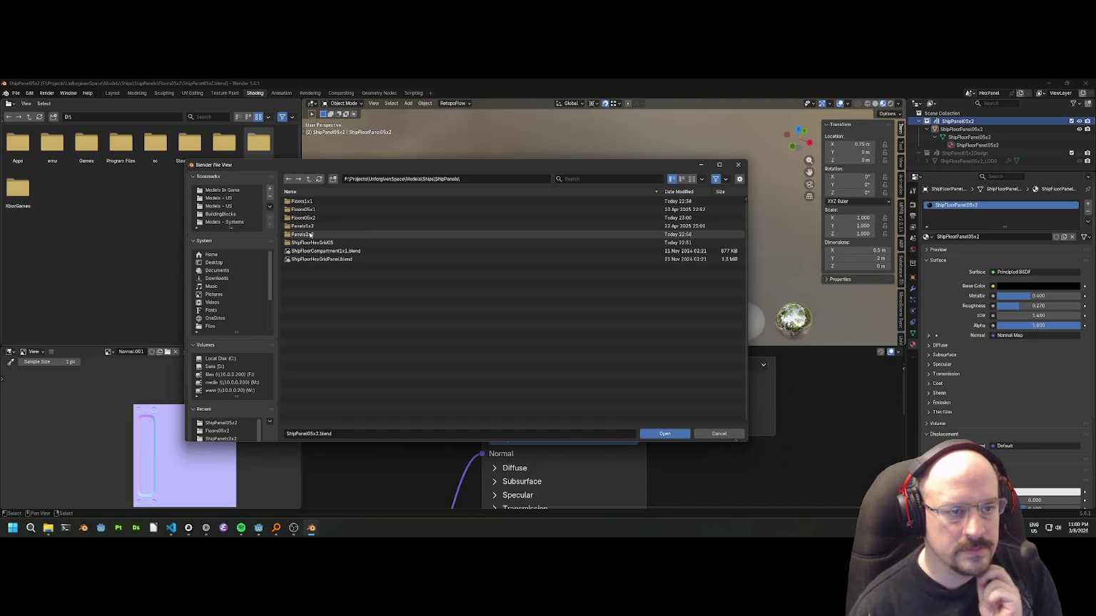
left_click(310, 234)
left_click(308, 178)
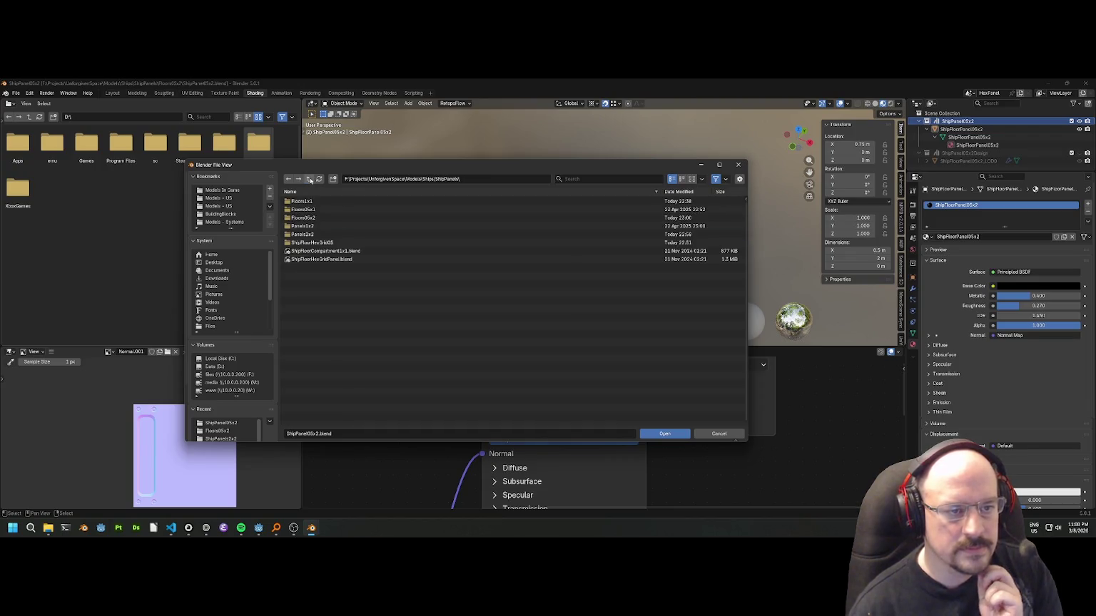
left_click(308, 227)
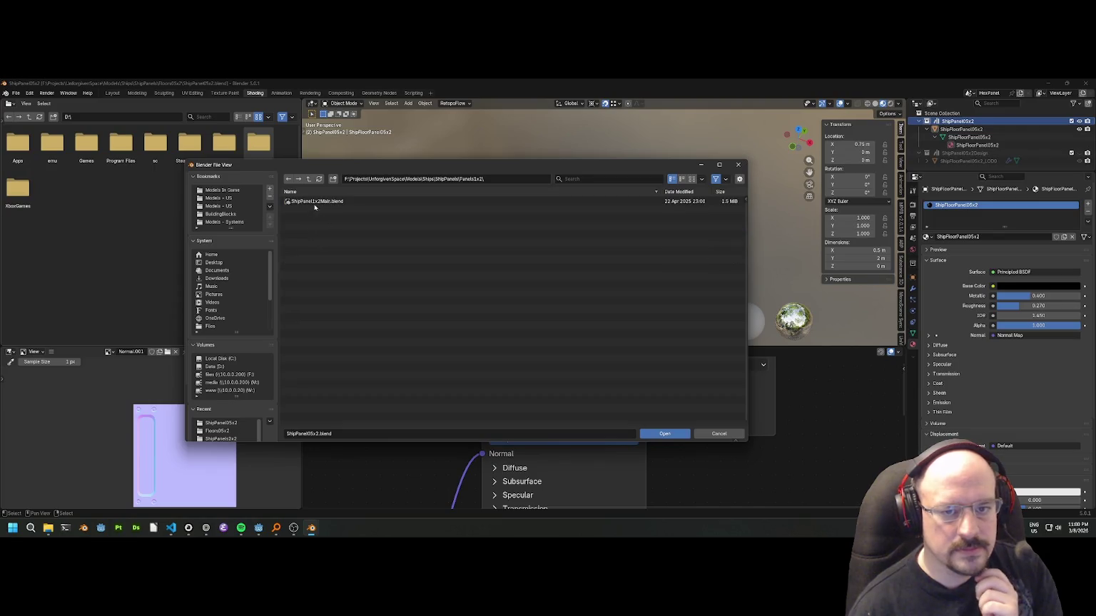
double_click(316, 202)
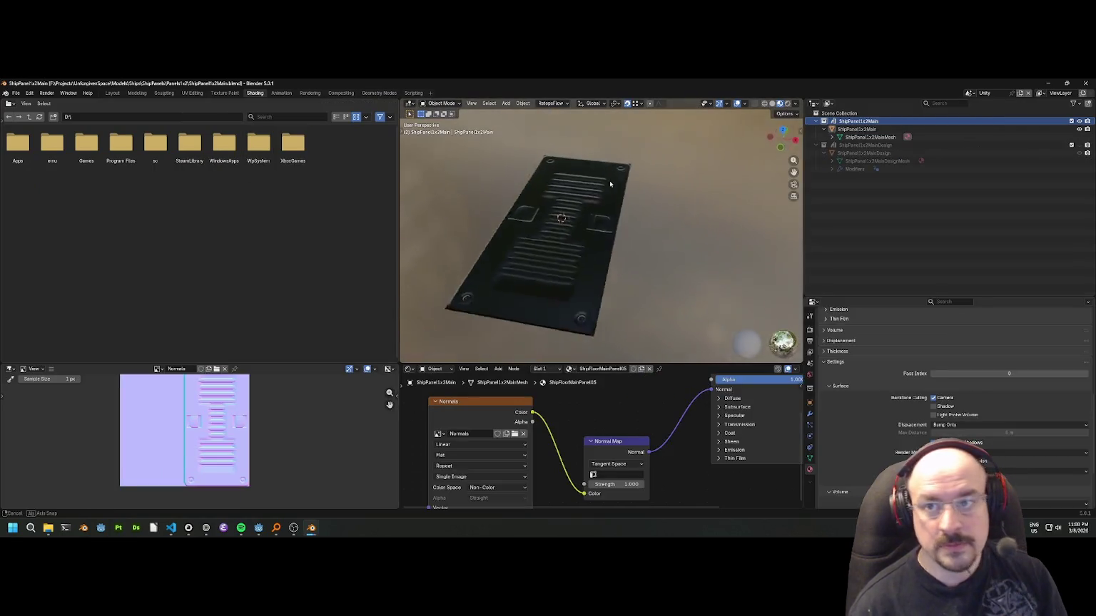
Widen the 3D view, confirm the ShipPanel1x2Main object name, and save the file.
left_click_drag(607, 184, 626, 180)
left_click_drag(783, 135, 763, 146)
left_click_drag(397, 302, 146, 302)
scroll("up", 3)
scroll("down", 3)
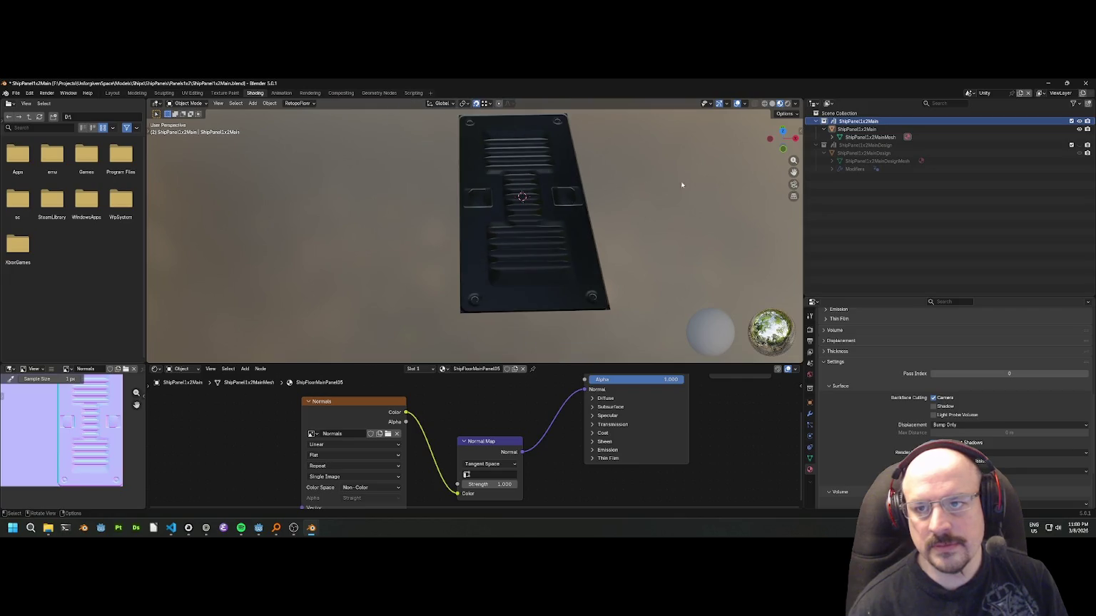
double_click(883, 120)
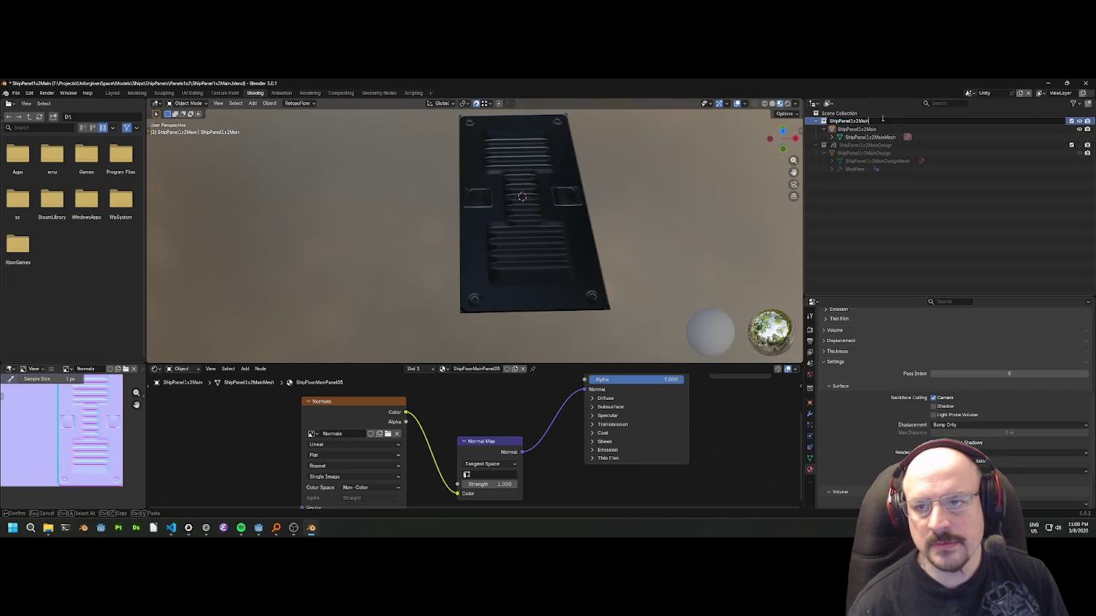
key("Return")
scroll("up", 3)
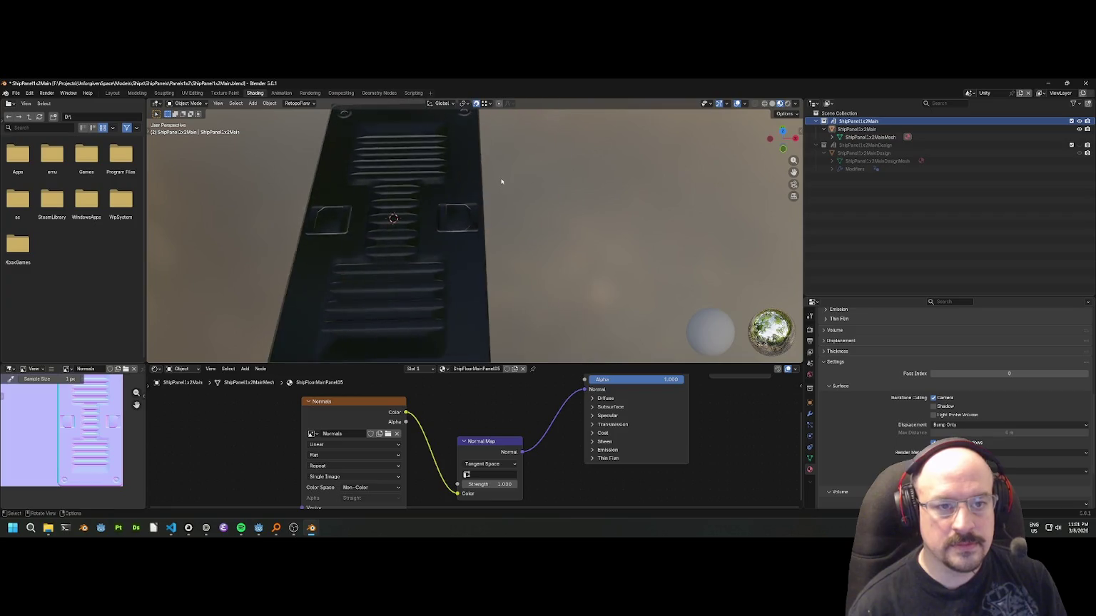
scroll("down", 3)
key("ctrl+s")
Begin a glTF 2.0 export of the 1x2 panel.
left_click(15, 93)
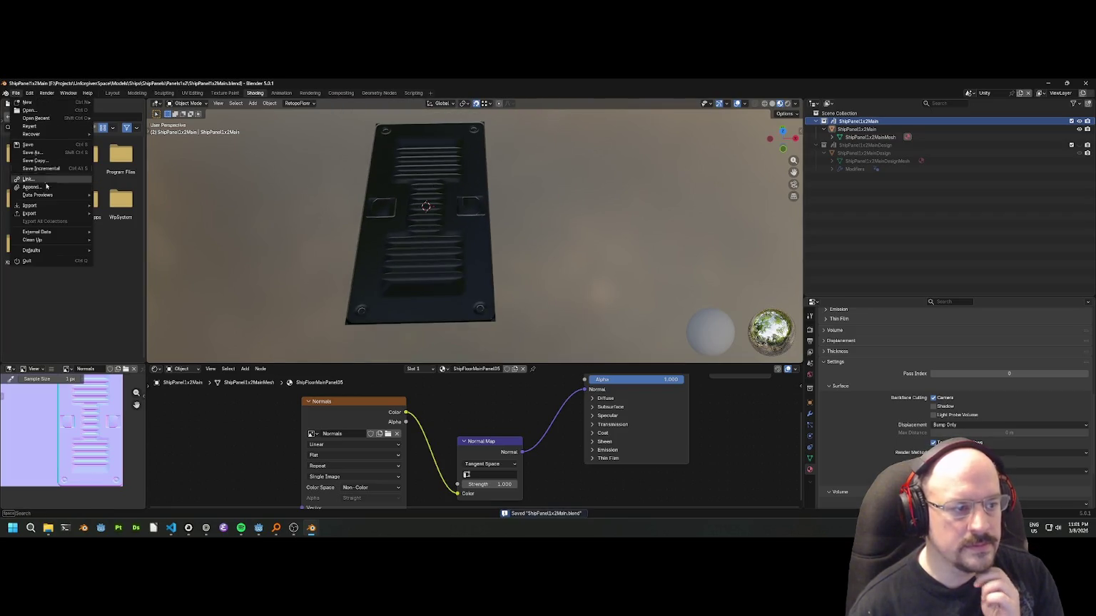
mouse_move(43, 214)
left_click(127, 277)
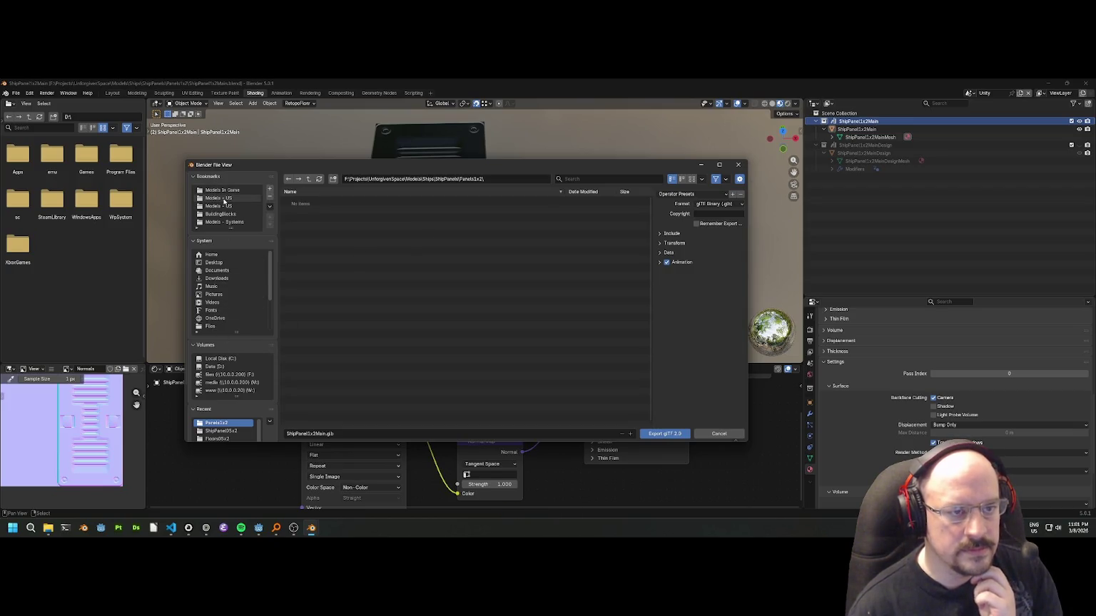
Create and enter a new ShipPanels1x2 folder under Models/Ships/ShipComponents/ShipPanels as the export destination.
left_click(249, 190)
left_click(297, 267)
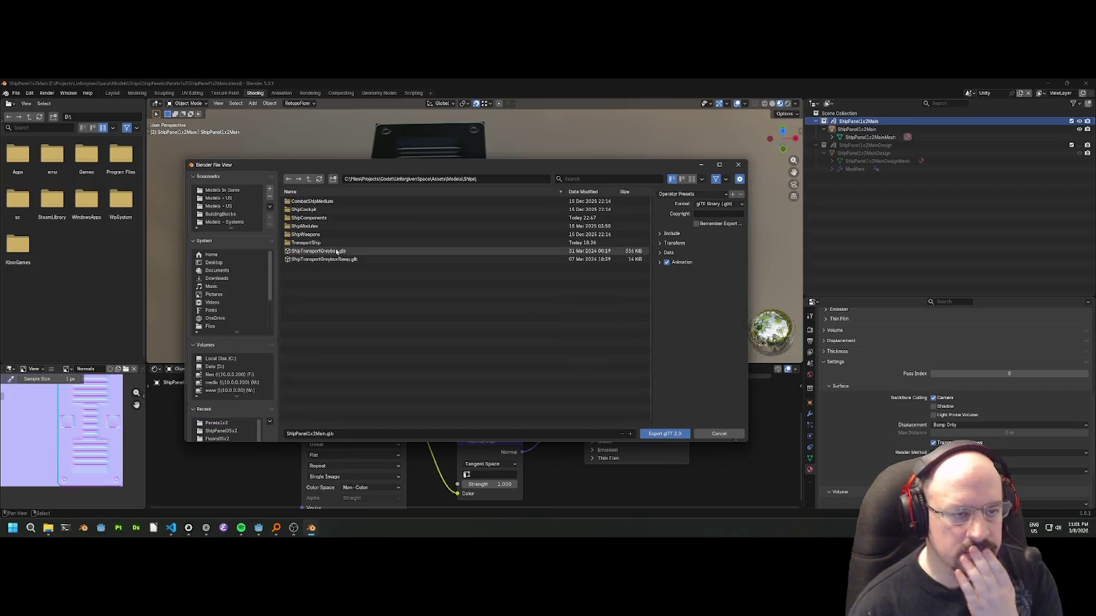
left_click(306, 218)
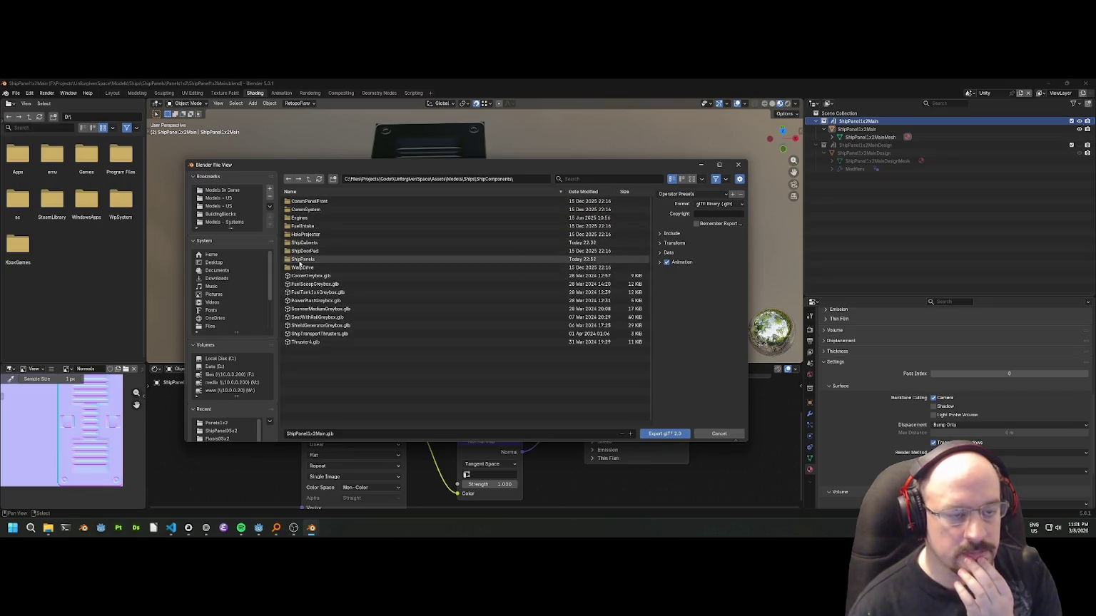
left_click(304, 244)
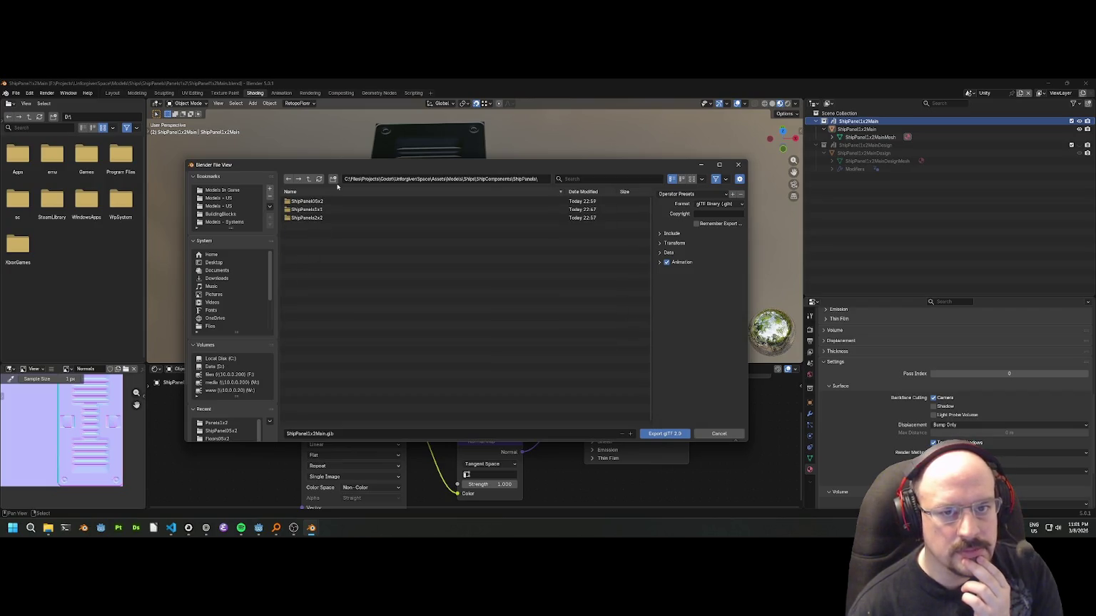
left_click_drag(342, 165, 285, 225)
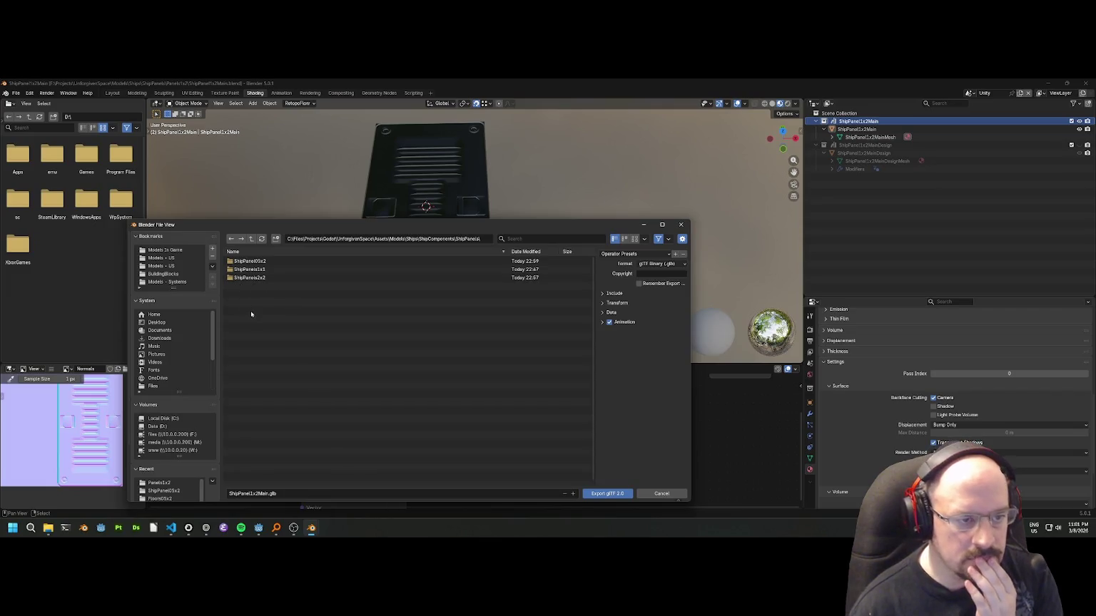
left_click(275, 238)
type("ShipPanels")
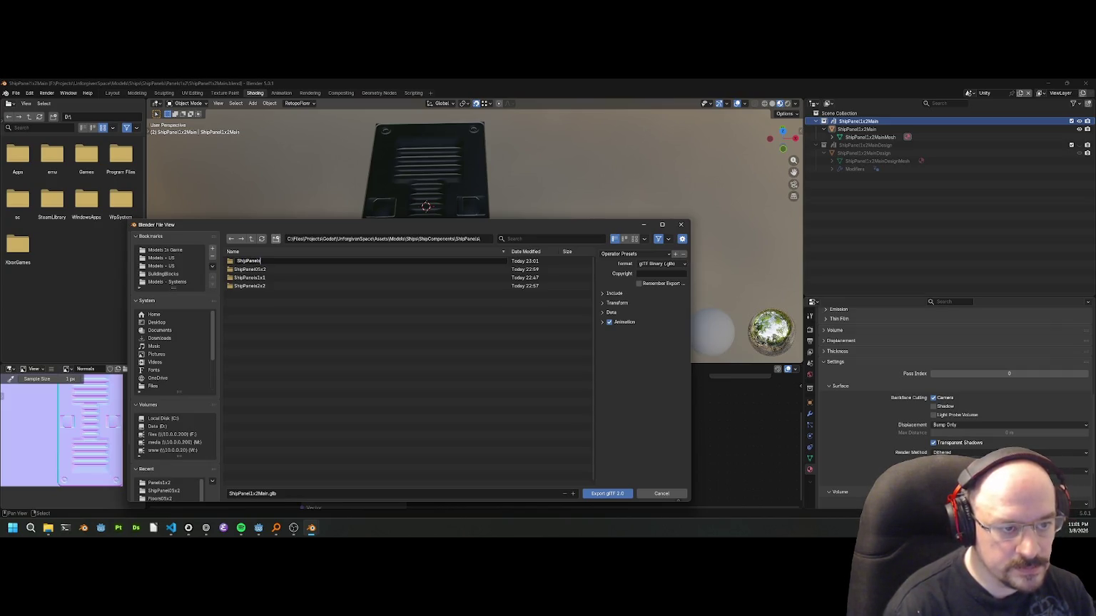
type("1x2")
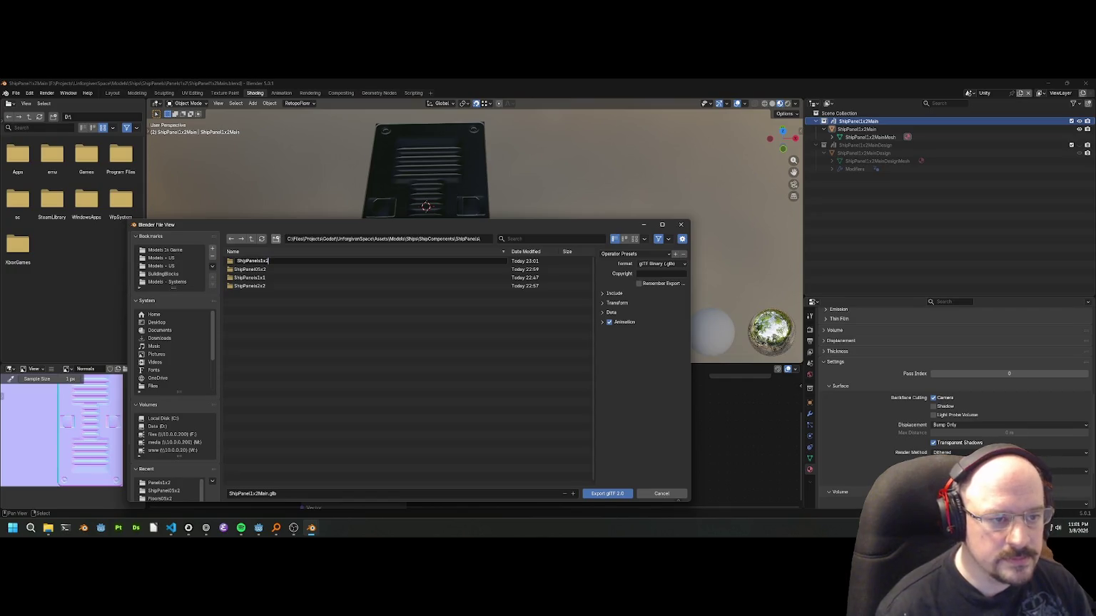
key("Return")
double_click(265, 278)
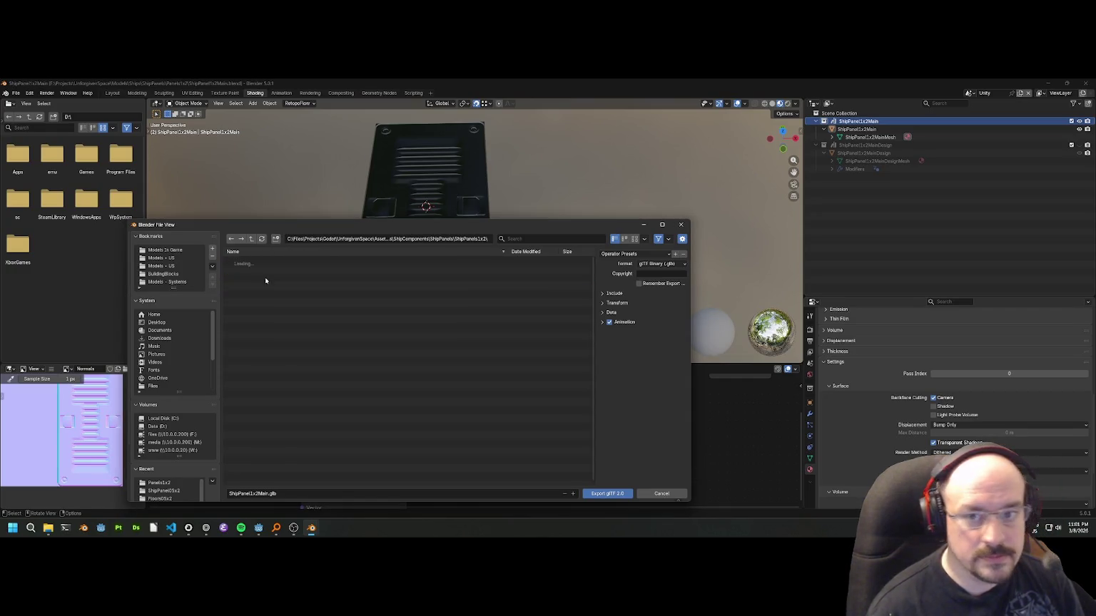
Export ShipPanel1x2Main.gltf in glTF Separate format.
left_click(655, 263)
left_click(643, 281)
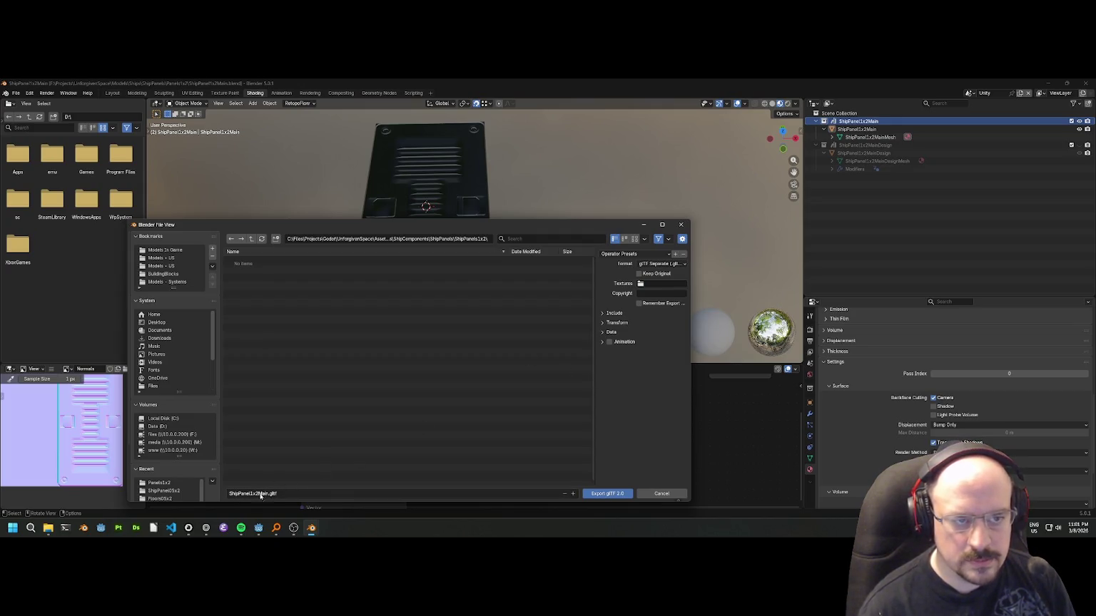
left_click_drag(320, 230, 303, 176)
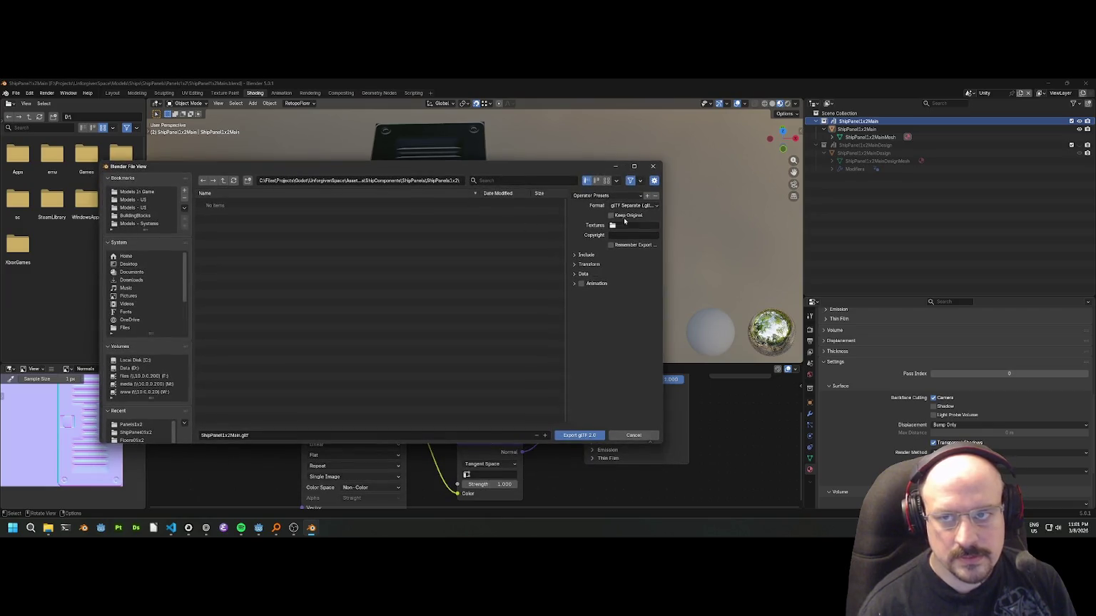
left_click(578, 436)
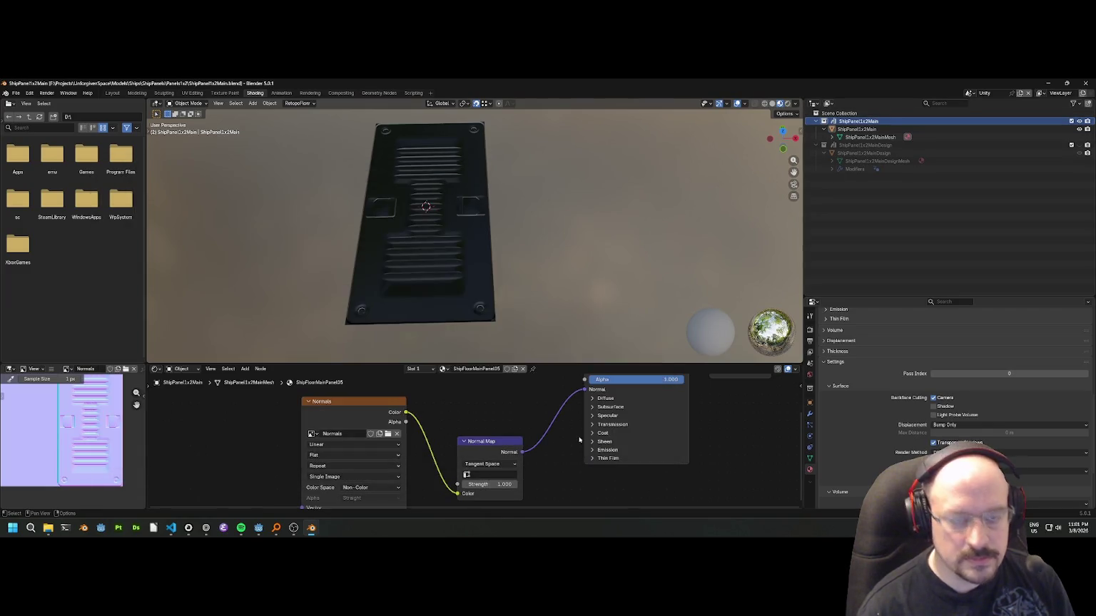
left_click_drag(373, 348, 366, 296)
In Godot, filter the FileSystem for 1x2 and preview ShipPanel1x2Main.gltf's import settings.
mouse_move(206, 528)
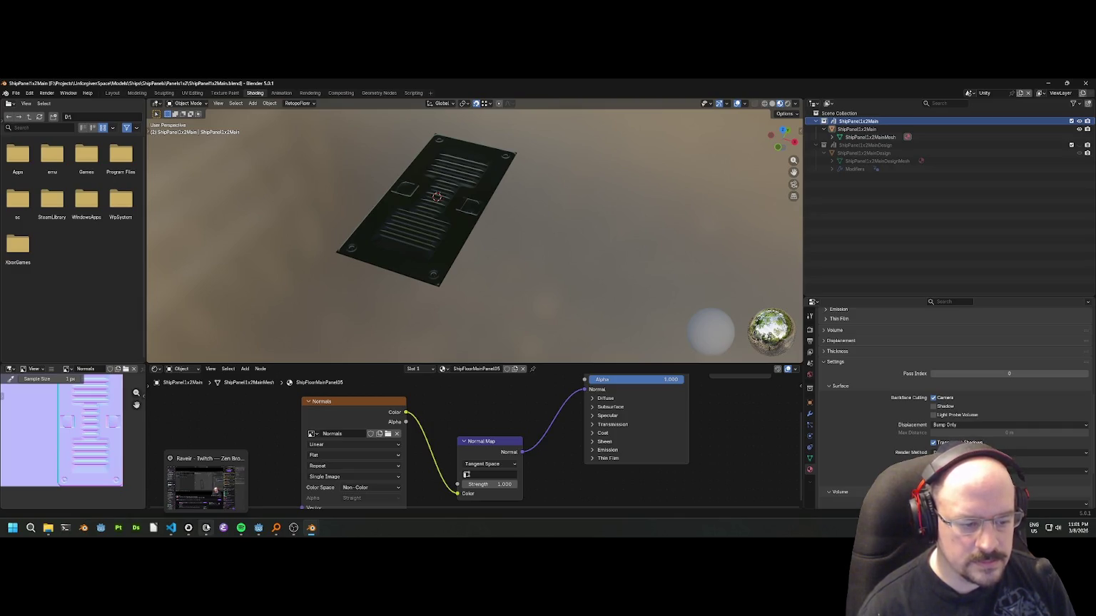
mouse_move(261, 528)
left_click(229, 485)
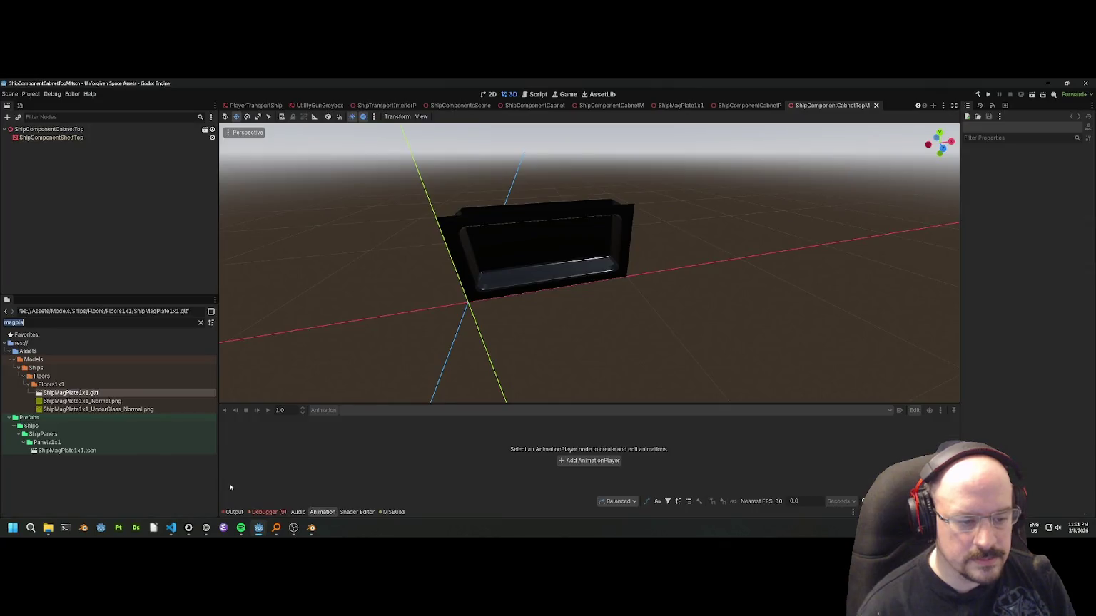
left_click(219, 485)
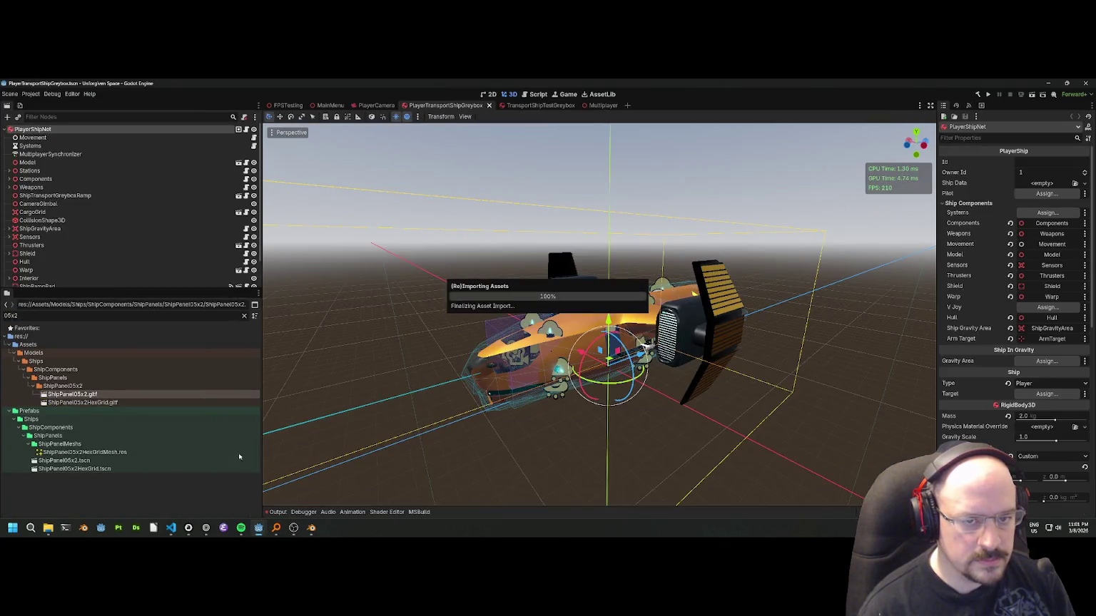
double_click(71, 316)
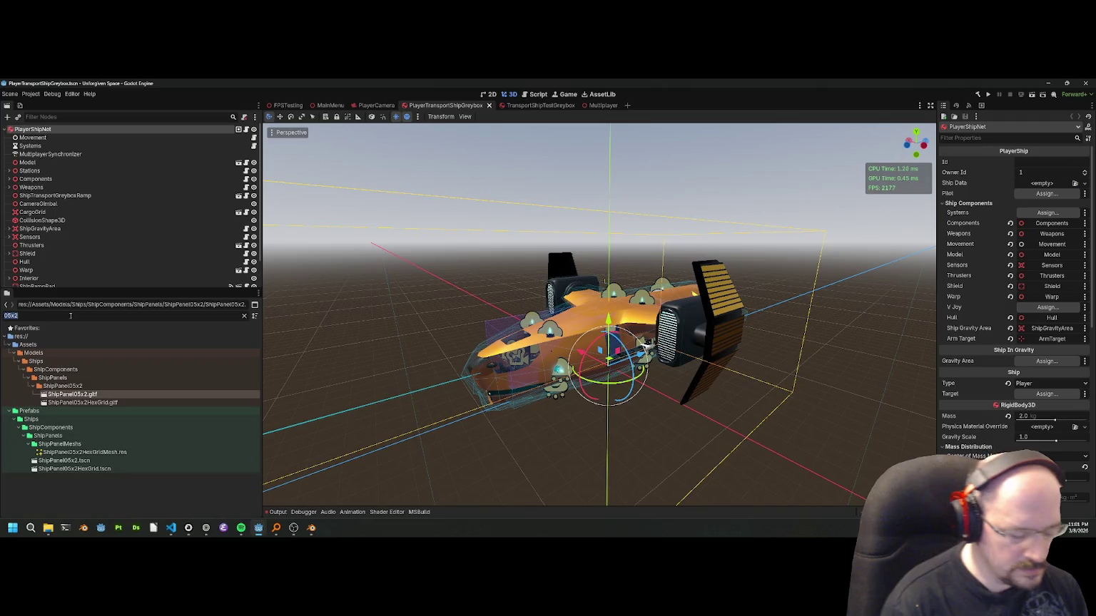
type("1x2")
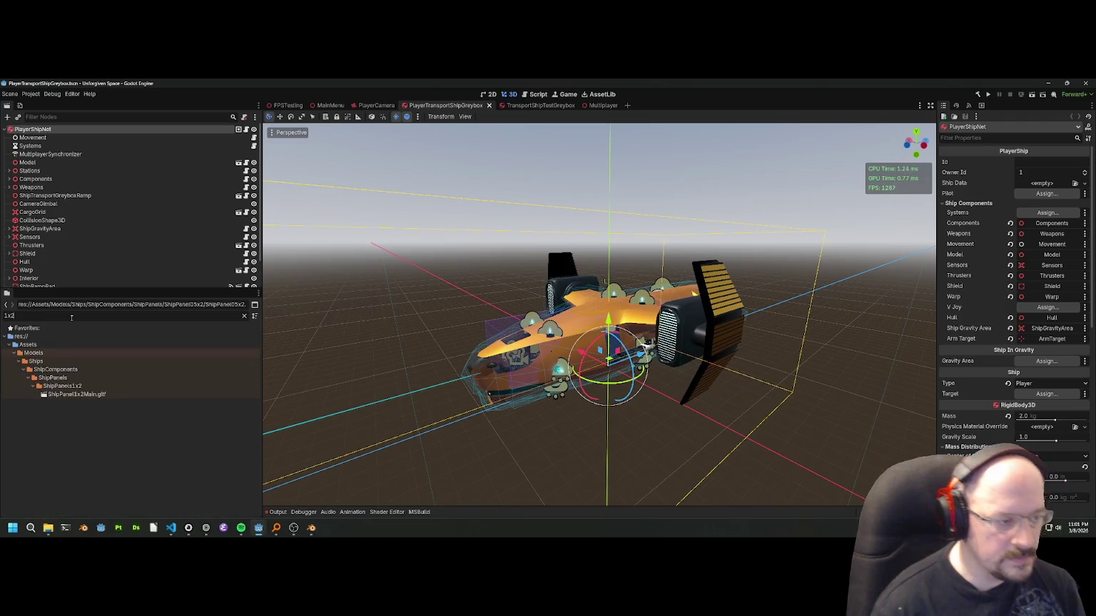
double_click(75, 394)
left_click_drag(435, 317, 278, 236)
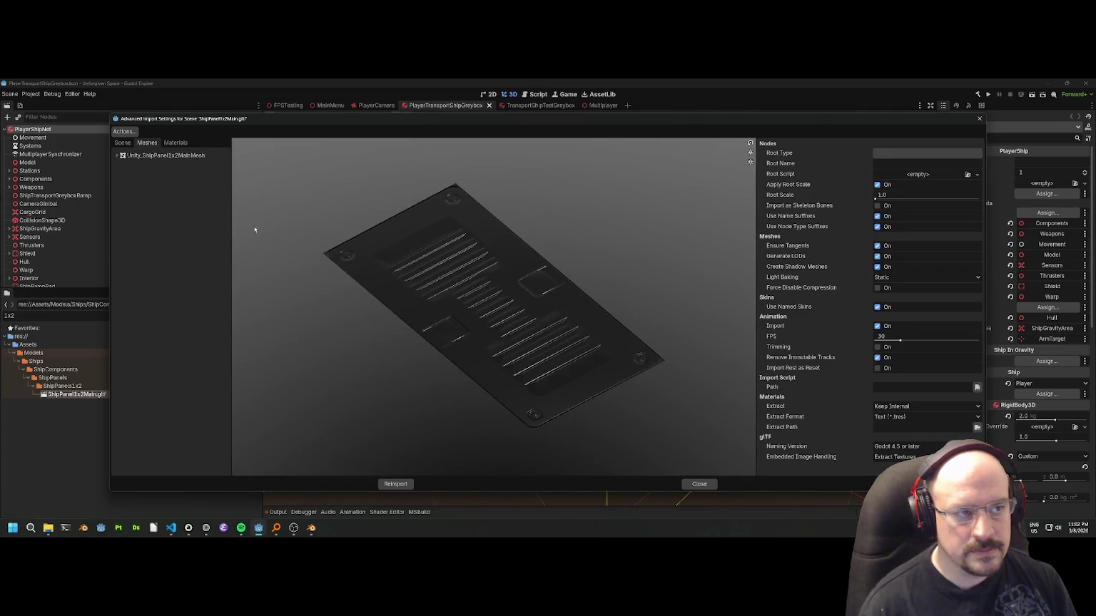
Inspect the imported ShipFloorMainPanel05 mesh, then return to Blender.
left_click(117, 155)
left_click(153, 163)
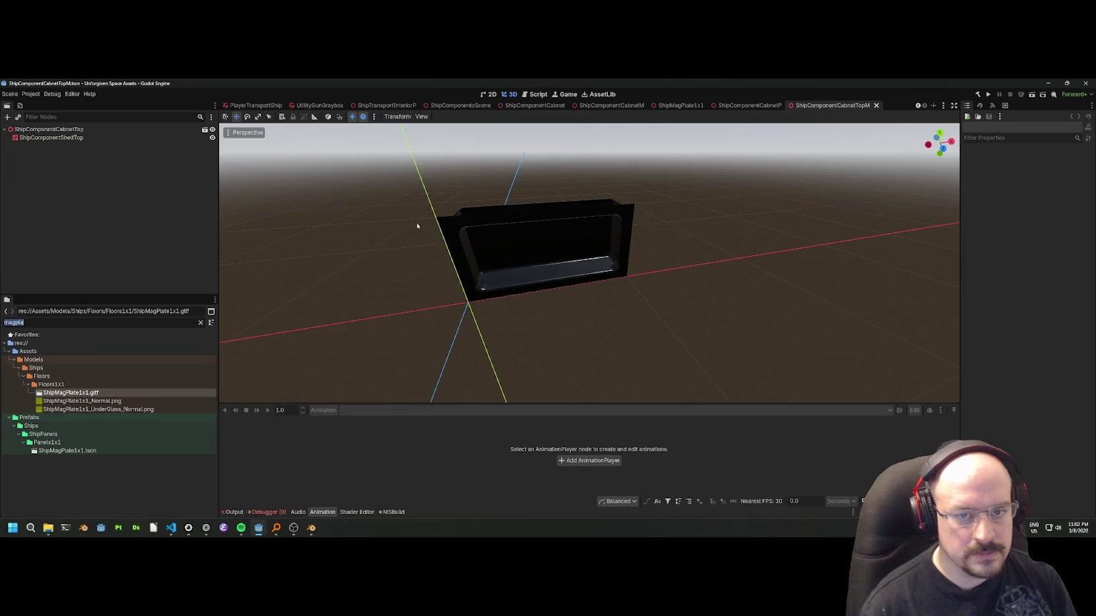
key("alt+Tab")
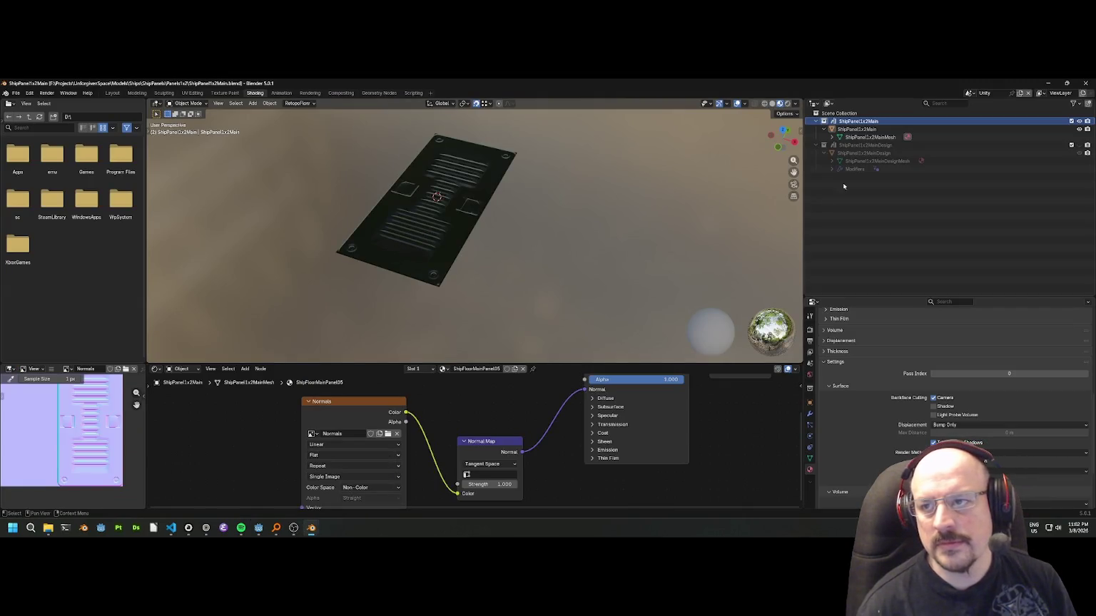
Rename the Blender scene to ShipPanel1x2 by copying the collection name, then save the file.
left_click(989, 94)
left_click(898, 121)
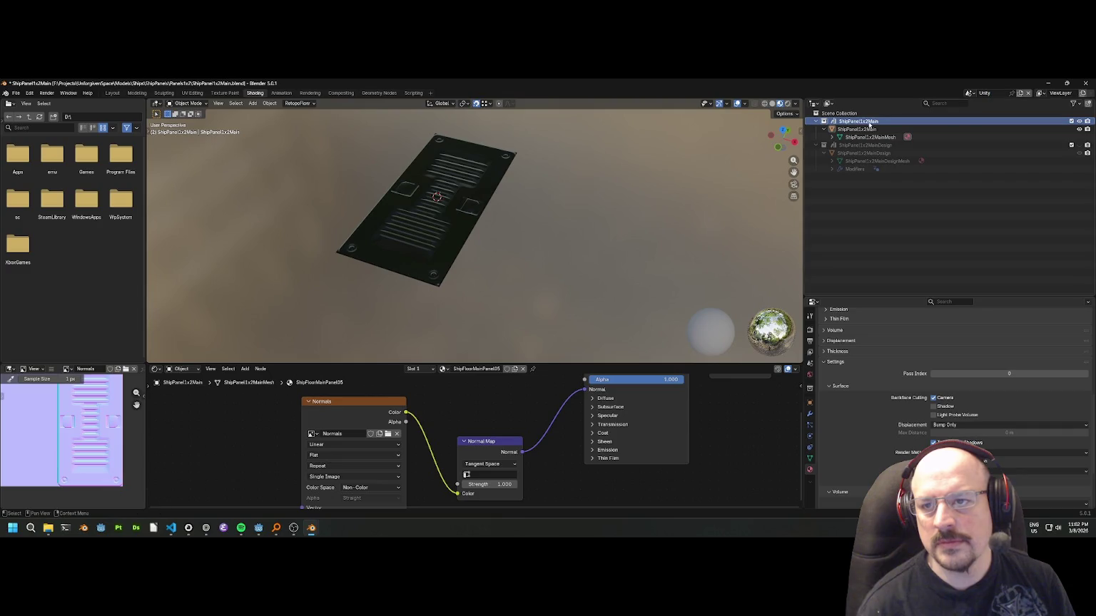
double_click(858, 122)
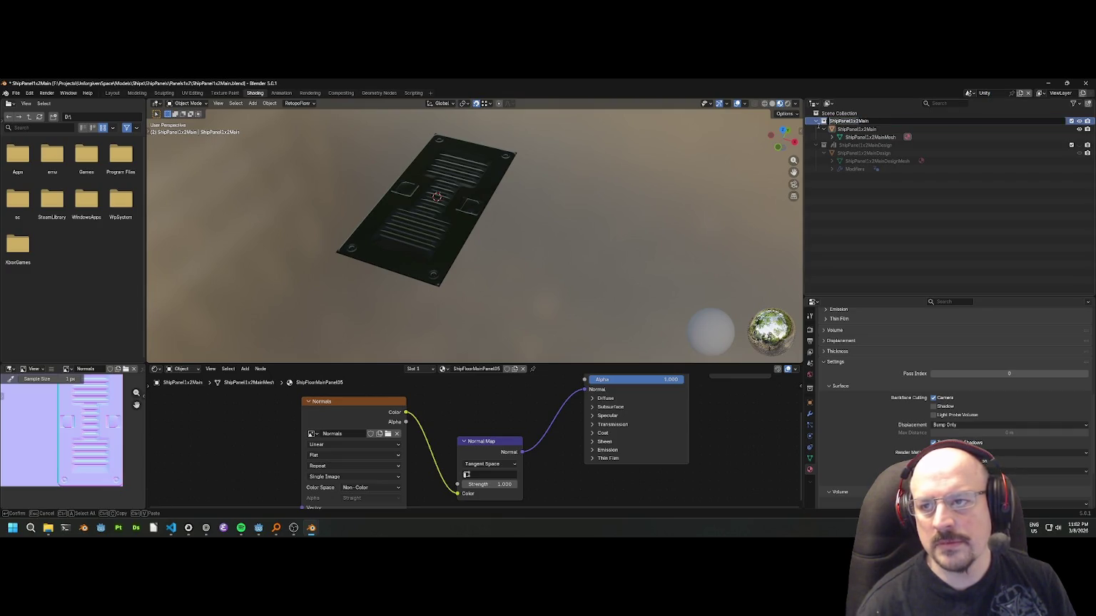
key("ctrl+c")
key("Return")
left_click(989, 93)
key("ctrl+v")
key("Return")
key("ctrl+s")
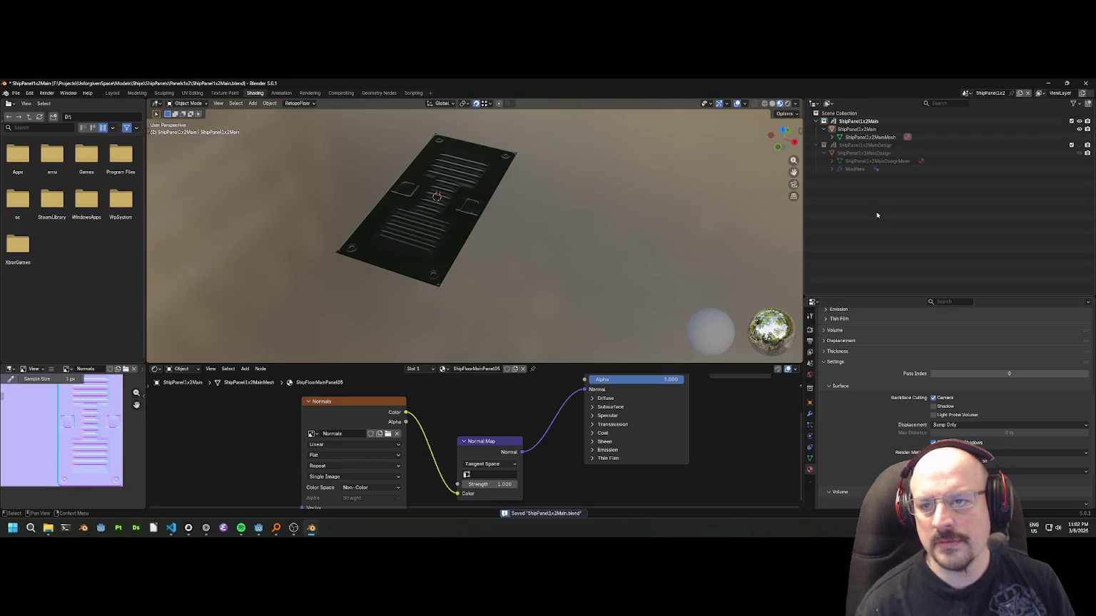
Re-export the ShipPanel1x2Main collection as glTF Separate, overwriting the existing ShipPanel1x2Main.gltf.
left_click(861, 122)
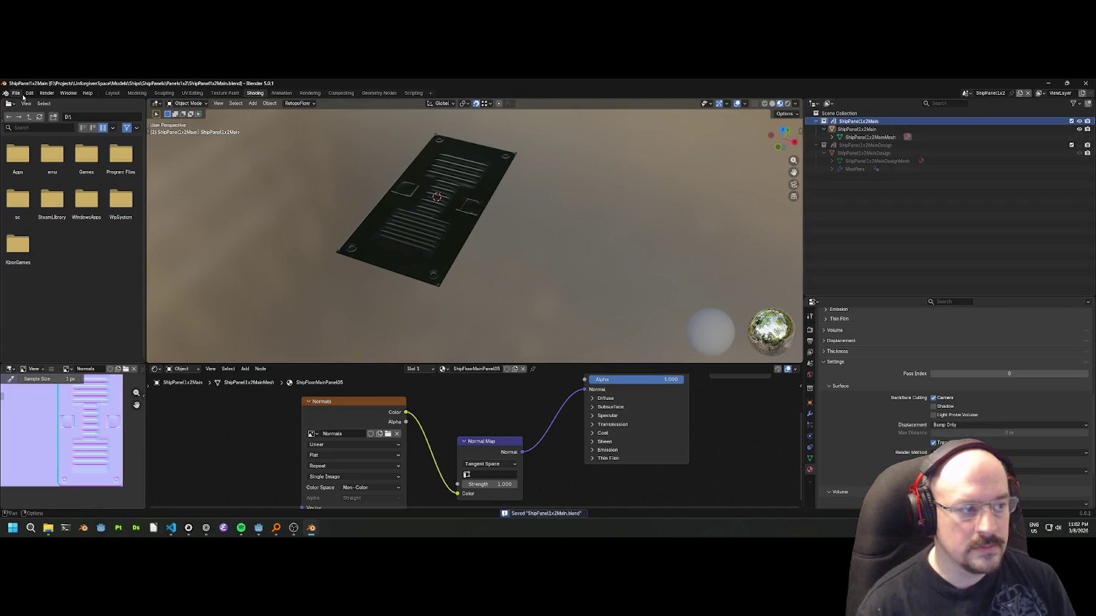
left_click(17, 93)
mouse_move(43, 213)
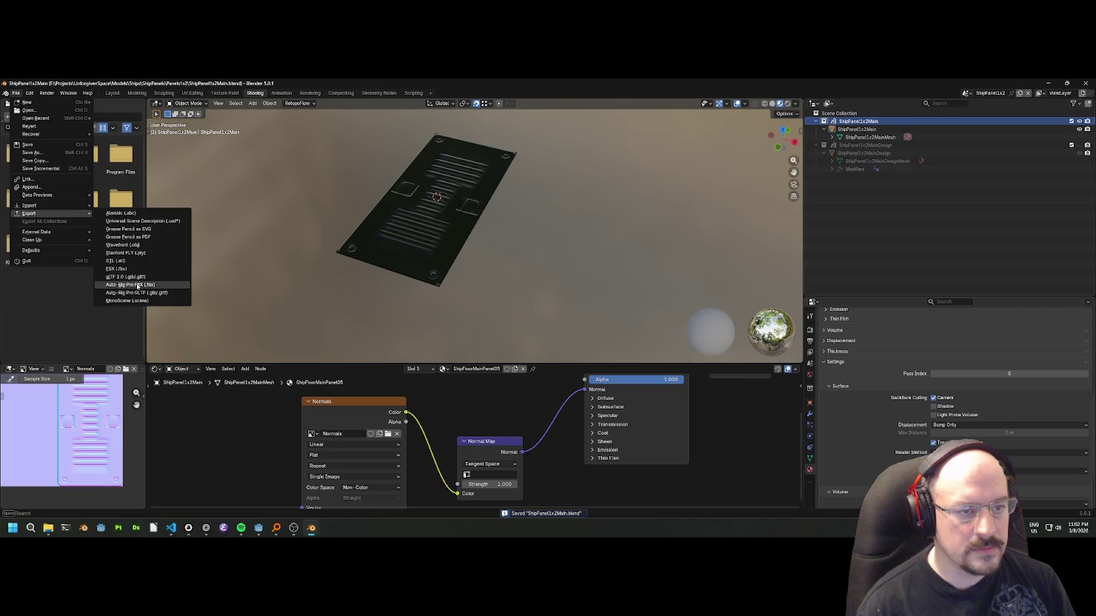
left_click(132, 277)
left_click(631, 205)
left_click(603, 215)
left_click(628, 205)
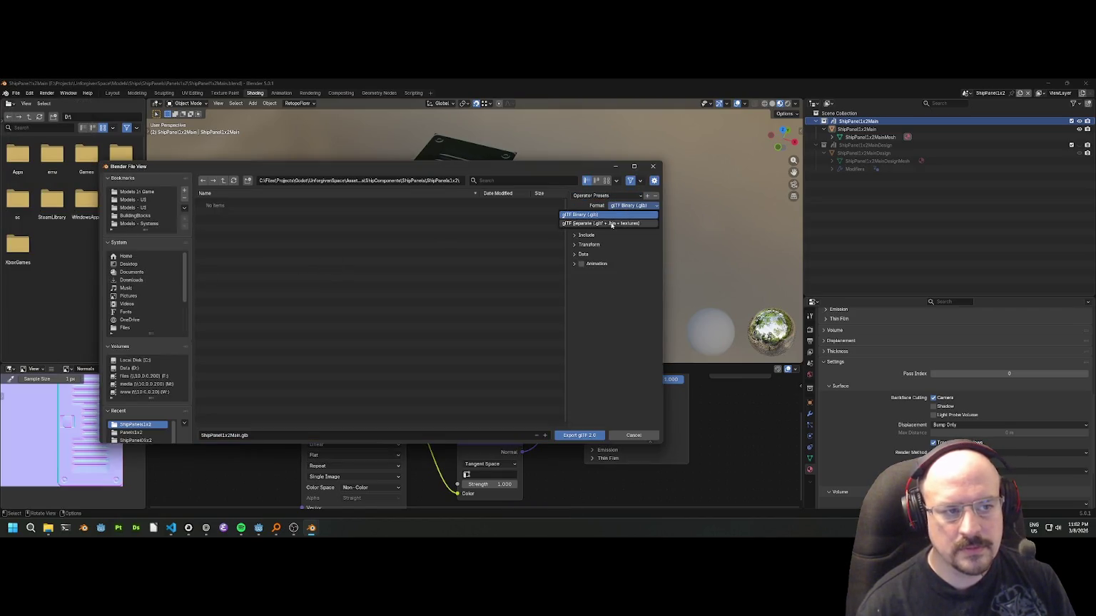
left_click(610, 223)
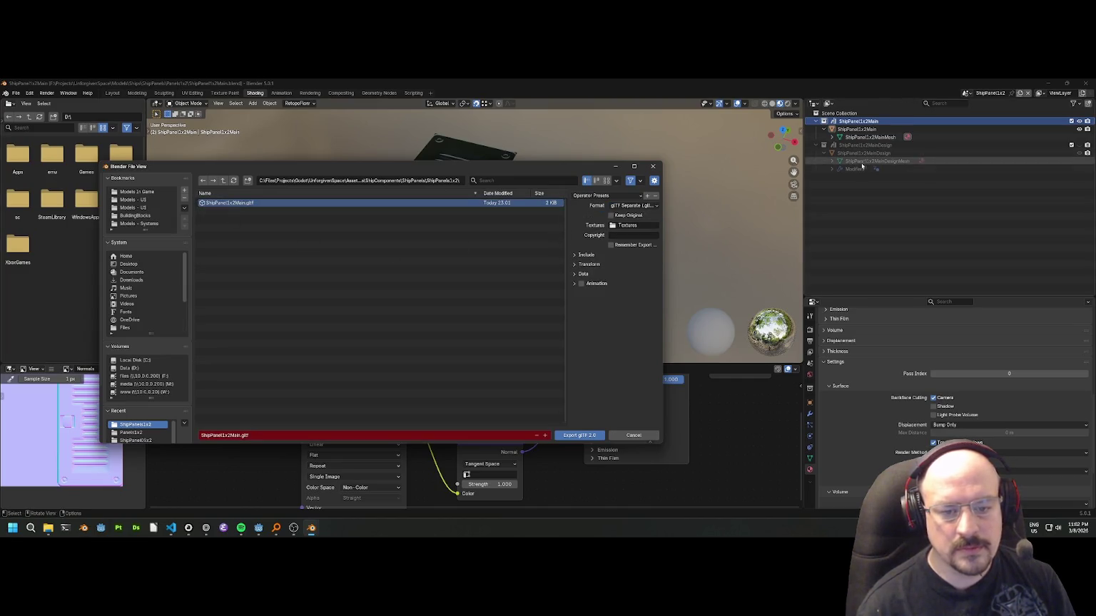
left_click(571, 435)
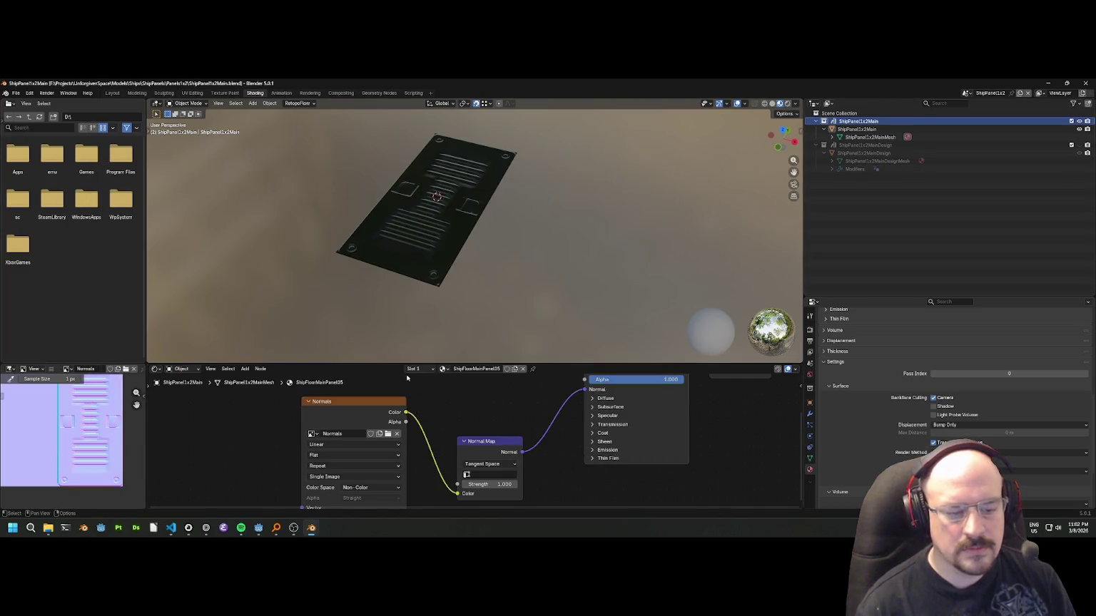
Switch back to the Godot editor window showing the import settings.
mouse_move(311, 528)
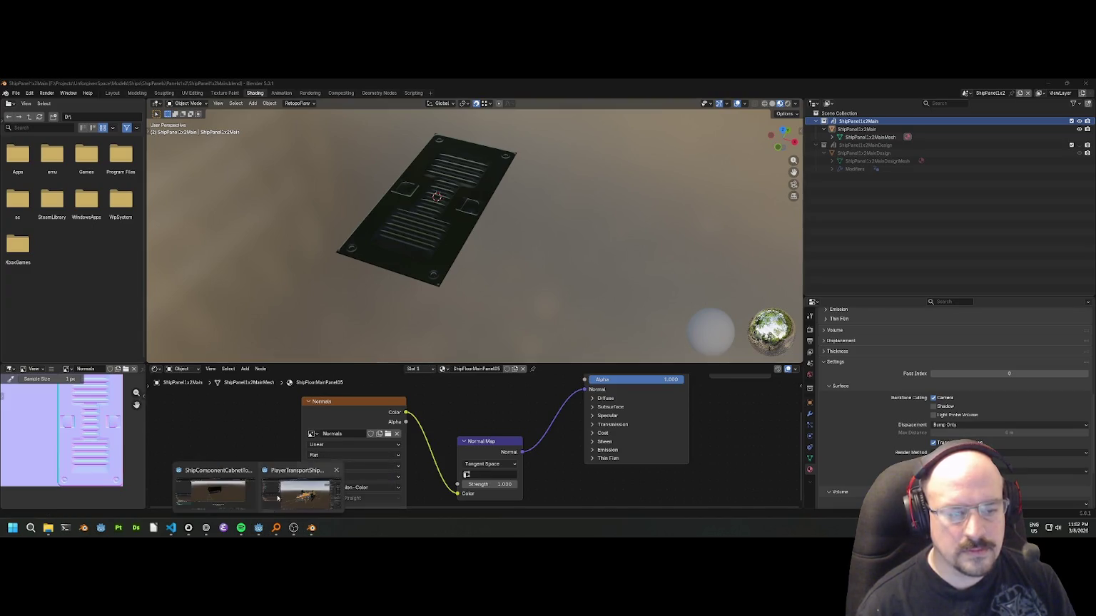
left_click(261, 499)
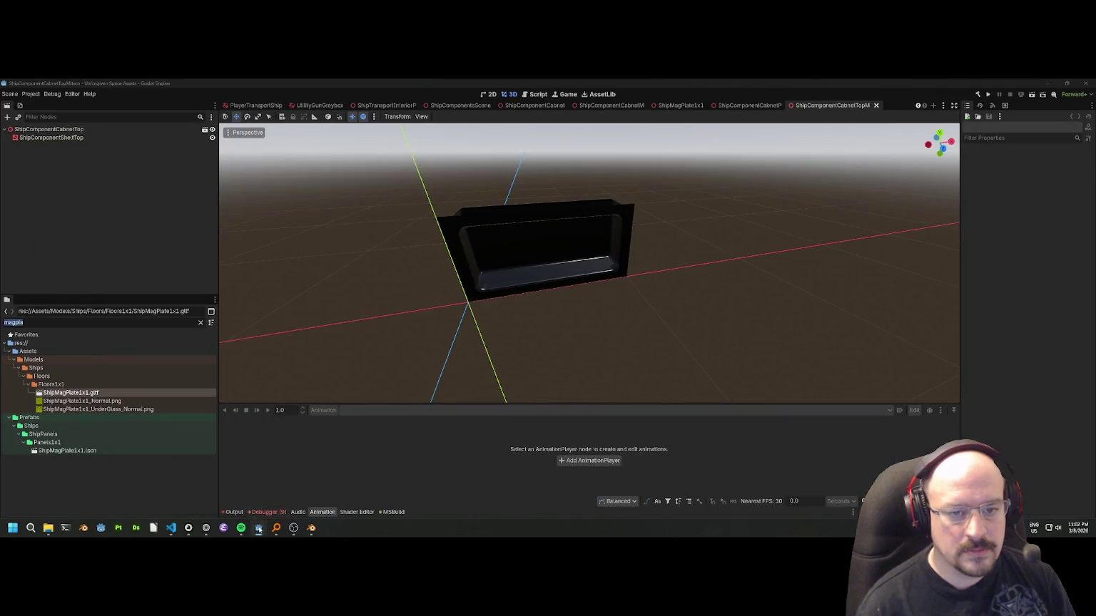
left_click(258, 527)
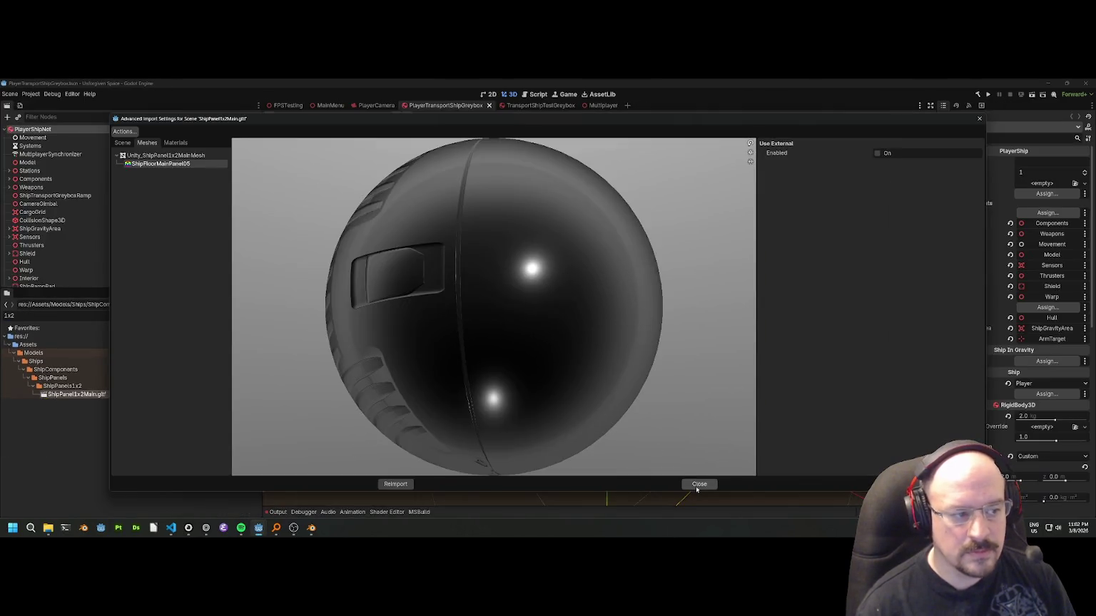
Reimport the updated ShipPanel1x2 glTF in Godot.
left_click(699, 485)
double_click(77, 395)
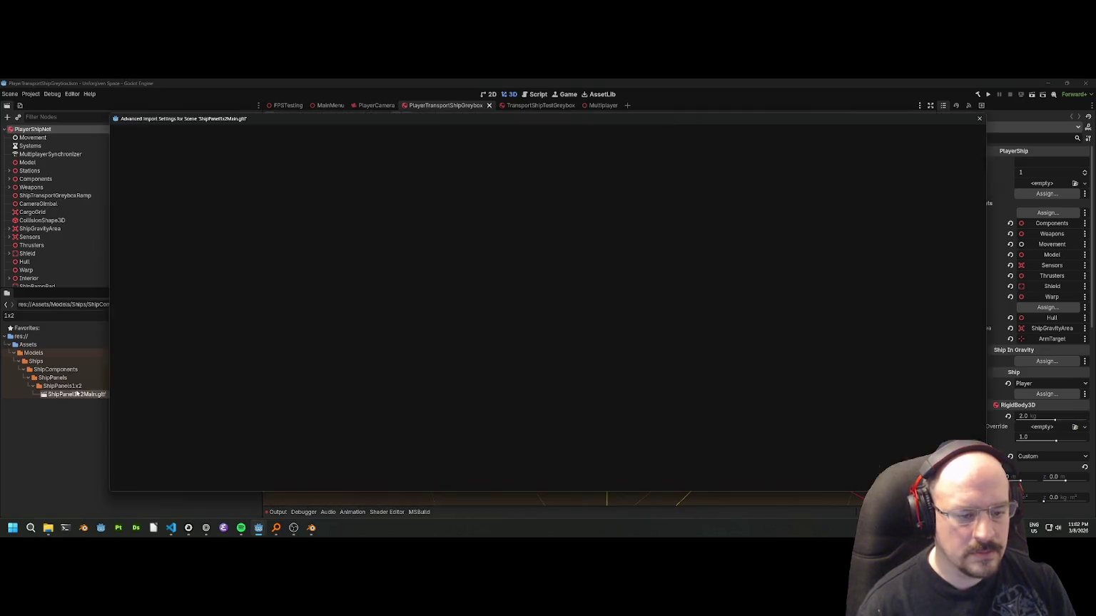
left_click(392, 484)
Create an inherited scene from the panel glTF and save it as ShipPanel1x2.tscn.
right_click(100, 394)
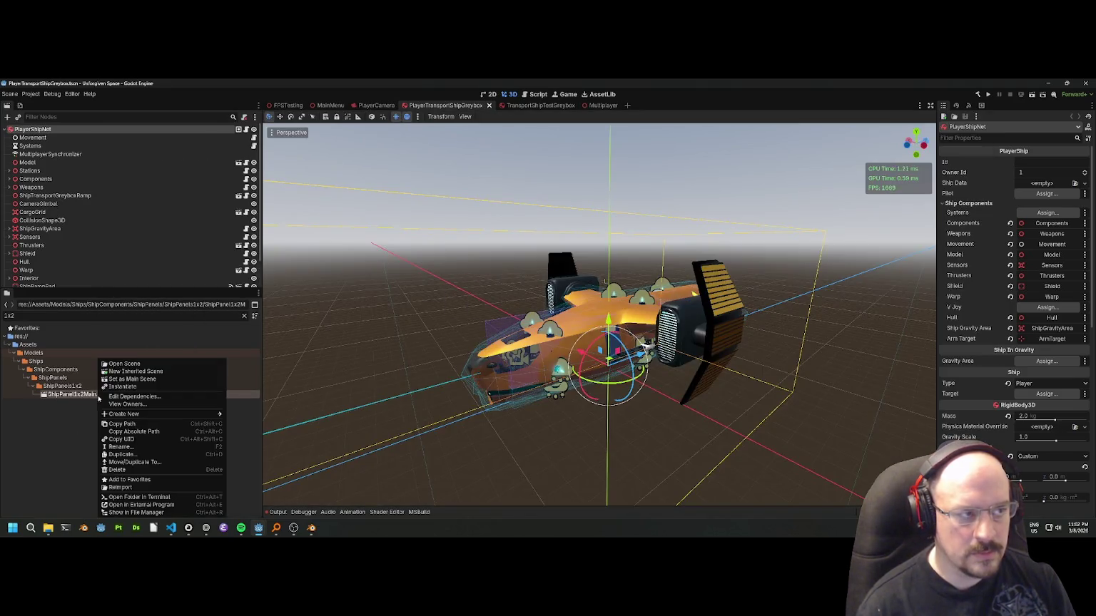
left_click(123, 374)
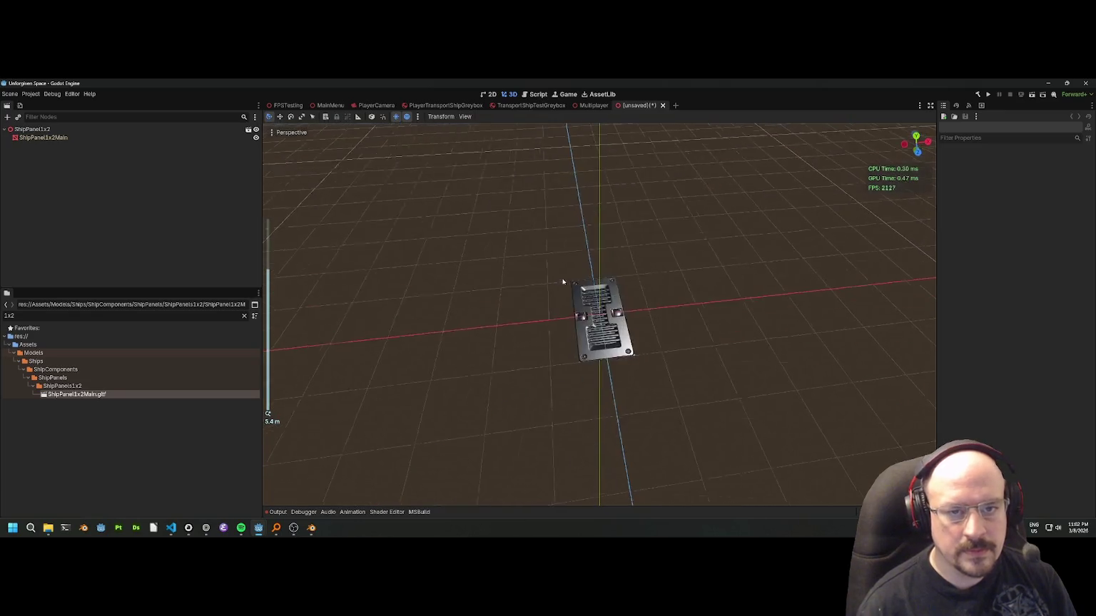
key("ctrl+s")
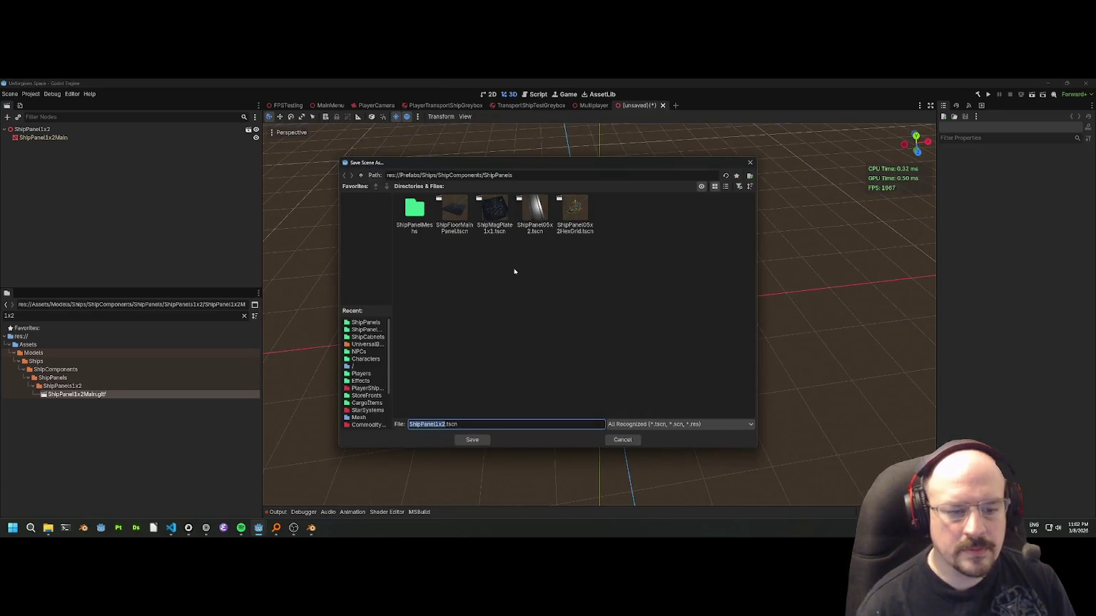
left_click(480, 440)
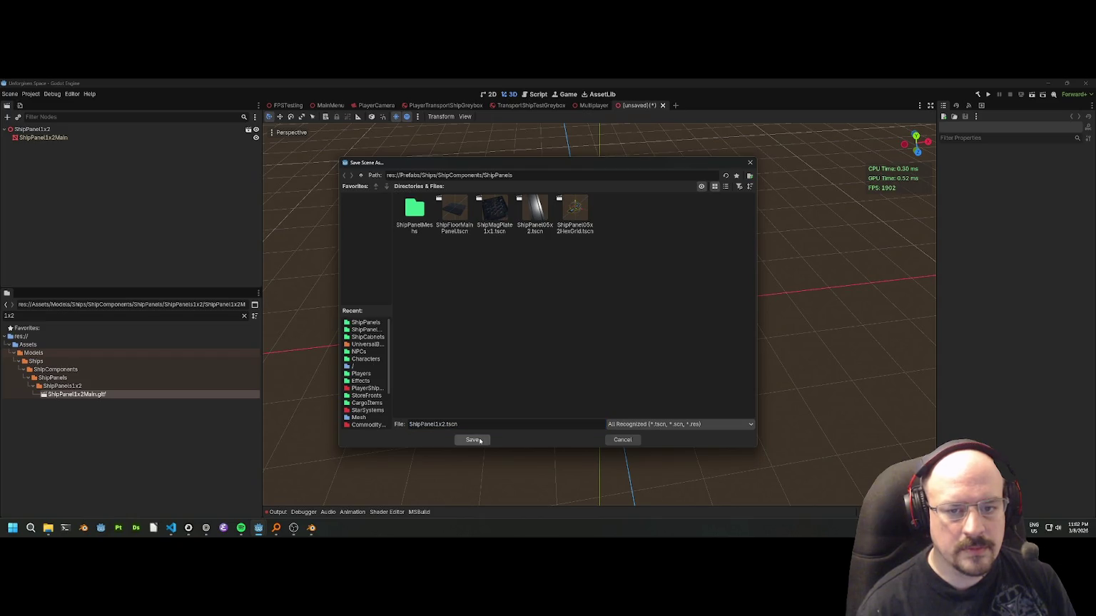
scroll("up", 3)
left_click_drag(635, 367, 727, 219)
scroll("down", 3)
Close the ShipPanel1x2 scene and open ShipFloor05x1Basic.blend from the Floors05x1 folder in Blender.
left_click(664, 106)
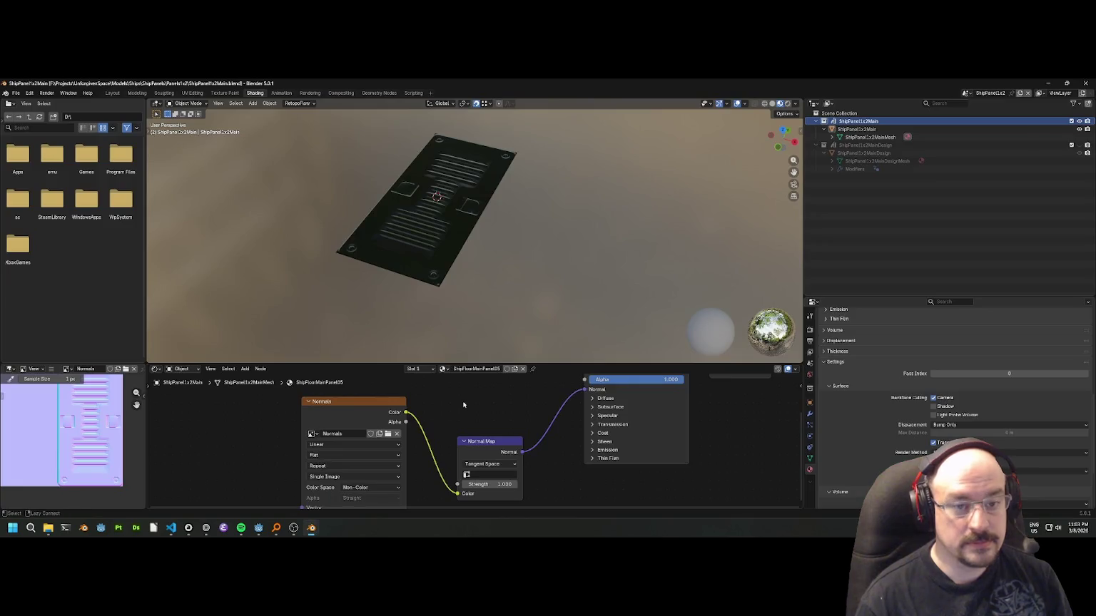
key("alt+Tab")
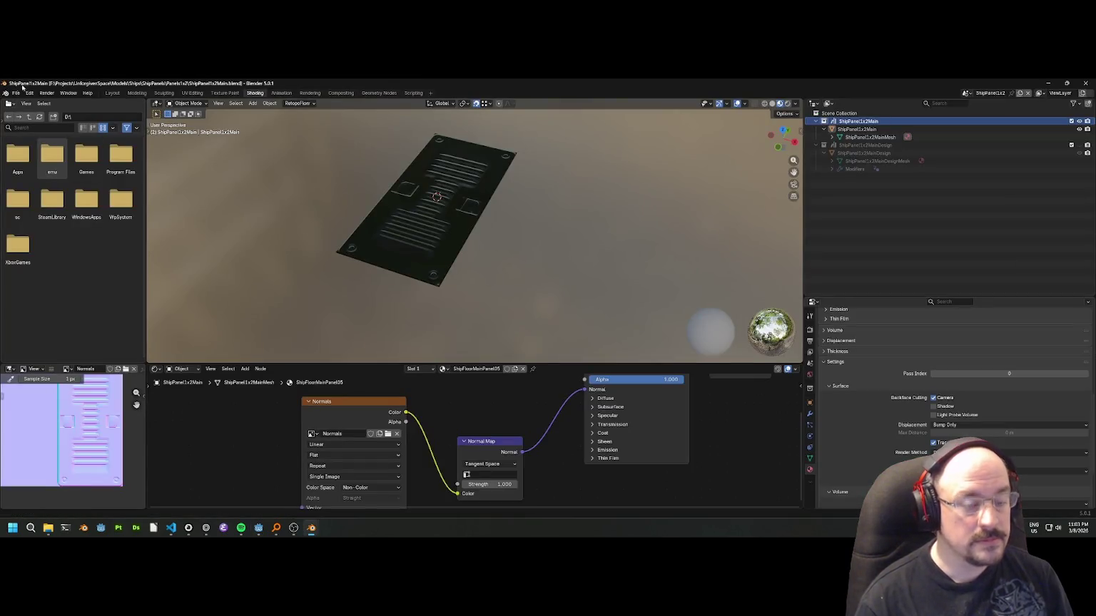
left_click(16, 93)
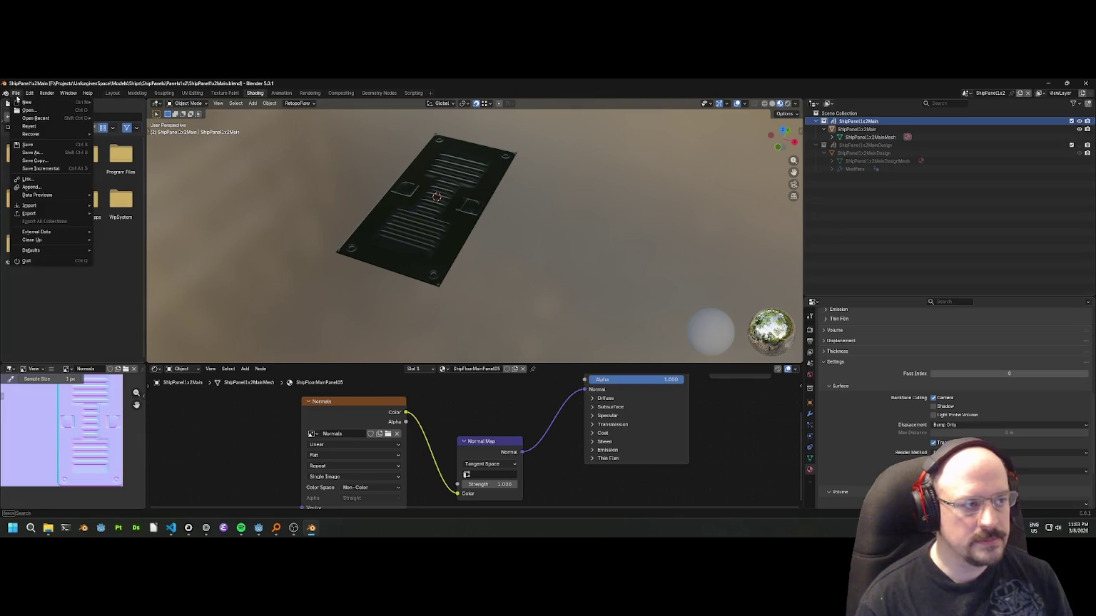
left_click(27, 110)
left_click(223, 181)
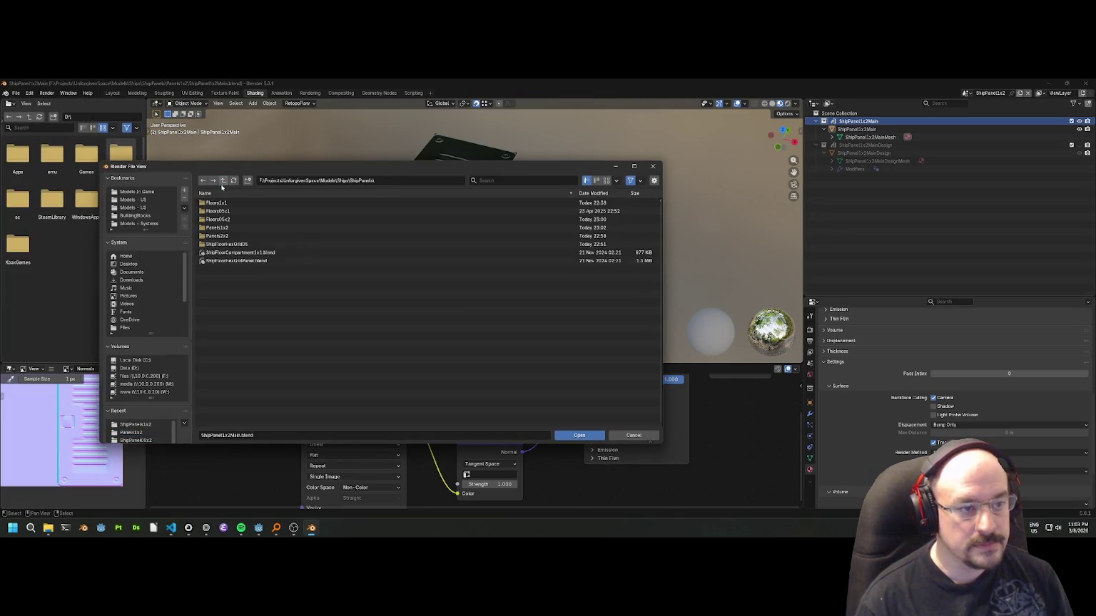
double_click(225, 244)
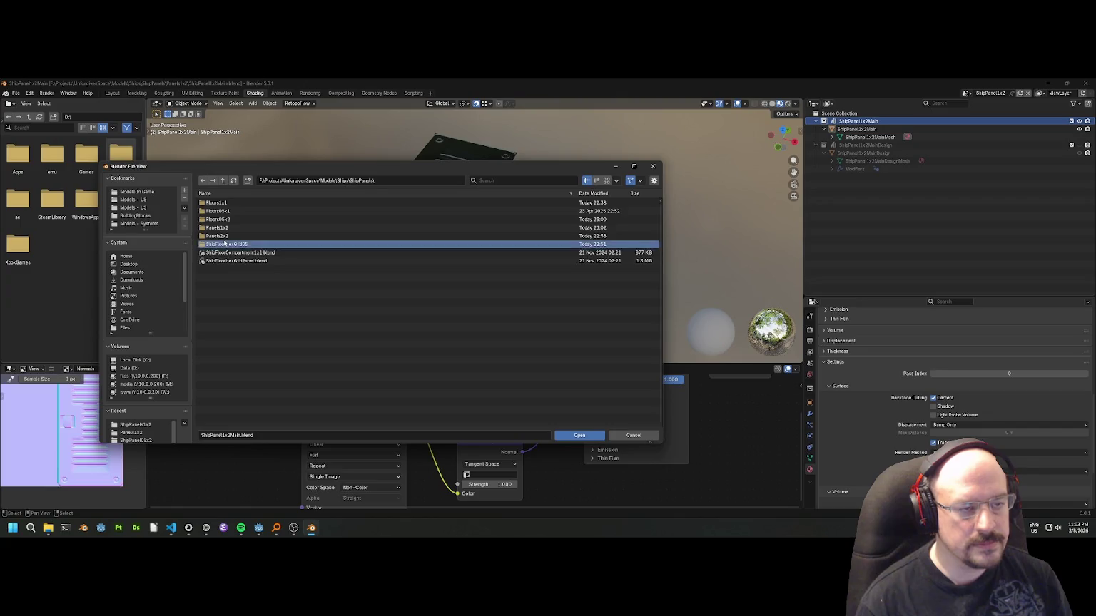
left_click(224, 181)
double_click(225, 227)
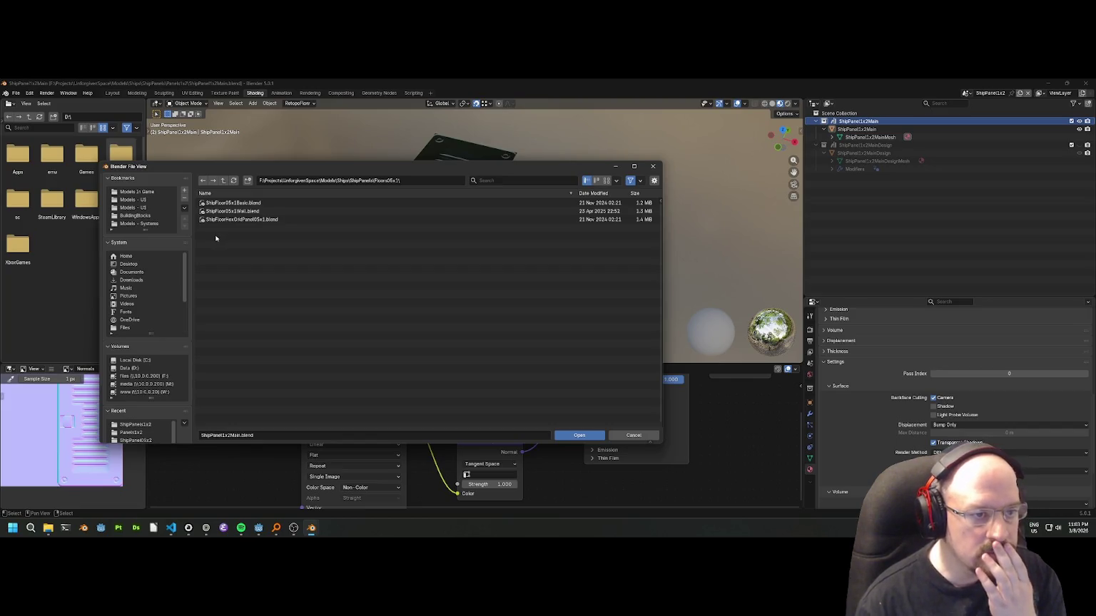
double_click(230, 203)
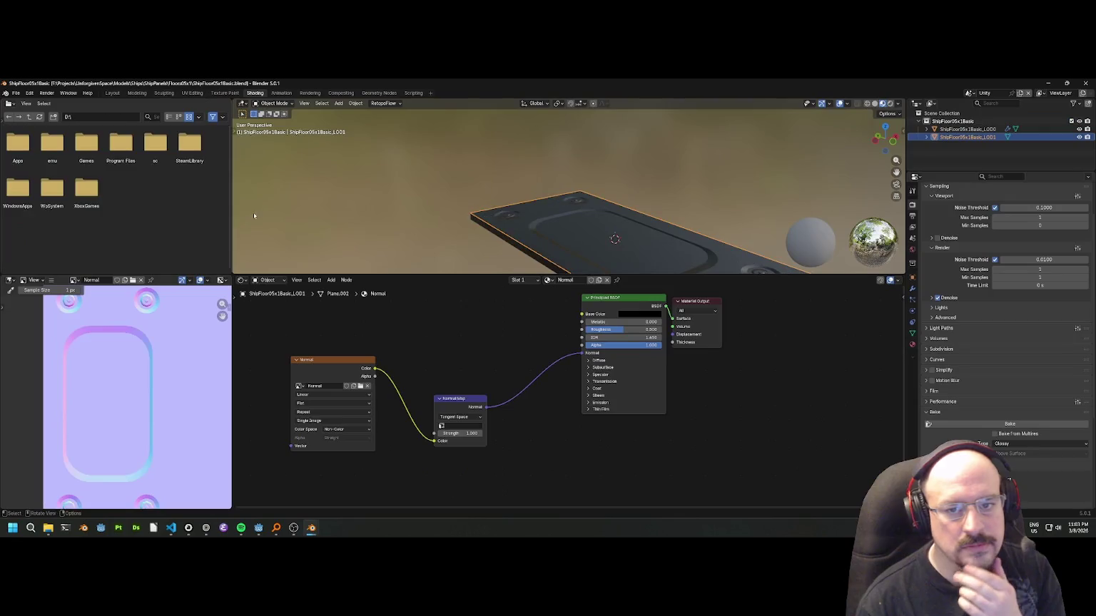
Zoom in and out to inspect the floor panel and its normal-map texture.
scroll("up", 3)
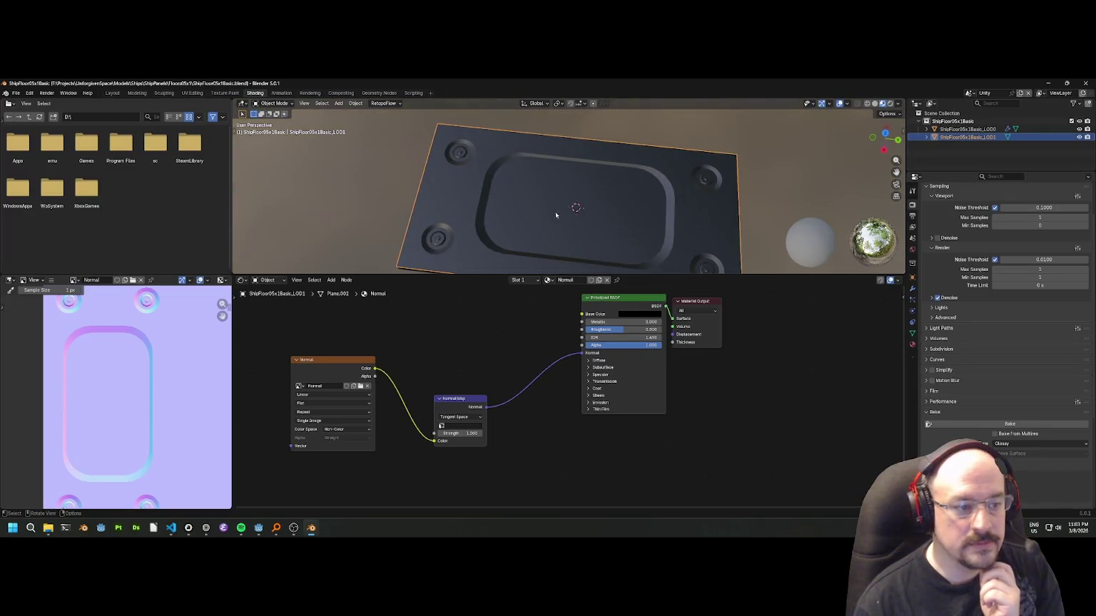
scroll("down", 3)
scroll("up", 3)
scroll("up", 3)
scroll("down", 3)
scroll("up", 3)
scroll("down", 3)
scroll("up", 3)
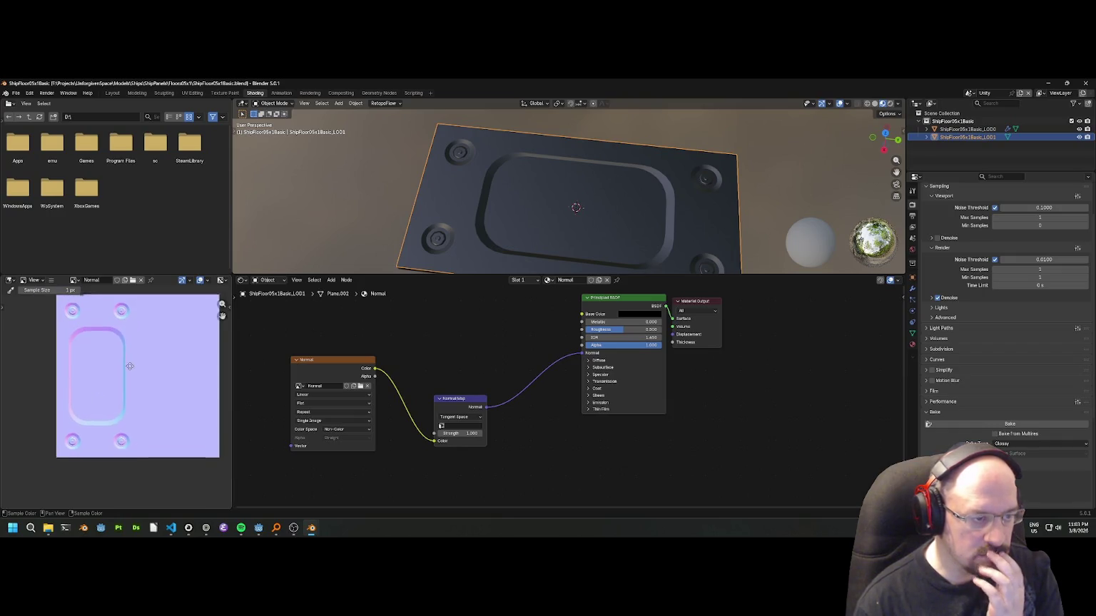
scroll("down", 3)
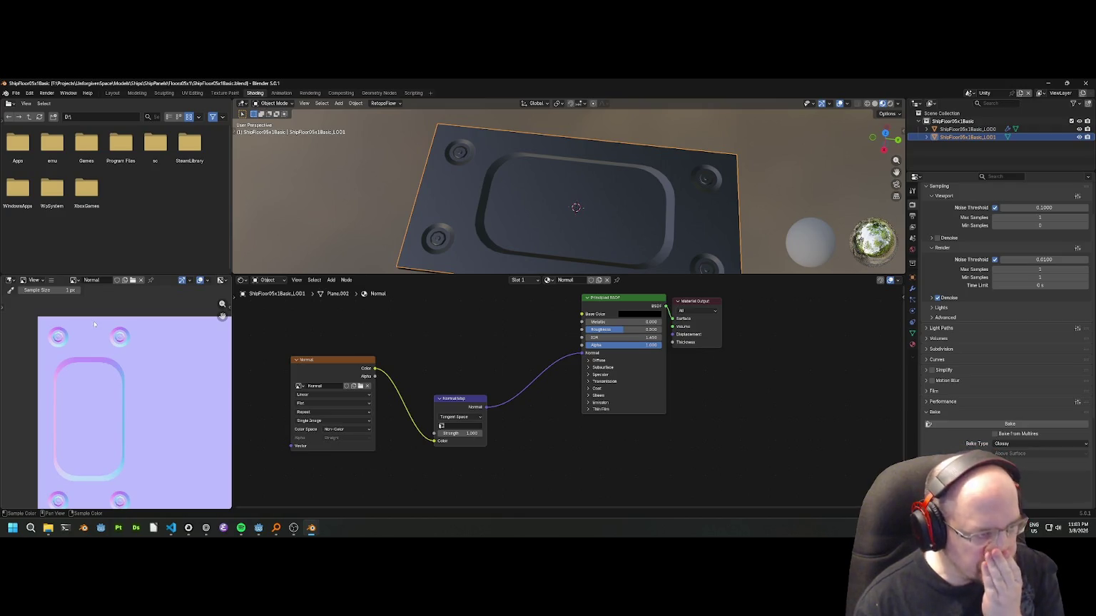
scroll("down", 3)
scroll("up", 3)
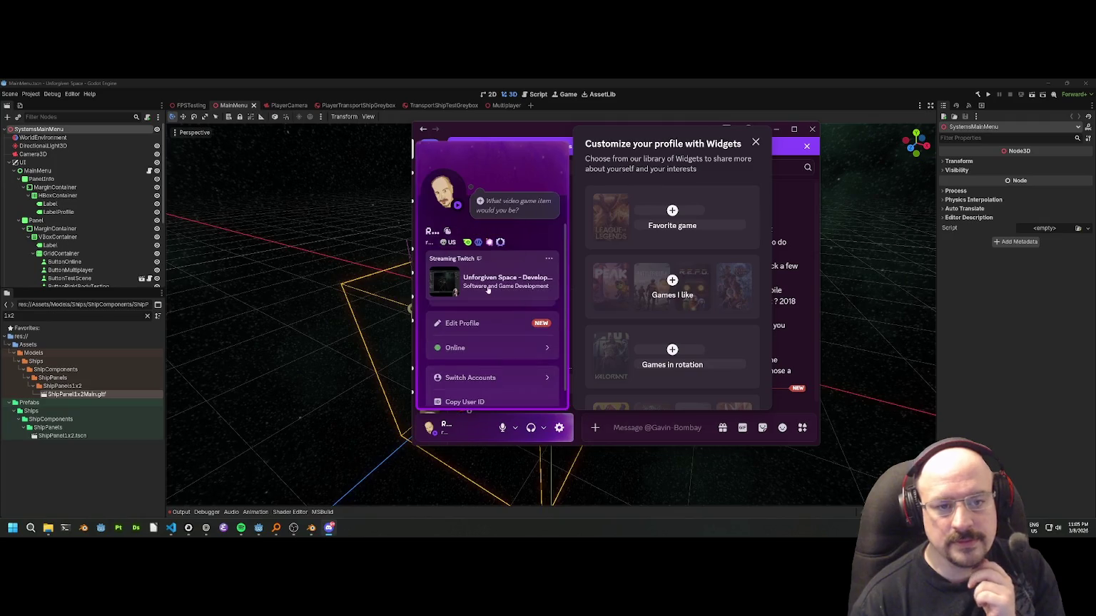
Open the full Discord profile, scroll through it, and minimize the Discord window.
left_click(497, 291)
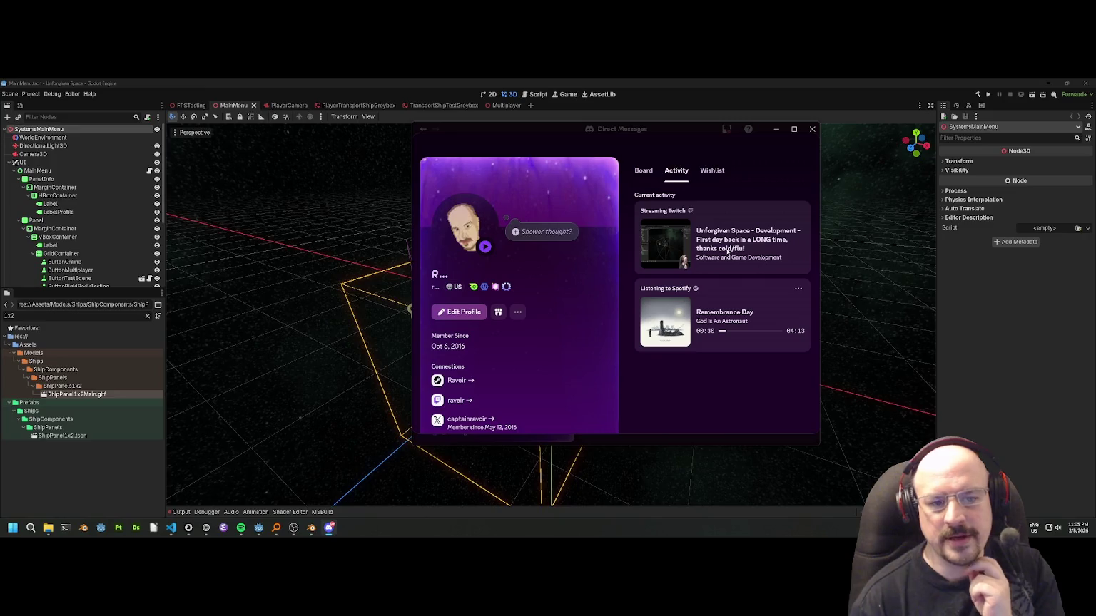
scroll("down", 3)
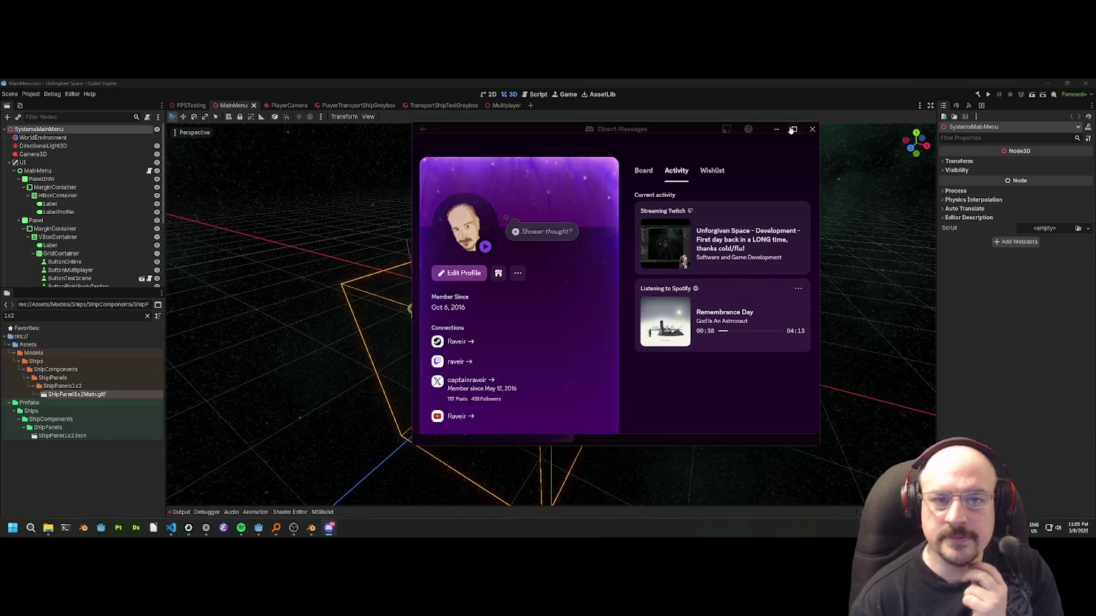
left_click(776, 133)
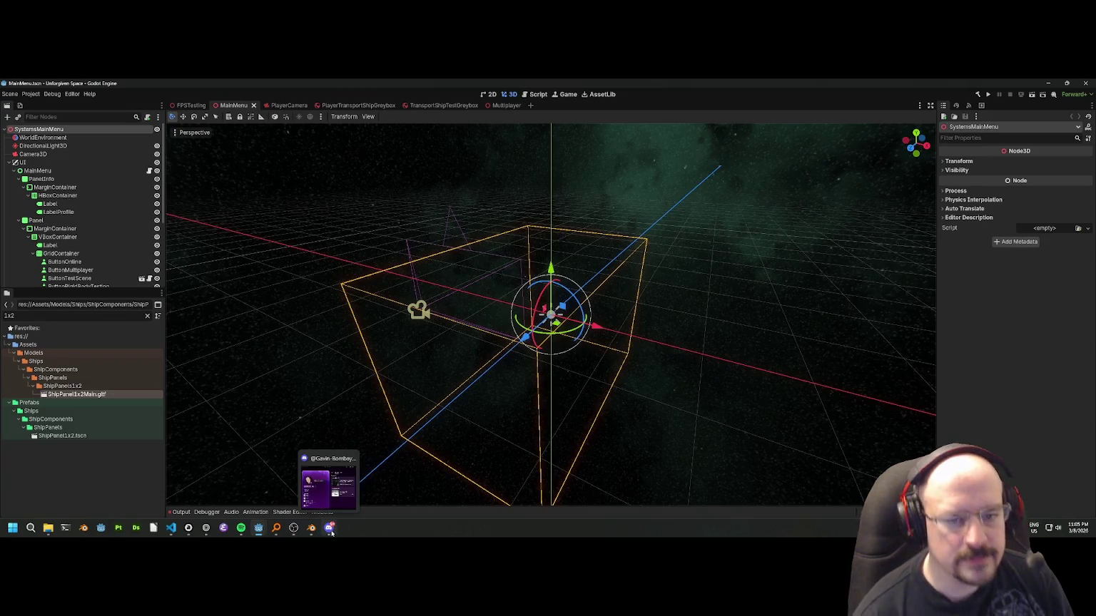
Keep Discord minimized and switch to the PlayerTransportShipGreybox scene.
left_click(330, 529)
left_click(330, 529)
mouse_move(311, 528)
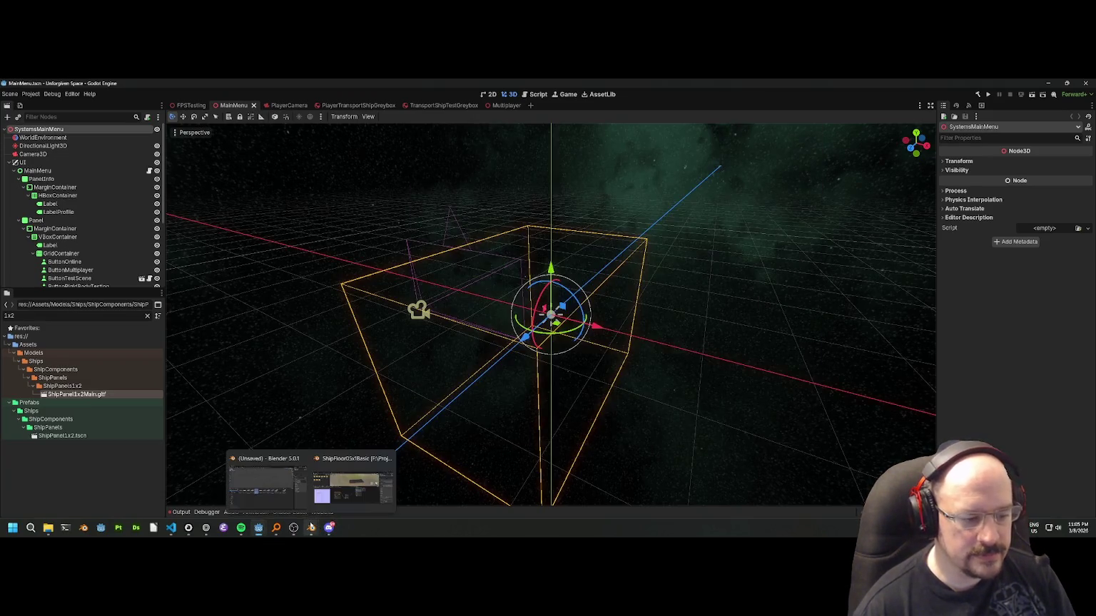
mouse_move(205, 532)
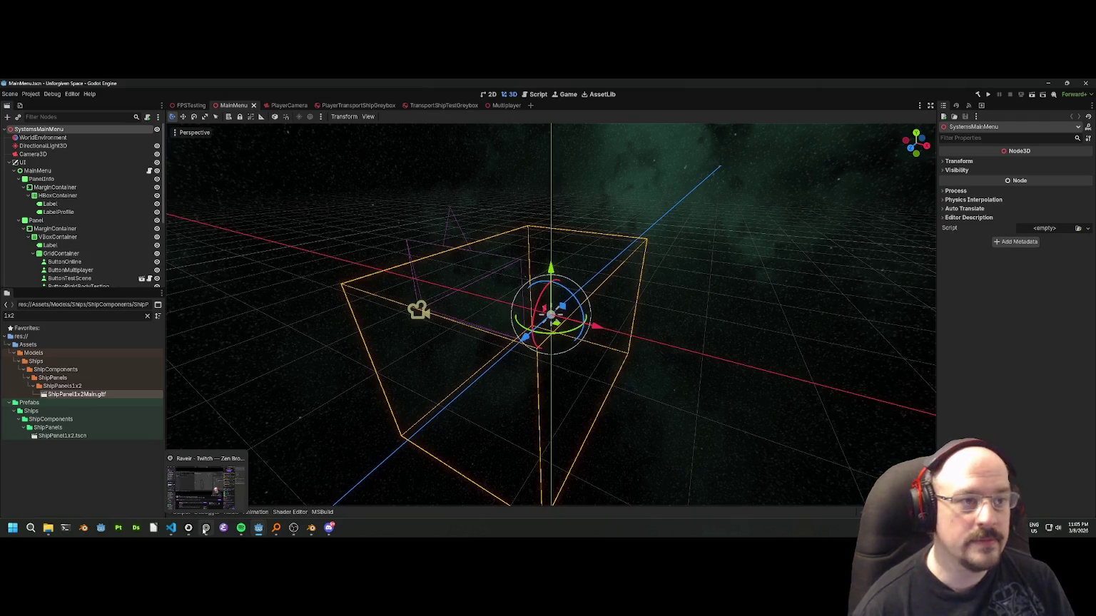
scroll("down", 3)
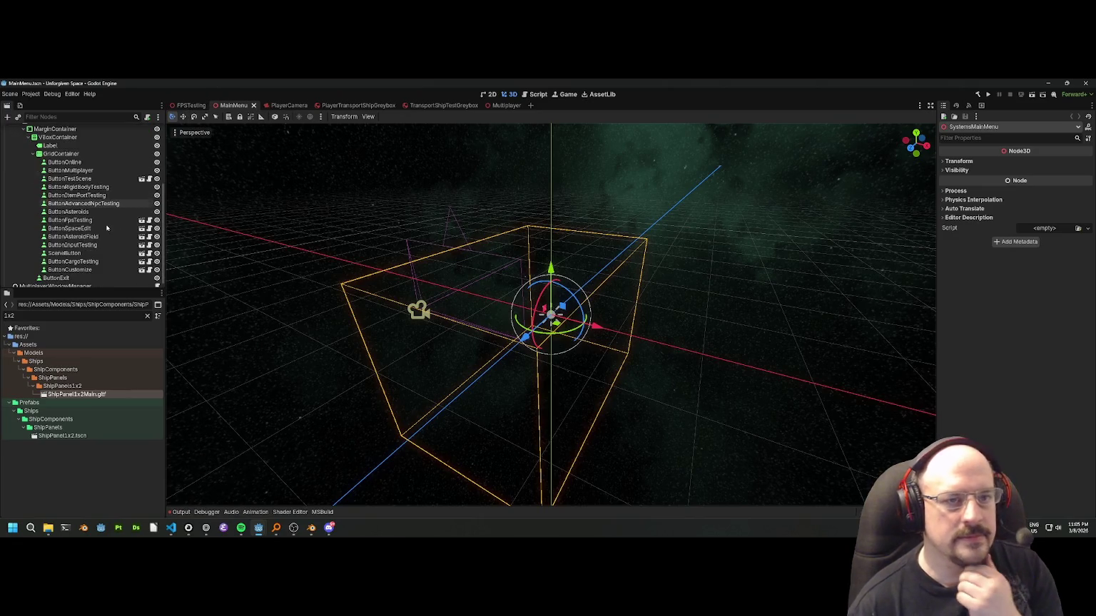
left_click(361, 105)
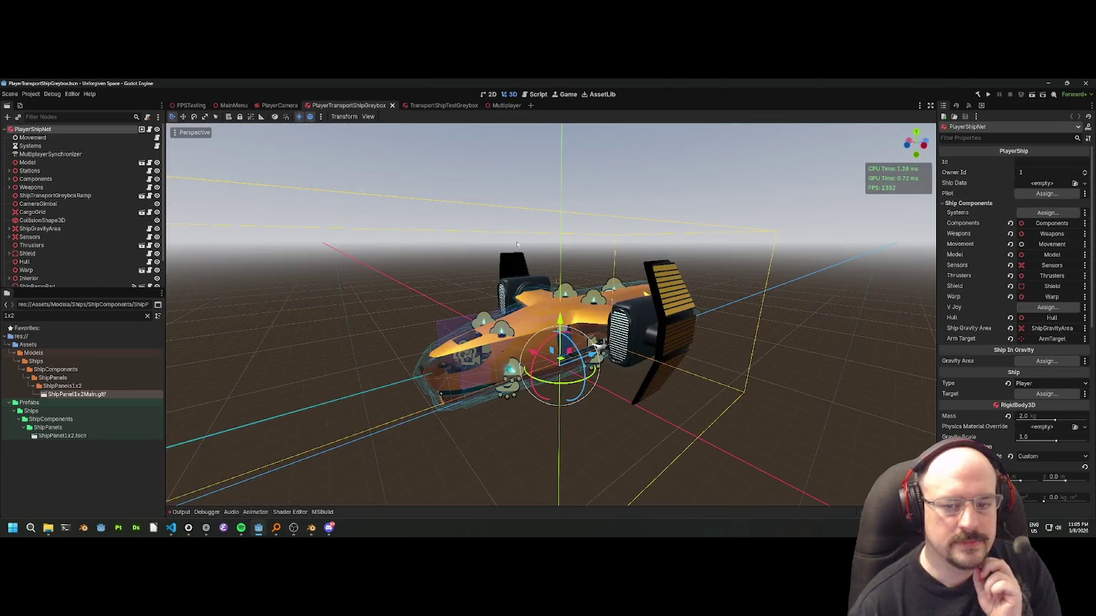
scroll("up", 3)
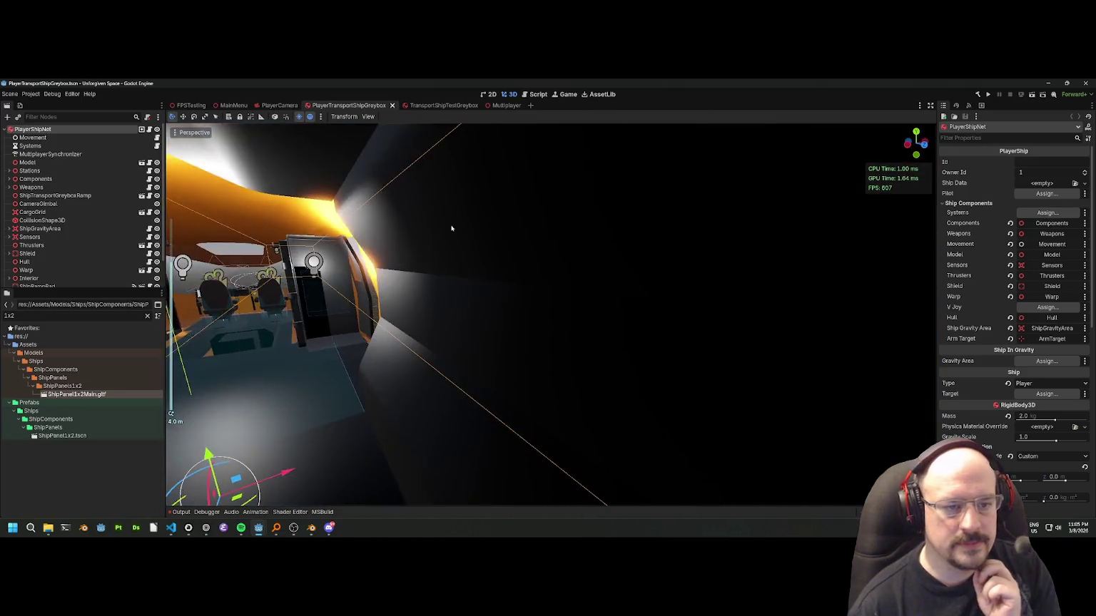
Select the Airlock and Model nodes while orbiting through the ship's interior and cockpit.
left_click(303, 301)
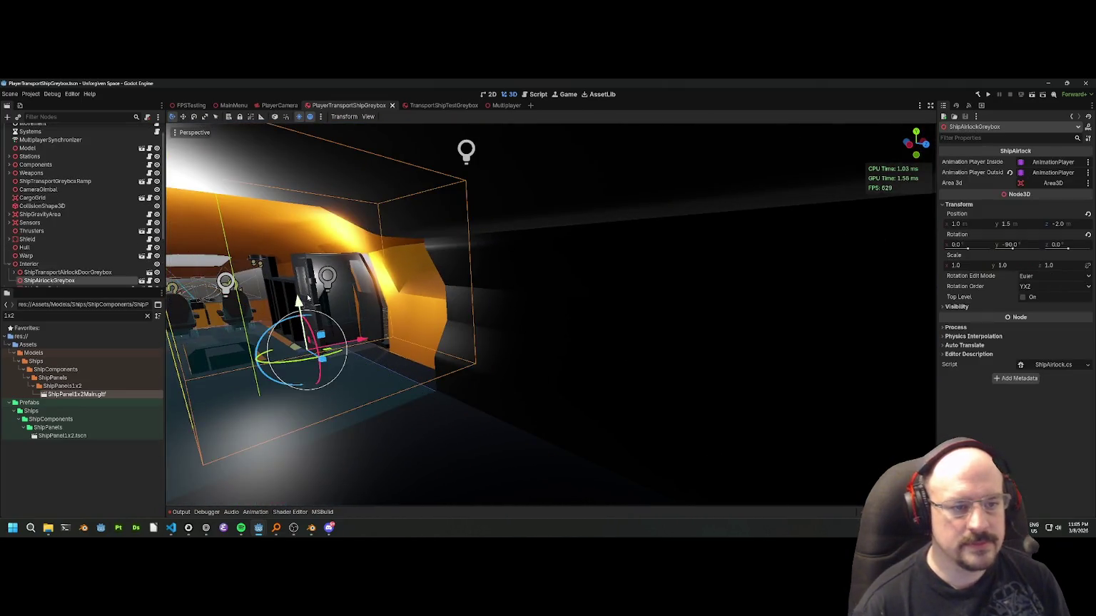
scroll("up", 3)
scroll("up", 3)
left_click_drag(473, 246, 371, 257)
left_click(680, 192)
left_click_drag(680, 192, 703, 246)
scroll("down", 3)
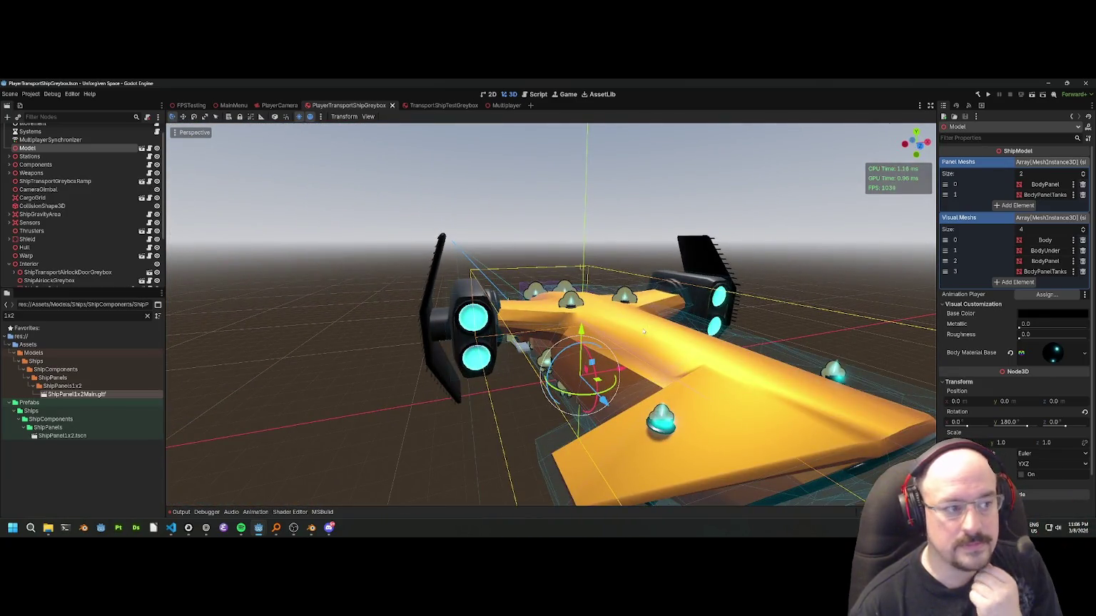
scroll("up", 3)
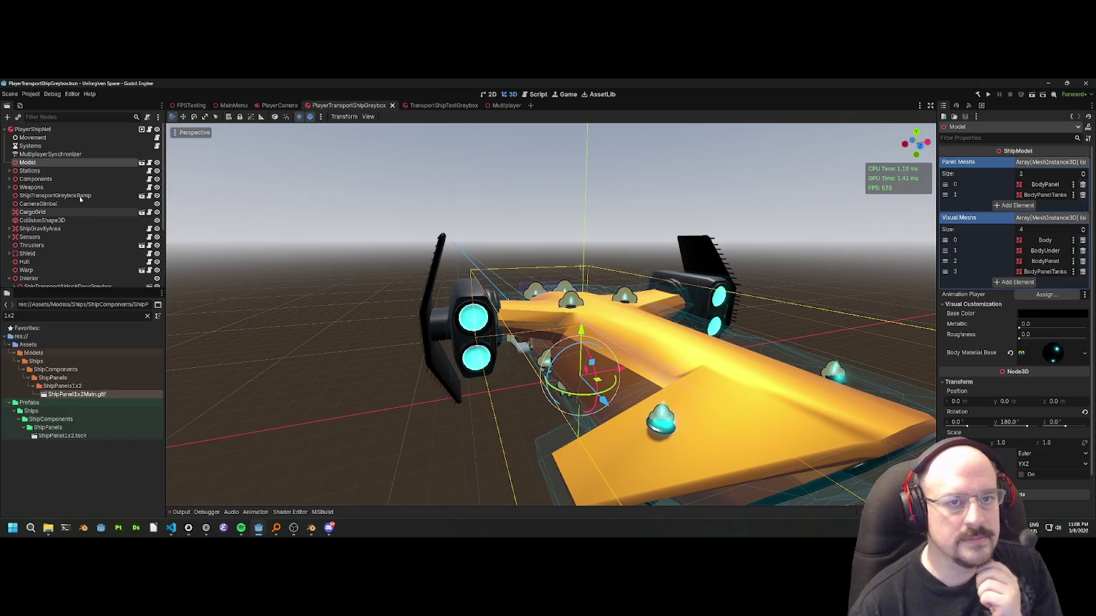
Close the TransportShipTestGreybox and PlayerTransportShipGreybox scene tabs.
left_click(440, 105)
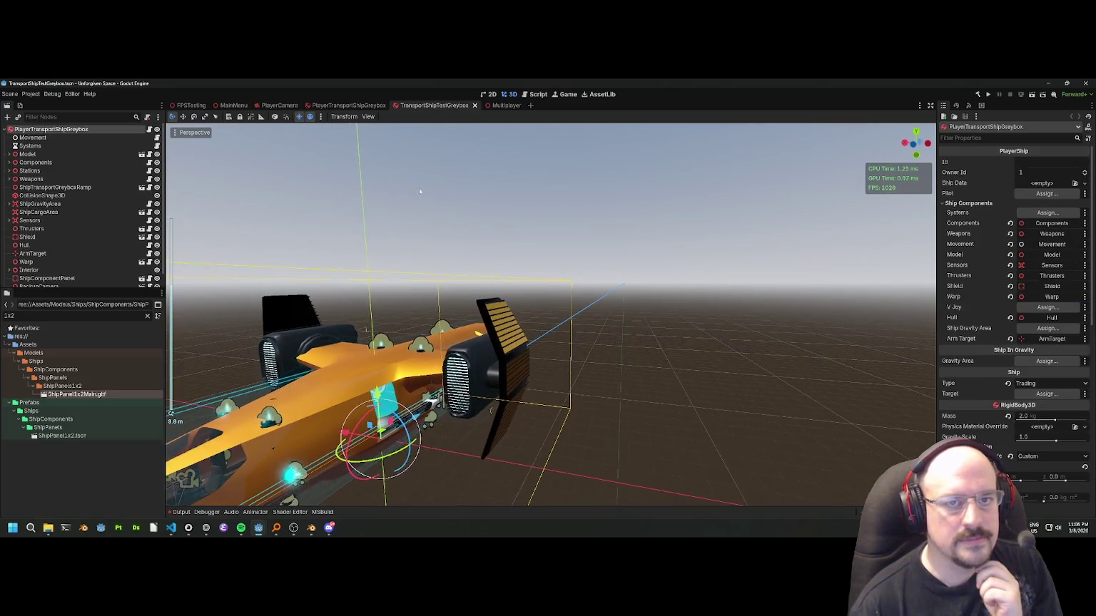
left_click(473, 106)
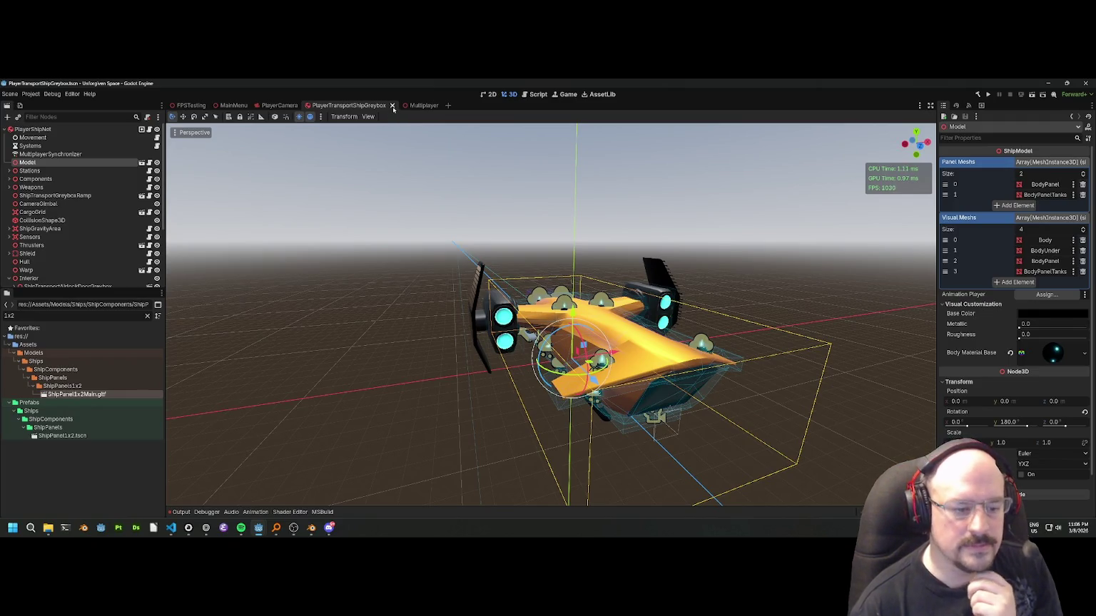
left_click(392, 106)
Bring the Godot project window with the PlayerCamera scene to the front.
mouse_move(258, 528)
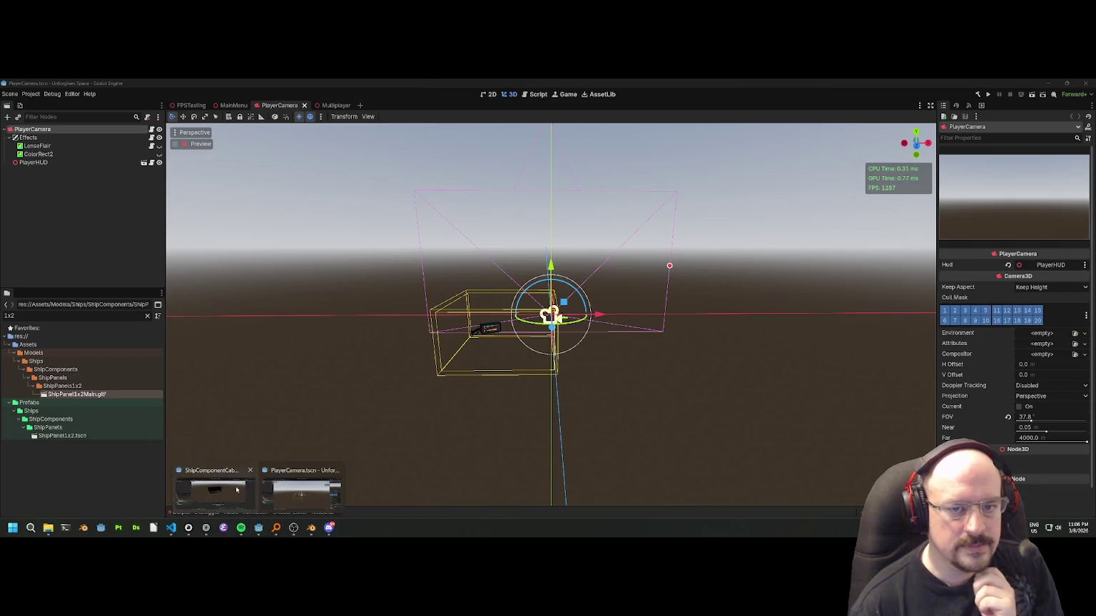
left_click(214, 491)
left_click(521, 262)
scroll("down", 3)
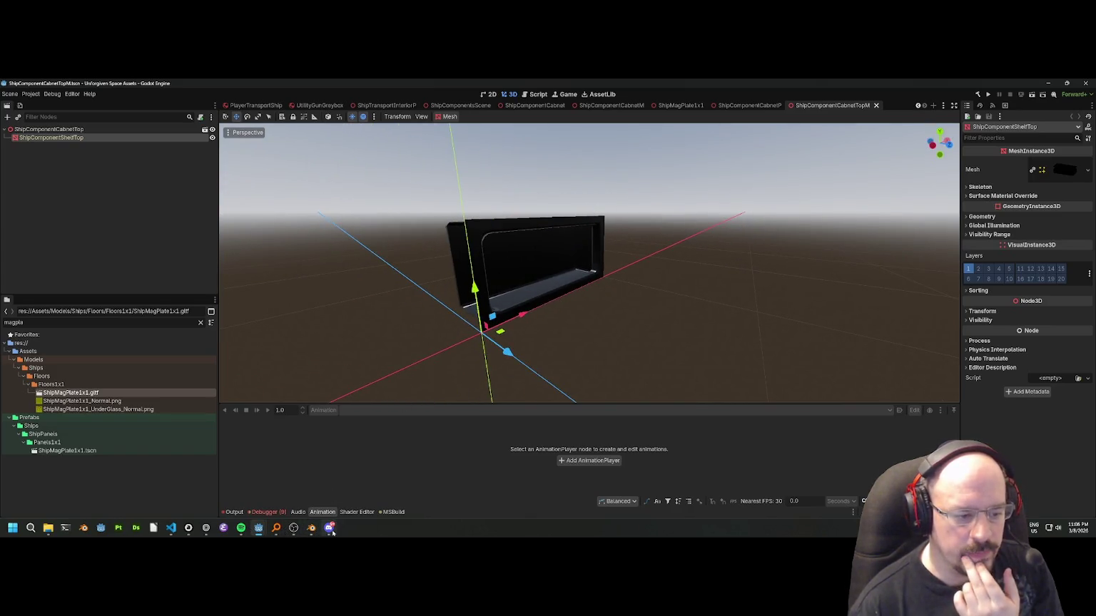
mouse_move(261, 530)
left_click(214, 491)
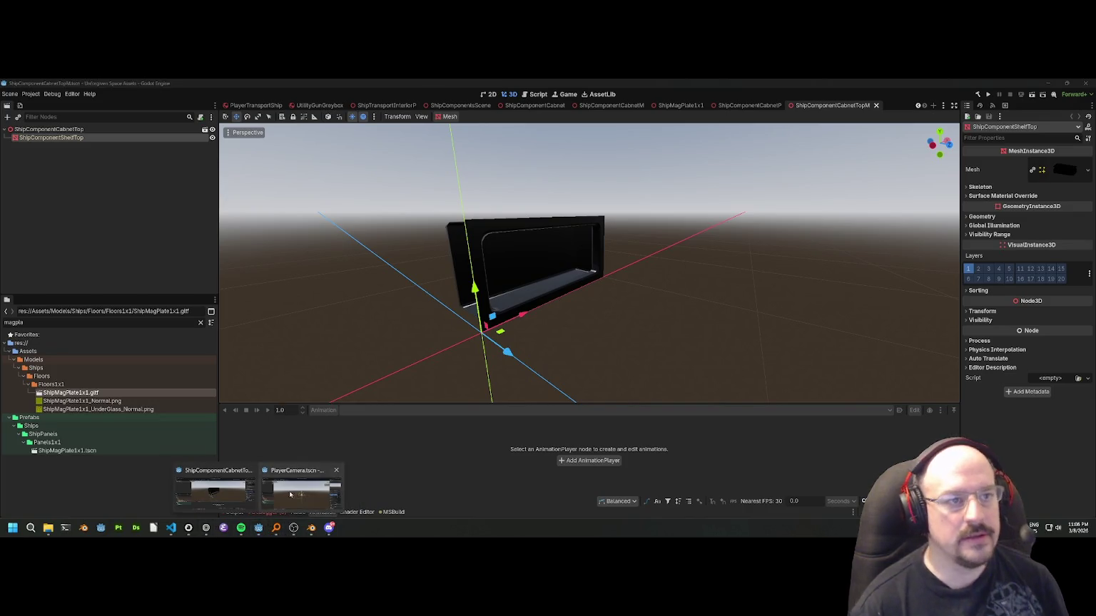
left_click(300, 491)
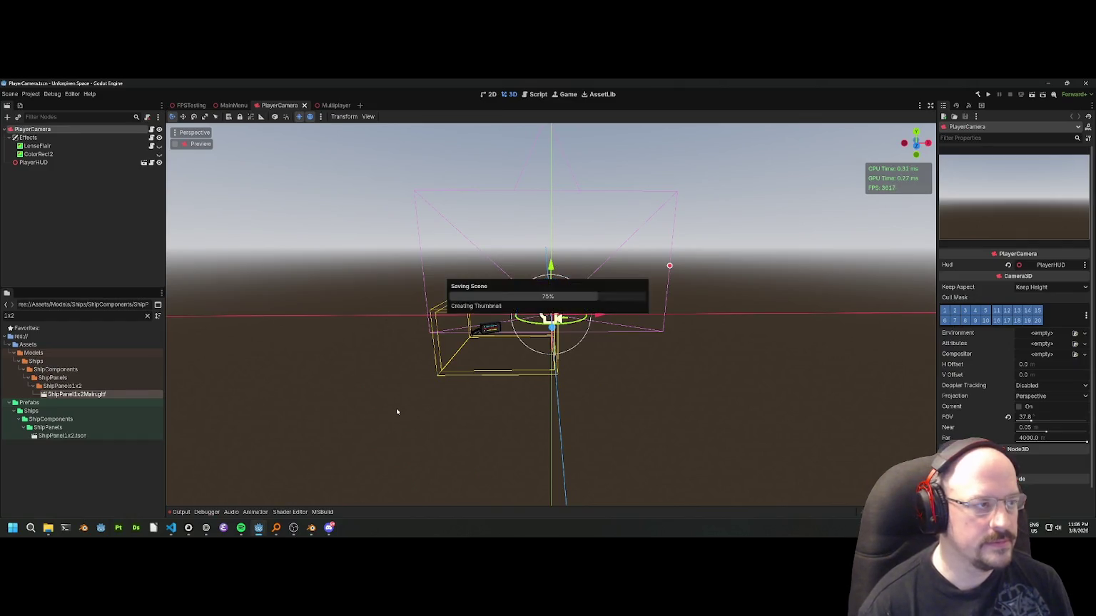
left_click(10, 93)
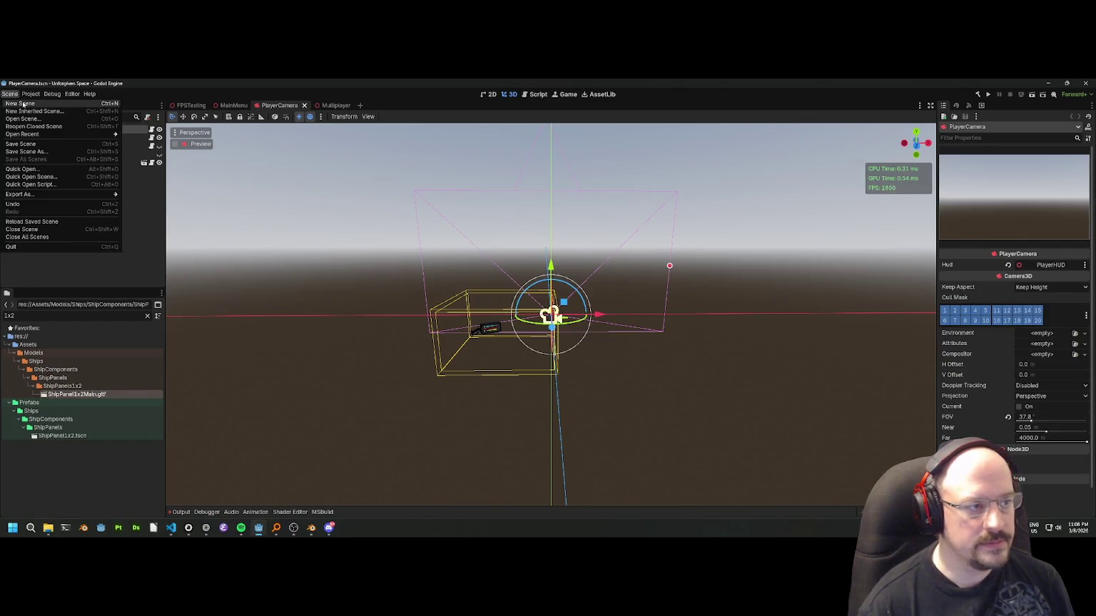
Create a new 3D scene with its root node named ShipComponents.
left_click(28, 107)
left_click(86, 150)
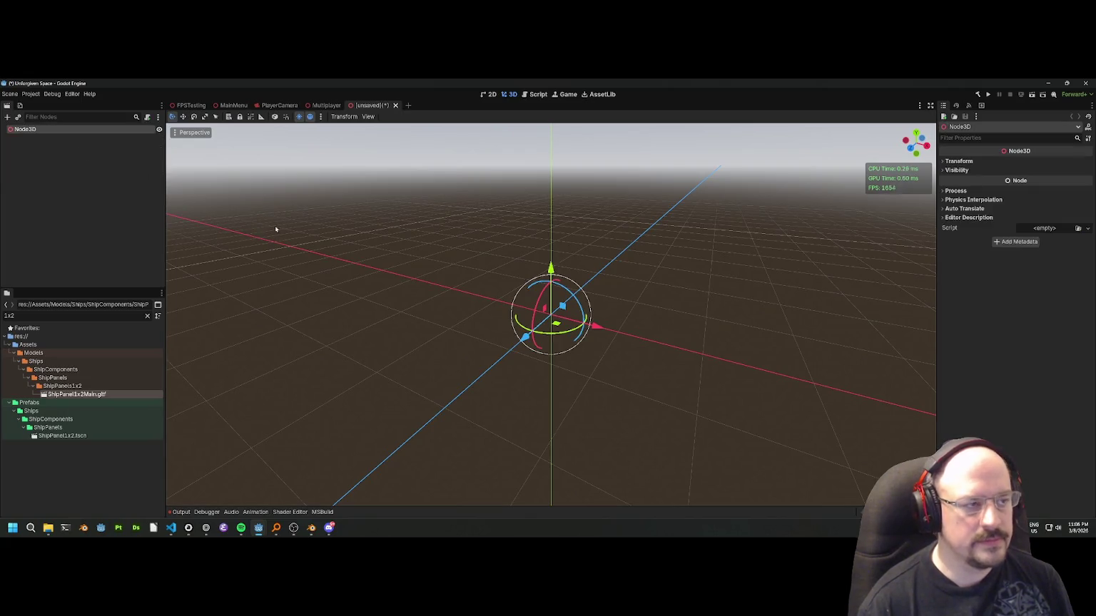
double_click(54, 132)
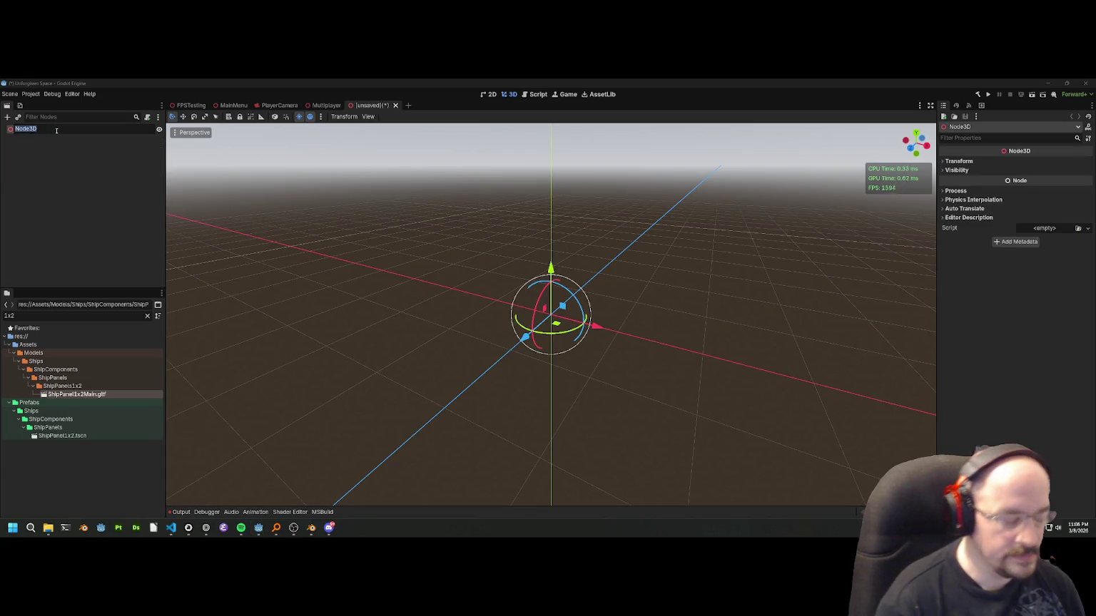
type("Spac")
key("BackSpace")
key("BackSpace")
key("BackSpace")
type("omponents")
key("Return")
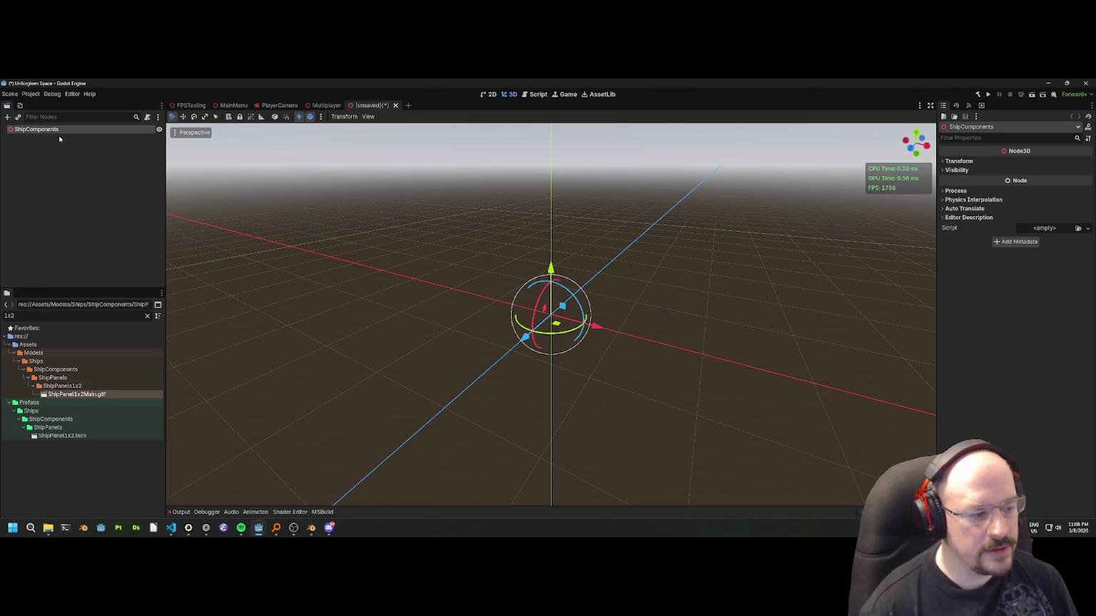
Drag in the main floor panel, ShipMagPlate1x1, ShipPanel1x2, ShipPanel05x2 and hex-grid panels.
left_click(62, 435)
left_click(147, 315)
scroll("up", 3)
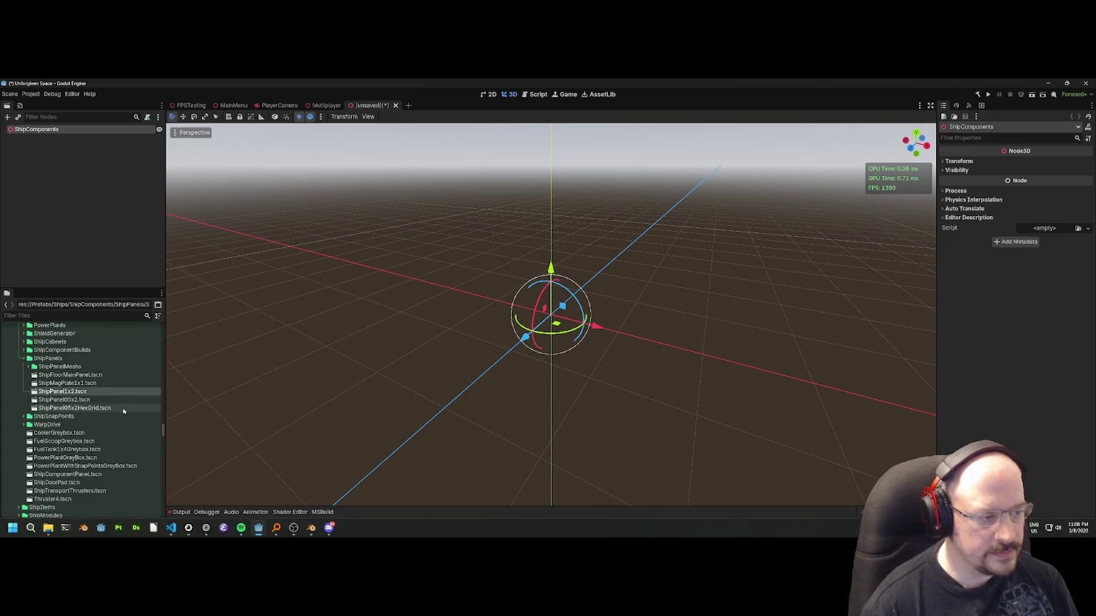
left_click_drag(75, 375, 400, 313)
left_click_drag(75, 385, 526, 328)
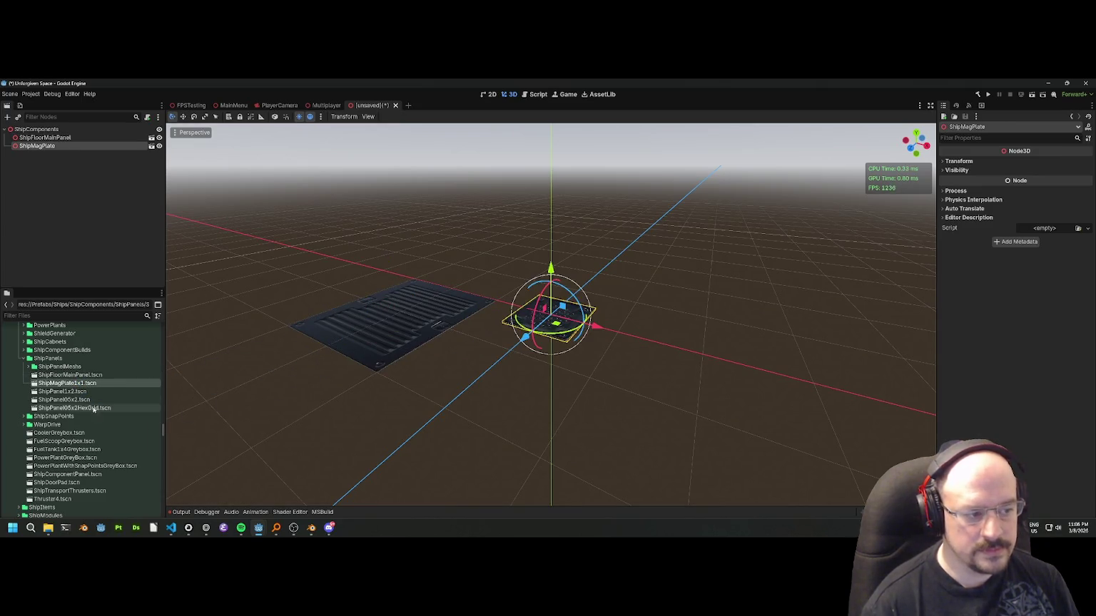
left_click_drag(62, 391, 318, 308)
left_click(65, 401)
left_click_drag(65, 401, 315, 297)
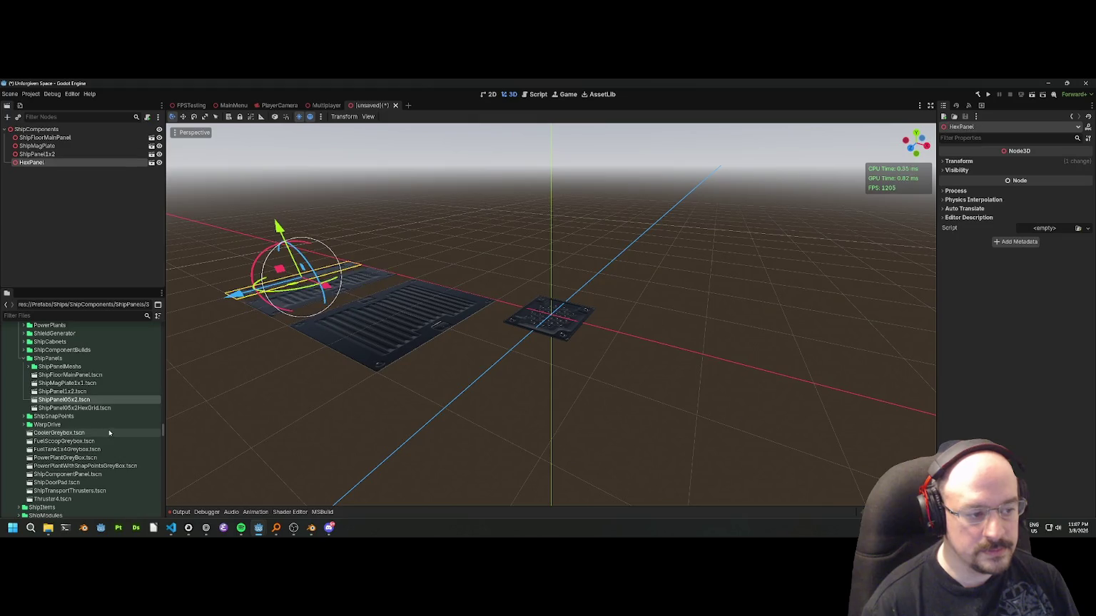
left_click(85, 408)
left_click_drag(95, 412, 256, 279)
left_click(452, 235)
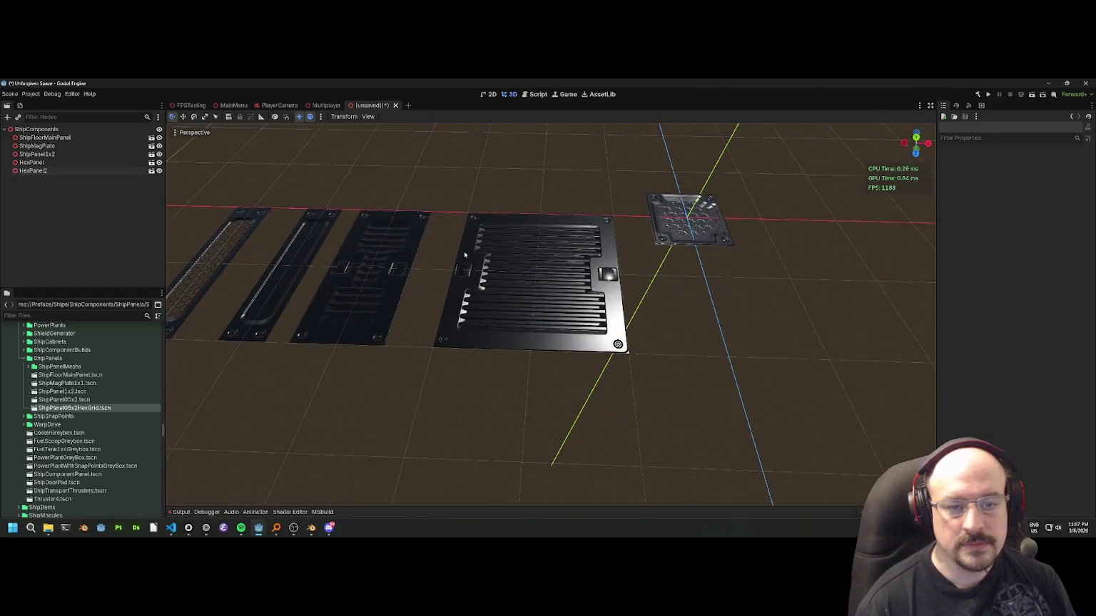
Save the new scene as ShipComponents.tscn in the res://Scenes folder.
key("ctrl+s")
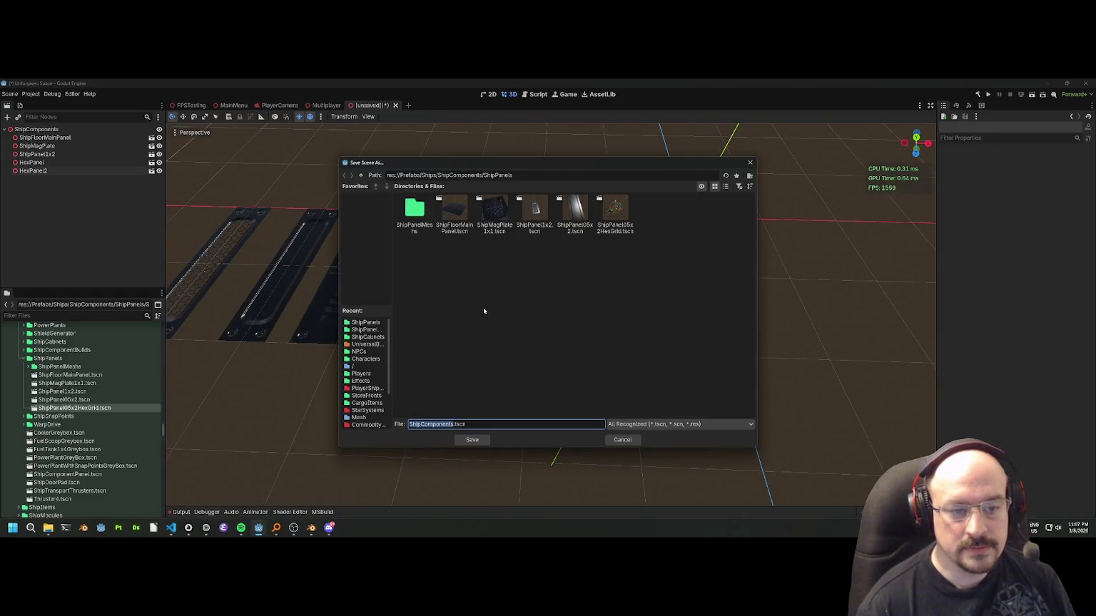
scroll("down", 3)
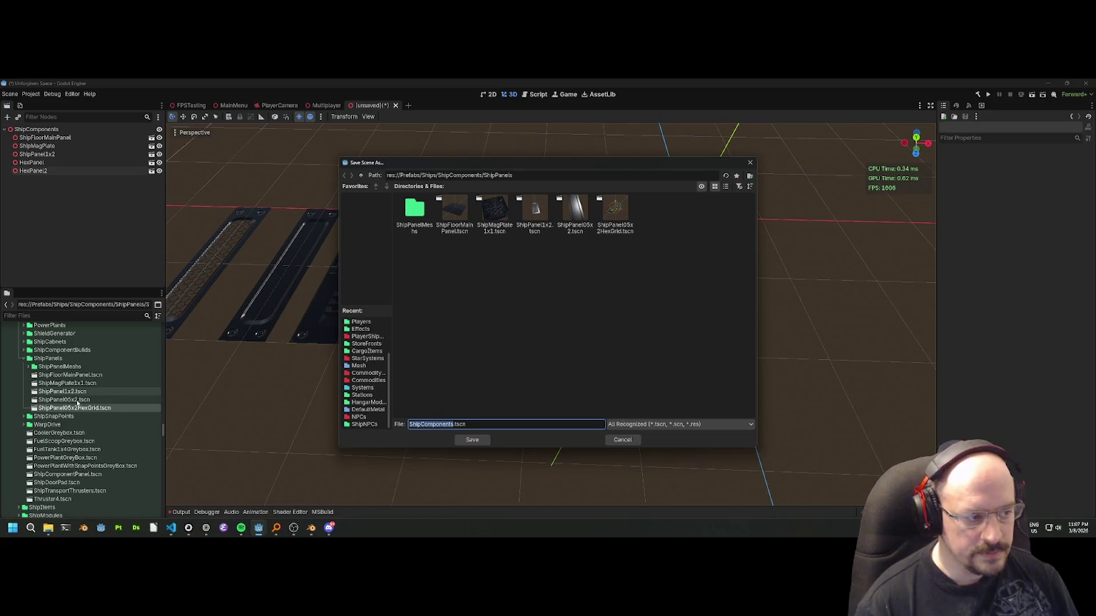
left_click(21, 364)
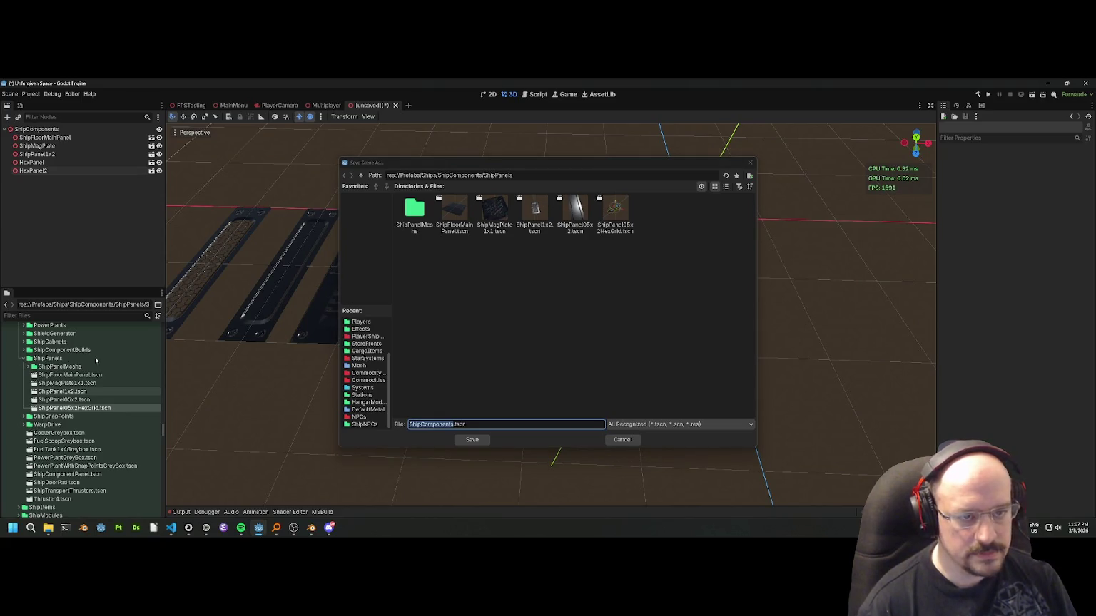
scroll("up", 3)
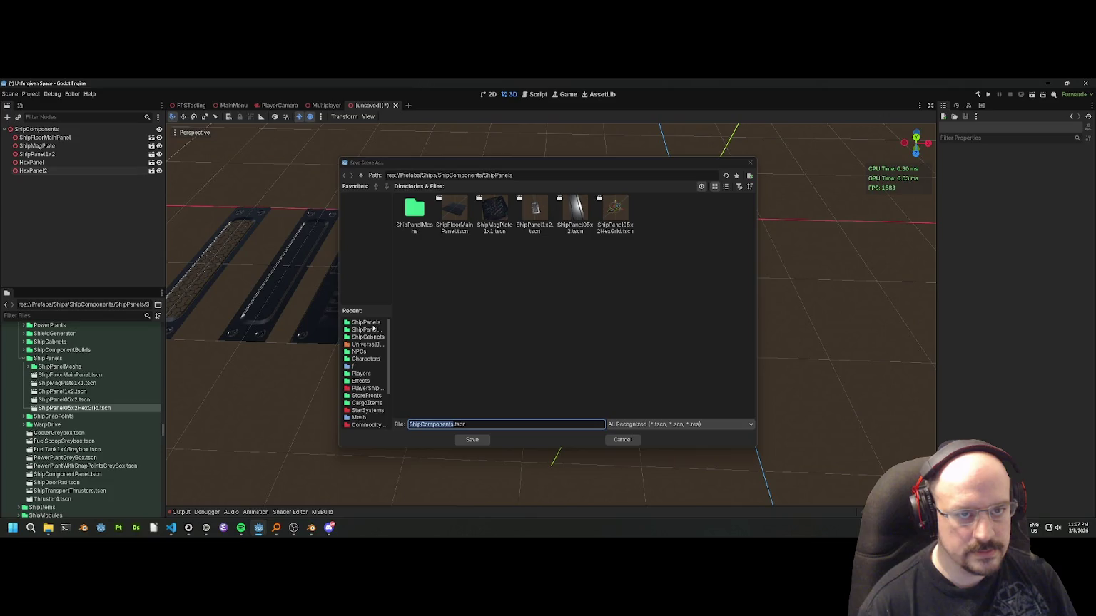
left_click(361, 176)
left_click(361, 175)
left_click(361, 176)
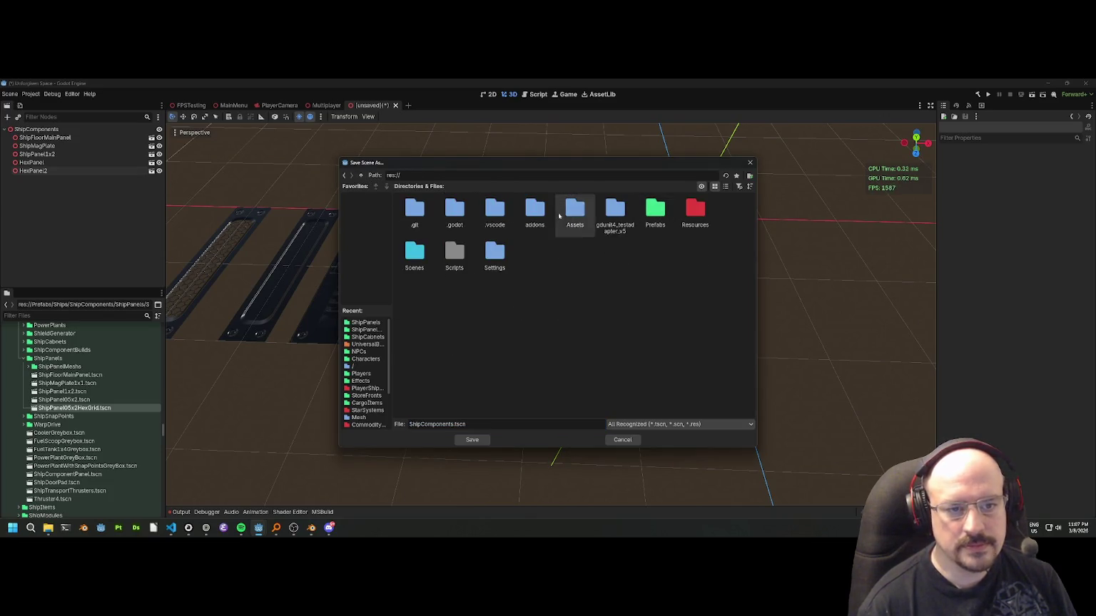
double_click(415, 251)
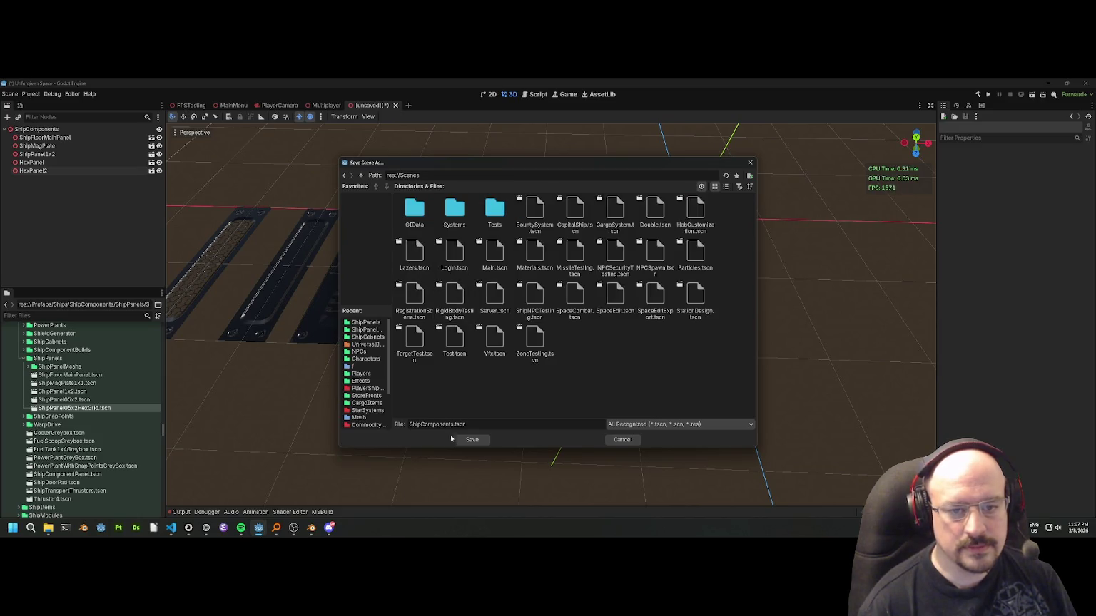
left_click(471, 440)
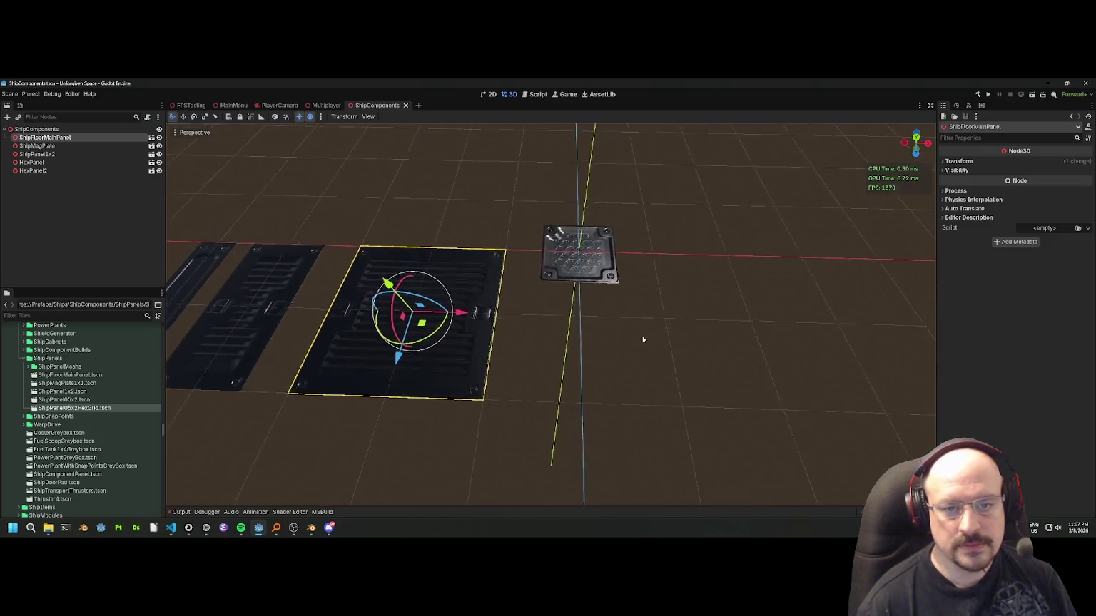
Duplicate ShipMagPlate and move the copy along Z beside the original.
left_click(577, 253)
key("f")
left_click(494, 348)
key("ctrl+z")
right_click(35, 146)
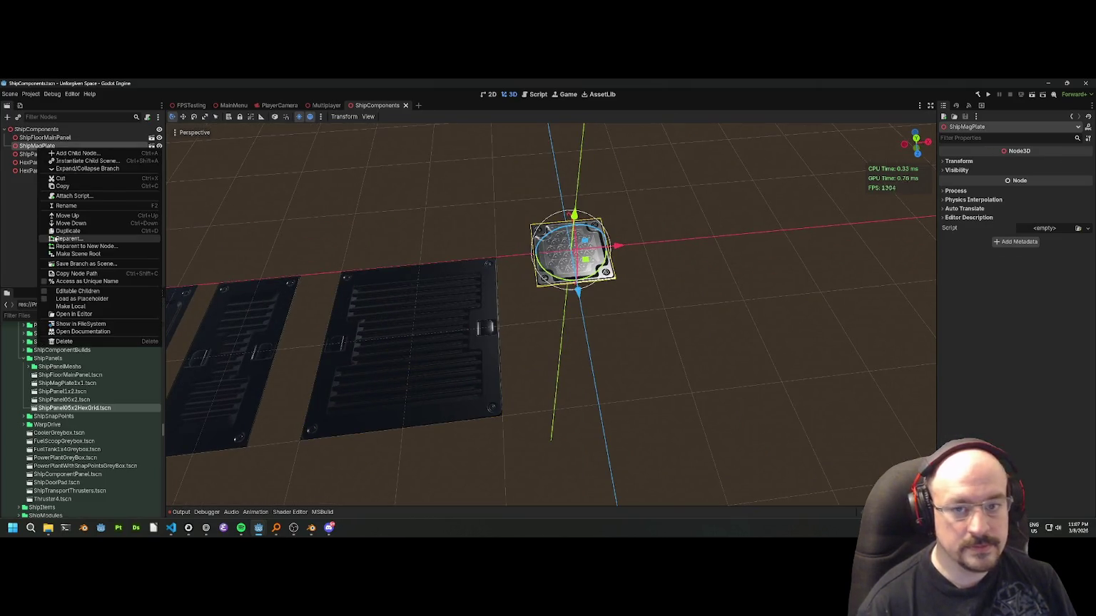
left_click(72, 230)
left_click_drag(578, 290, 585, 370)
left_click(544, 403)
Duplicate both plates and shift the pair along X to complete the 2×2 grid.
left_click(37, 145)
left_click(37, 154)
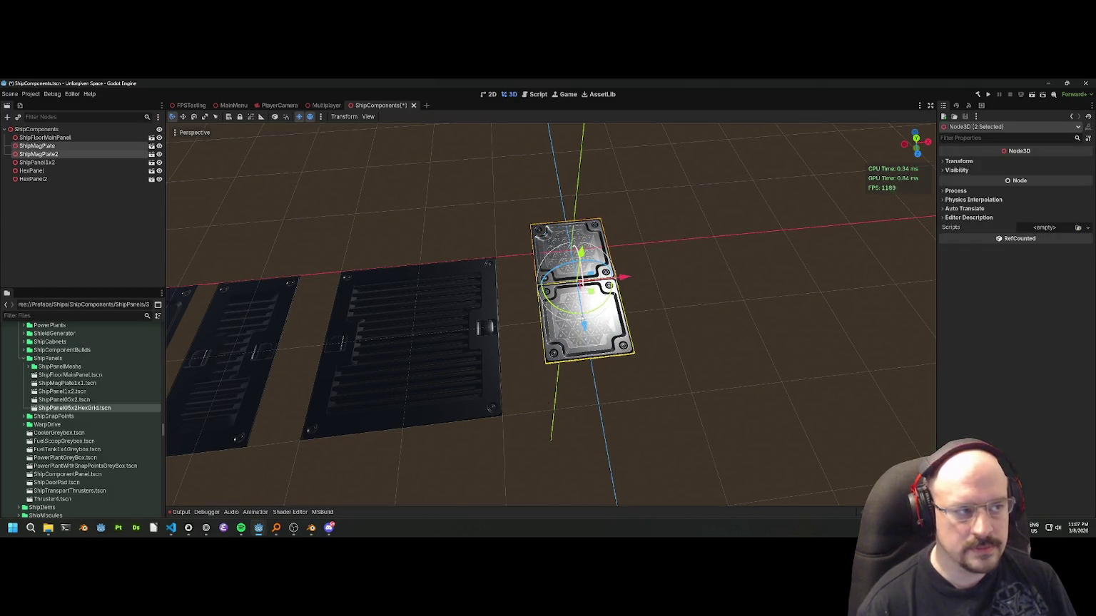
right_click(32, 156)
left_click(65, 203)
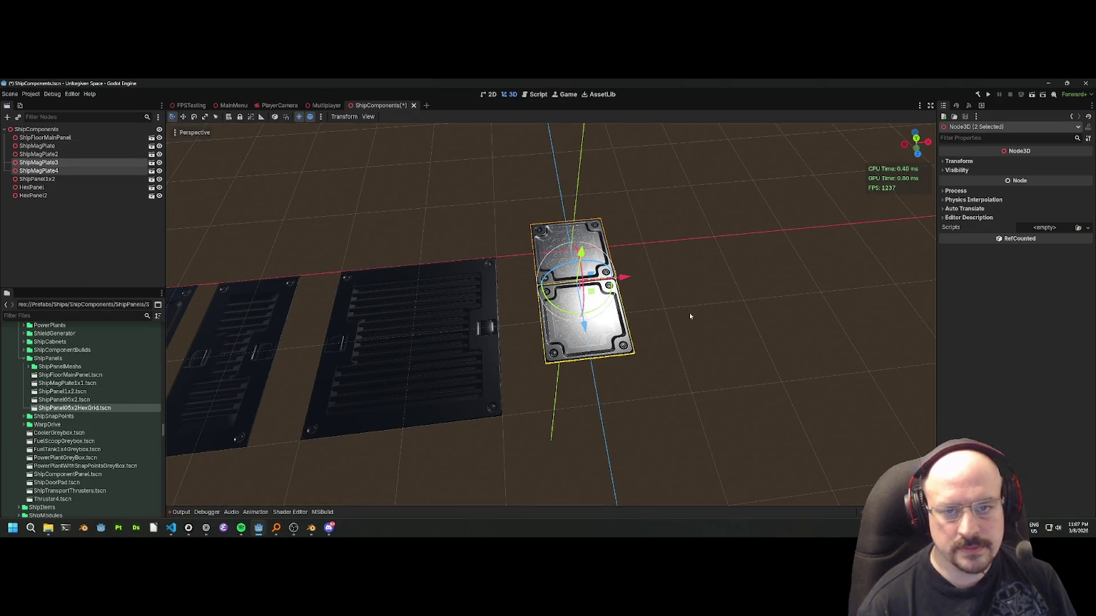
left_click_drag(622, 277, 696, 270)
Box-select all four plates, try X position 1.5, then revert it to 1.0.
left_click(564, 410)
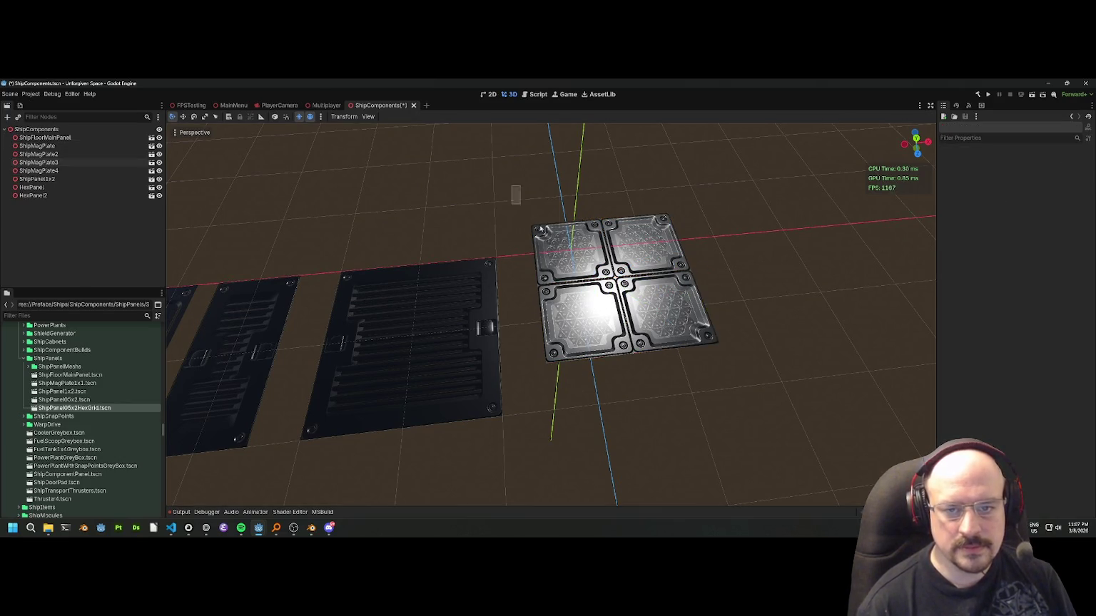
left_click_drag(512, 187, 741, 378)
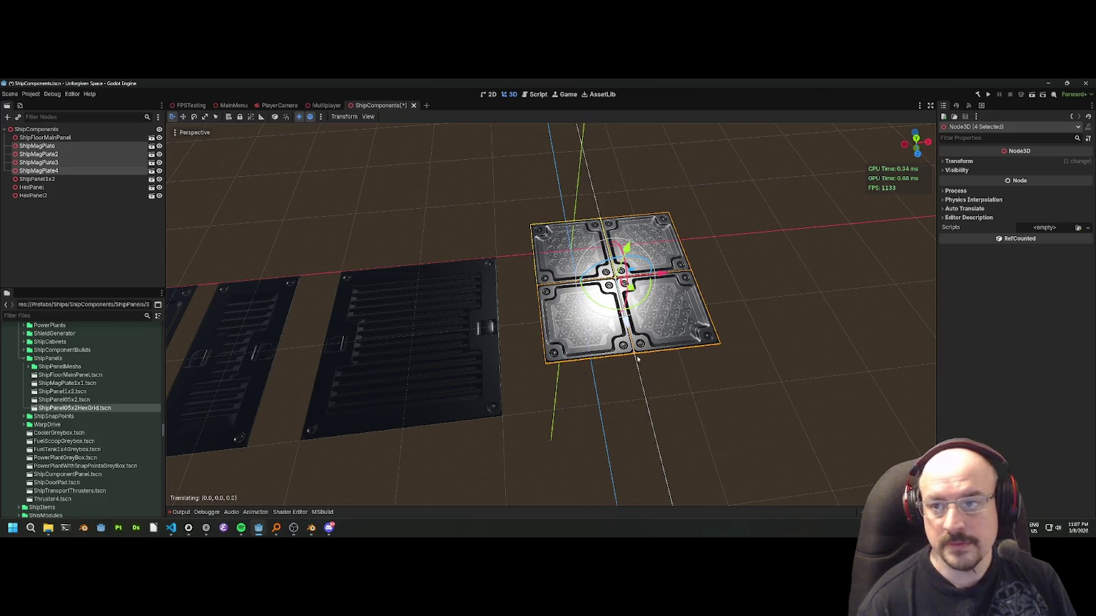
left_click(960, 162)
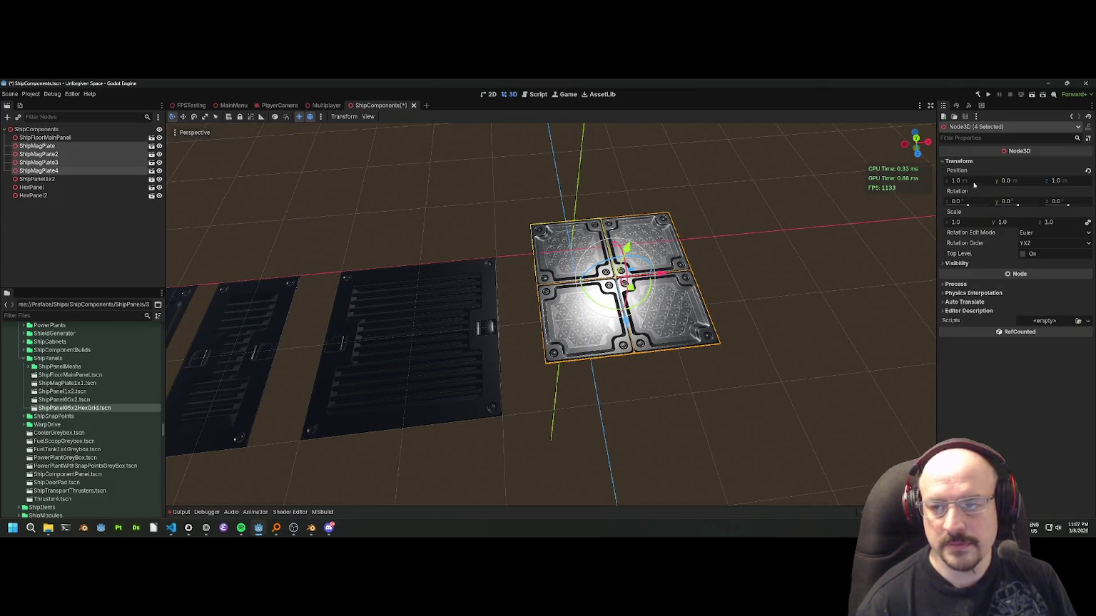
left_click(975, 183)
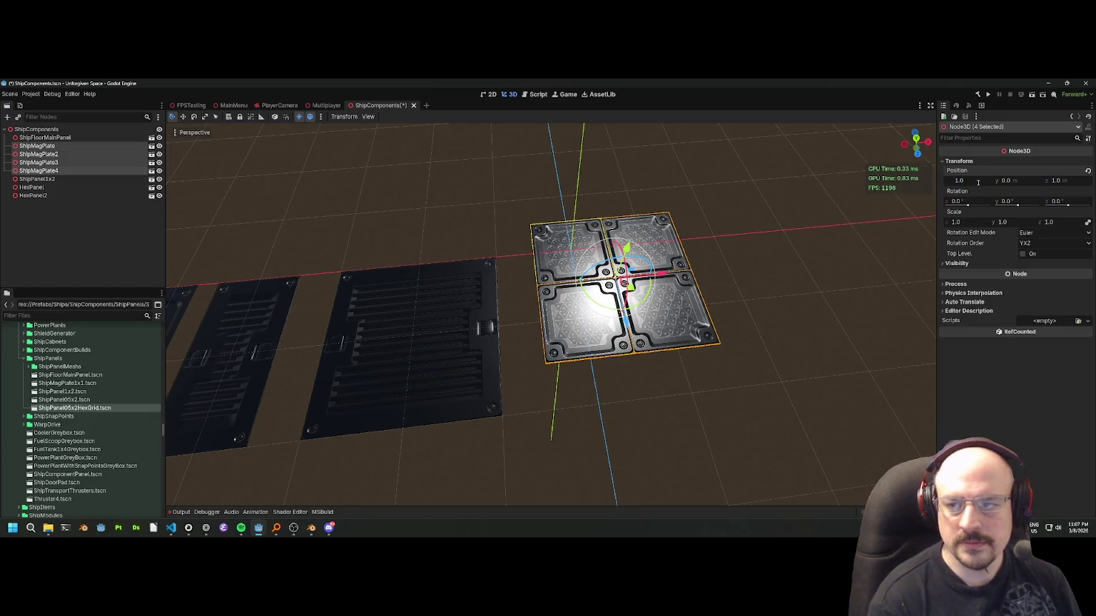
type("0")
key("BackSpace")
key("Return")
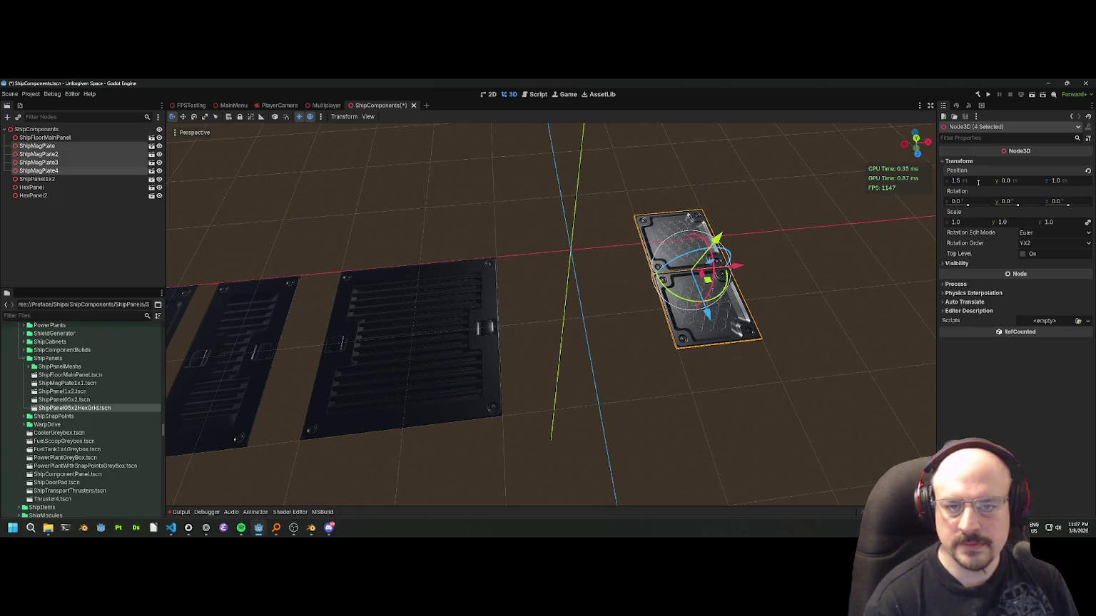
key("ctrl+z")
left_click_drag(820, 257, 615, 329)
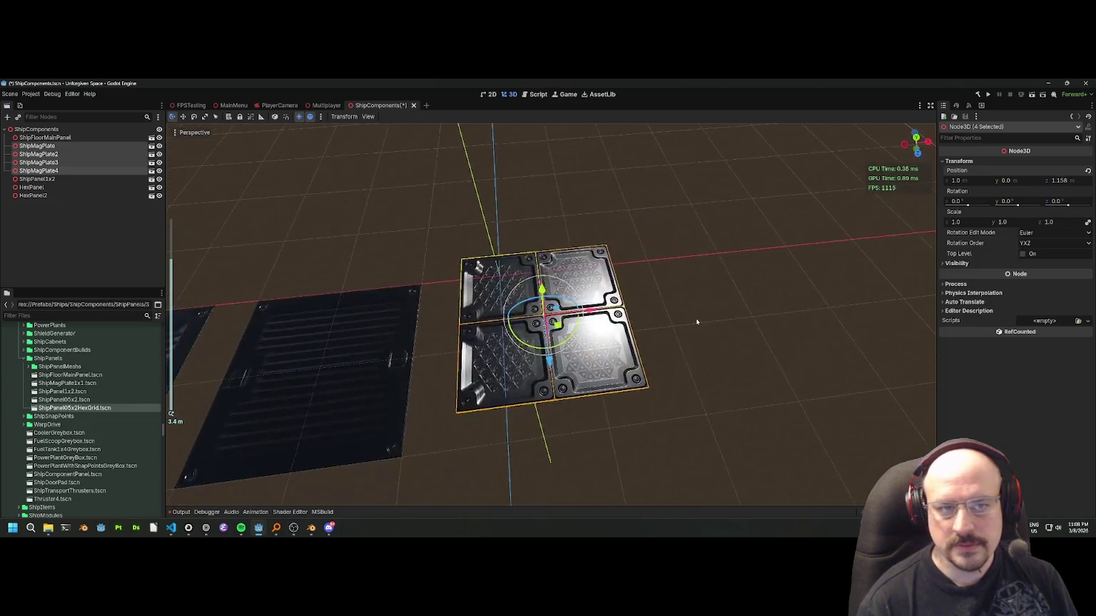
left_click(696, 323)
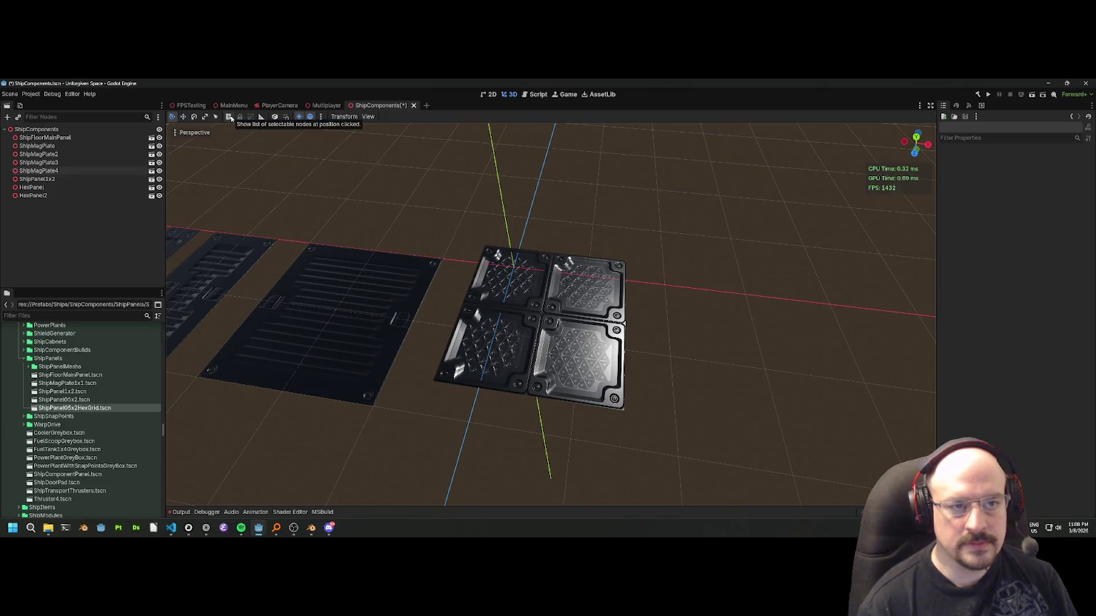
Open and dismiss the preview lighting and viewport display menus.
left_click(320, 117)
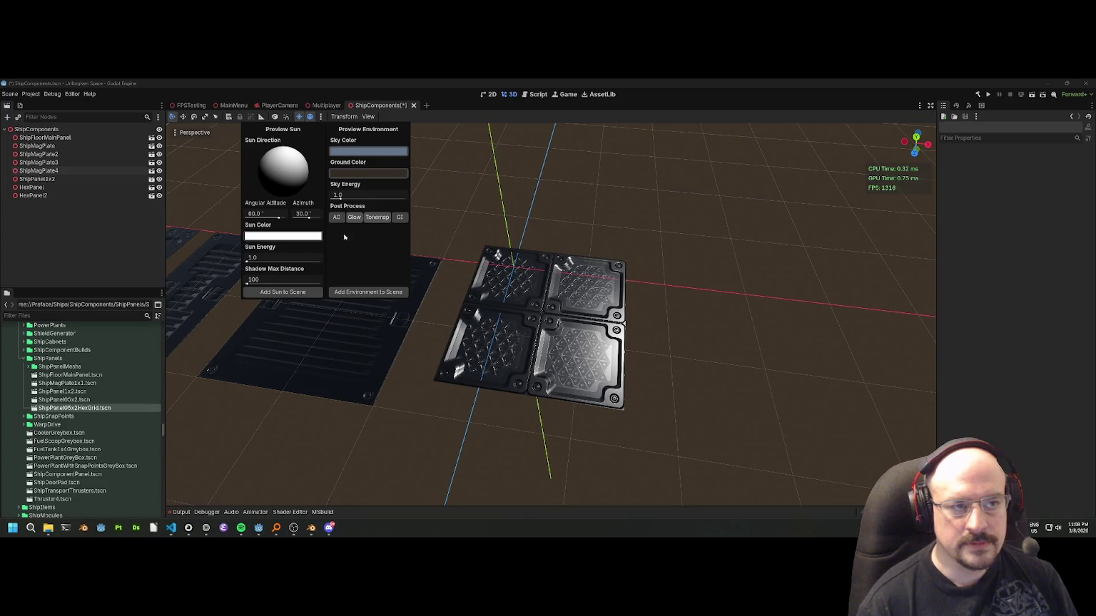
key("Escape")
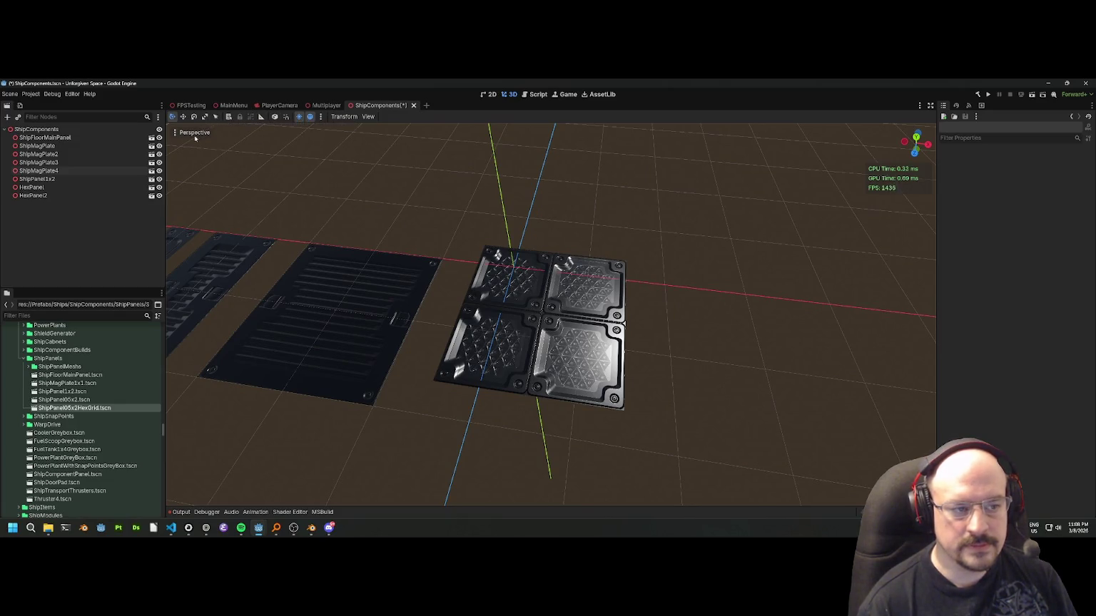
left_click(193, 134)
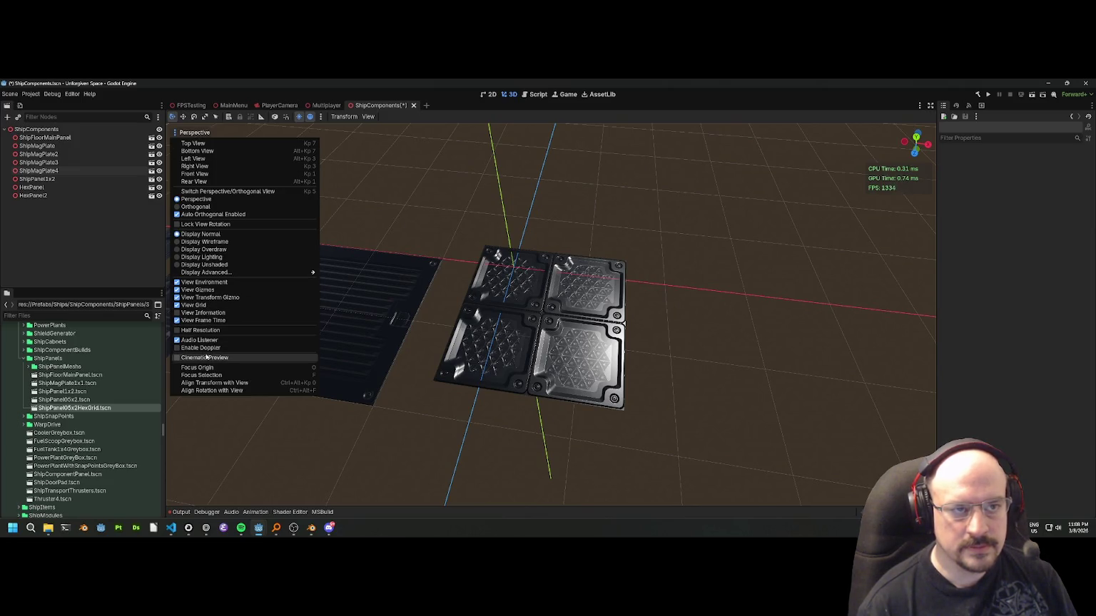
left_click(285, 119)
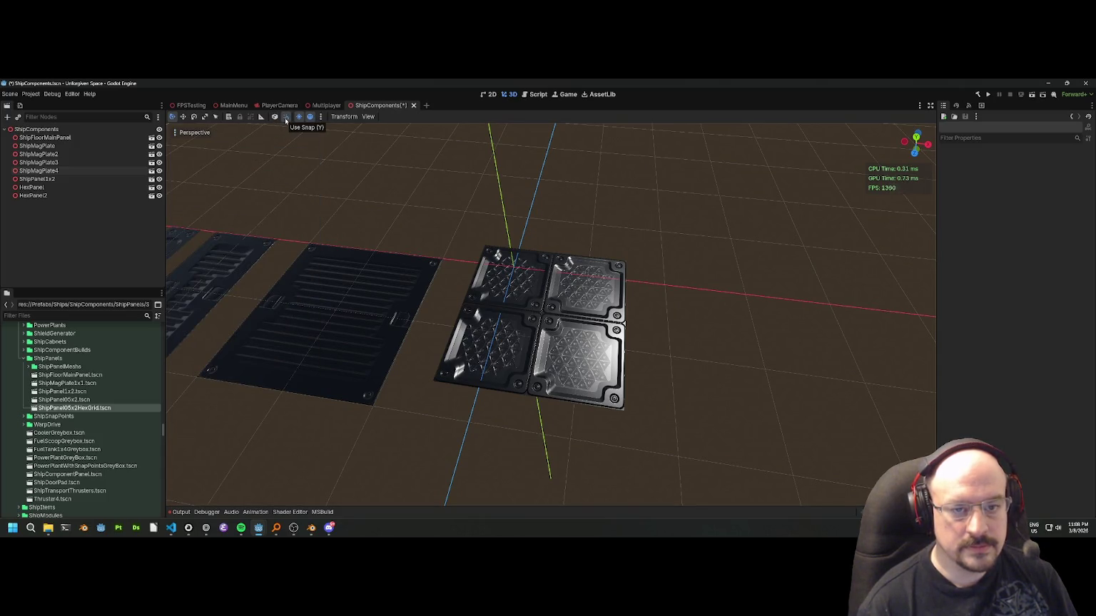
Select the top-left ShipMagPlate and group it so it selects as a single unit.
left_click(485, 274)
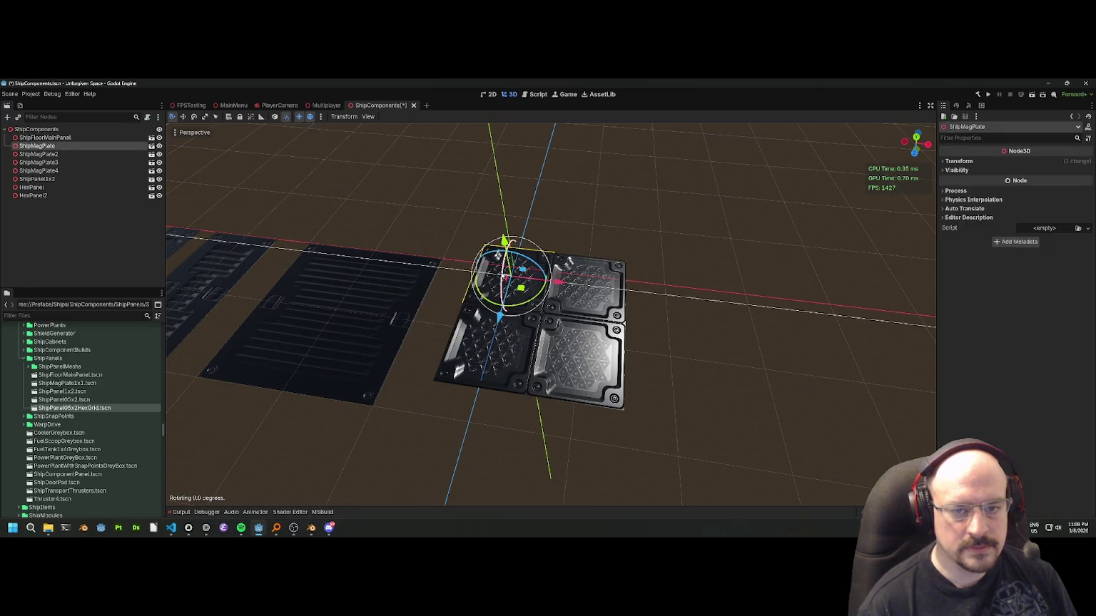
left_click_drag(485, 274, 487, 255)
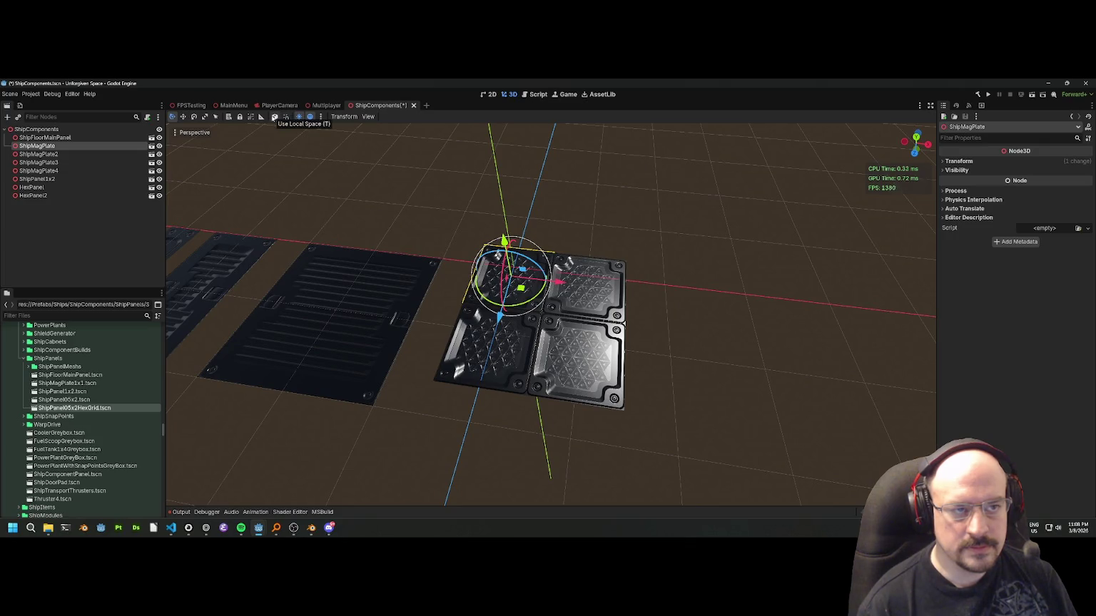
left_click(262, 118)
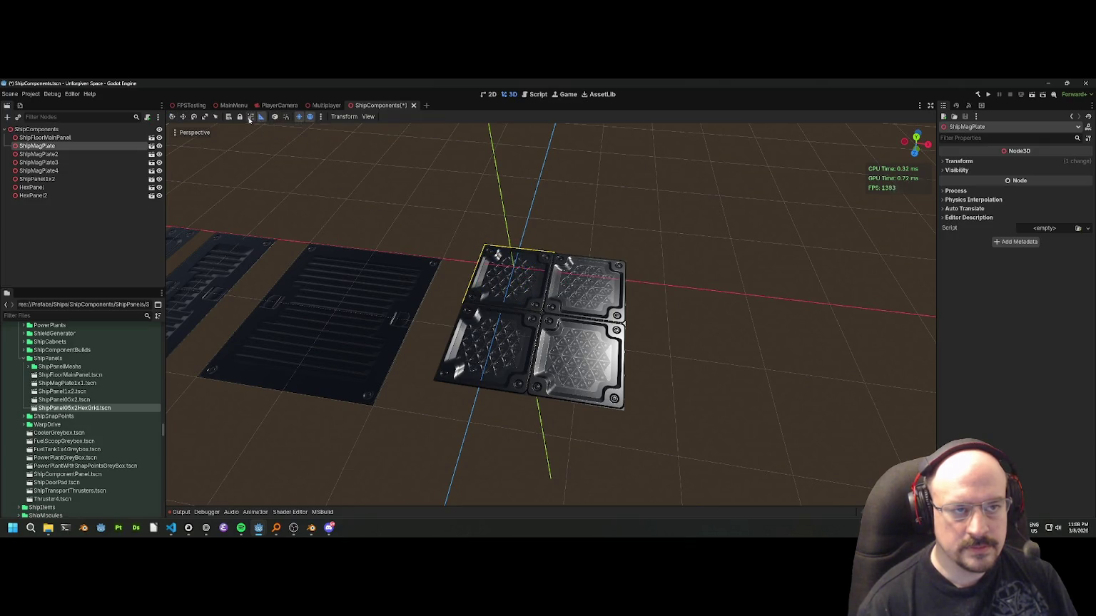
left_click(250, 118)
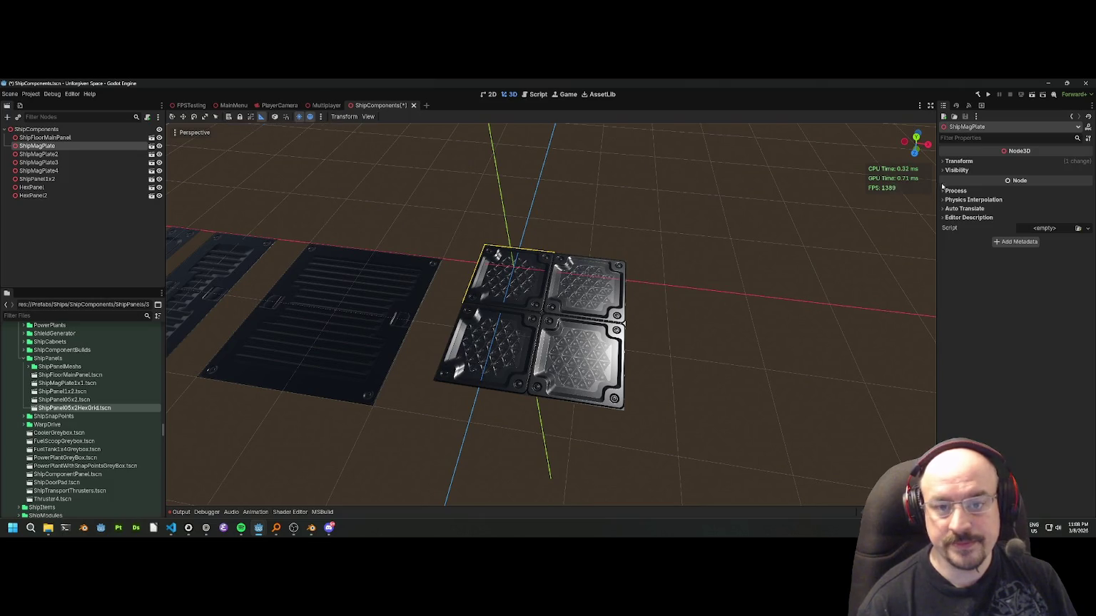
Orbit around the mag plates and return to the Move tool.
left_click_drag(631, 240, 530, 289)
scroll("up", 3)
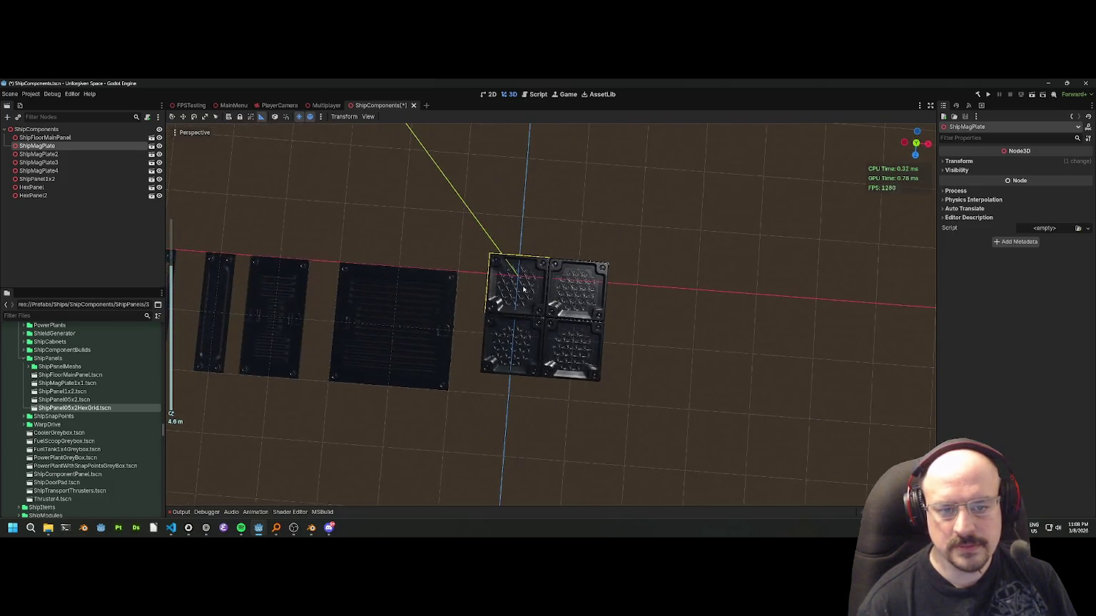
left_click_drag(511, 351, 543, 274)
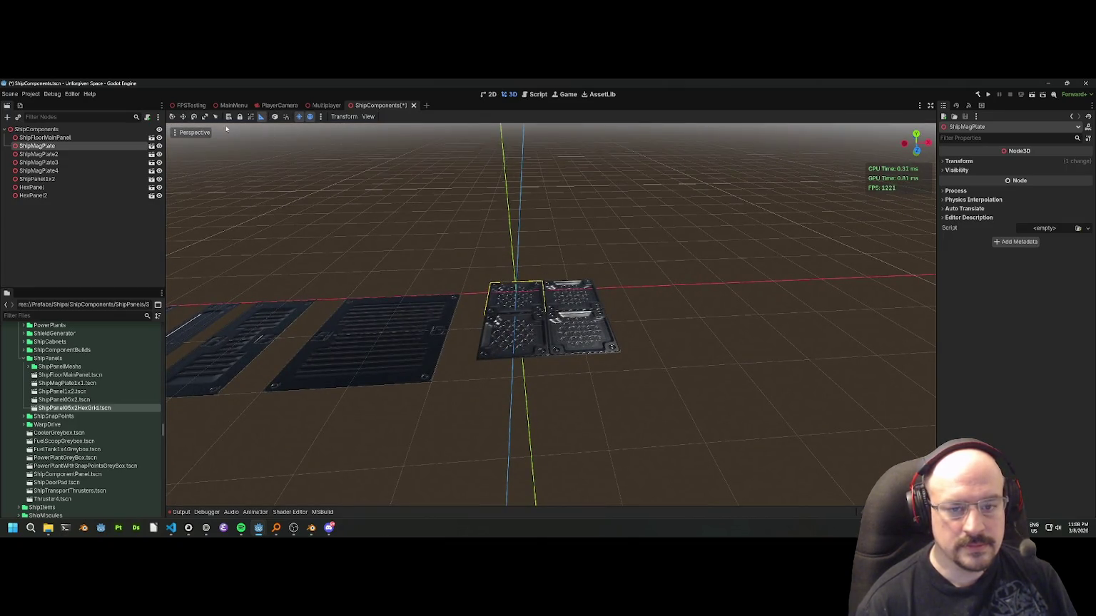
left_click(182, 117)
left_click_drag(623, 378, 629, 425)
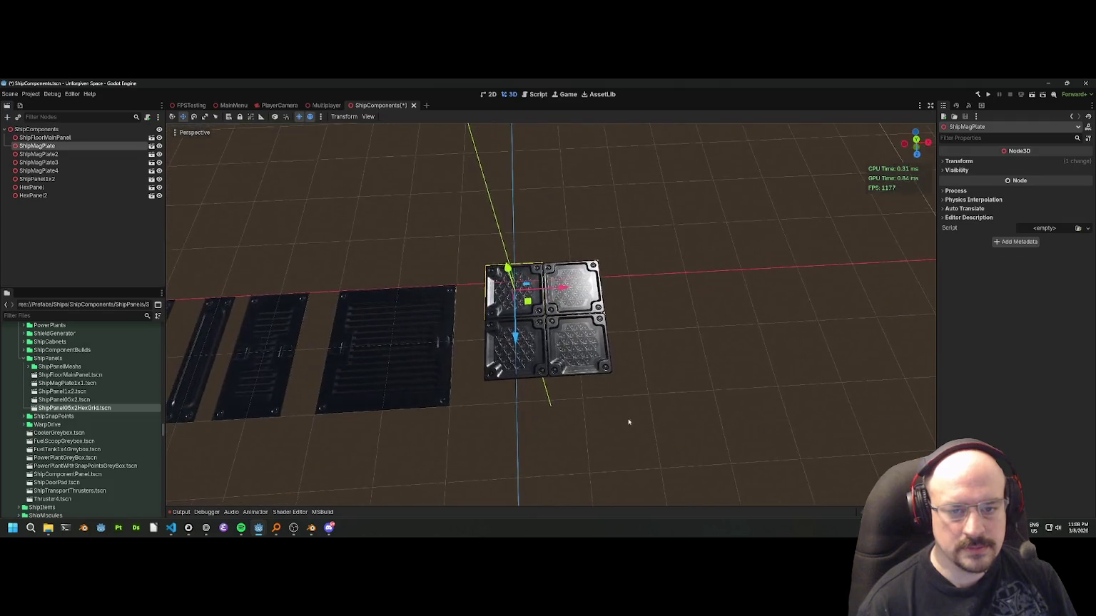
Set ShipMagPlate3's Position Z to 0.5 and slide it toward the other plates.
scroll("up", 3)
left_click(485, 378)
left_click_drag(485, 378, 499, 299)
left_click(959, 162)
left_click(471, 296)
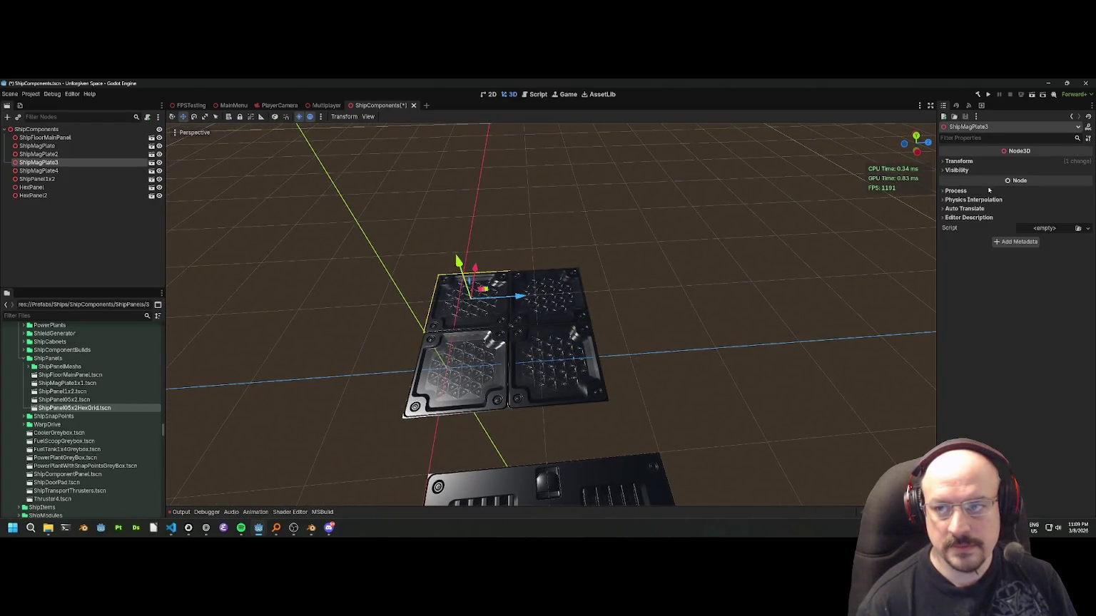
left_click(958, 162)
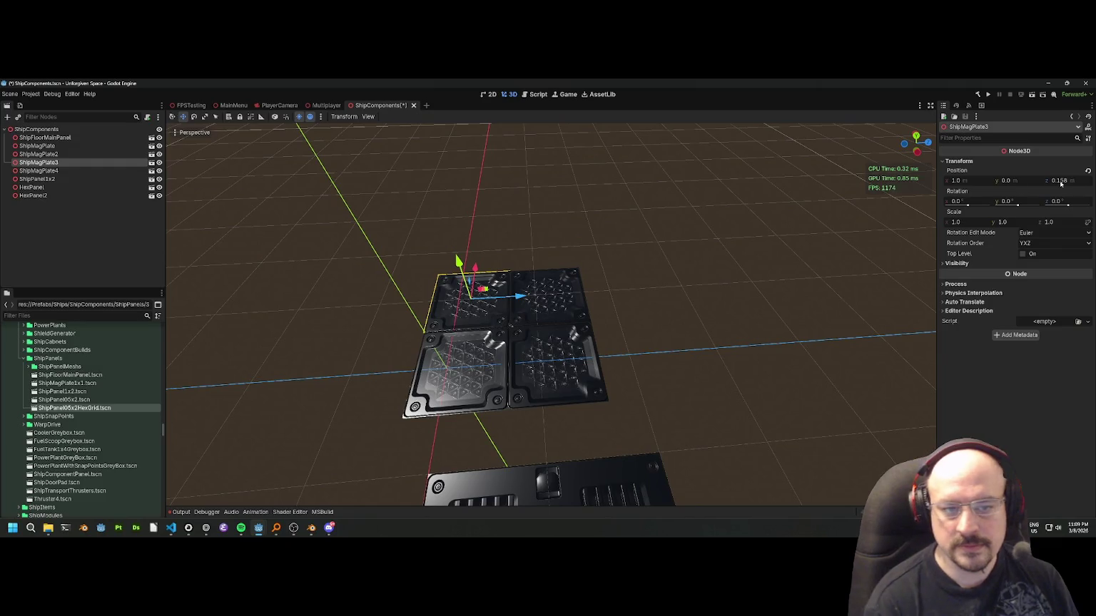
left_click(1057, 180)
type("0")
key("Return")
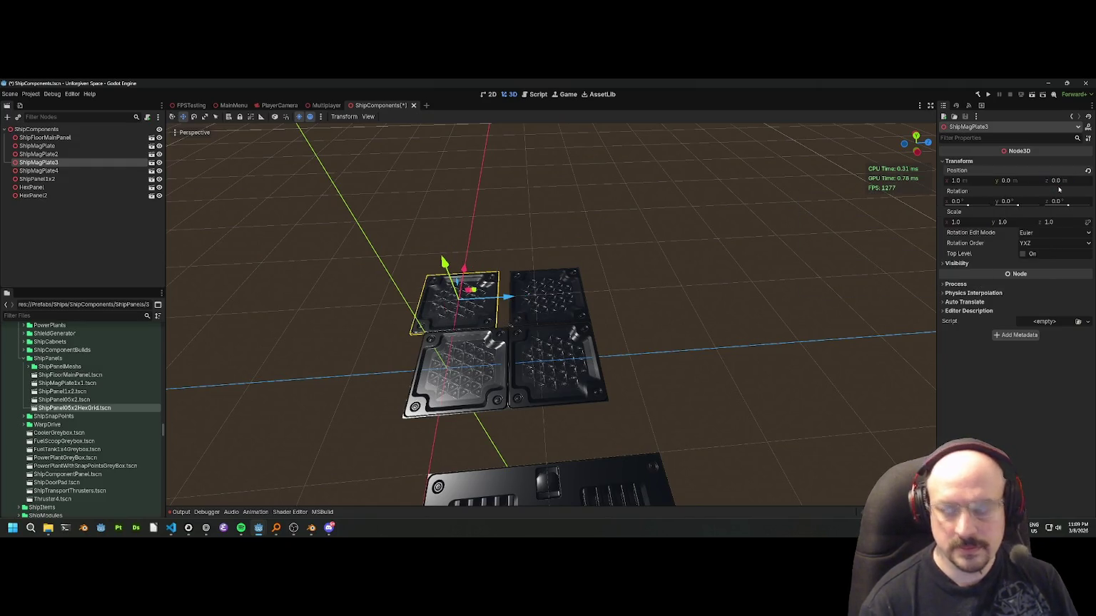
left_click(1057, 180)
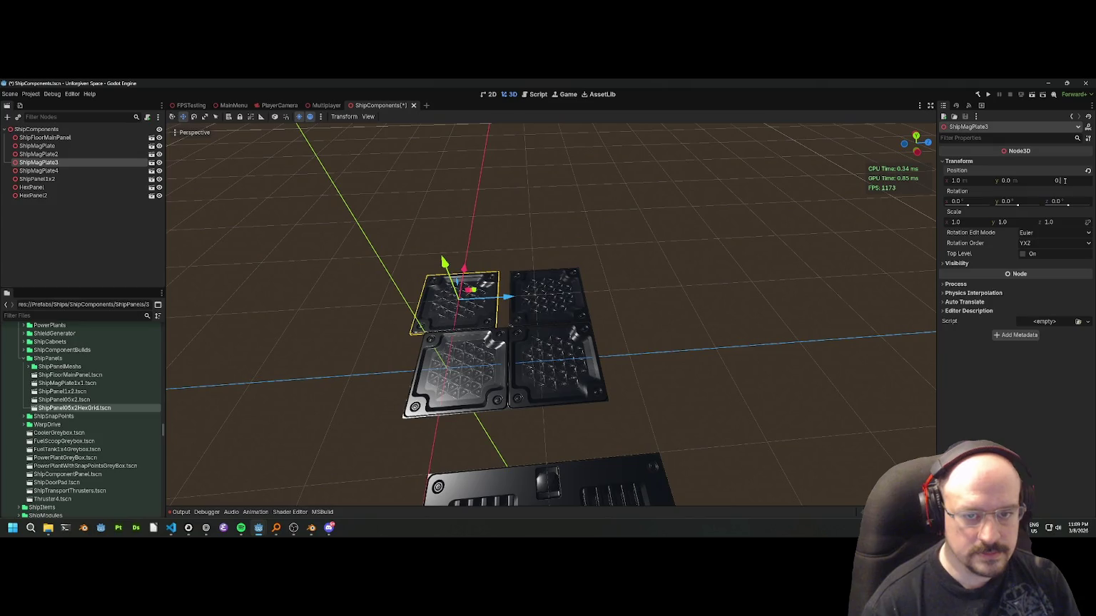
type(".5")
key("Return")
left_click_drag(546, 295, 471, 301)
Set ShipMagPlate's Position Z to 0.5 and slide it next to the left plate.
left_click(556, 350)
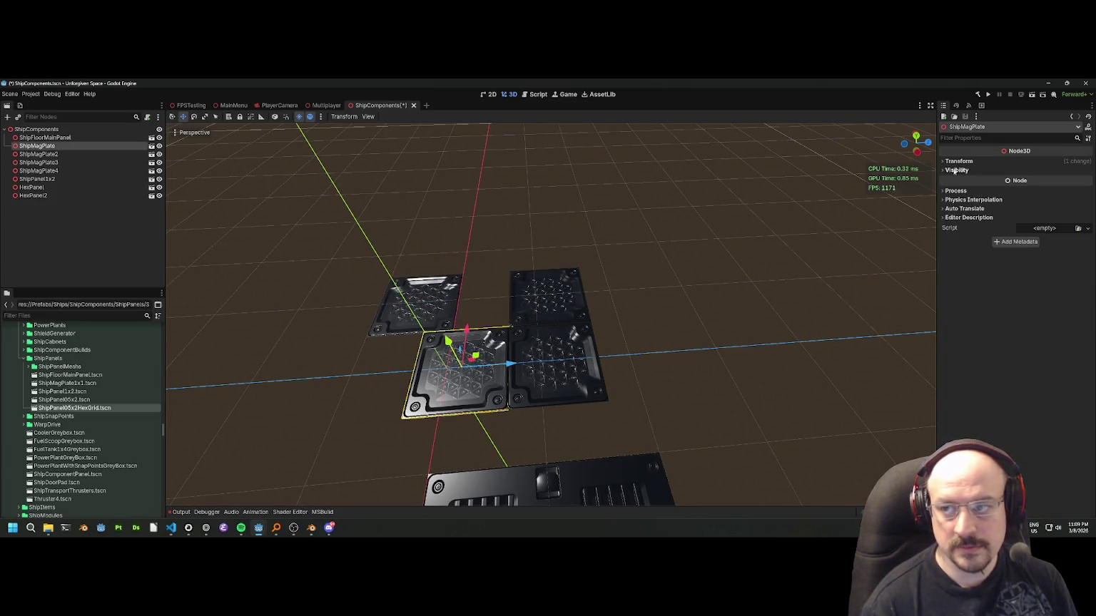
left_click(958, 161)
left_click(1062, 180)
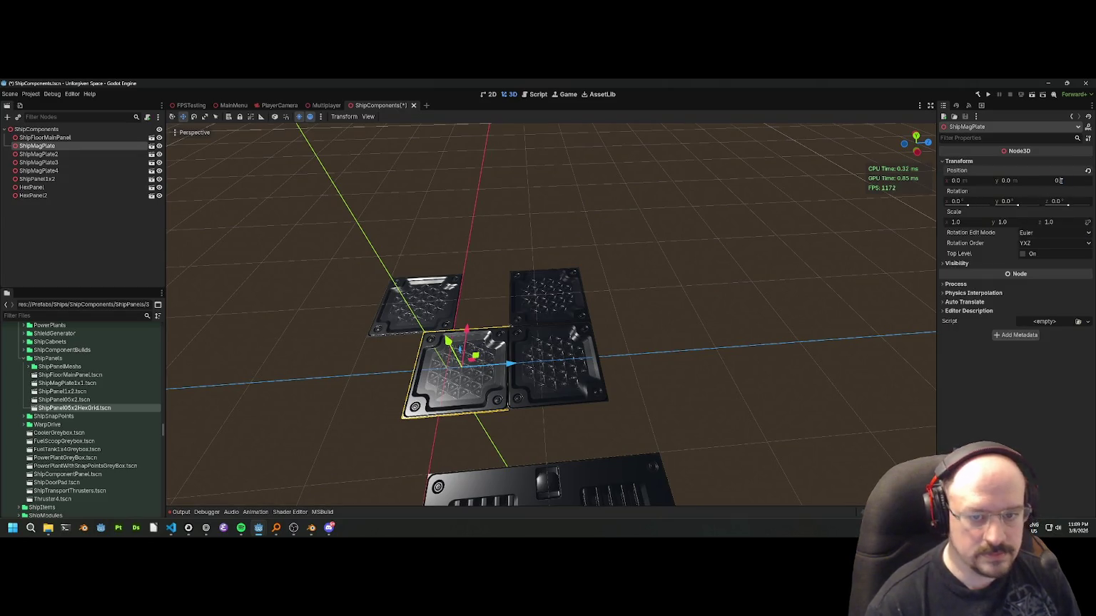
type("5")
key("Return")
left_click_drag(537, 361, 452, 362)
Set Position Z to 0.5 for ShipMagPlate4 and ShipMagPlate2.
left_click(546, 296)
left_click(992, 162)
left_click(1066, 182)
type("1")
key("Return")
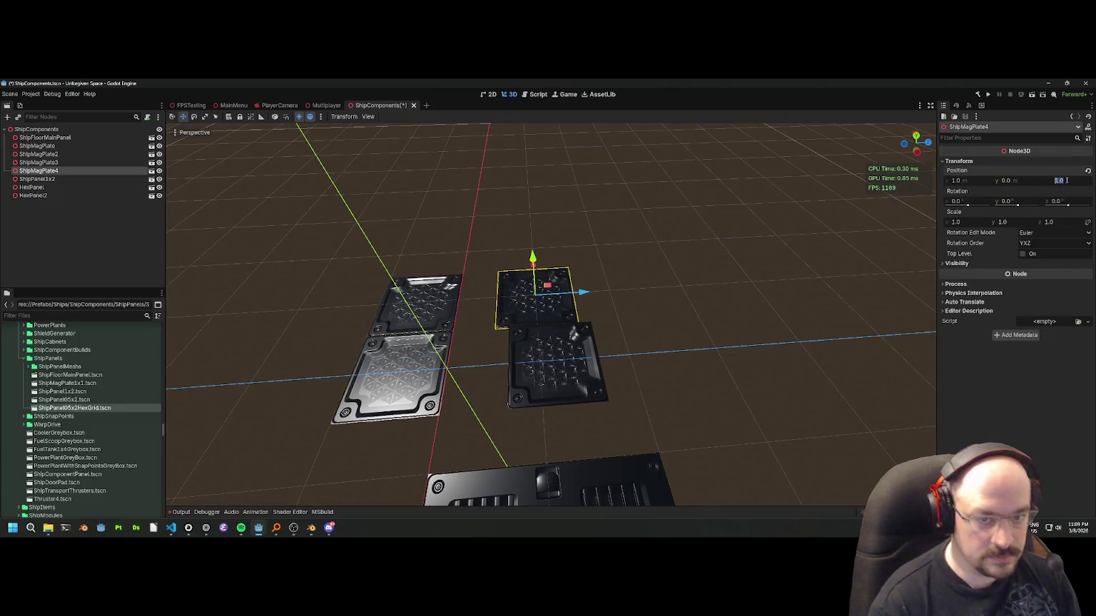
type("0.5")
key("Return")
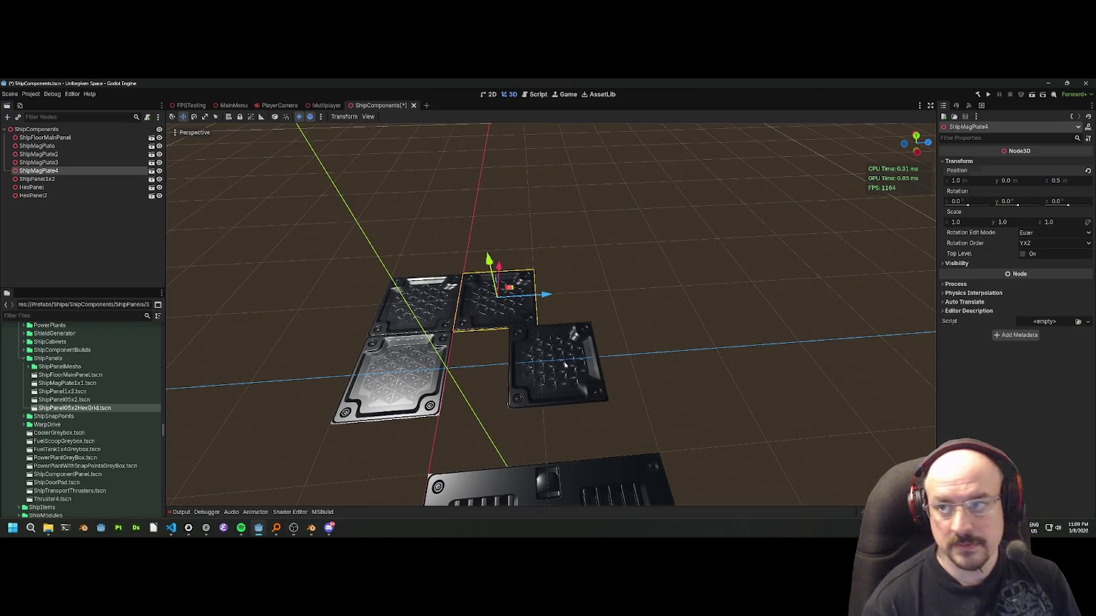
left_click(564, 365)
left_click(1060, 181)
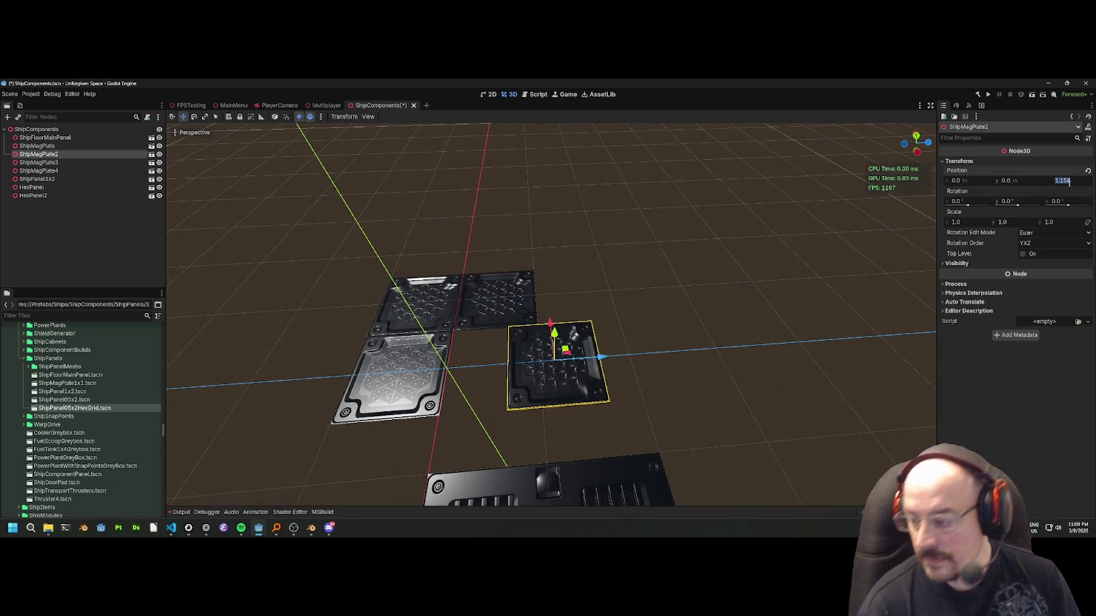
type("0.5")
key("Return")
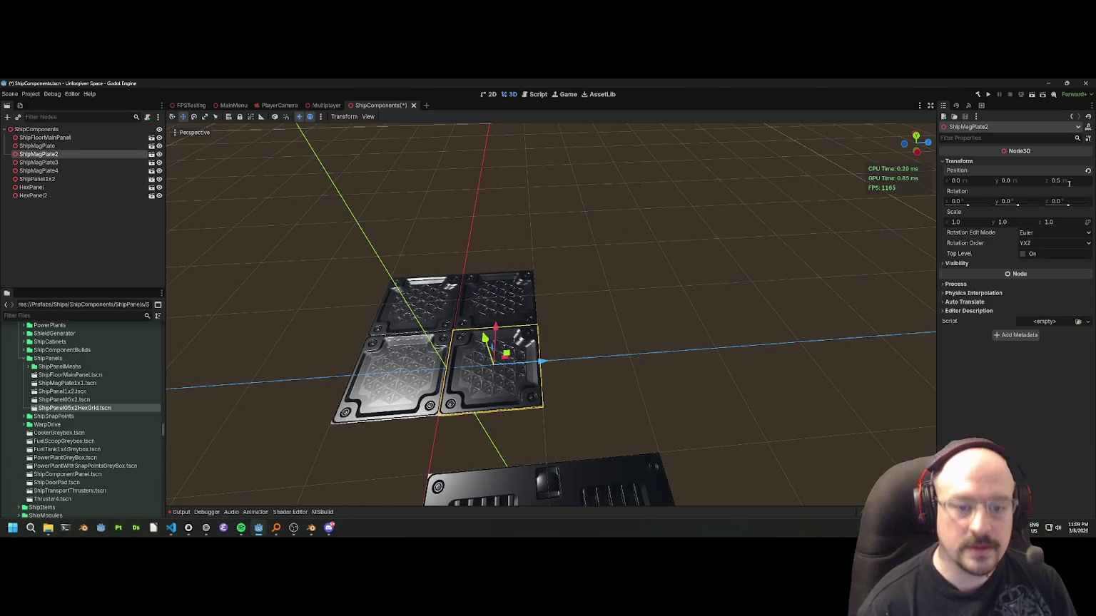
Move the large grate panel into line with the mag plates.
left_click(692, 200)
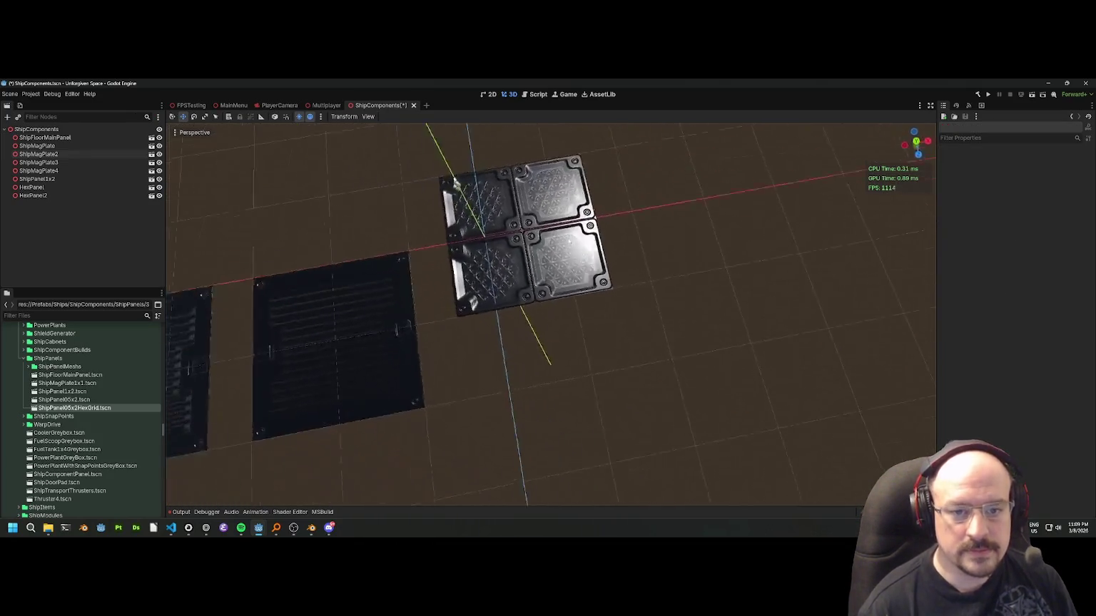
left_click(432, 403)
left_click_drag(423, 430, 436, 359)
Set Position X to -0.5 for ShipMagPlate and ShipMagPlate2, and 0.5 for ShipMagPlate3 and ShipMagPlate4.
left_click(578, 354)
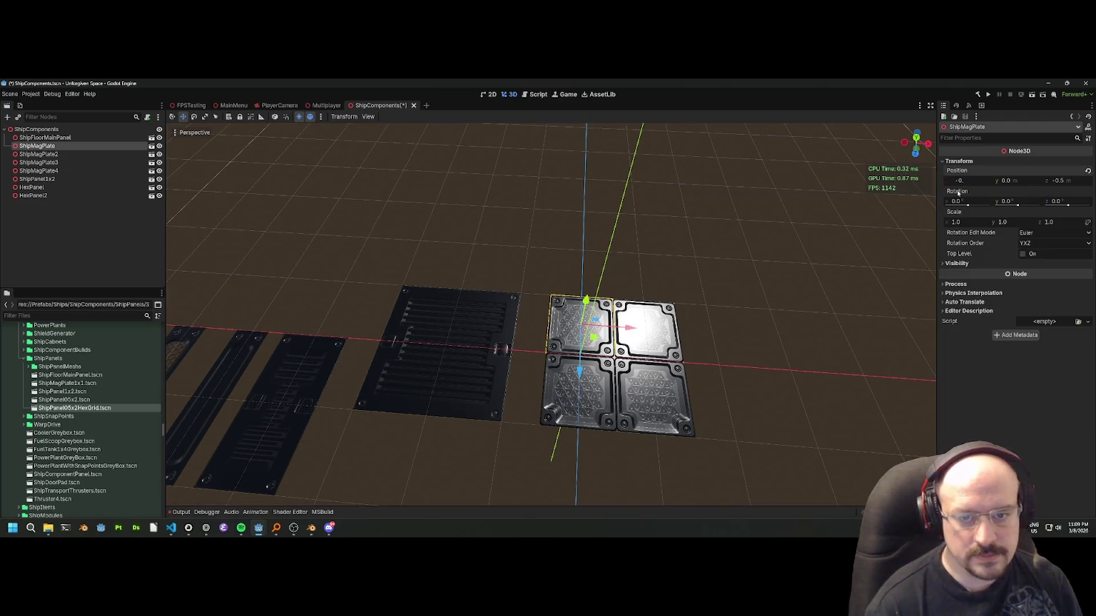
type("5")
key("Return")
left_click(588, 401)
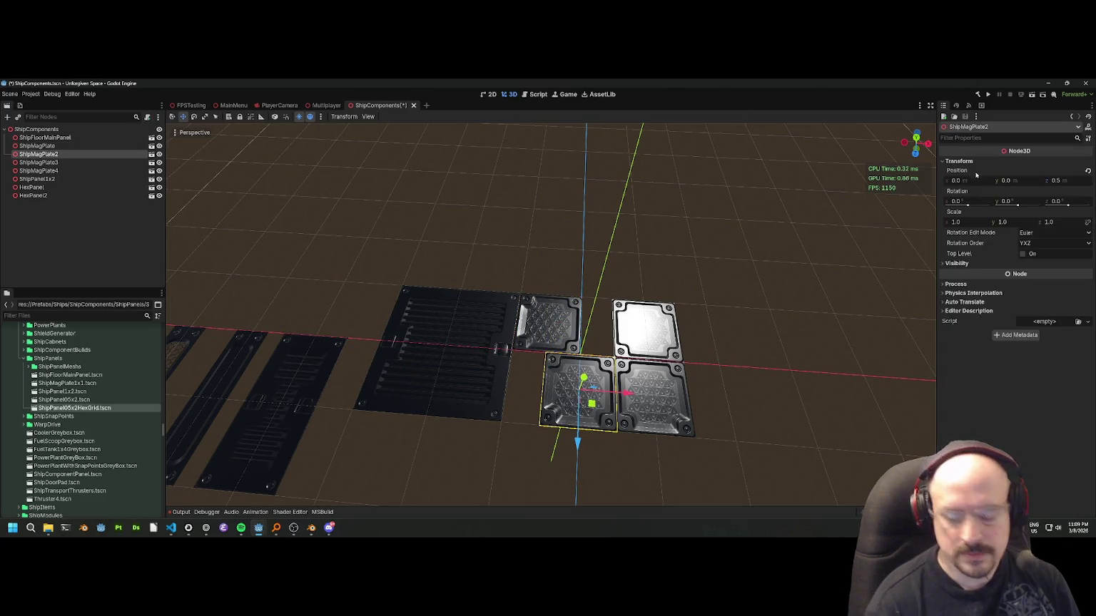
type("-0.5")
key("Return")
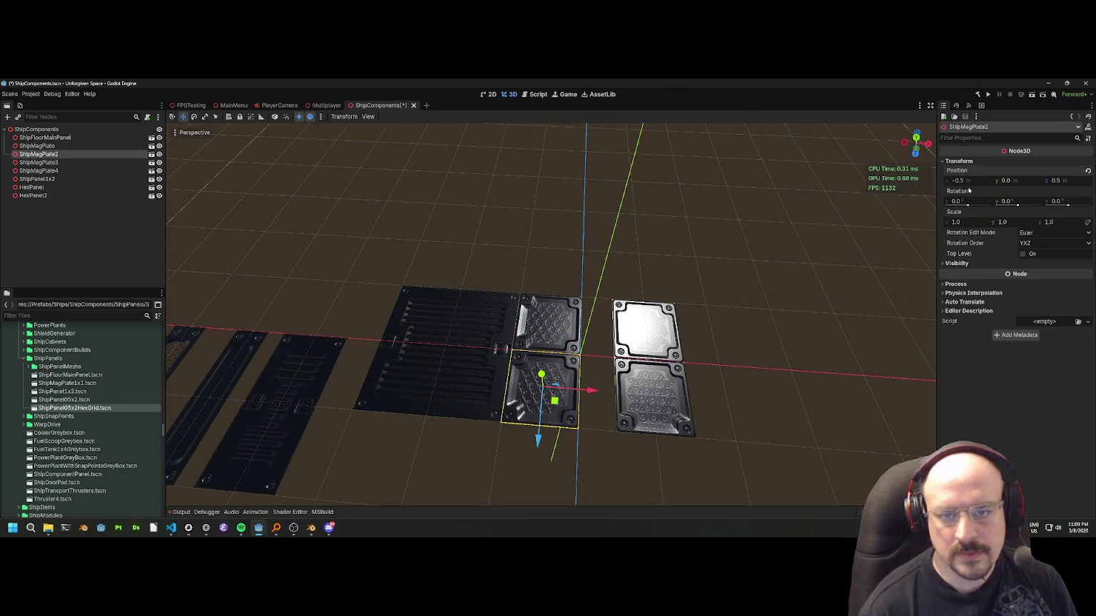
left_click(645, 339)
left_click(964, 182)
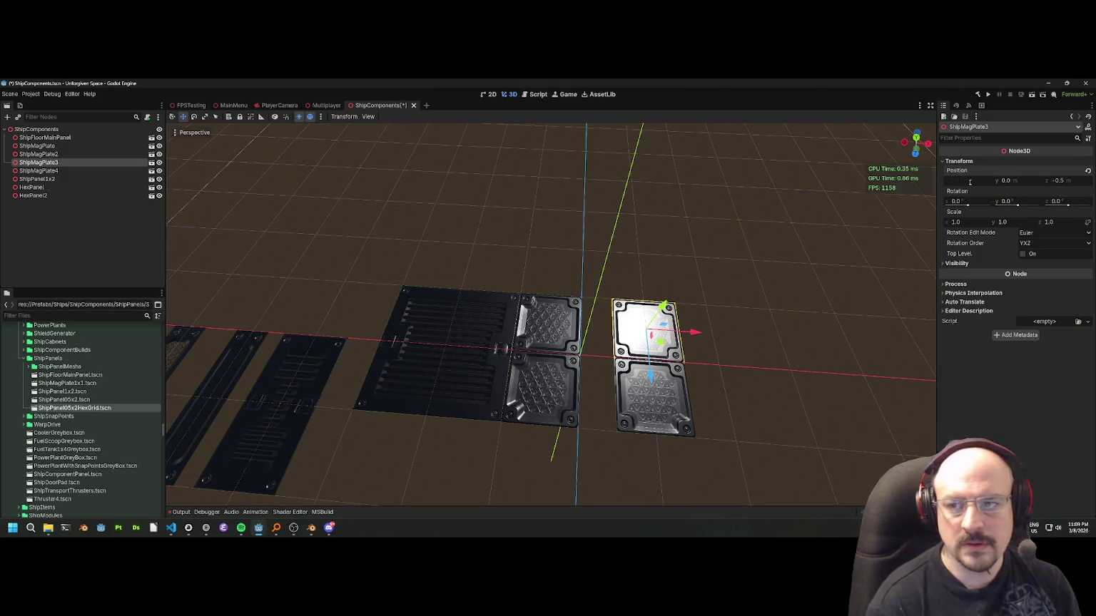
type("0.5")
key("Return")
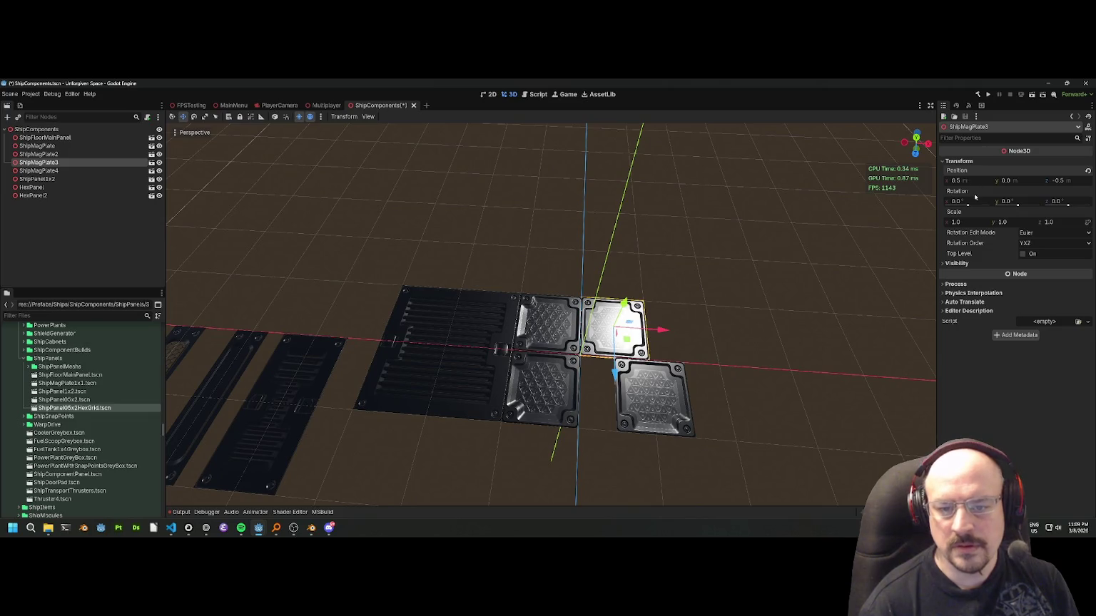
left_click(650, 367)
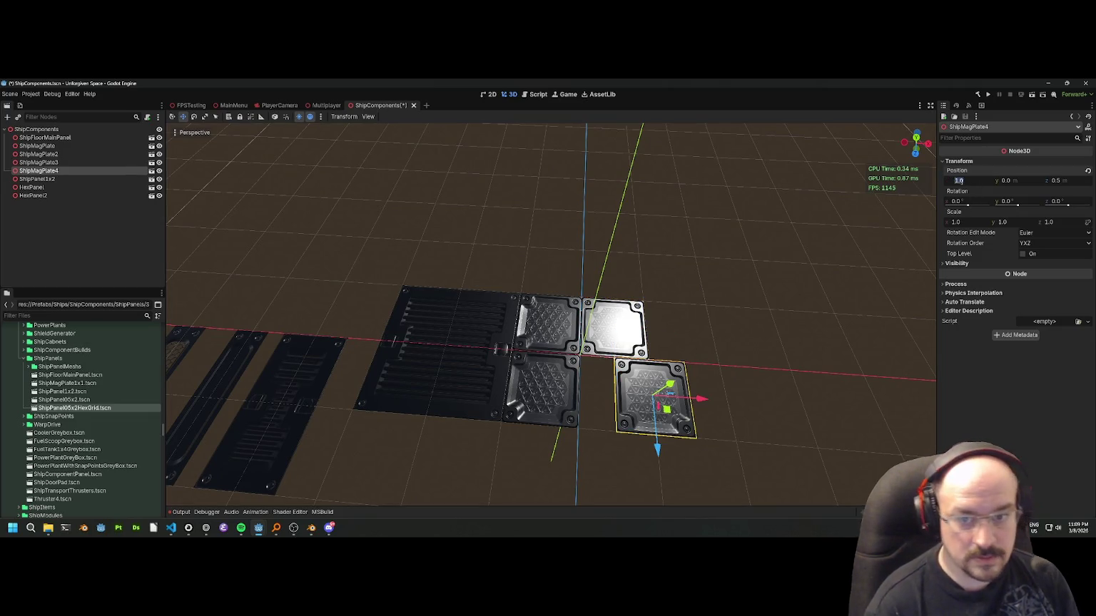
type(".5")
key("Return")
Review the finished 2x2 grid and select the ShipPanel1x2 panel.
left_click(675, 305)
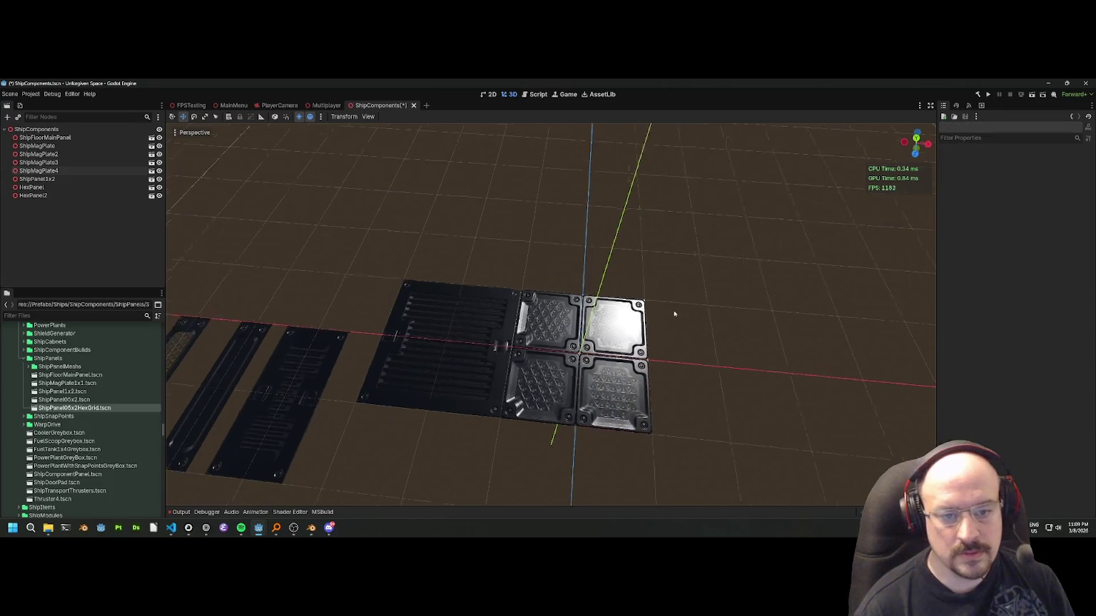
scroll("up", 3)
scroll("down", 3)
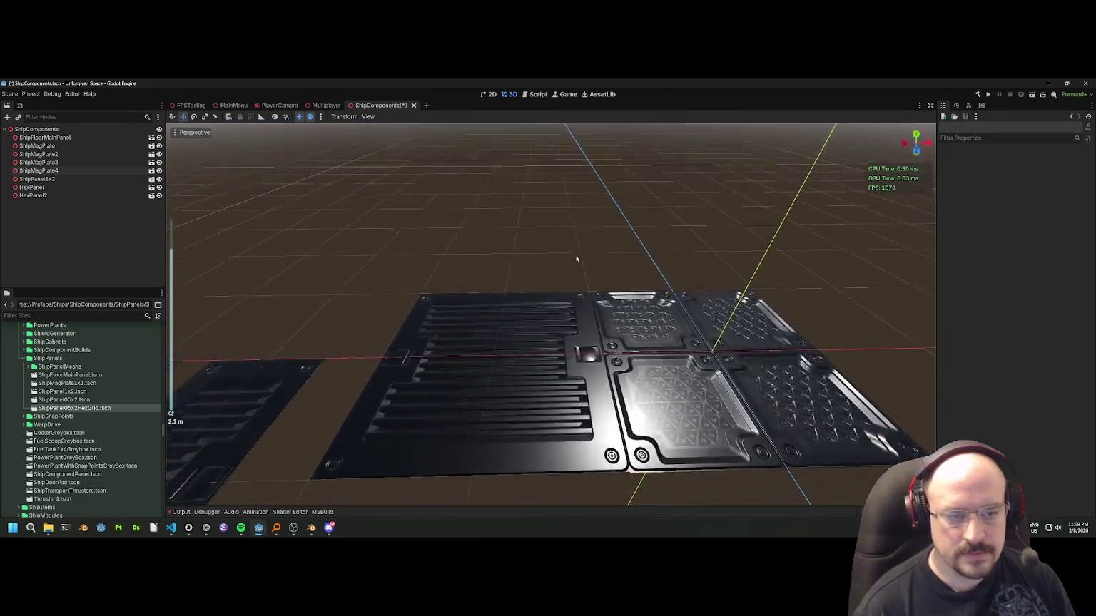
left_click(271, 428)
scroll("up", 3)
Move ShipPanel1x2 along Z and set its Position X to -3.5 beside the grate.
key("g")
key("z")
left_click(501, 320)
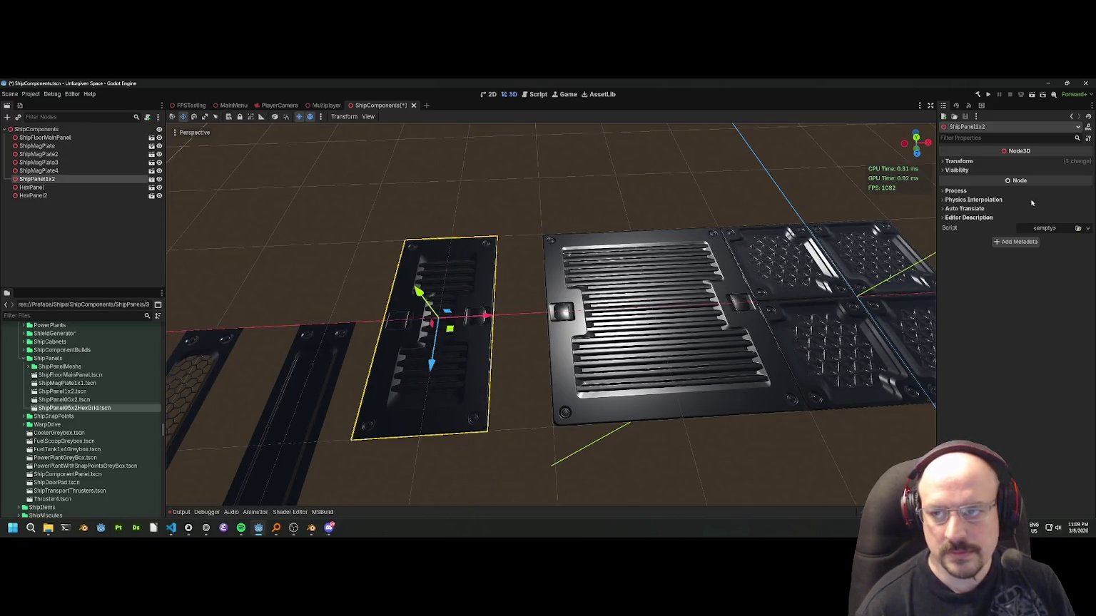
left_click(958, 162)
left_click(969, 185)
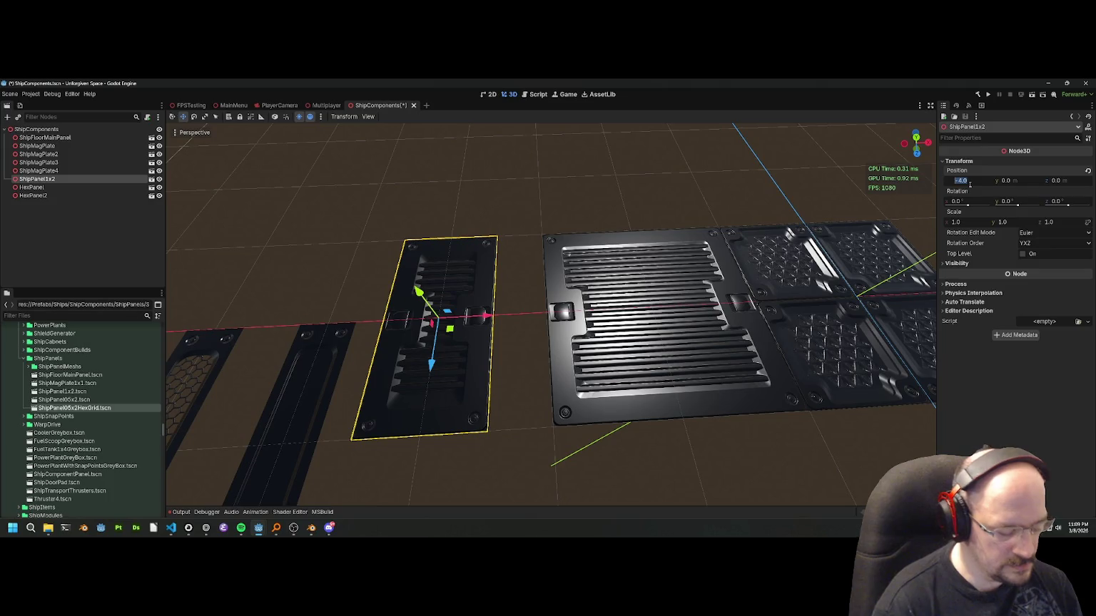
key("Return")
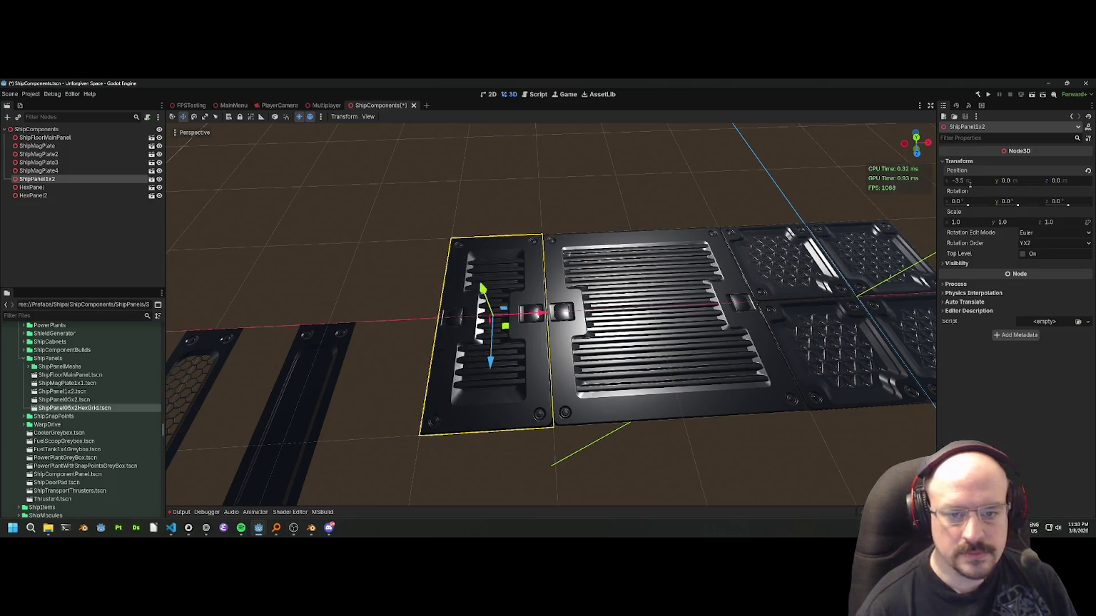
left_click(671, 182)
Drag HexPanel beside ShipPanel1x2 and set its Position X to -4.25.
left_click(329, 371)
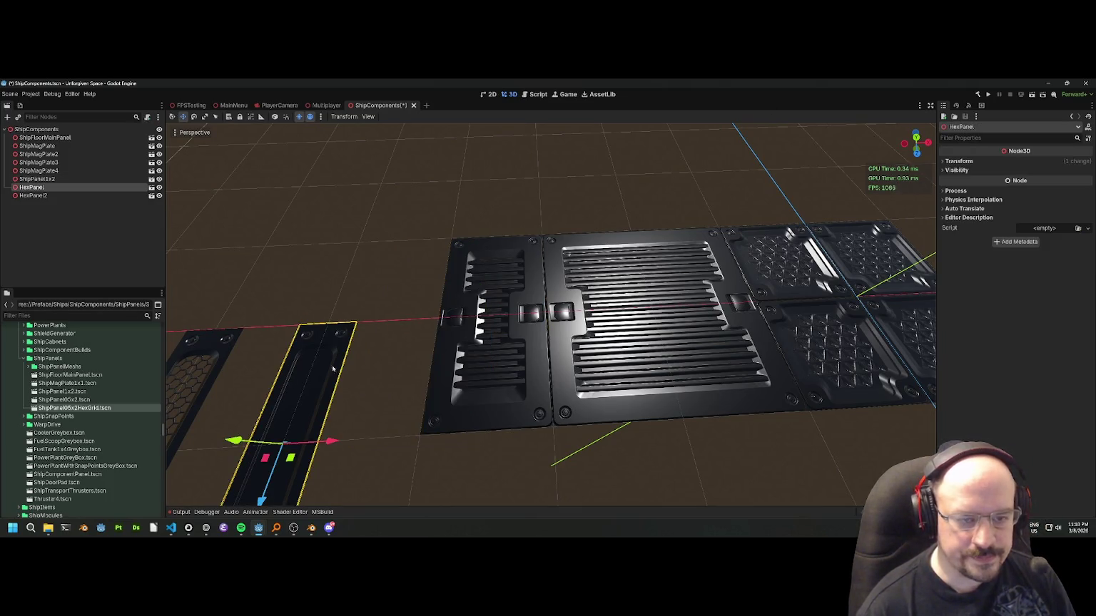
left_click_drag(279, 478, 456, 317)
left_click(1081, 164)
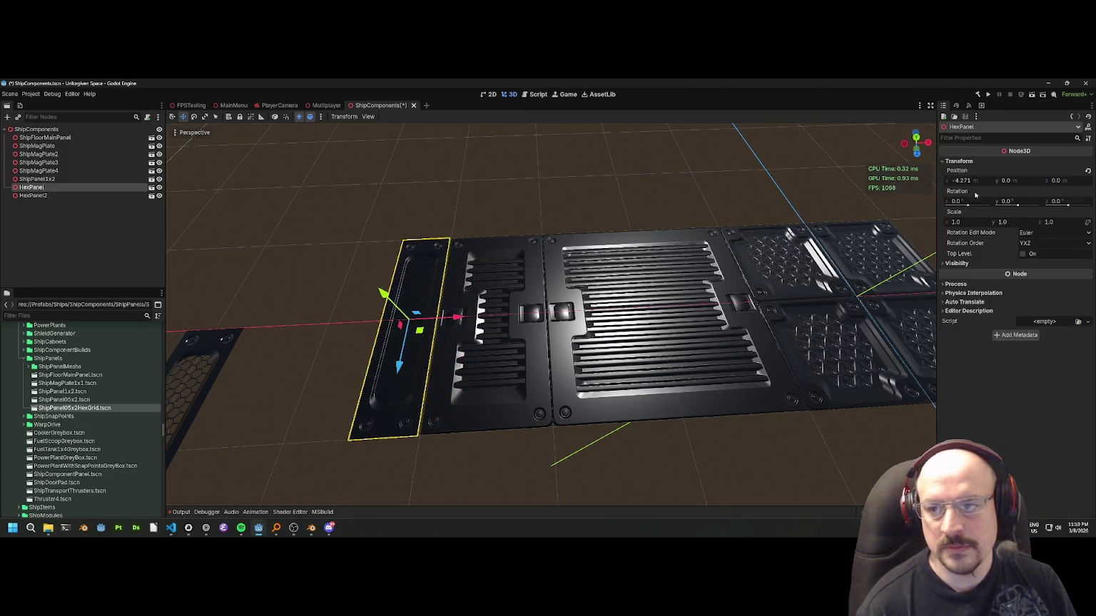
left_click(968, 182)
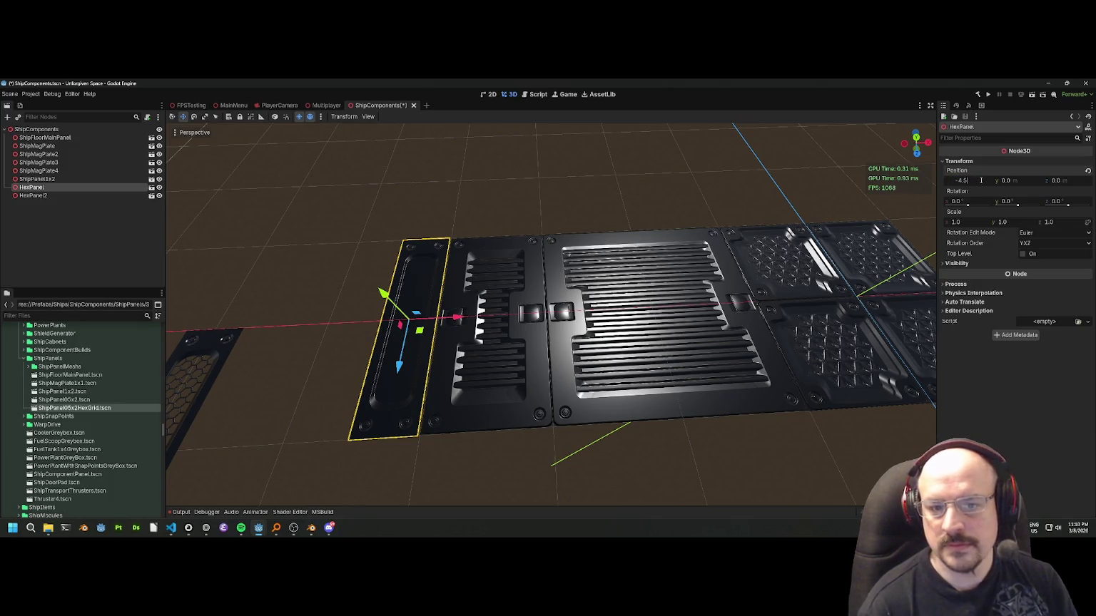
type("5")
key("Return")
left_click(639, 166)
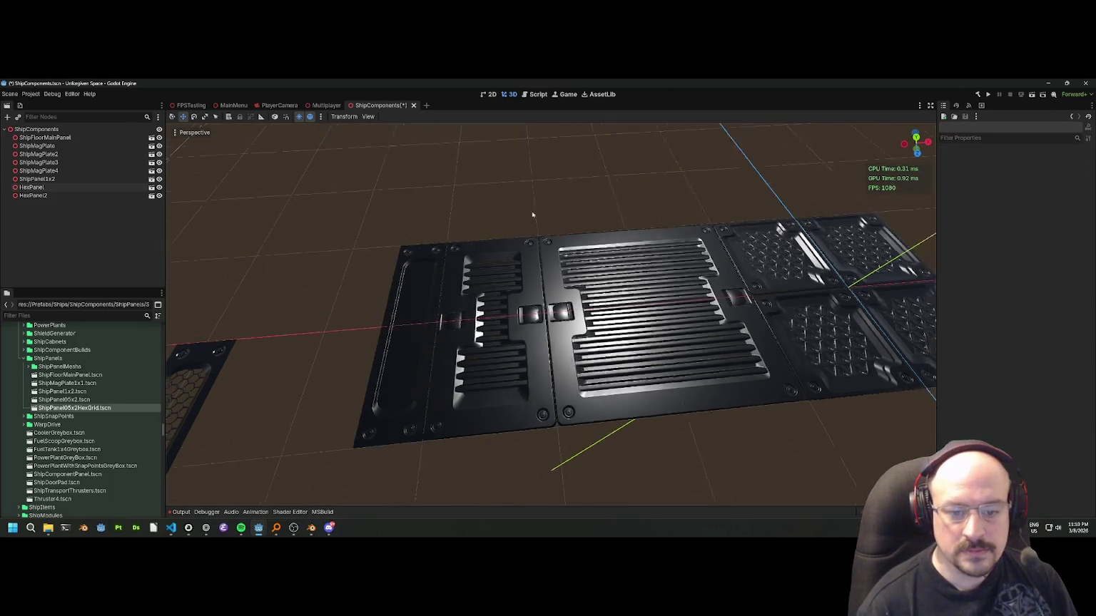
Zoom and orbit low to inspect the seams between the hex plates and panels.
scroll("up", 3)
scroll("down", 3)
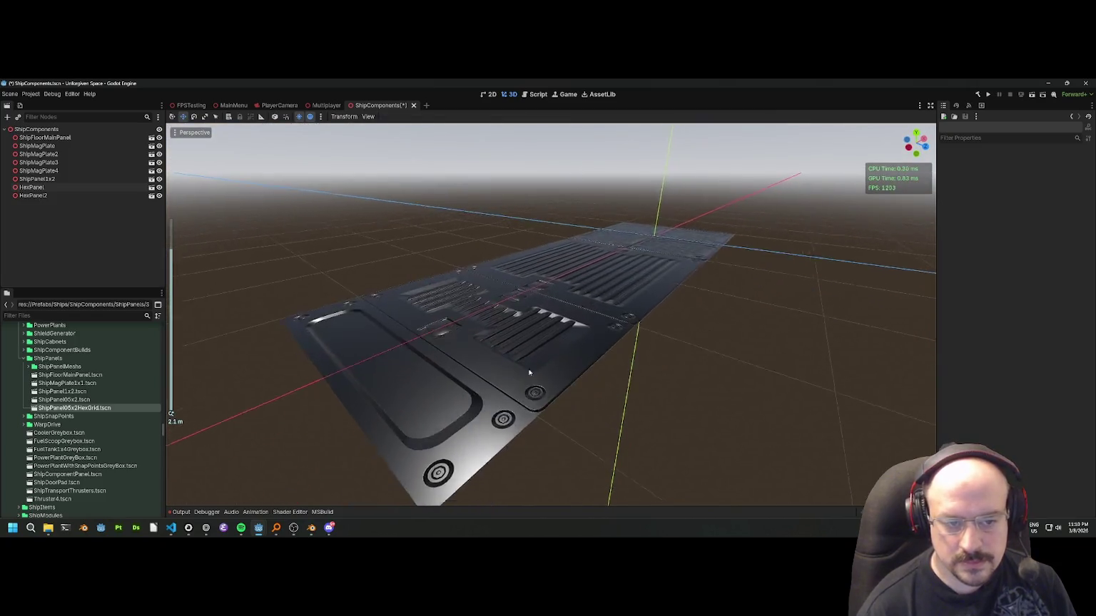
scroll("up", 3)
scroll("up", 3)
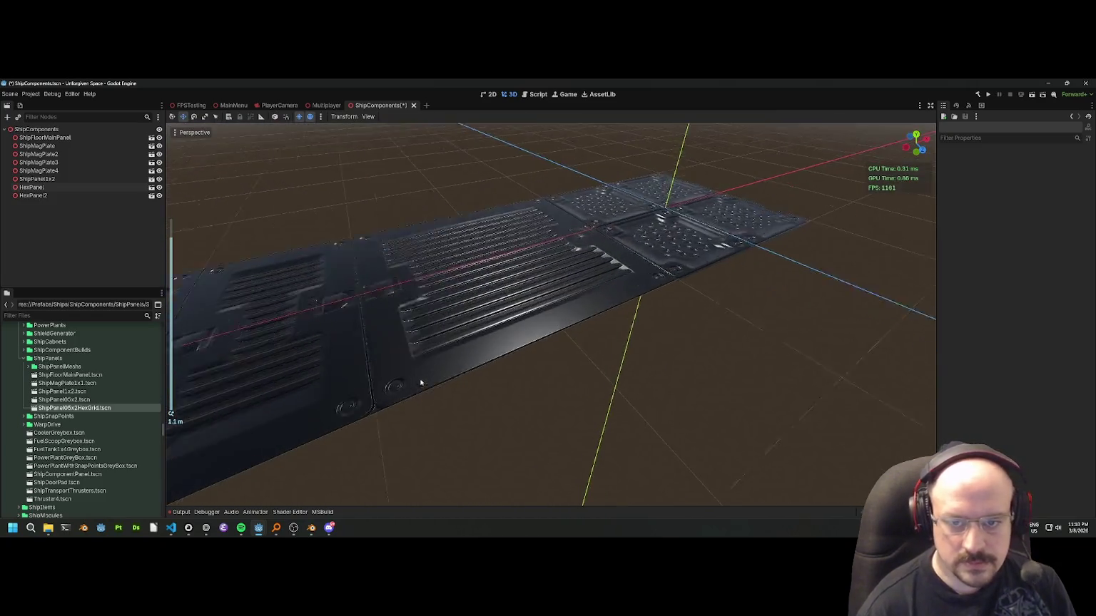
left_click_drag(659, 324, 566, 363)
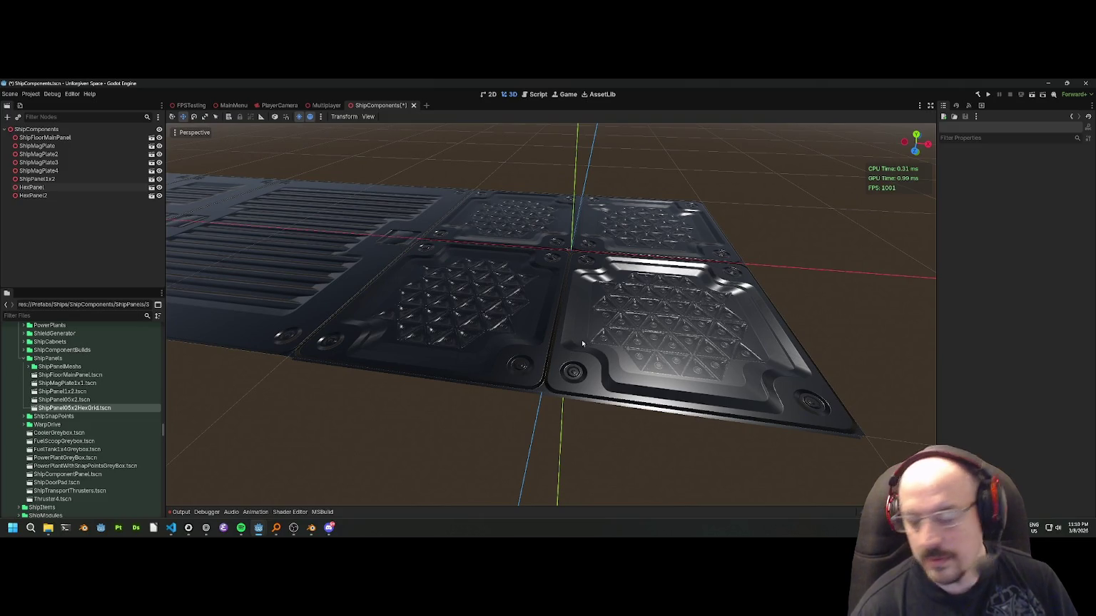
left_click_drag(395, 438, 494, 397)
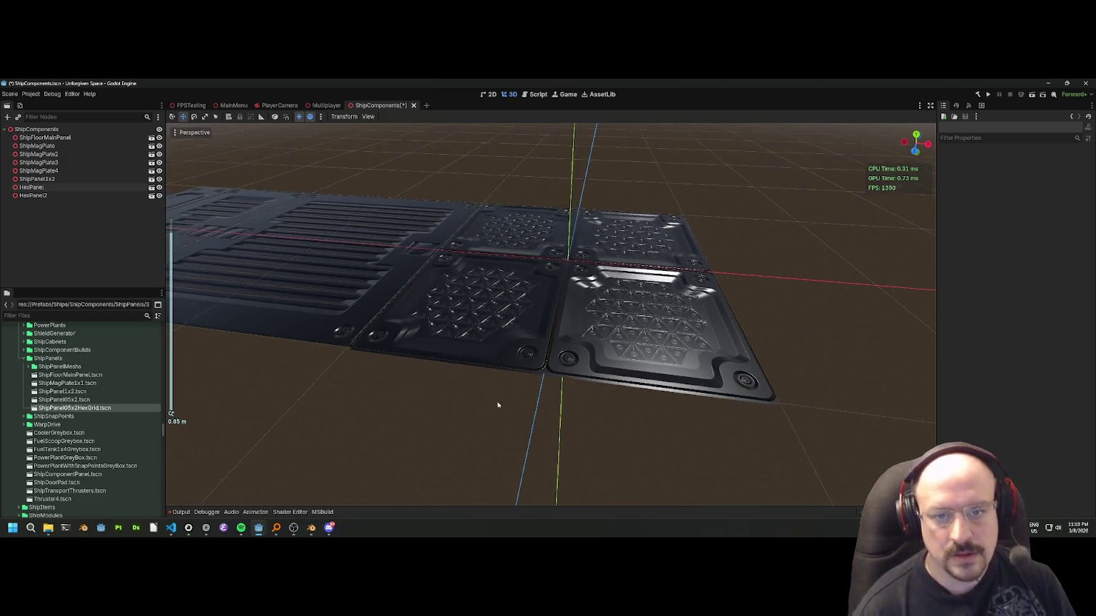
scroll("up", 3)
scroll("down", 3)
left_click_drag(557, 336, 552, 419)
Drag HexPanel2 along Z then X to sit beside the panel row.
left_click(550, 419)
left_click_drag(525, 457, 524, 389)
left_click_drag(572, 340, 646, 340)
left_click_drag(607, 441, 440, 232)
scroll("up", 3)
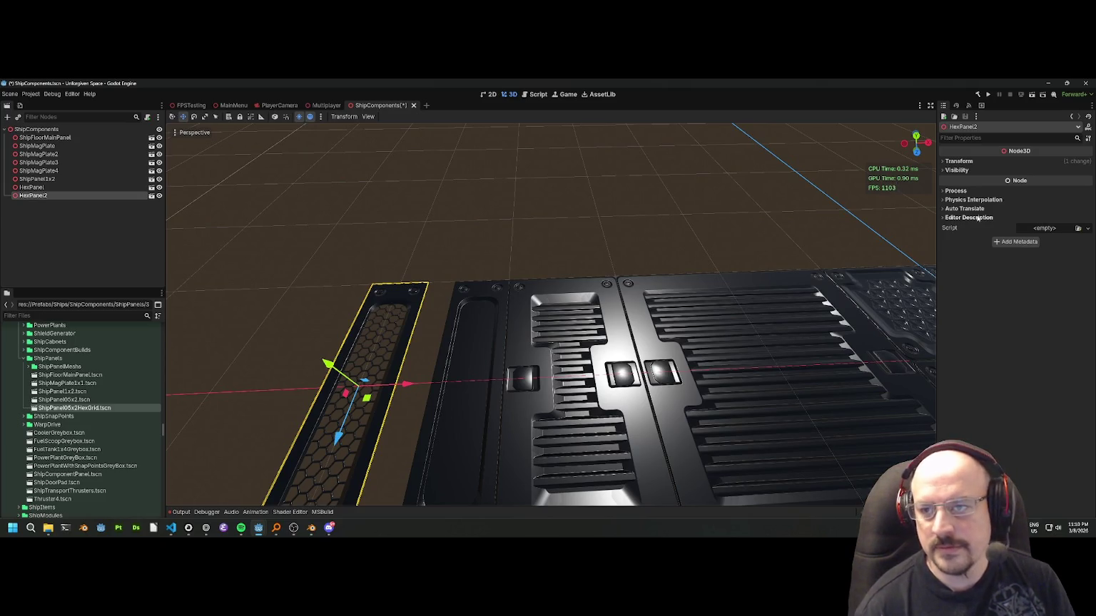
Adjust HexPanel2's Position X through -5.0 and -5.25, then snap it flush at -4.75.
left_click(959, 161)
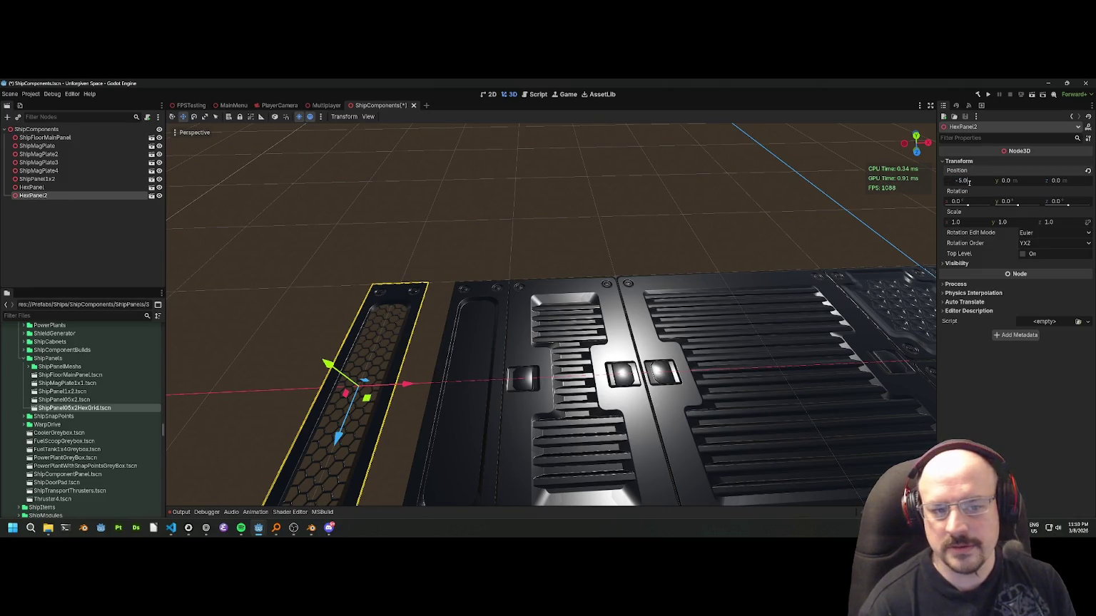
key("Return")
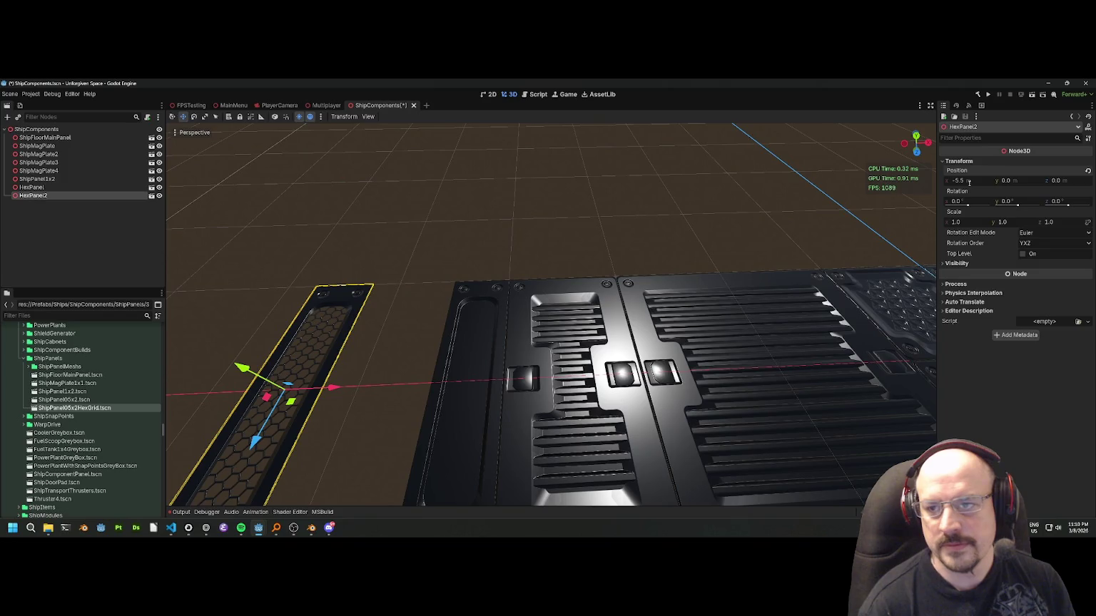
key("Return")
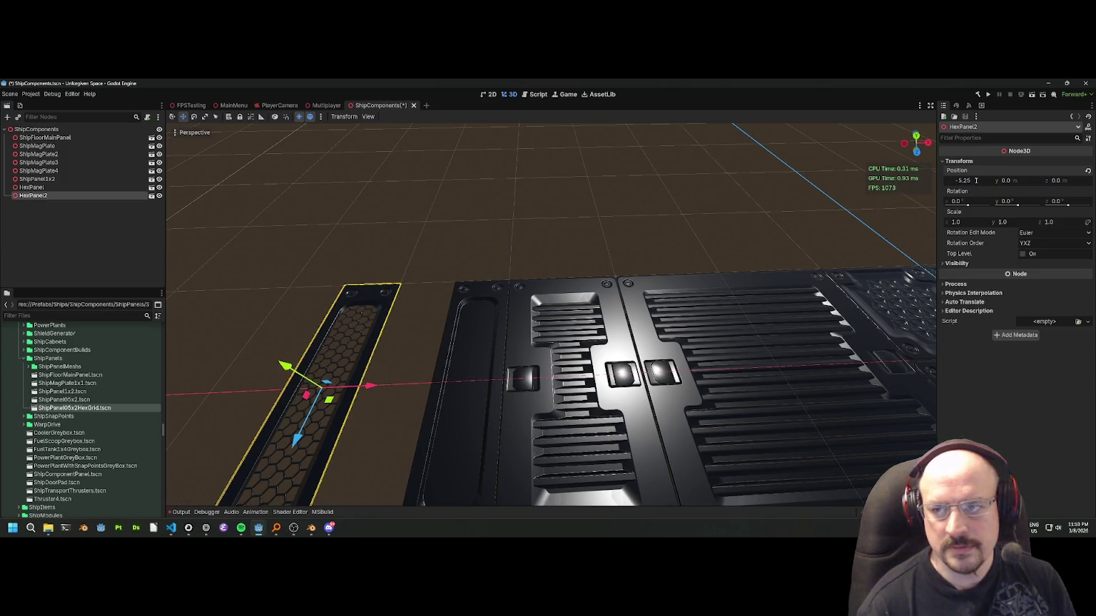
key("BackSpace")
key("BackSpace")
type("00")
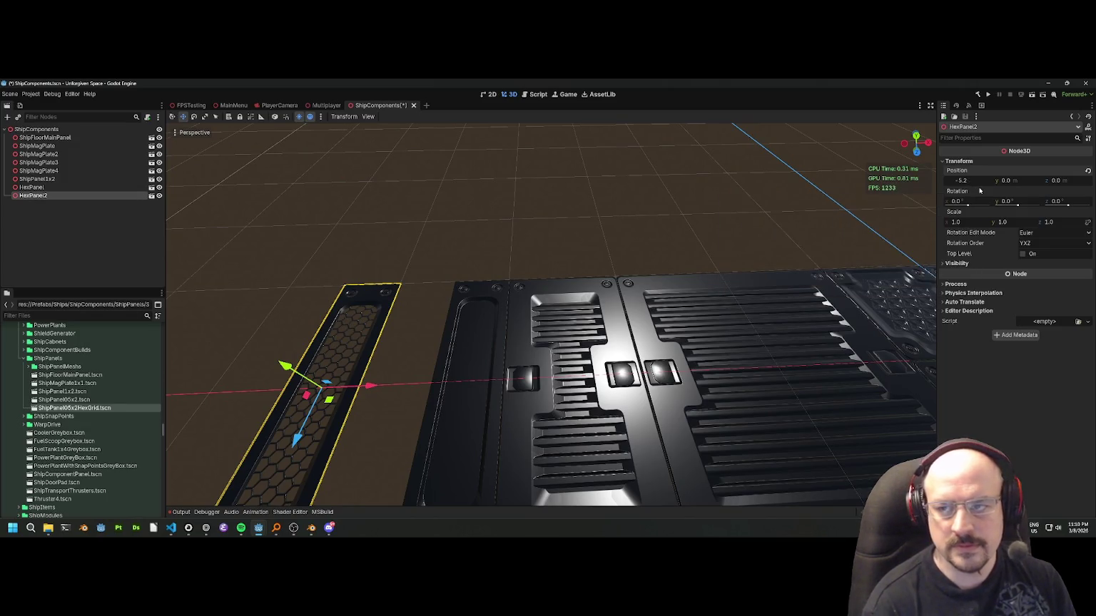
key("Return")
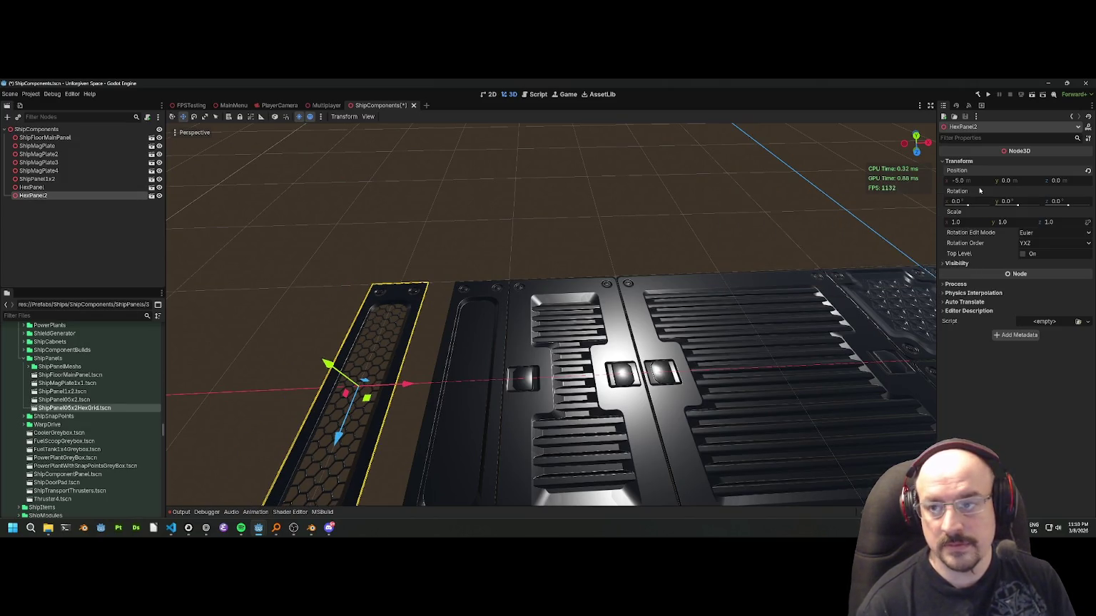
left_click(976, 182)
type("-0.25")
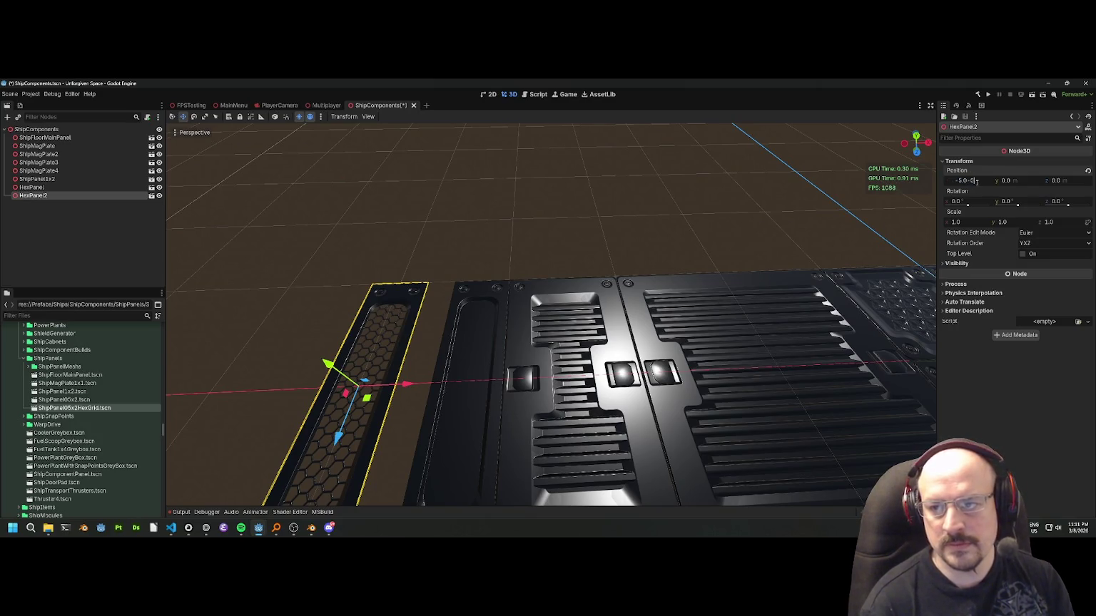
key("Return")
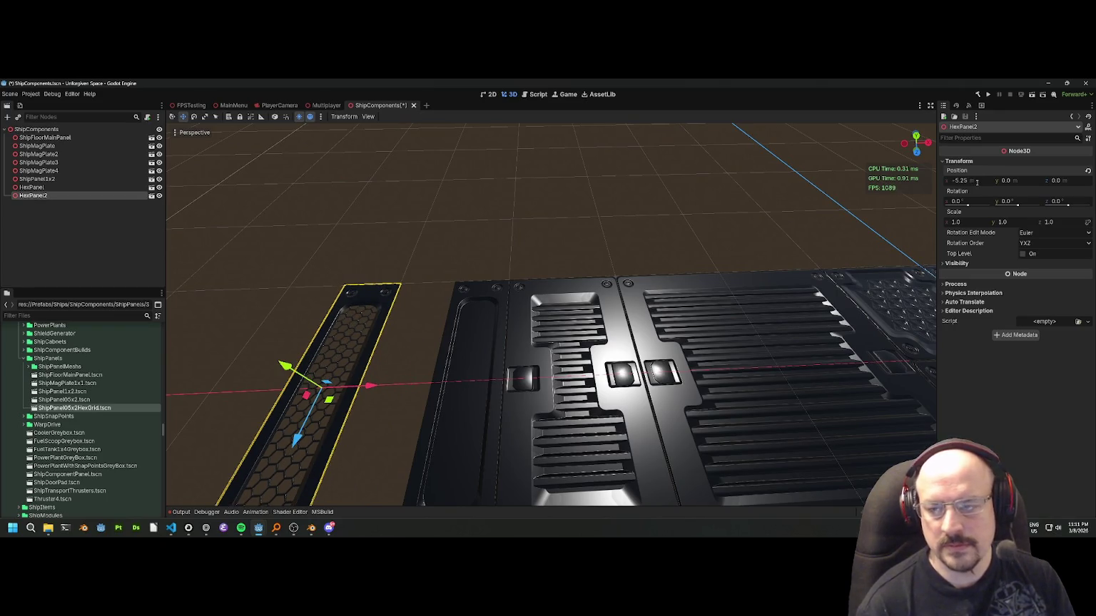
left_click_drag(369, 386, 443, 384)
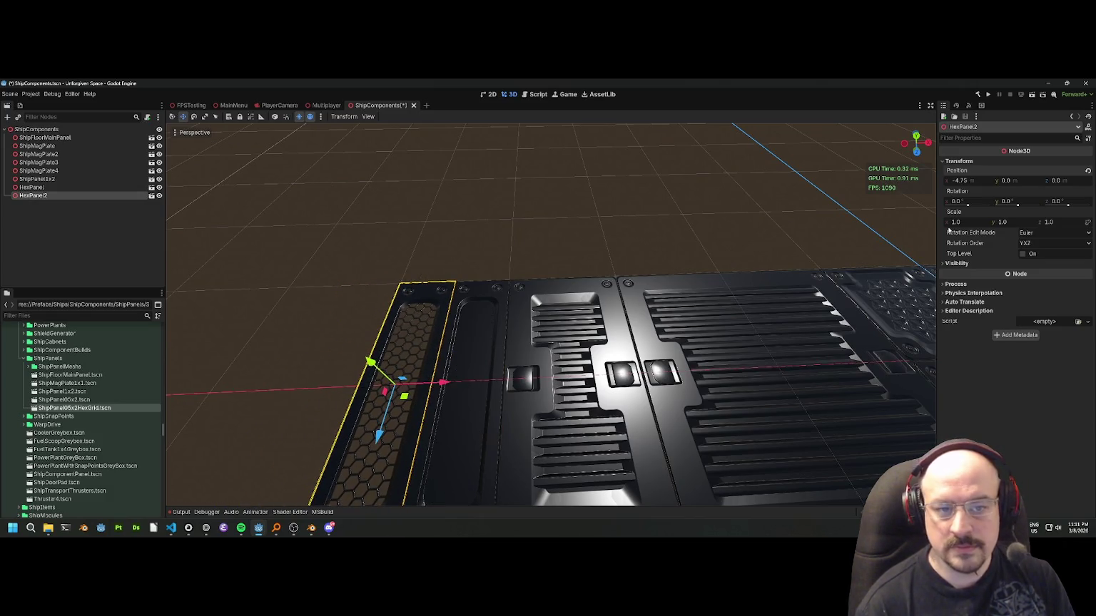
left_click(642, 266)
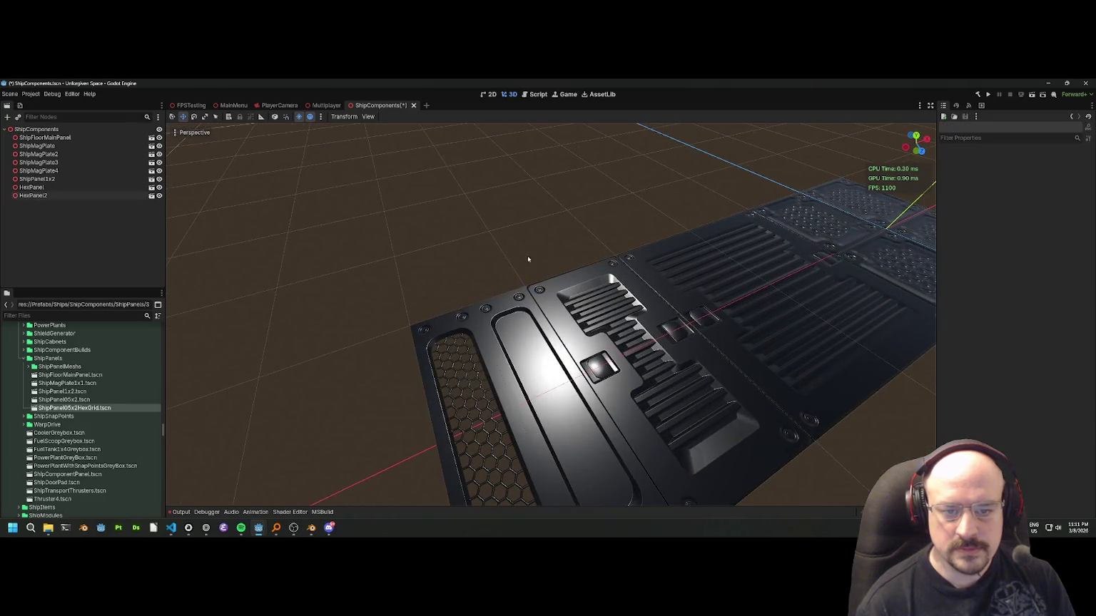
Save the ShipComponents scene with Ctrl+S.
scroll("down", 3)
left_click_drag(533, 270, 684, 367)
key("ctrl+s")
Zoom in and select ShipMagPlate2 to check its placement.
scroll("up", 3)
scroll("down", 3)
scroll("down", 3)
scroll("down", 3)
scroll("up", 3)
left_click(685, 367)
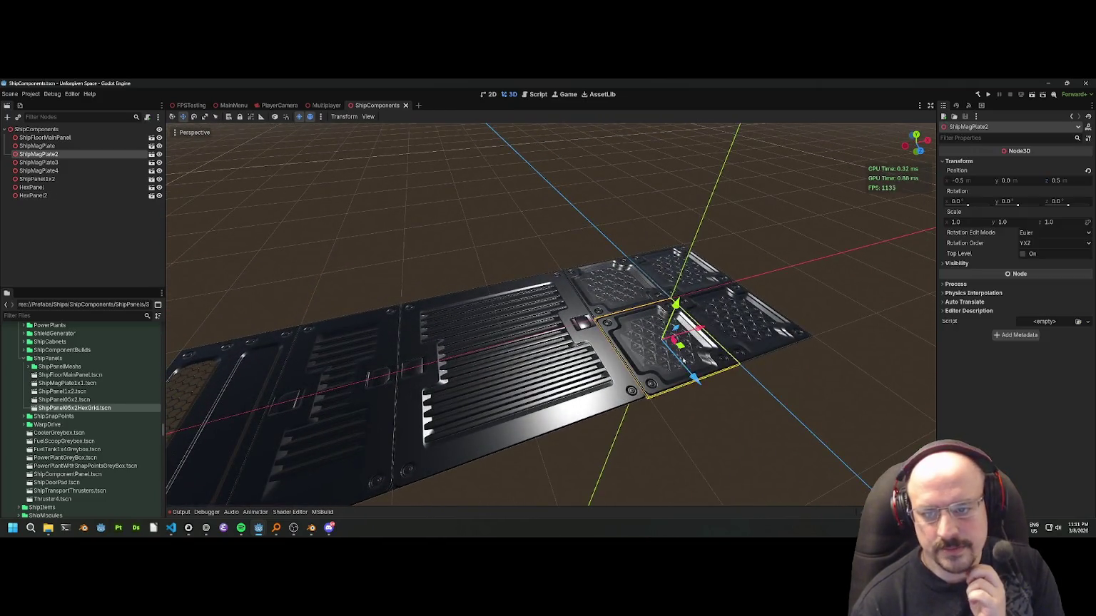
scroll("up", 3)
scroll("down", 3)
left_click(691, 416)
Orbit low and across the magnetic plates to inspect the tiled surface.
left_click_drag(692, 416, 626, 432)
scroll("down", 3)
left_click_drag(475, 434, 489, 419)
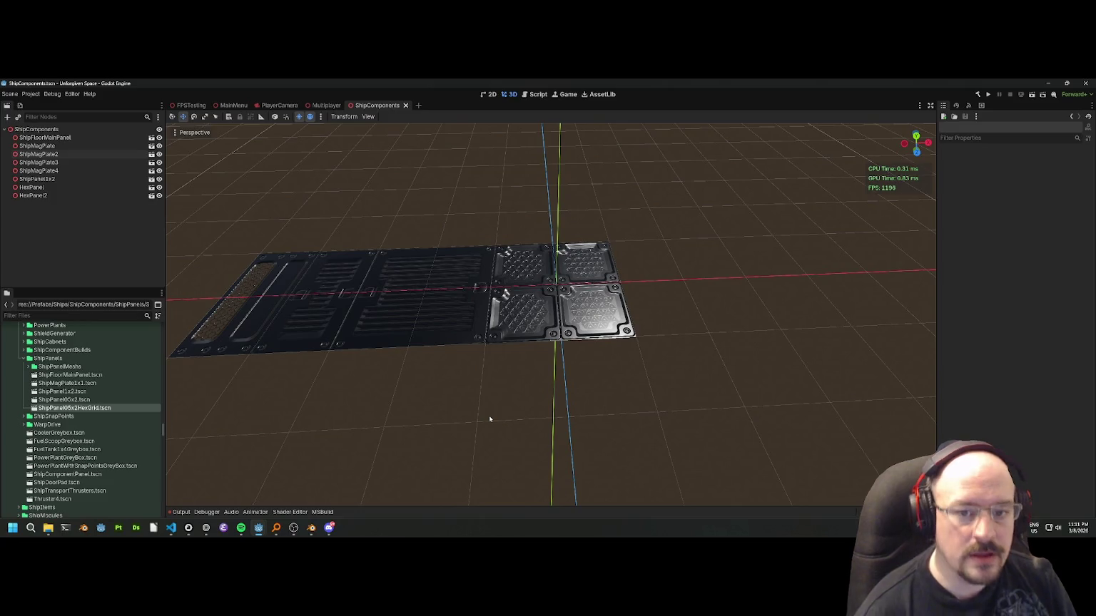
left_click_drag(490, 413, 571, 321)
scroll("up", 3)
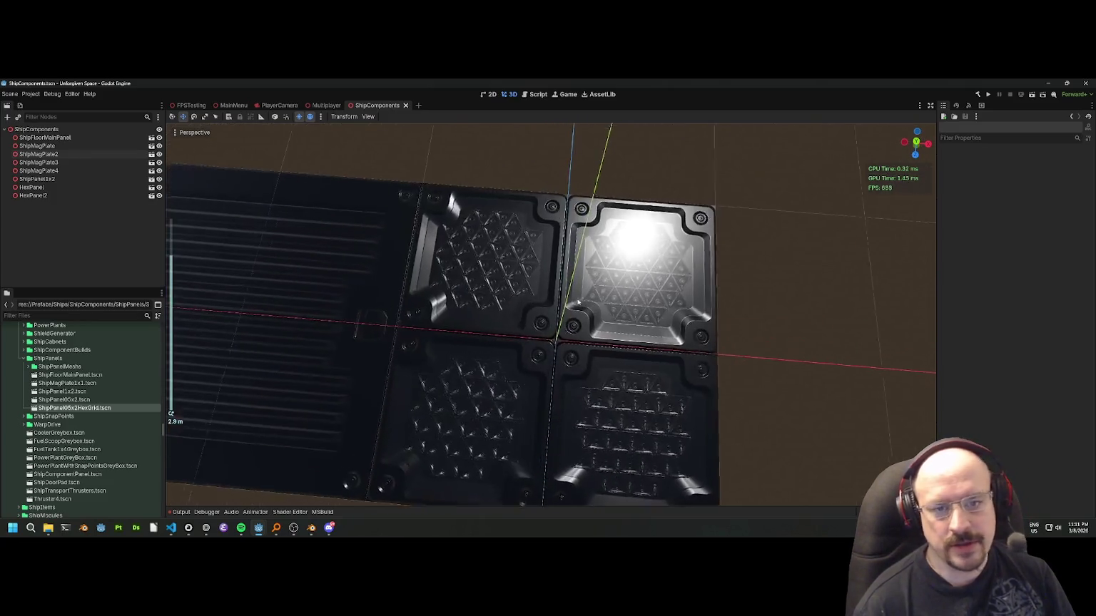
left_click_drag(607, 278, 667, 271)
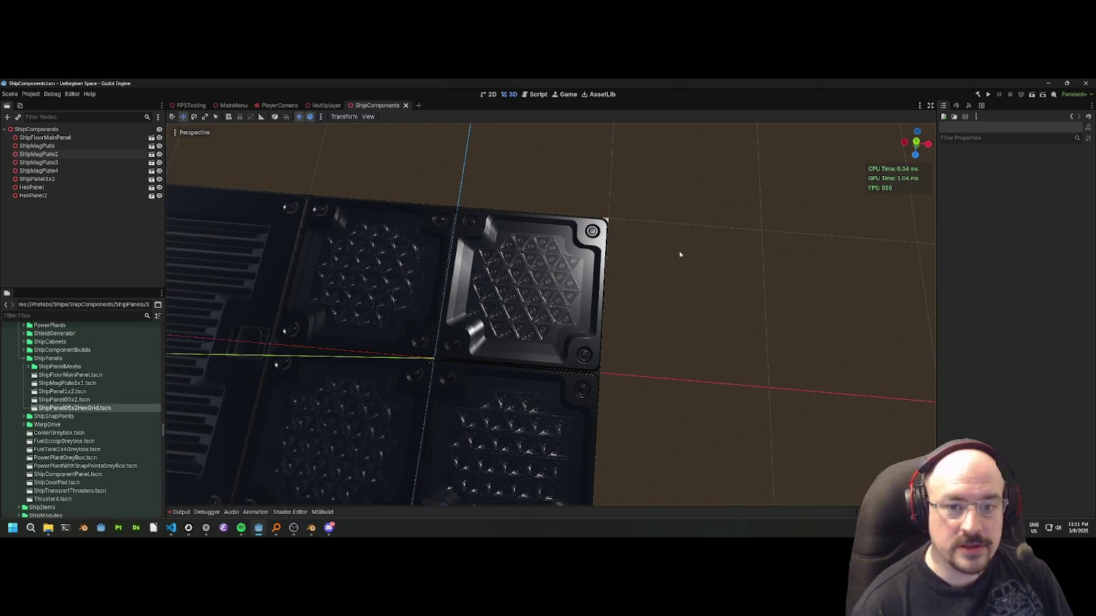
scroll("up", 3)
left_click_drag(675, 259, 575, 260)
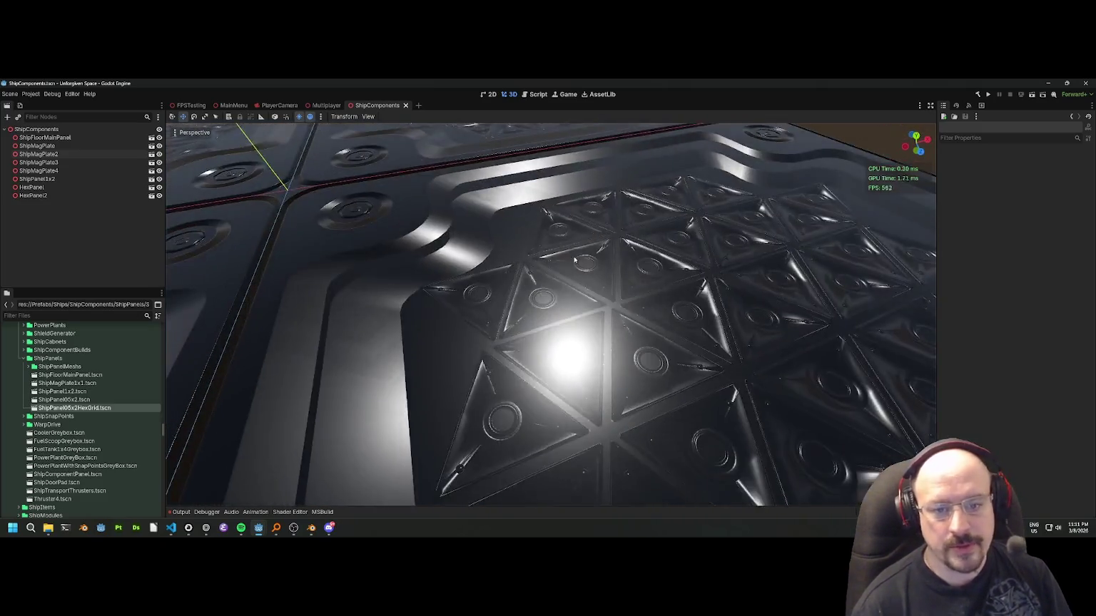
scroll("down", 3)
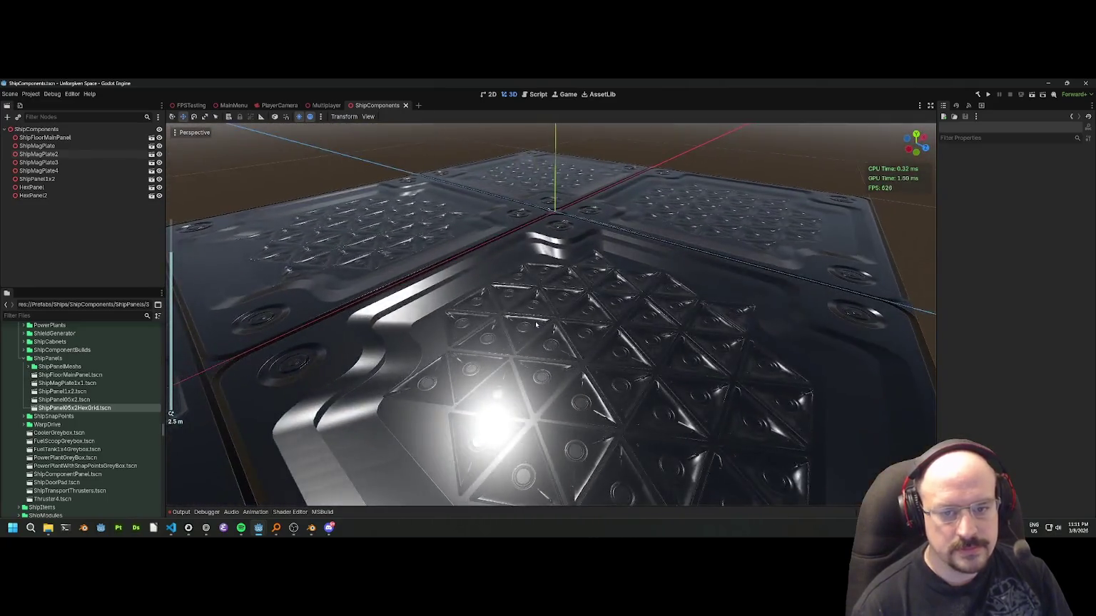
scroll("down", 3)
Switch to Blender and orbit around the ShipFloor05x1Basic floor panel.
left_click_drag(536, 325, 621, 324)
scroll("down", 3)
scroll("up", 3)
scroll("down", 3)
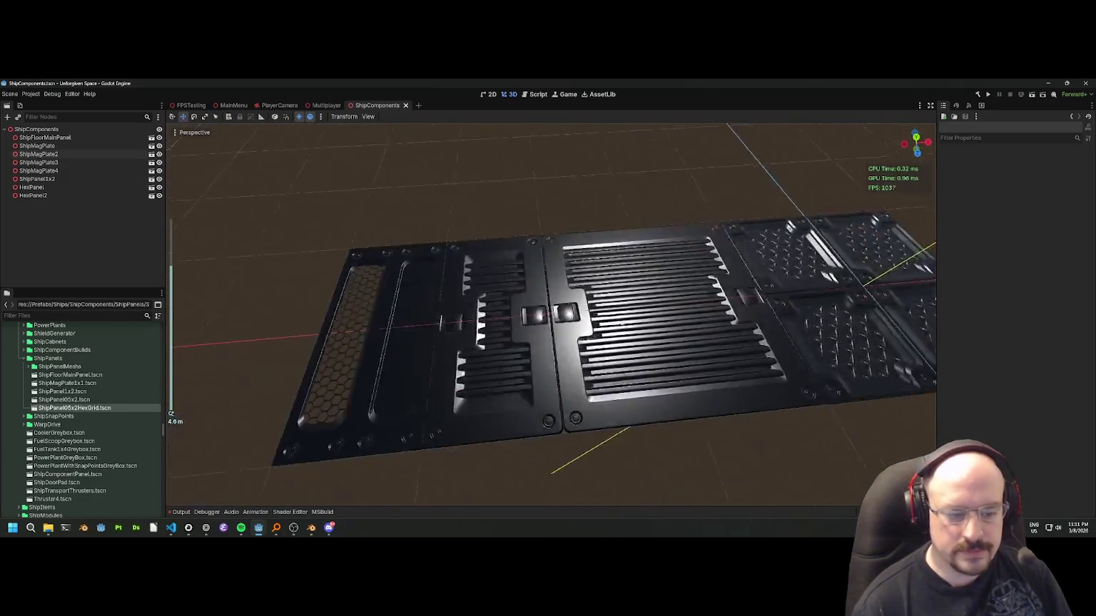
left_click(311, 528)
left_click_drag(587, 256, 721, 200)
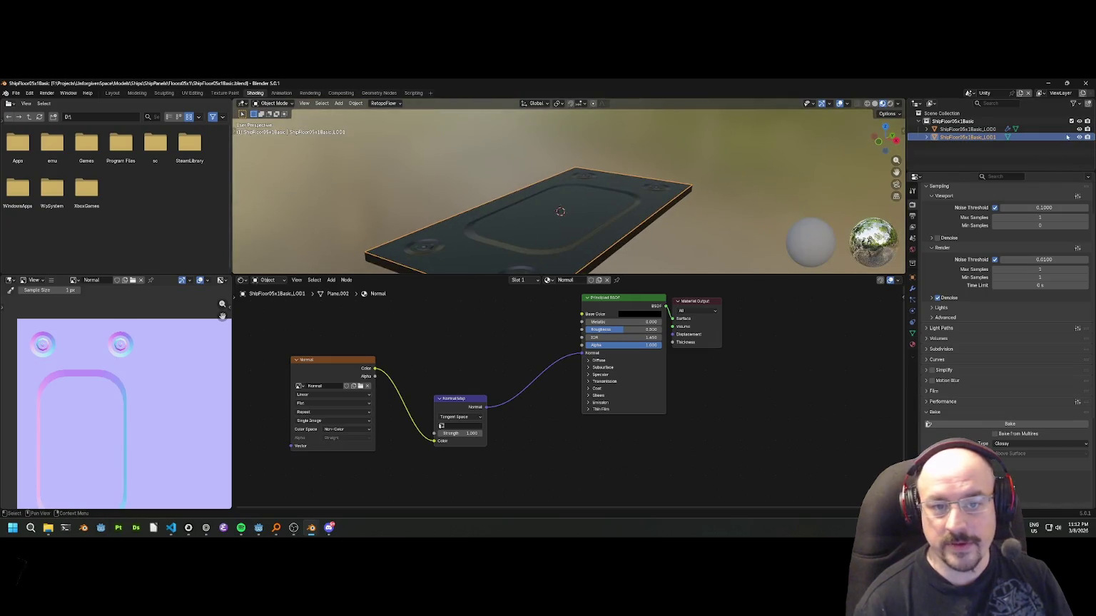
Select LOD0 and inspect the floor panel's bolt geometry up close in Edit Mode.
left_click(967, 129)
key("Tab")
left_click_drag(632, 182, 574, 187)
left_click_drag(410, 276, 411, 382)
scroll("up", 3)
scroll("down", 3)
scroll("up", 3)
left_click_drag(563, 264, 573, 258)
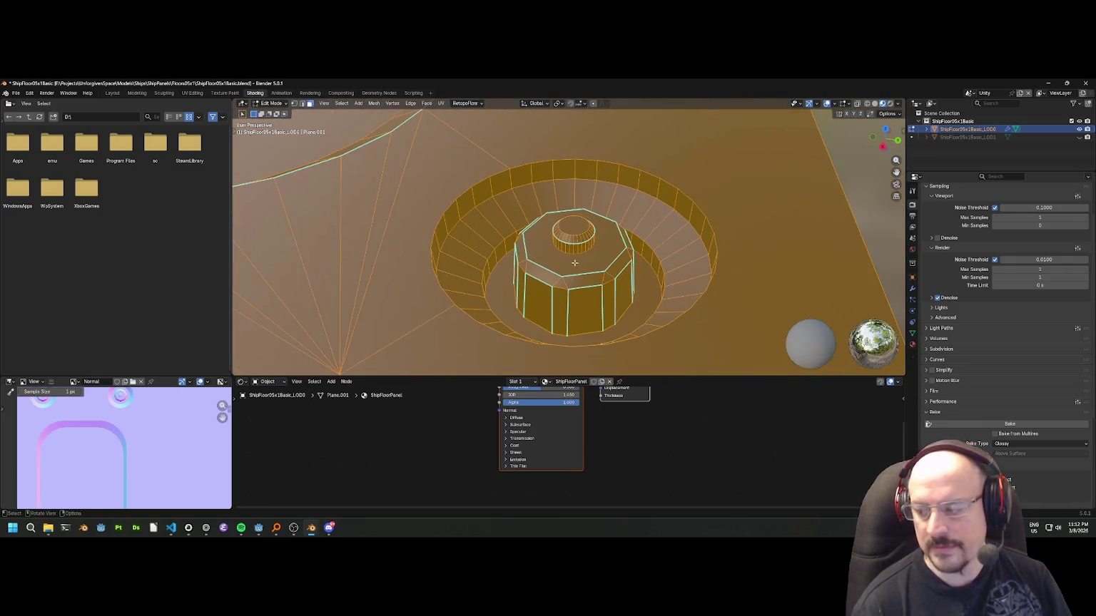
scroll("down", 3)
Return to Object Mode and start opening another .blend file, discarding unsaved changes.
key("Tab")
scroll("down", 3)
scroll("up", 3)
scroll("down", 3)
left_click(15, 93)
left_click(29, 114)
left_click(555, 315)
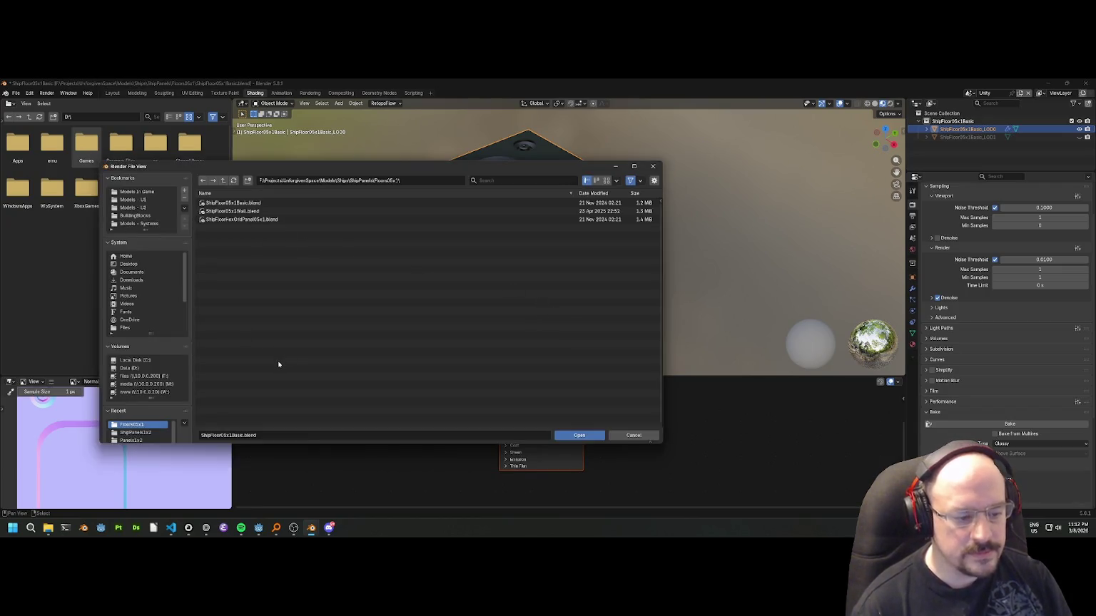
Save the playing track to Liked Songs in the music player, then minimise it.
left_click(241, 528)
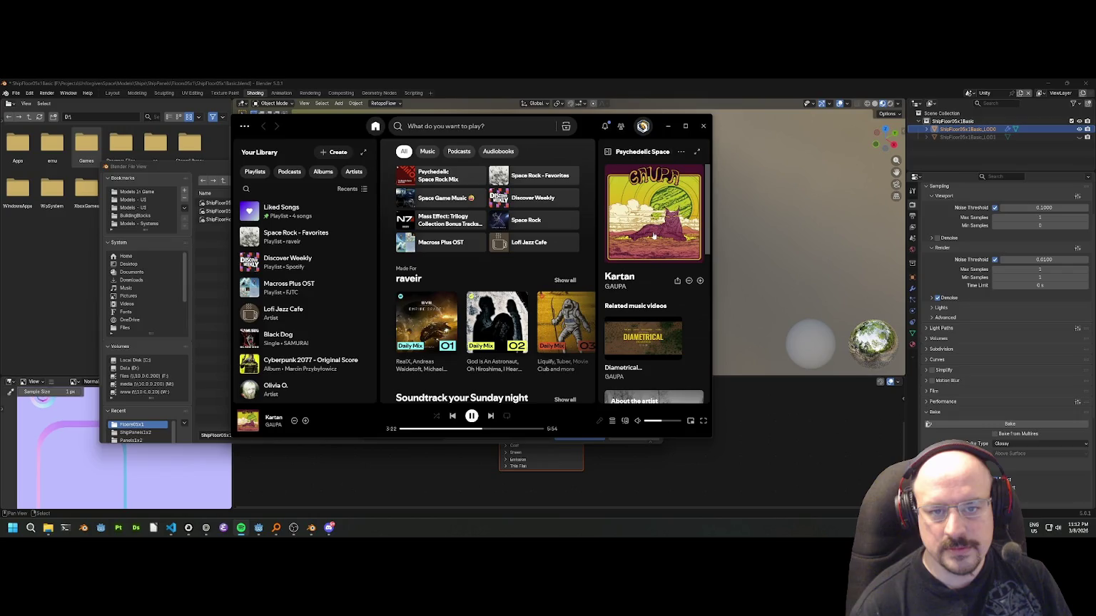
right_click(653, 236)
left_click(613, 262)
left_click(667, 125)
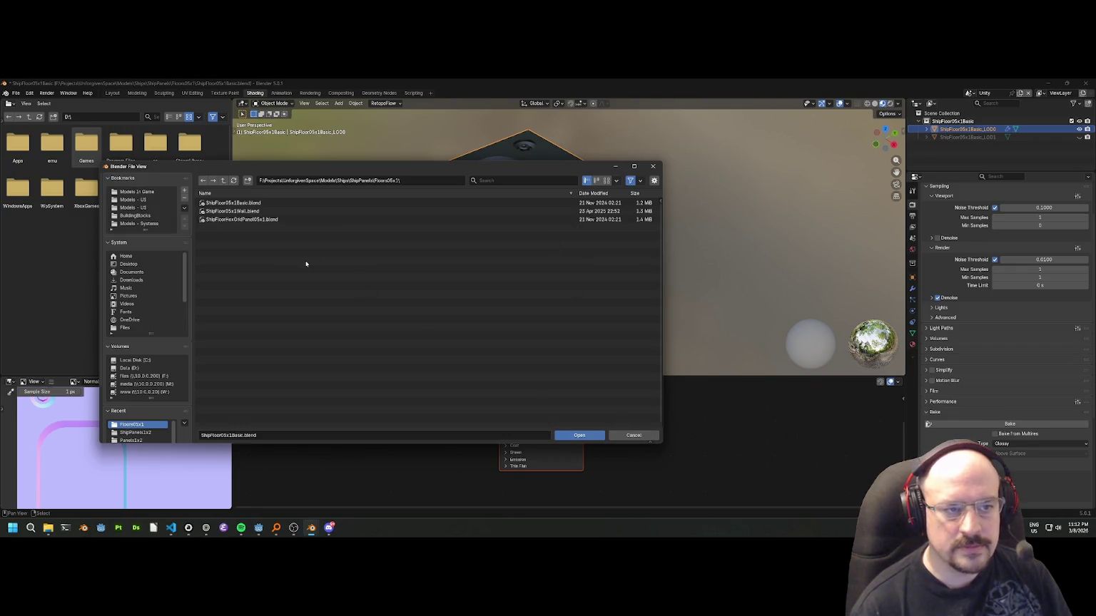
Open ShipFloorHexGridPanel05x1.blend from the Floors05x1 folder.
double_click(244, 219)
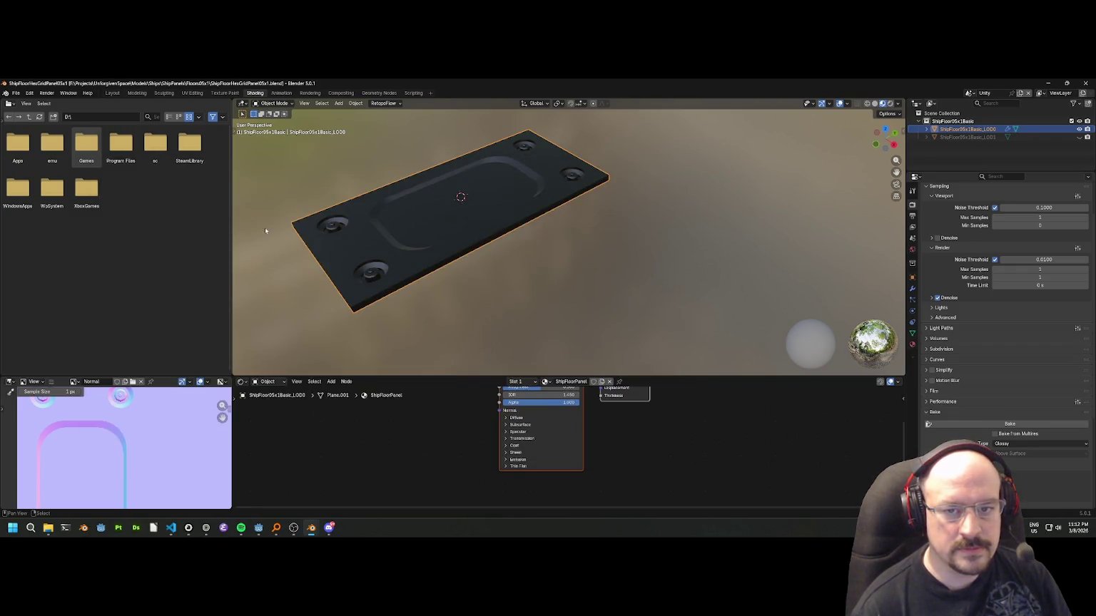
scroll("up", 3)
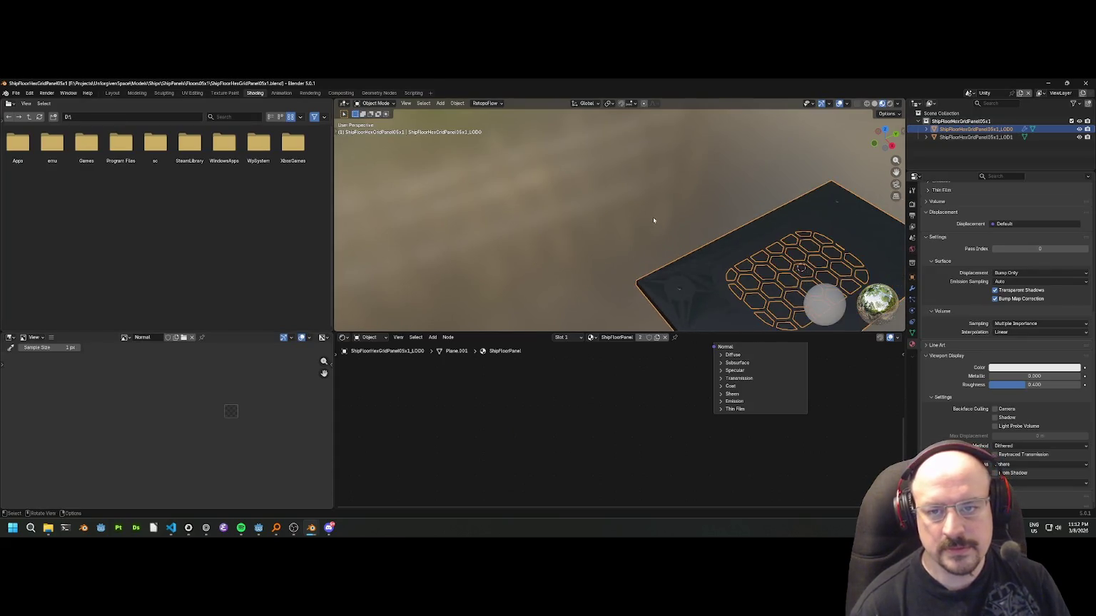
scroll("down", 3)
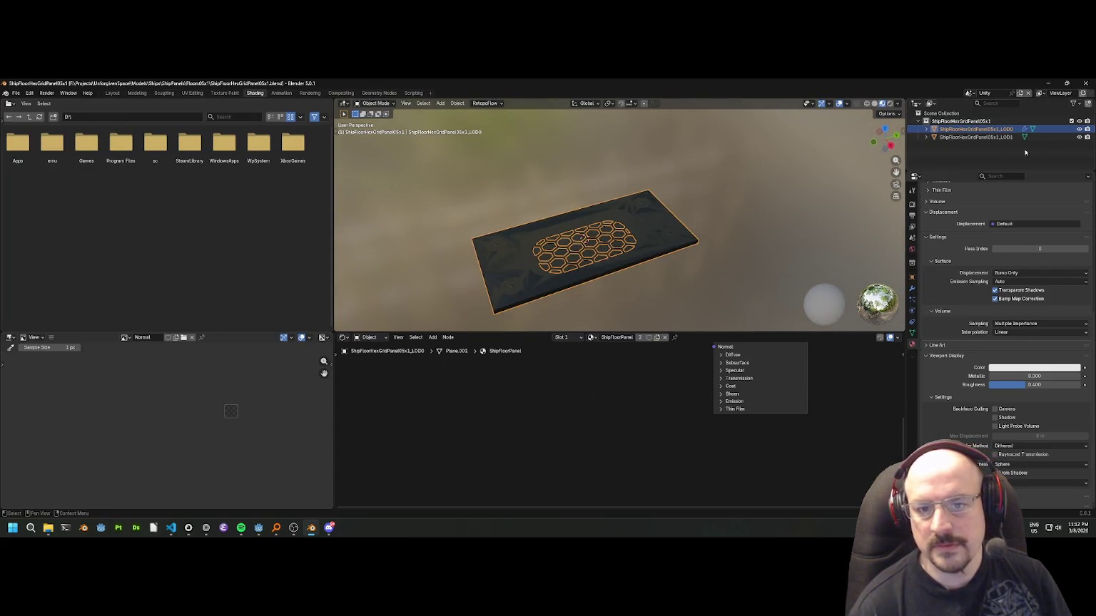
Compare the LOD0 hex-grid mesh against the plain LOD1 plane by toggling visibility, then return to Godot.
left_click(1078, 129)
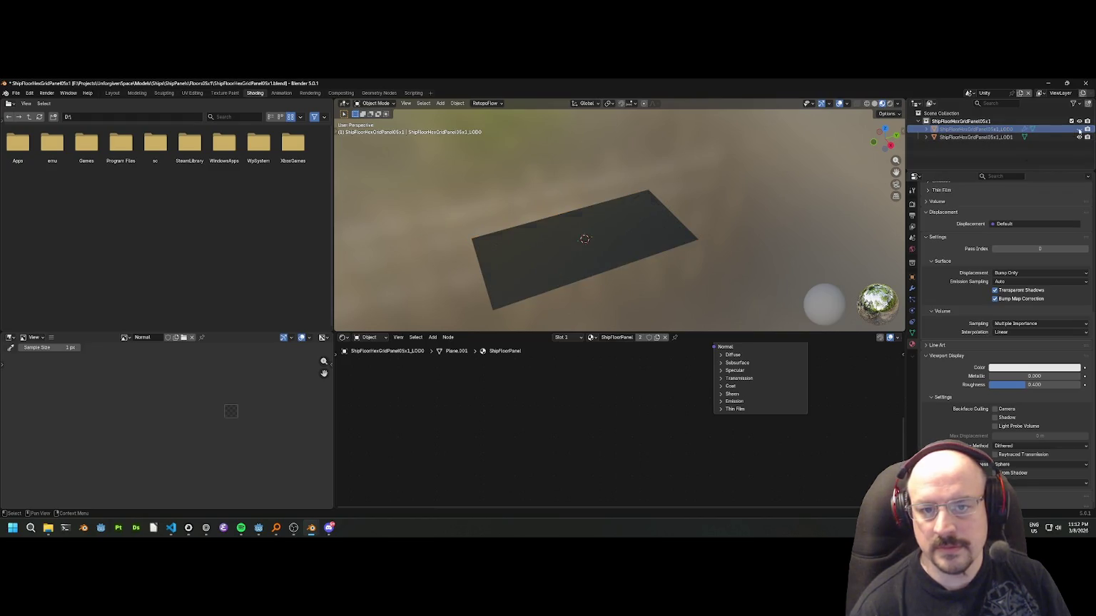
left_click(1078, 129)
left_click(1079, 137)
scroll("up", 3)
scroll("down", 3)
left_click_drag(491, 259, 542, 285)
scroll("up", 3)
mouse_move(261, 531)
left_click(303, 495)
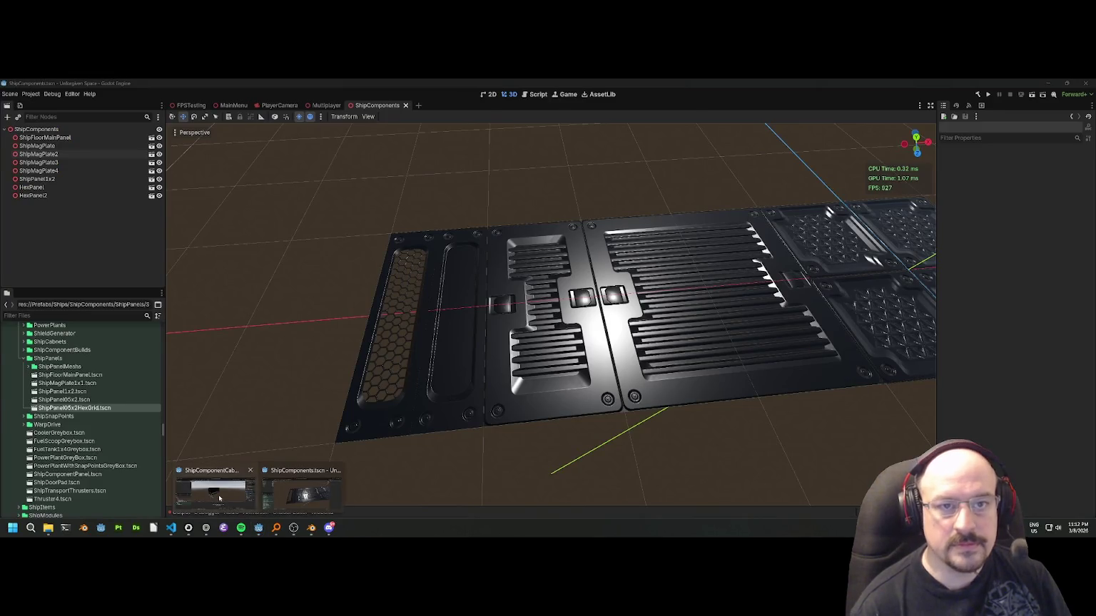
In the Unforgiven Space Assets project, filter the FileSystem for 'space' and open Space.tscn.
left_click(214, 492)
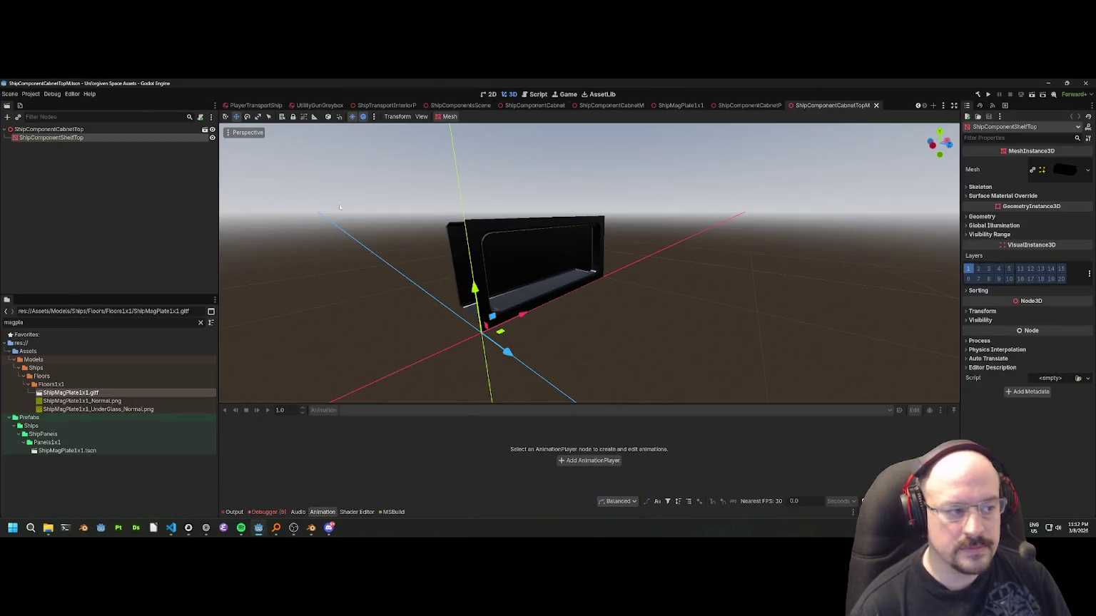
double_click(64, 325)
key("BackSpace")
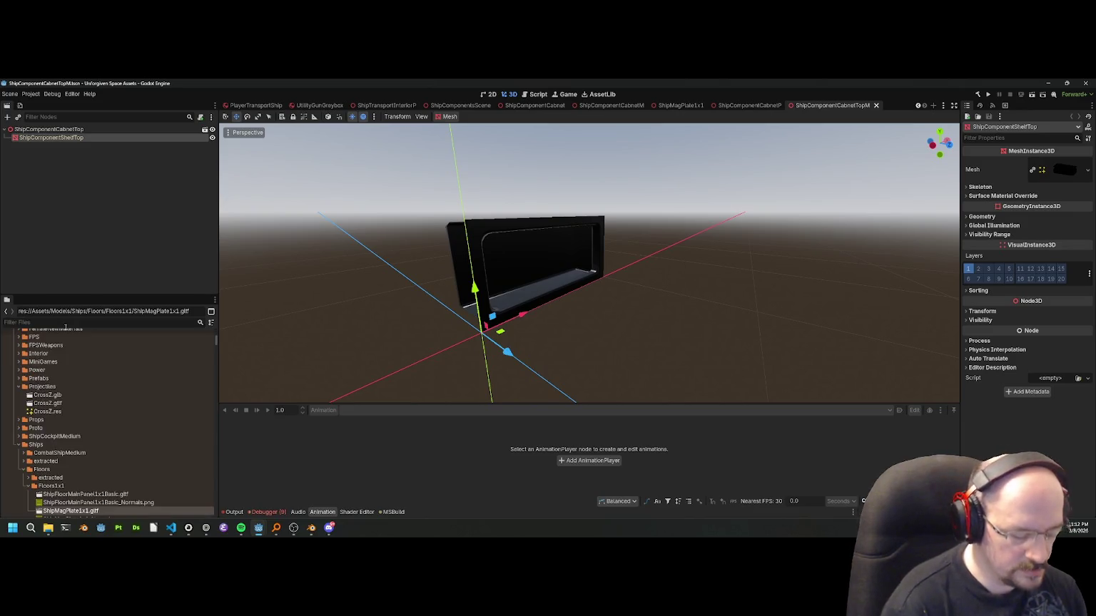
type("space")
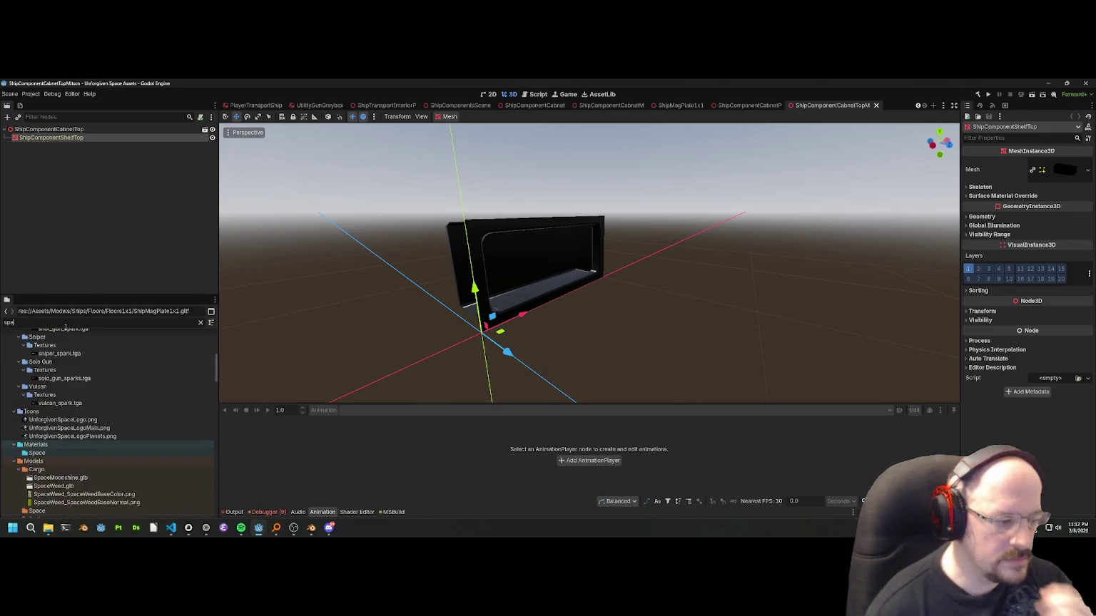
scroll("down", 3)
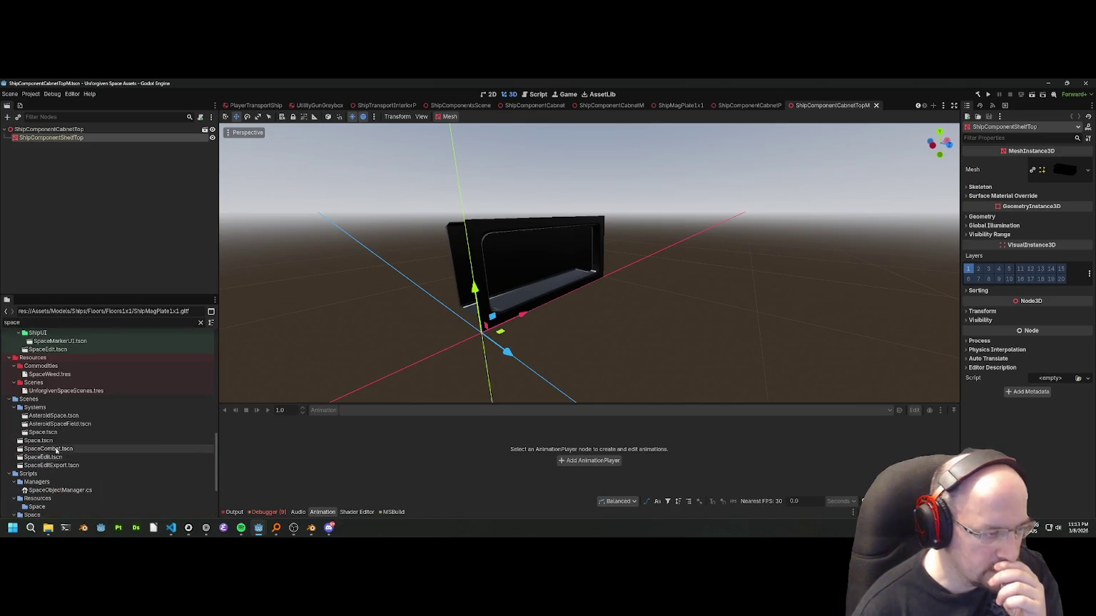
left_click(43, 441)
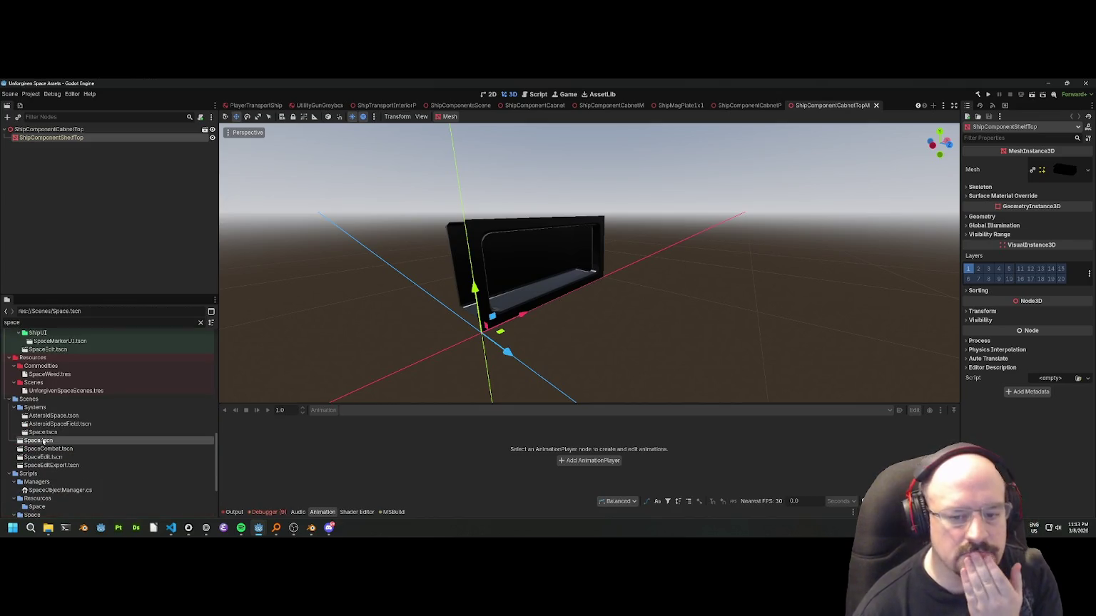
double_click(43, 441)
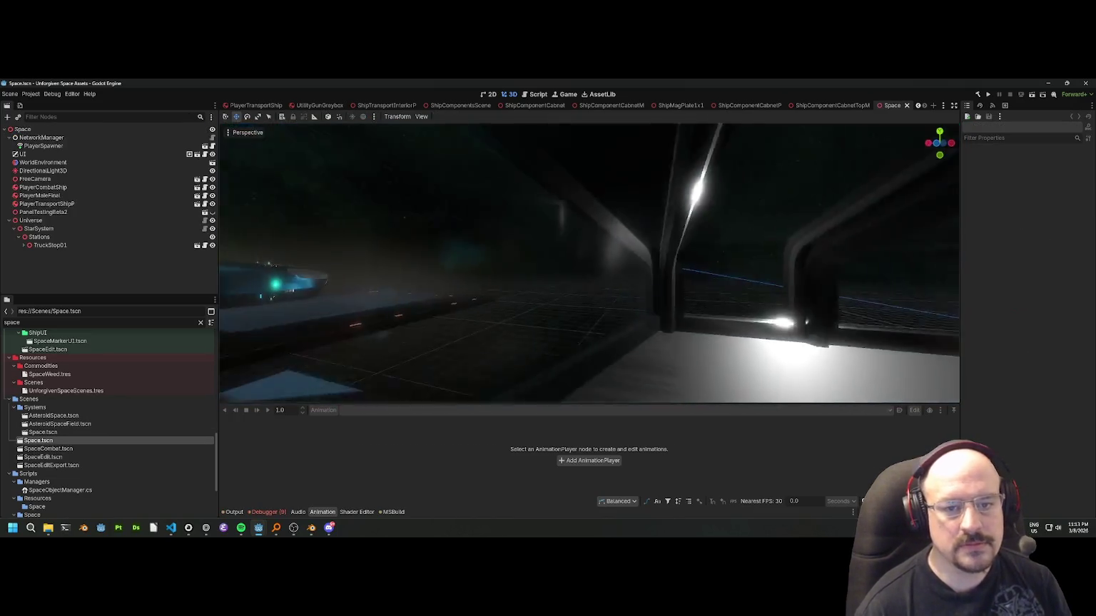
Open the PlayerTransportShip scene and inspect its Model and InteriorTransport nodes.
left_click(446, 283)
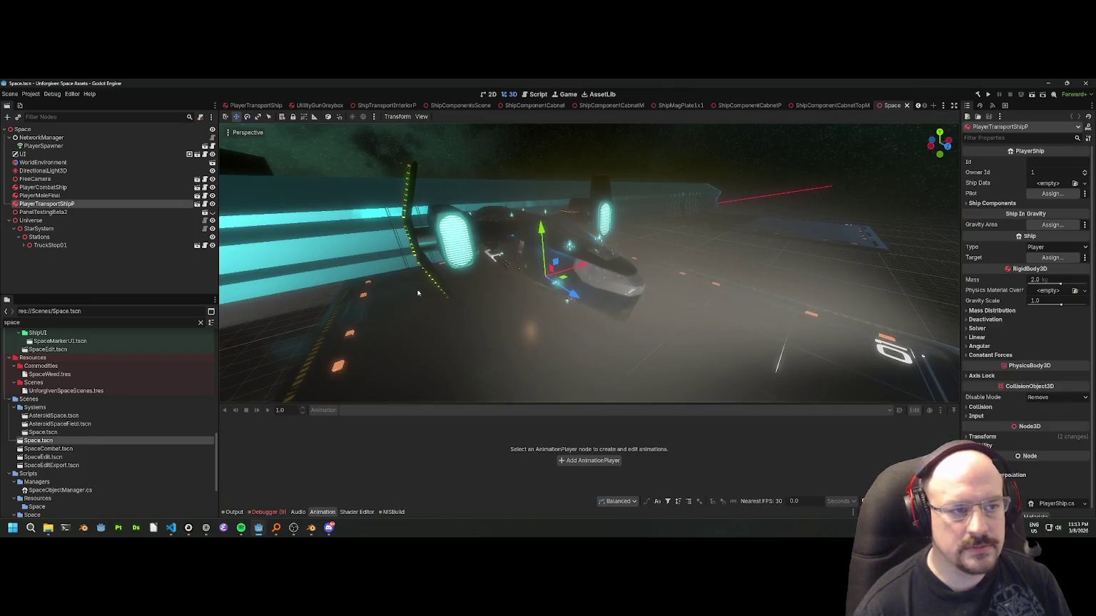
key("ctrl+Tab")
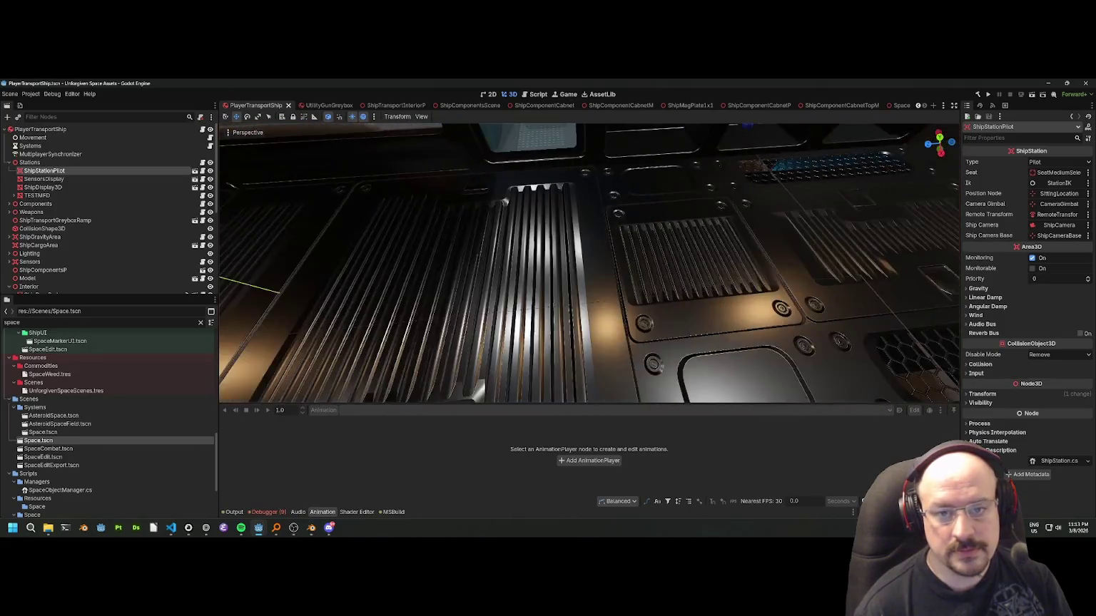
left_click(559, 288)
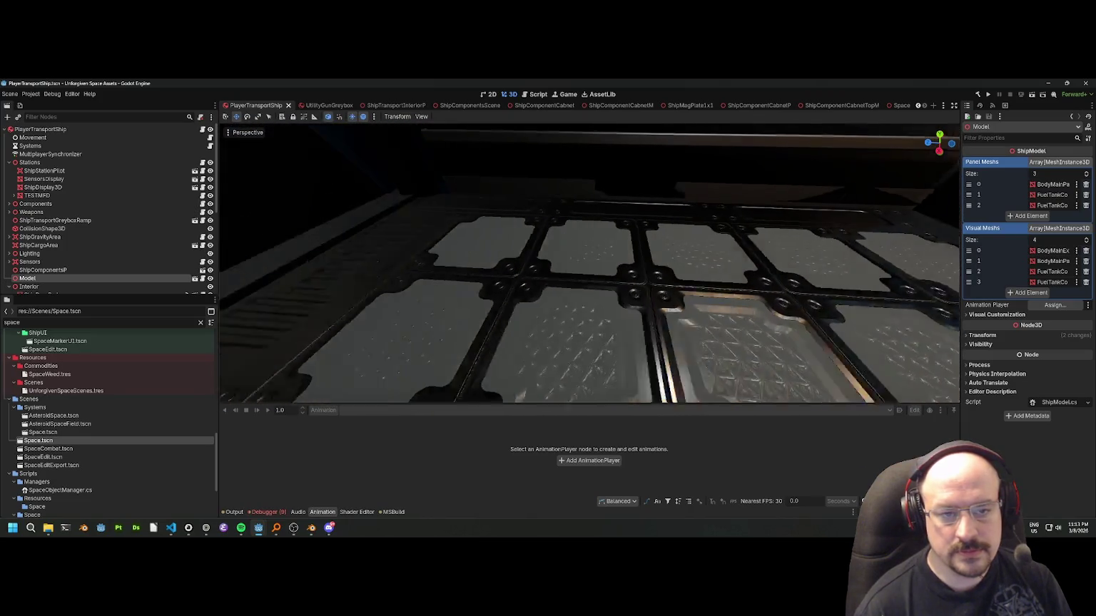
left_click(46, 287)
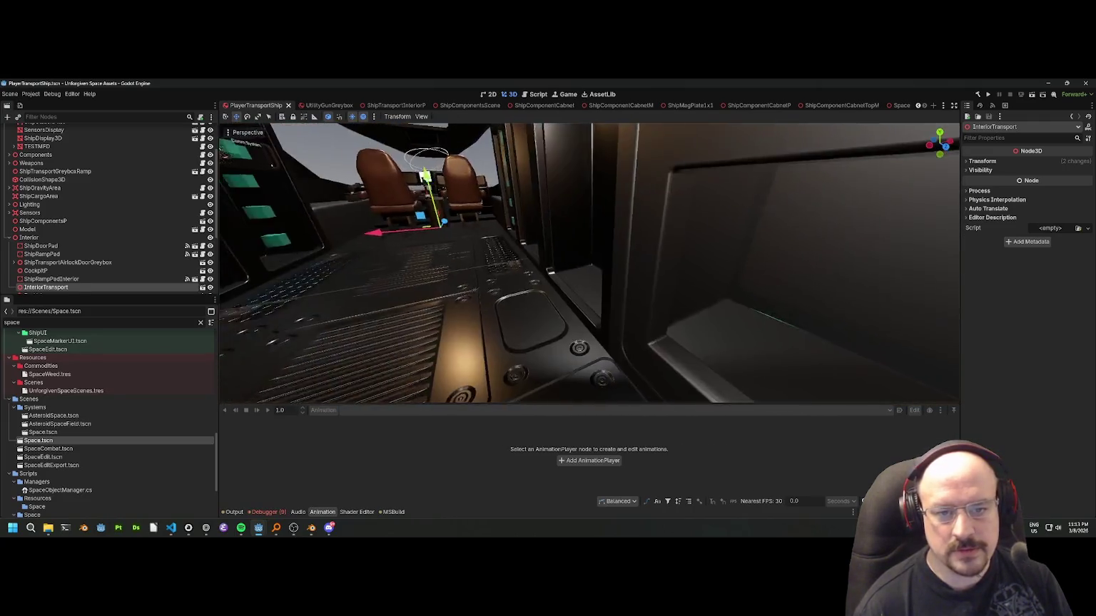
left_click(588, 315)
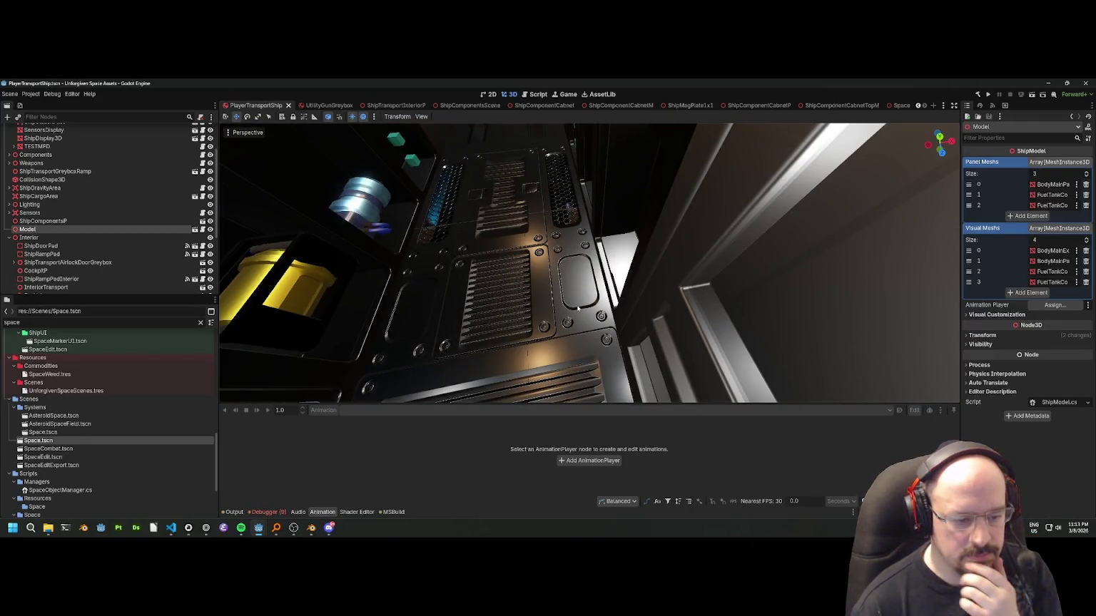
View the panel row head-on in the ShipComponents window, then come back to the transport ship.
mouse_move(278, 528)
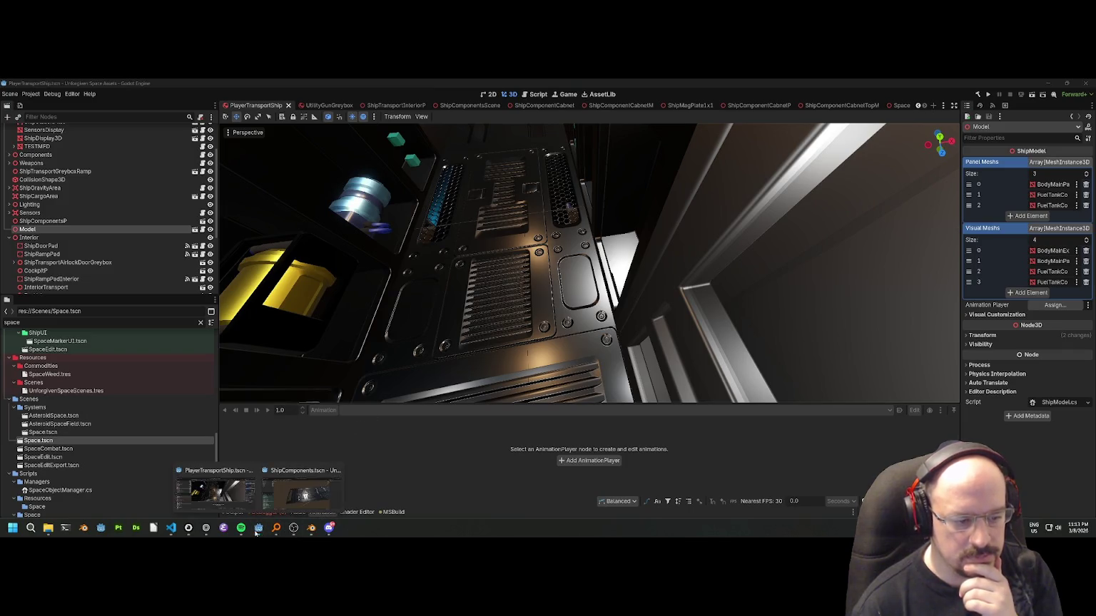
left_click(312, 496)
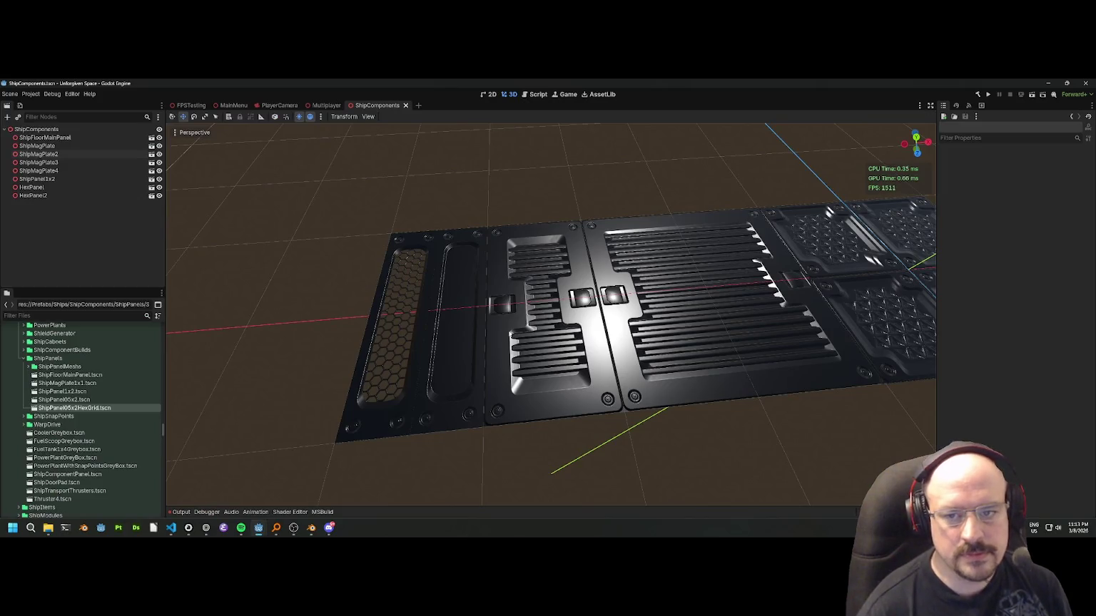
scroll("down", 3)
left_click_drag(504, 321, 479, 327)
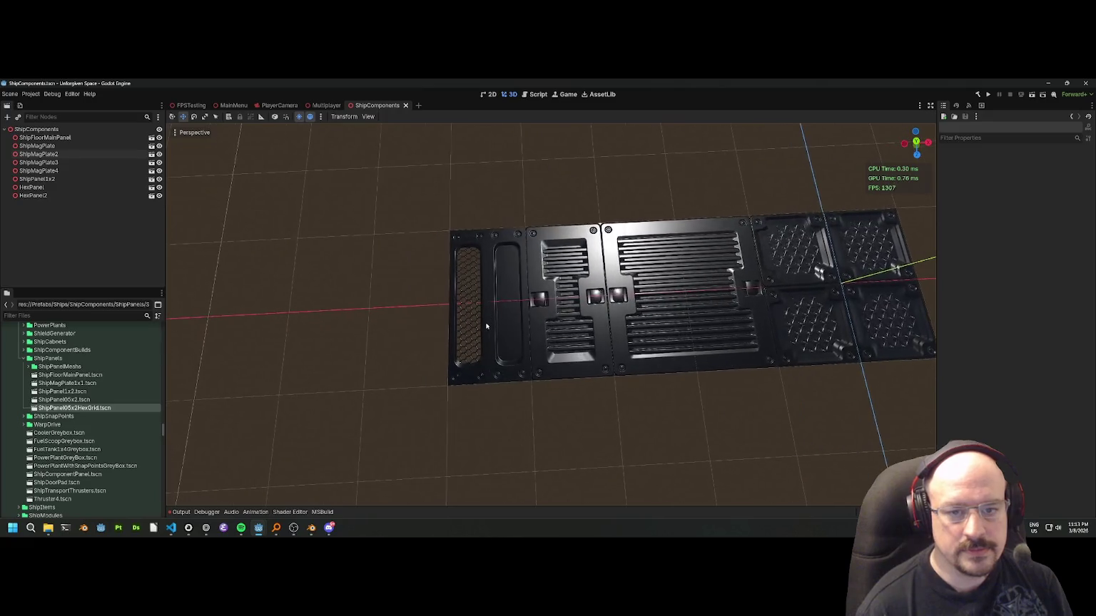
key("alt+Tab")
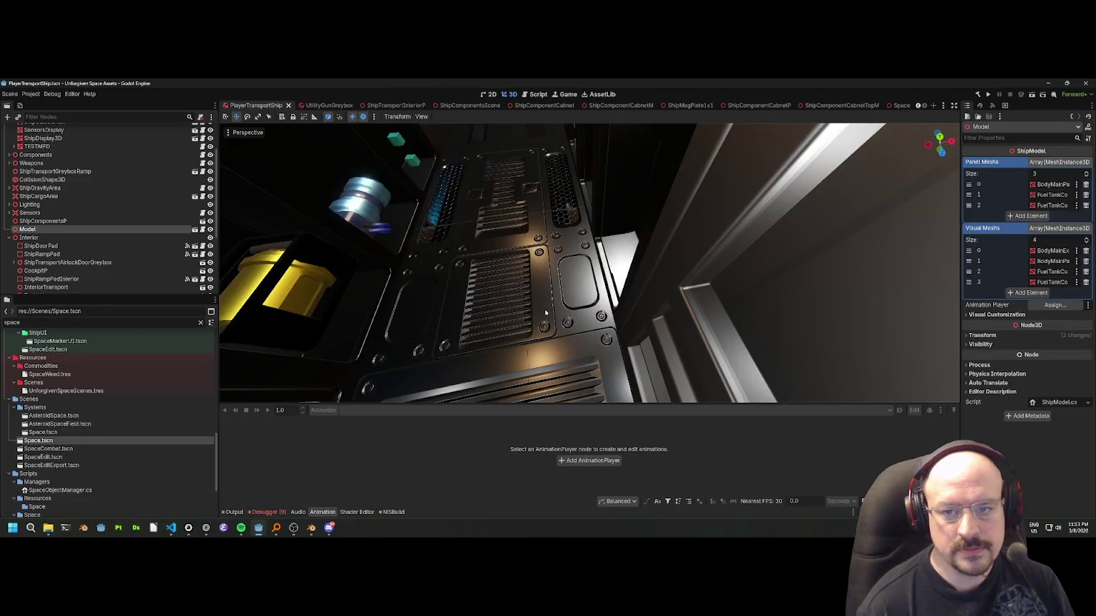
Fly through the ship interior corridor and bay, checking the floor panels and vents closely.
key("w")
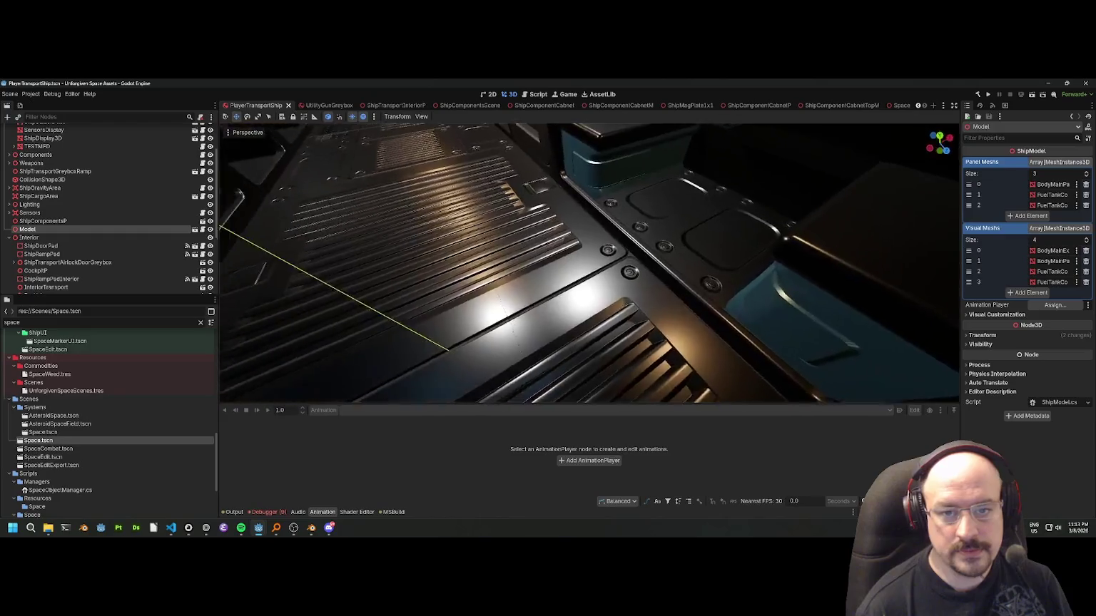
key("w")
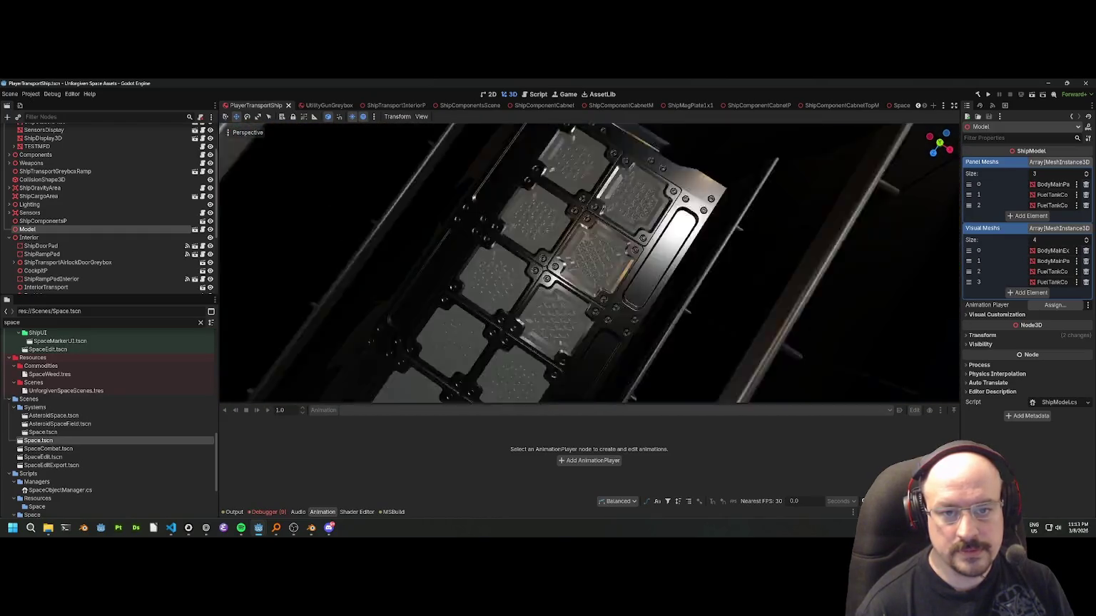
key("w")
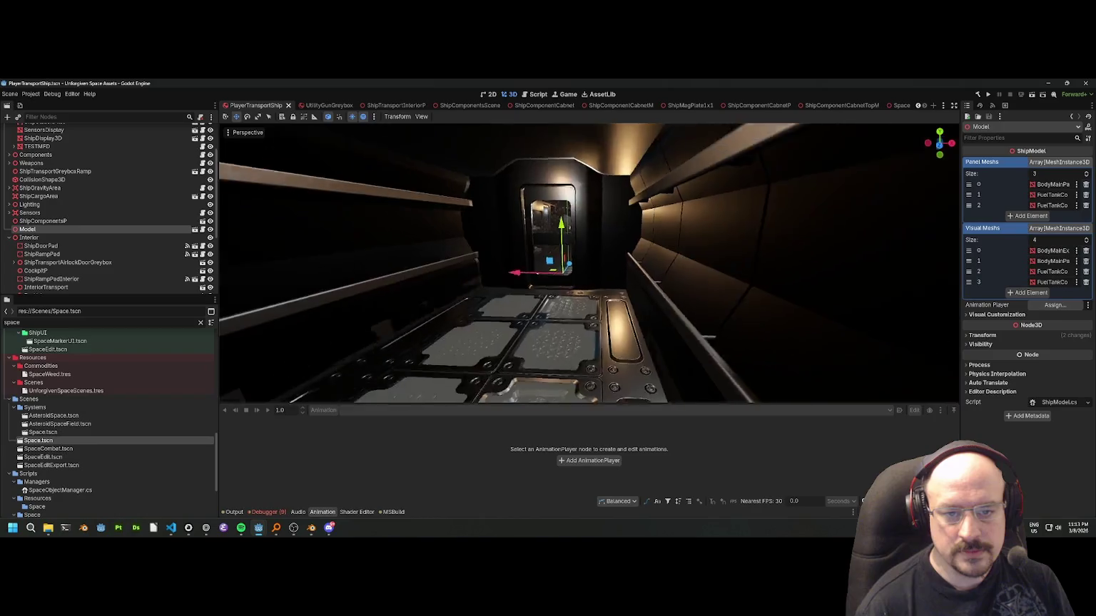
key("w")
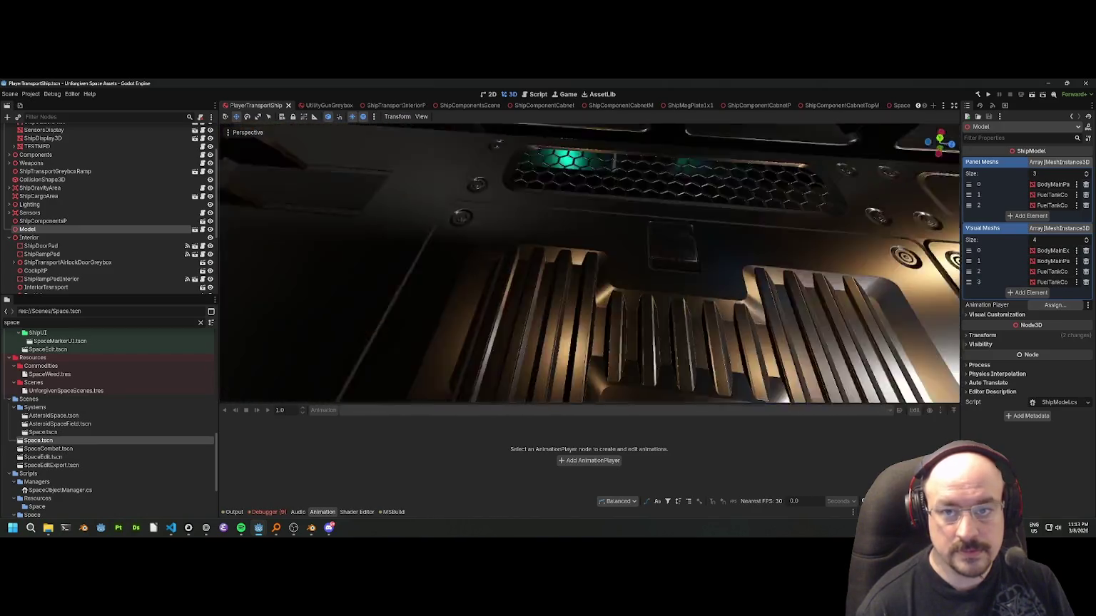
key("w")
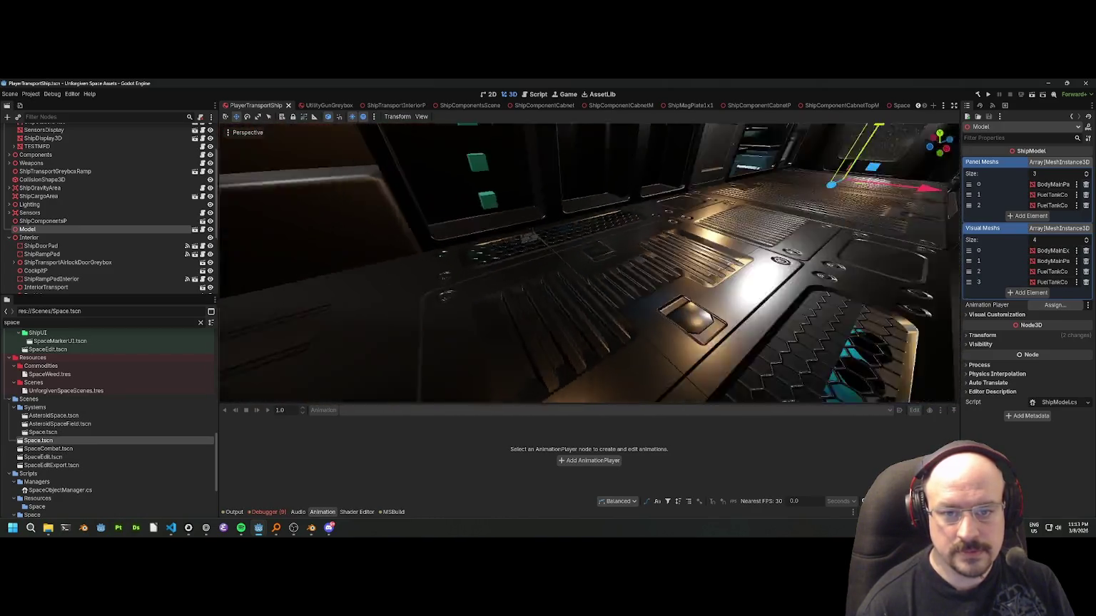
key("w")
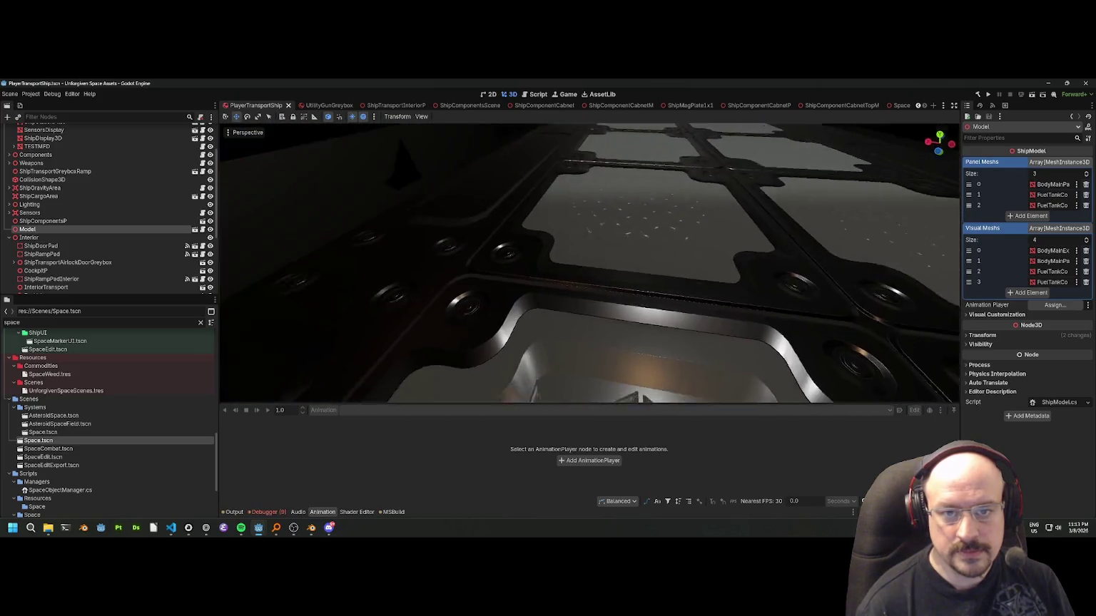
key("w")
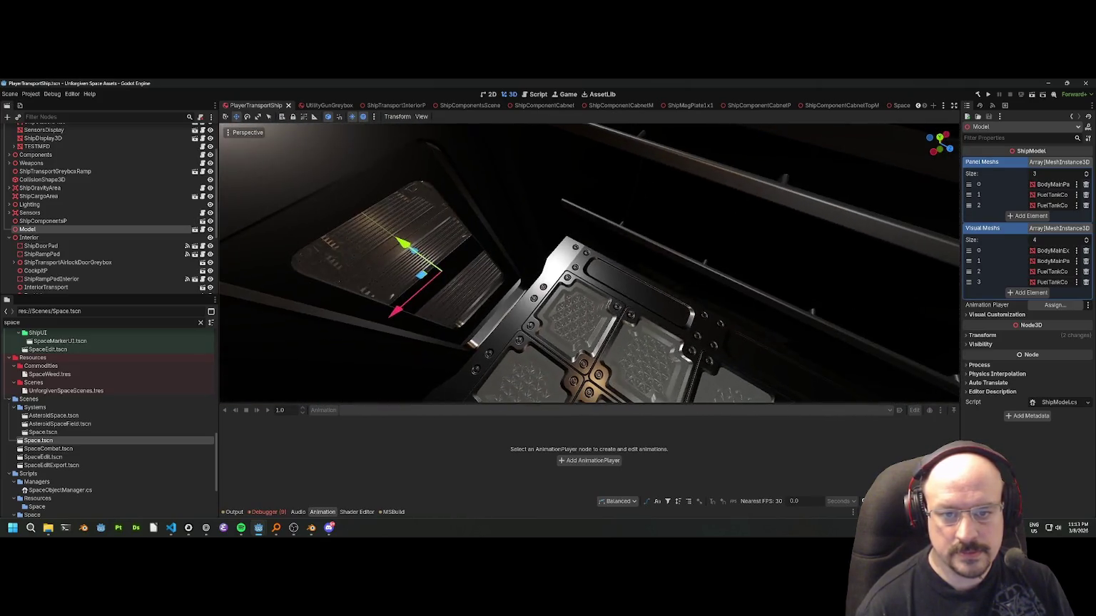
key("w")
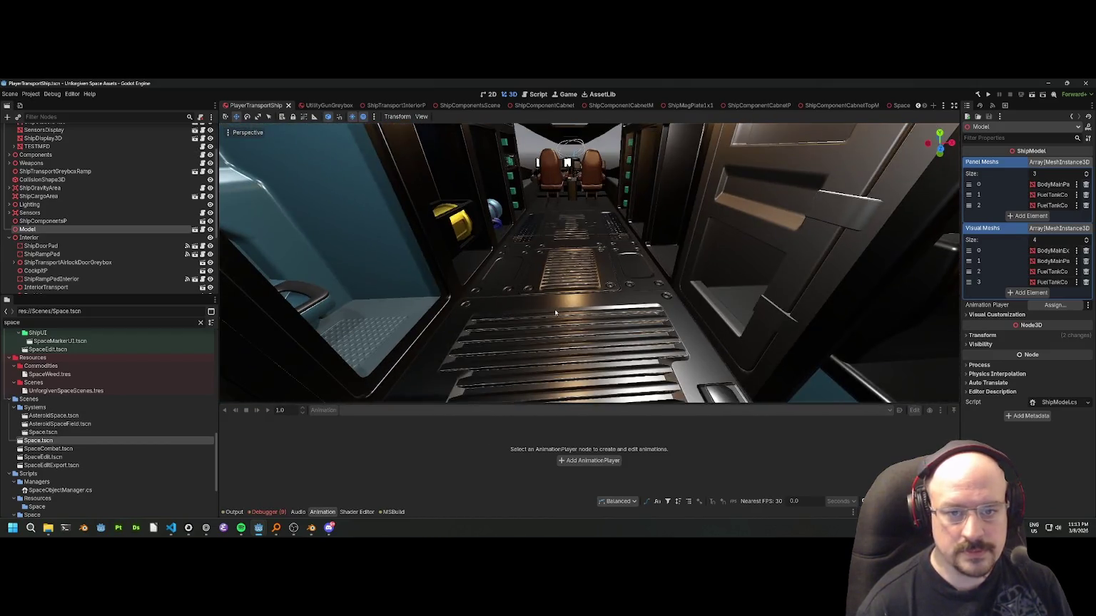
key("alt+Tab")
key("alt+Tab")
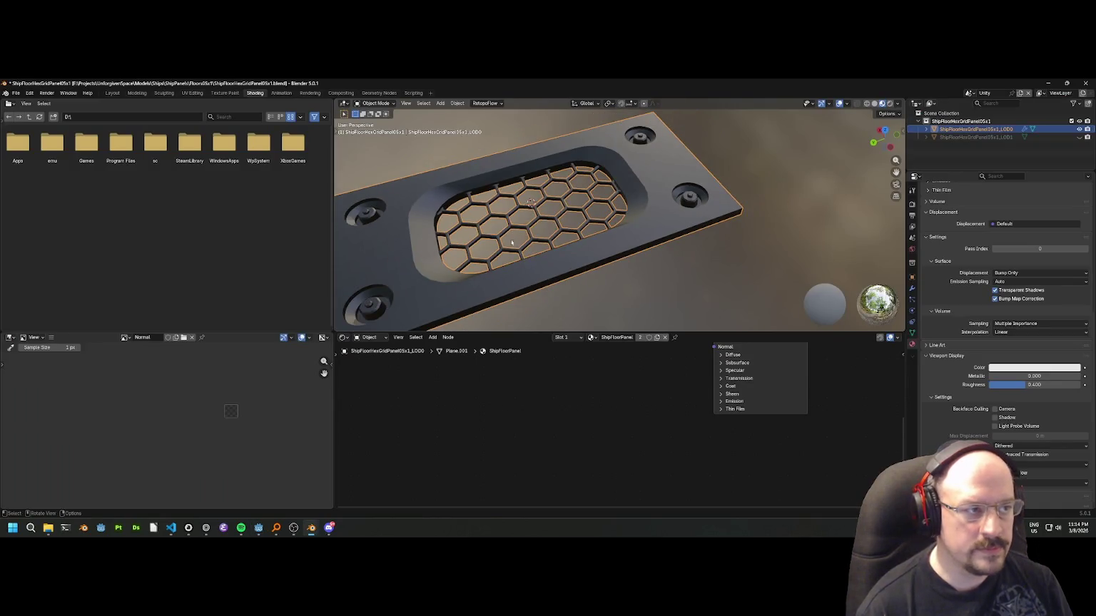
Discard changes and open ShipFloor05x1Basic.blend from ShipPanels/Floors05x1, enlarging the viewport.
left_click(15, 93)
left_click(22, 114)
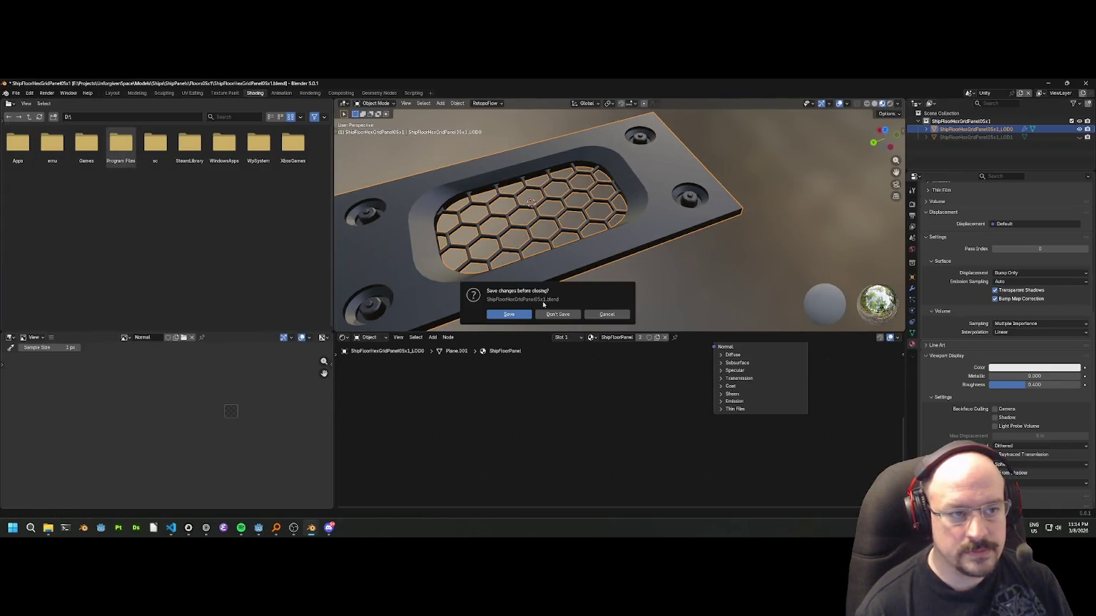
left_click(546, 315)
left_click(223, 181)
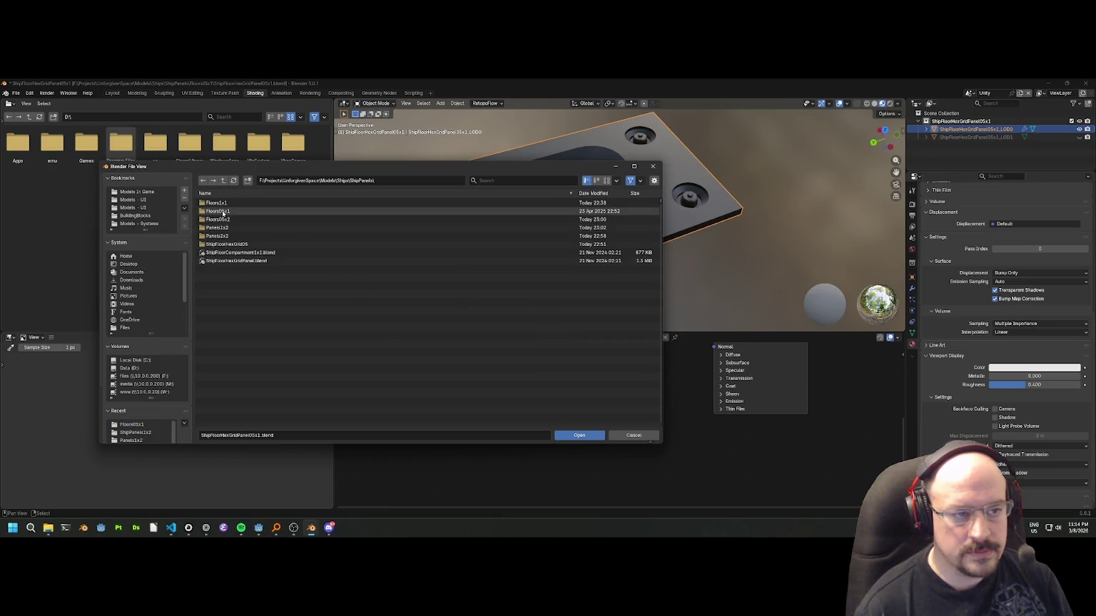
left_click(225, 211)
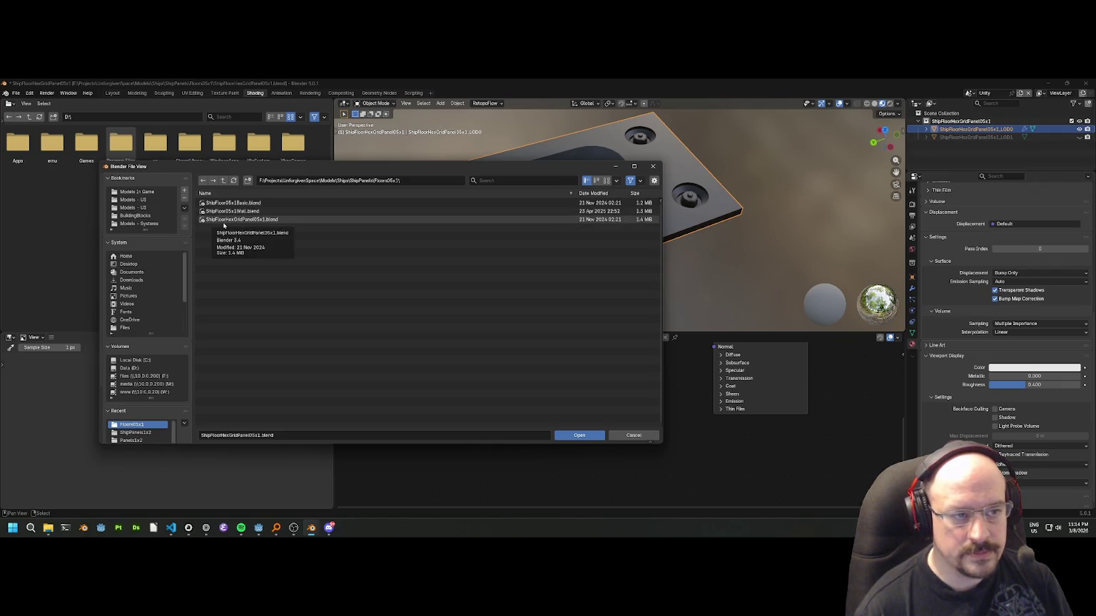
double_click(225, 203)
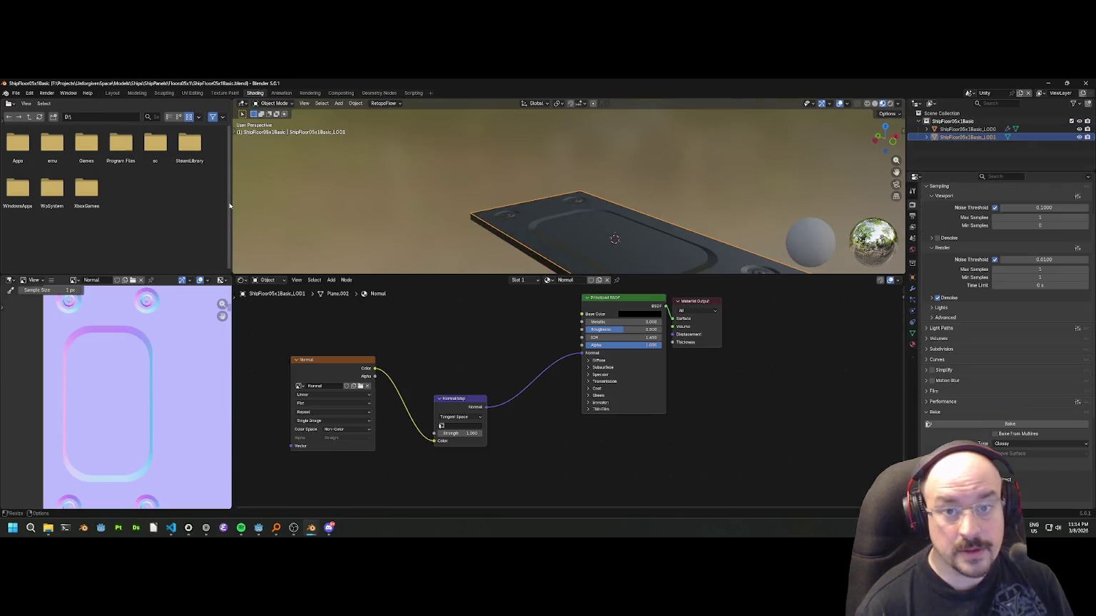
scroll("down", 3)
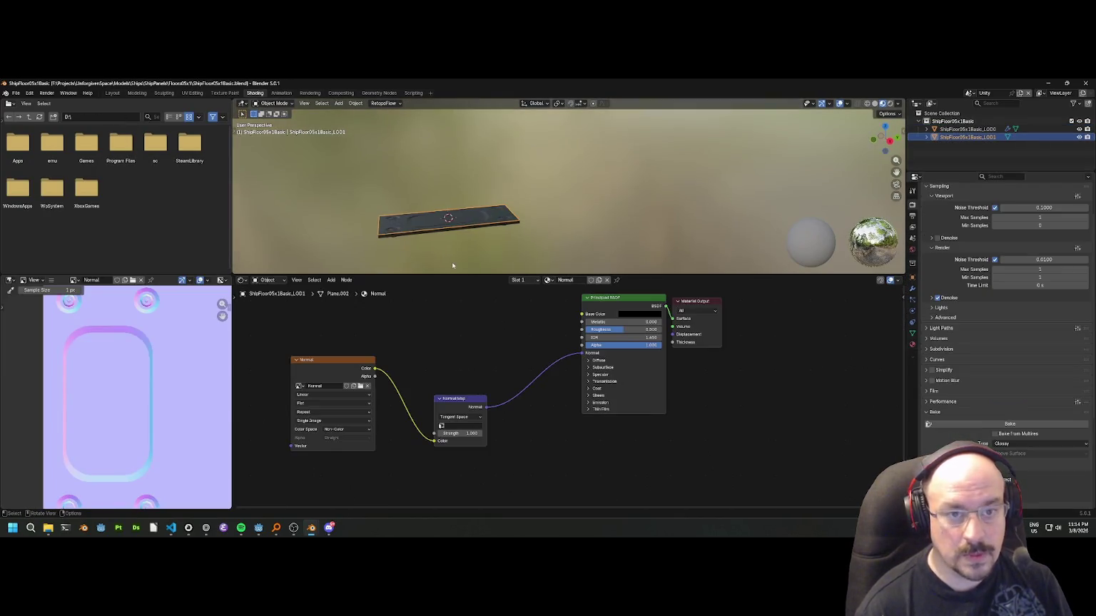
left_click_drag(451, 272, 435, 370)
left_click_drag(816, 164, 631, 190)
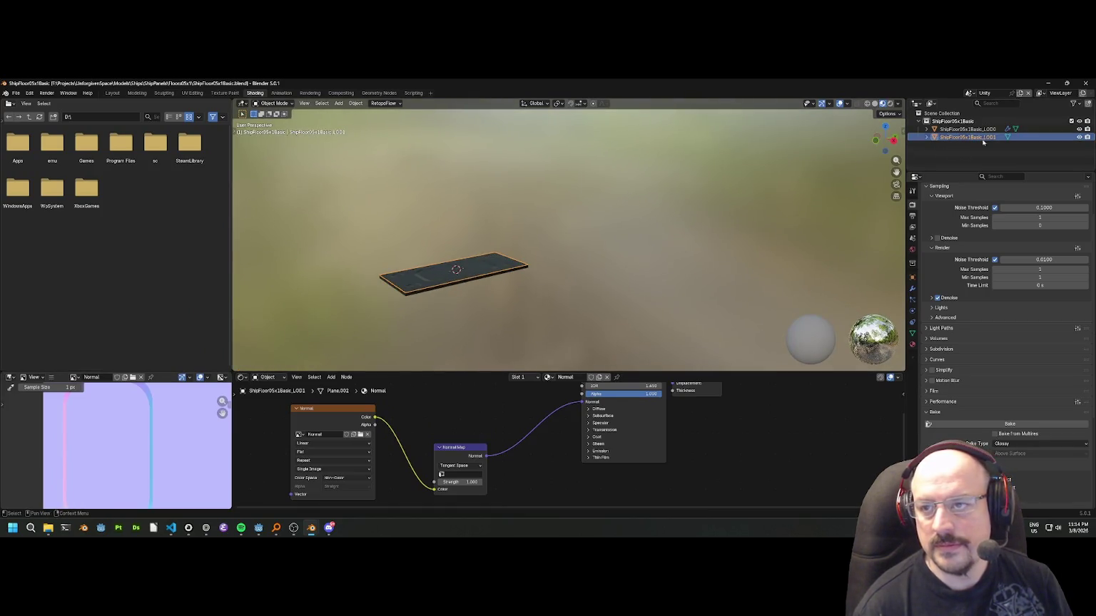
Add a new collection under the Scene Collection named ShipFloor05x1Basic.
left_click(978, 121)
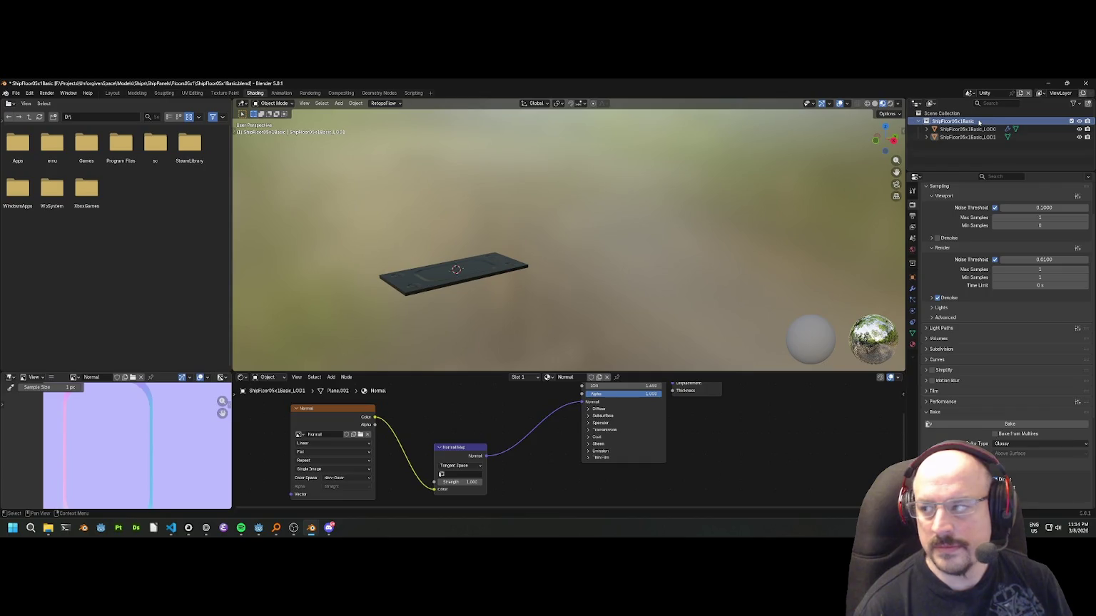
double_click(978, 121)
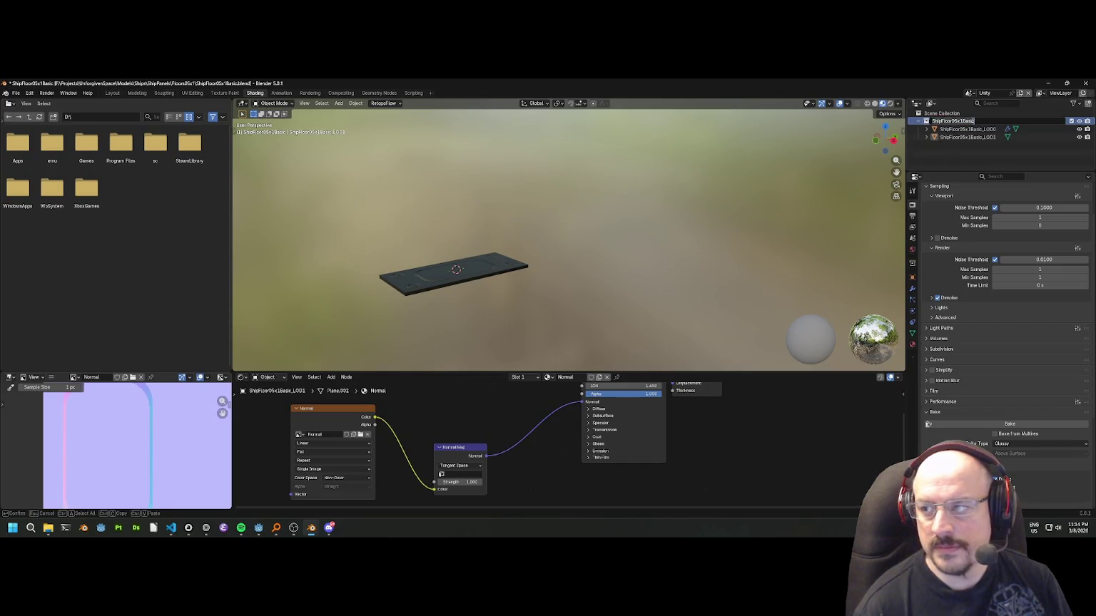
key("Return")
left_click(953, 114)
right_click(953, 117)
left_click(953, 117)
double_click(959, 145)
type("ShipFloor05x1Basic")
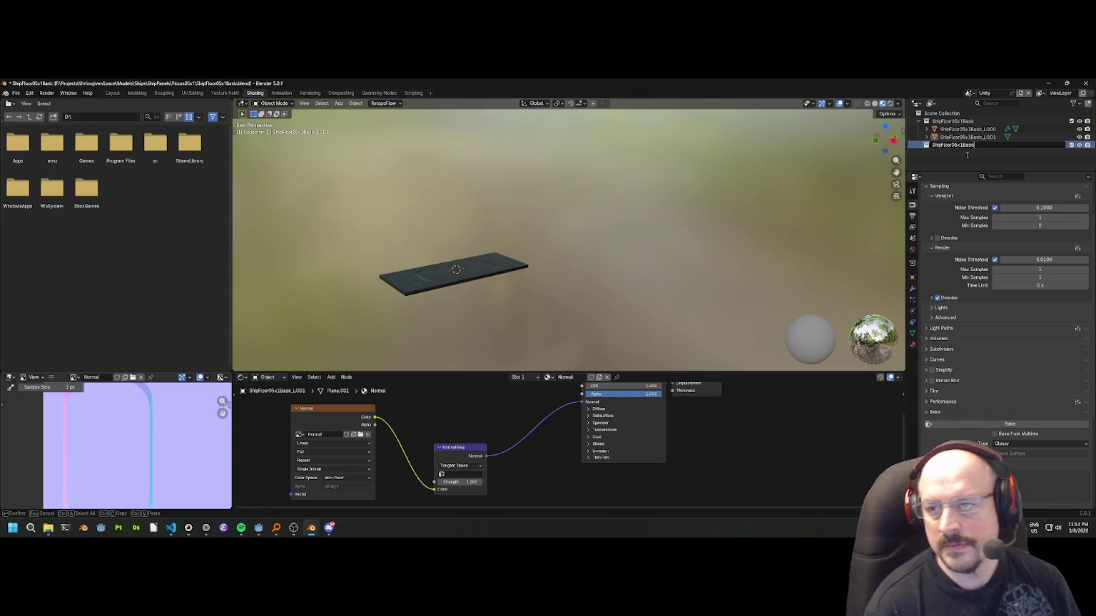
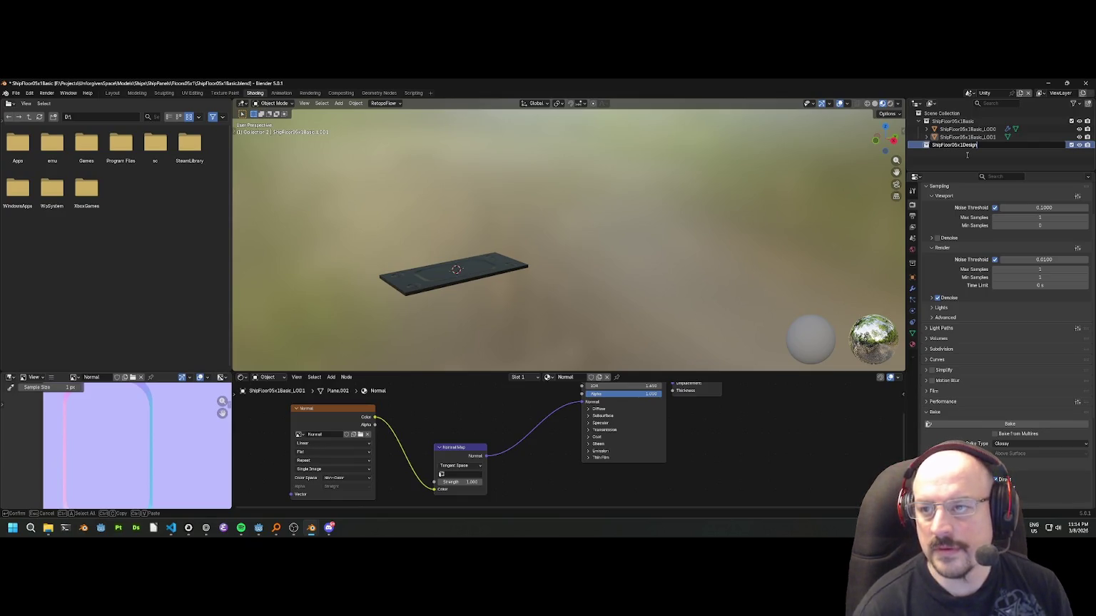
Move ShipFloor05x1Basic_LOD0 into the ShipFloor05x1Design collection and exclude that collection.
key("Return")
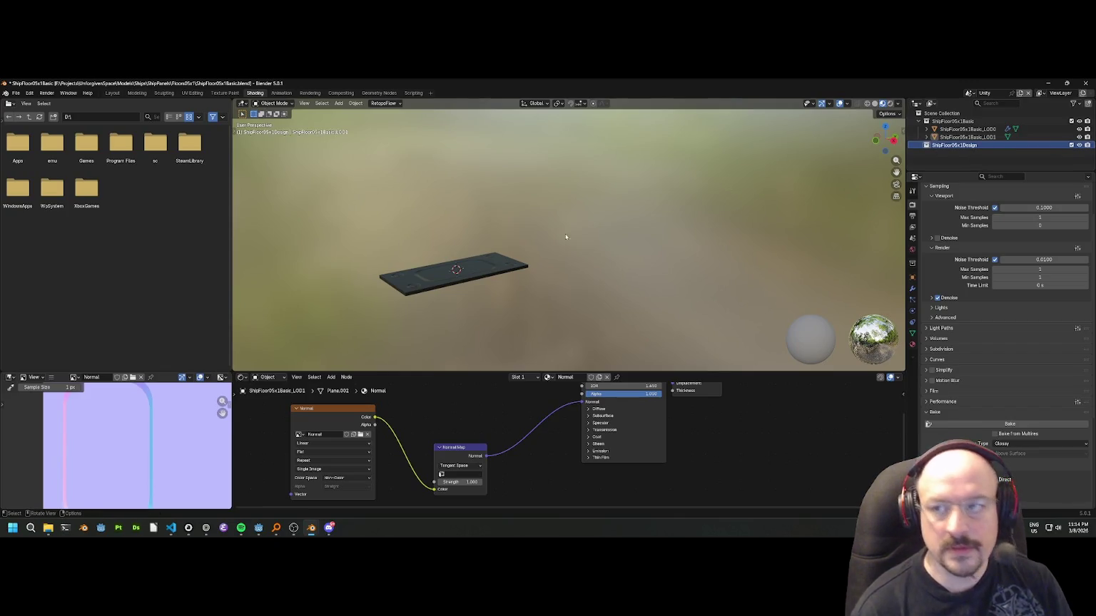
scroll("up", 3)
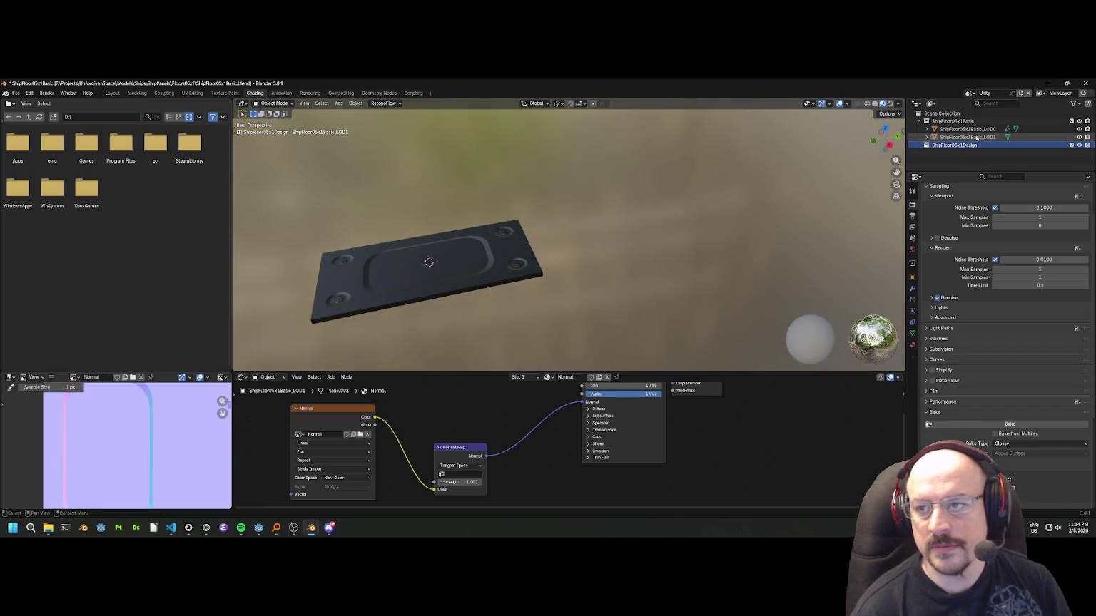
left_click_drag(967, 129, 957, 145)
key("e")
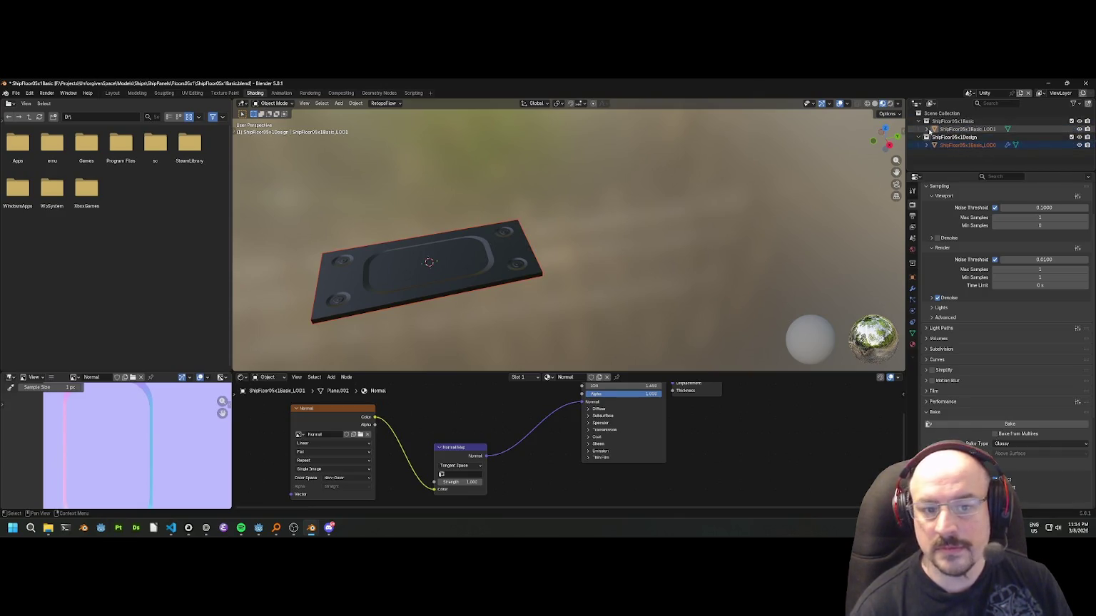
scroll("up", 3)
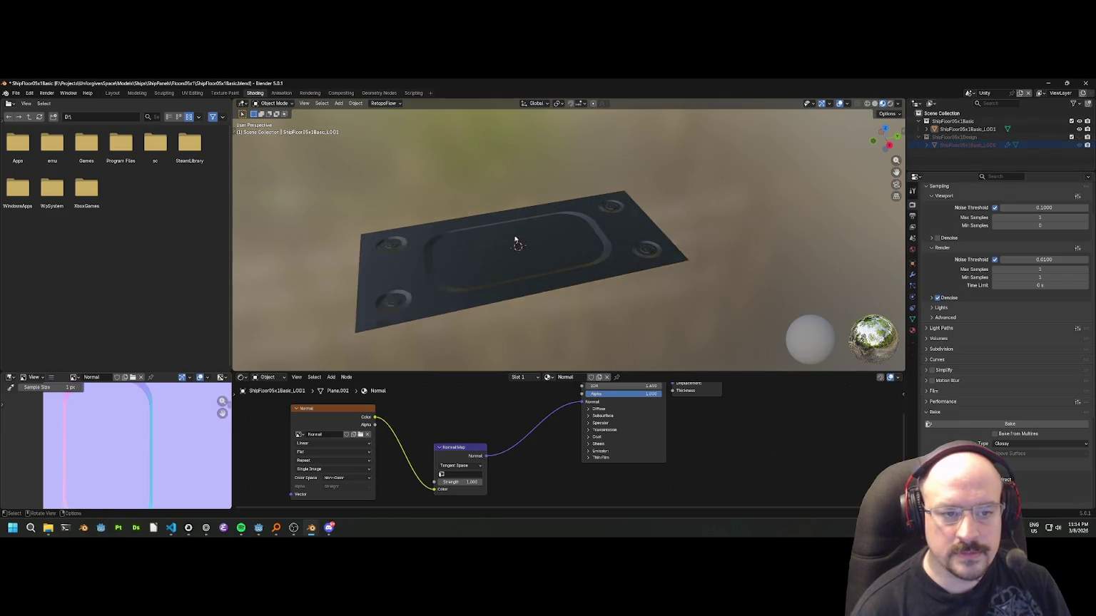
Select the remaining floor plate and inspect its material settings, including the Diffuse section.
left_click(512, 238)
left_click_drag(552, 219, 646, 230)
left_click(912, 332)
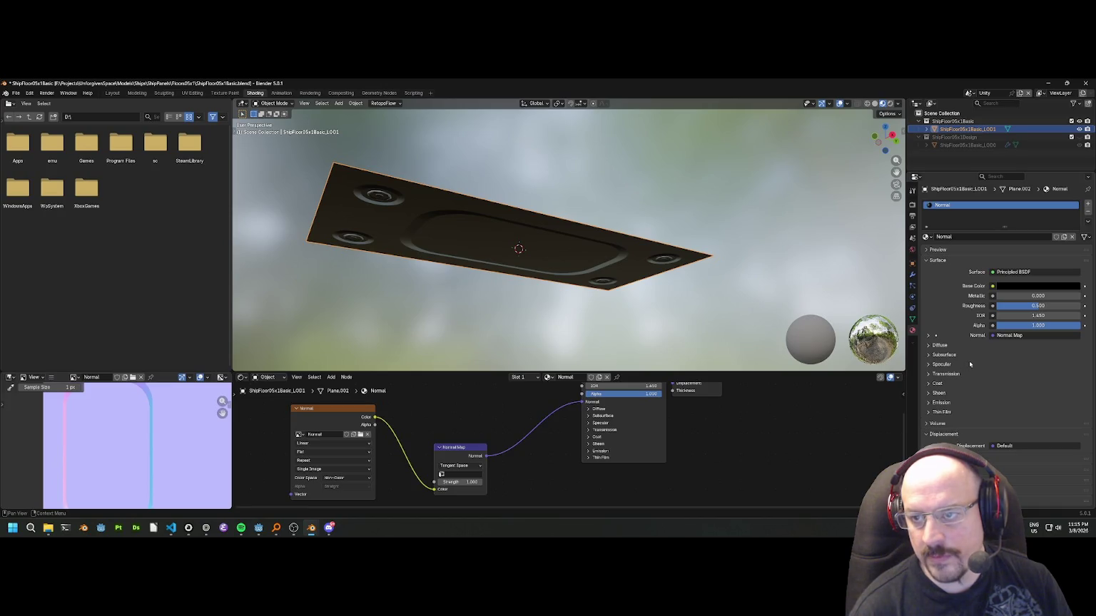
left_click_drag(680, 259, 628, 296)
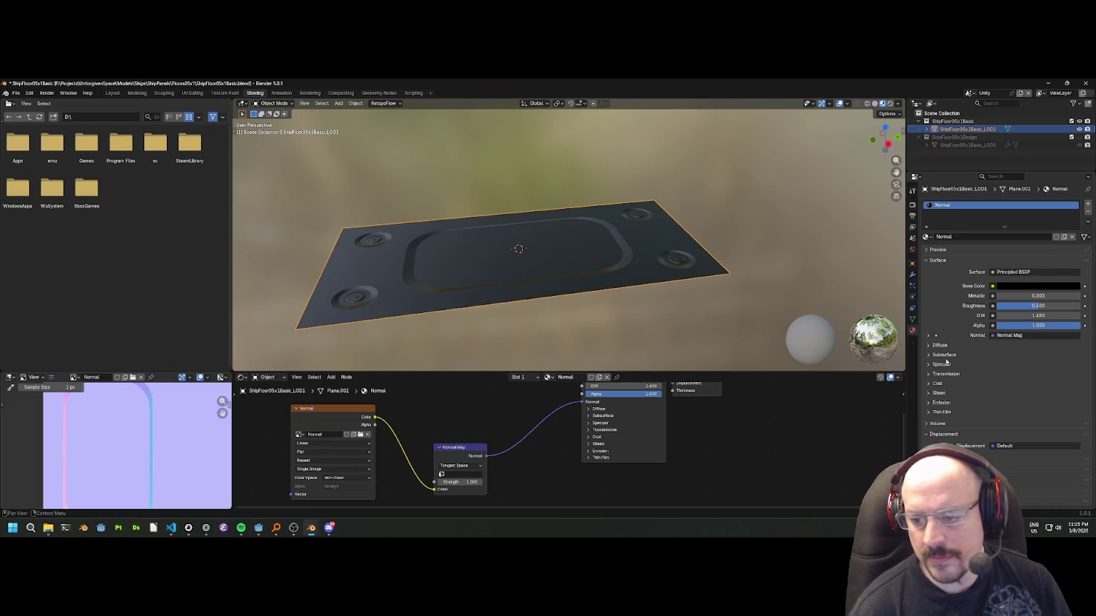
scroll("down", 3)
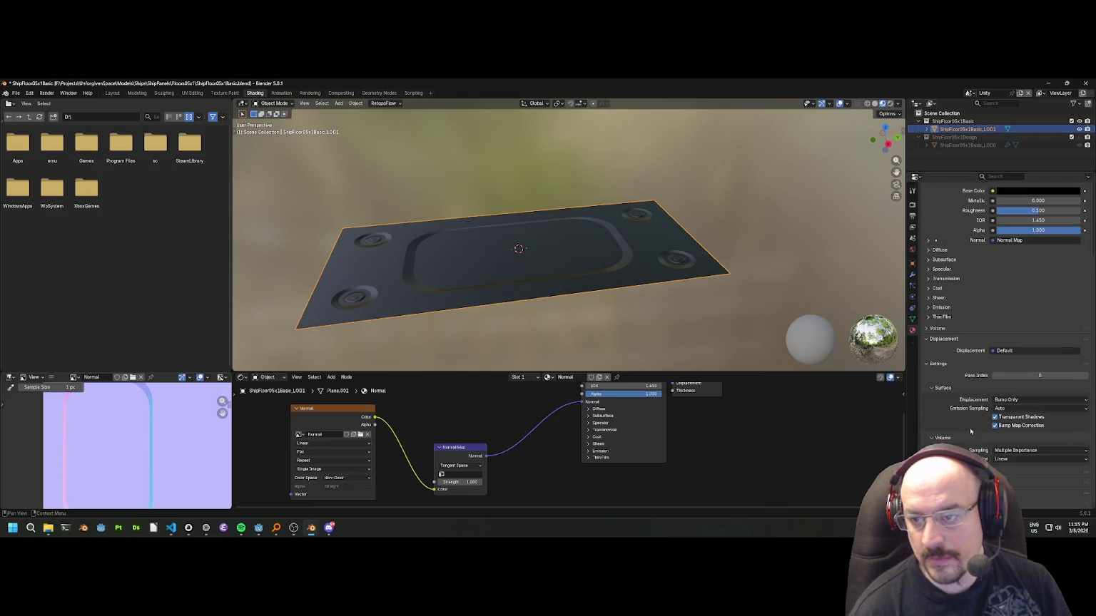
scroll("up", 3)
left_click(942, 330)
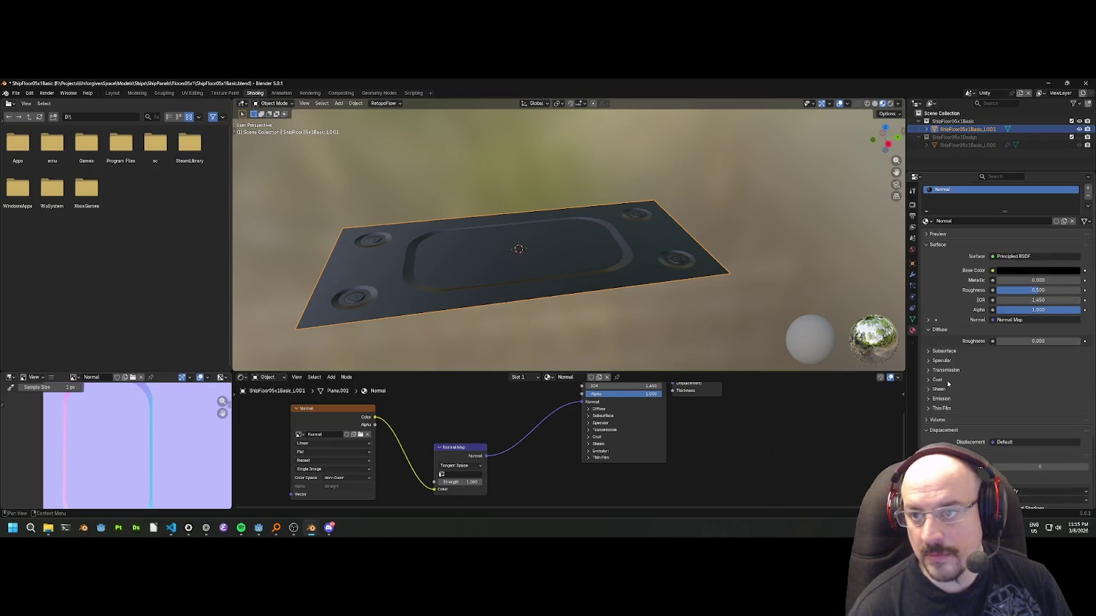
scroll("up", 3)
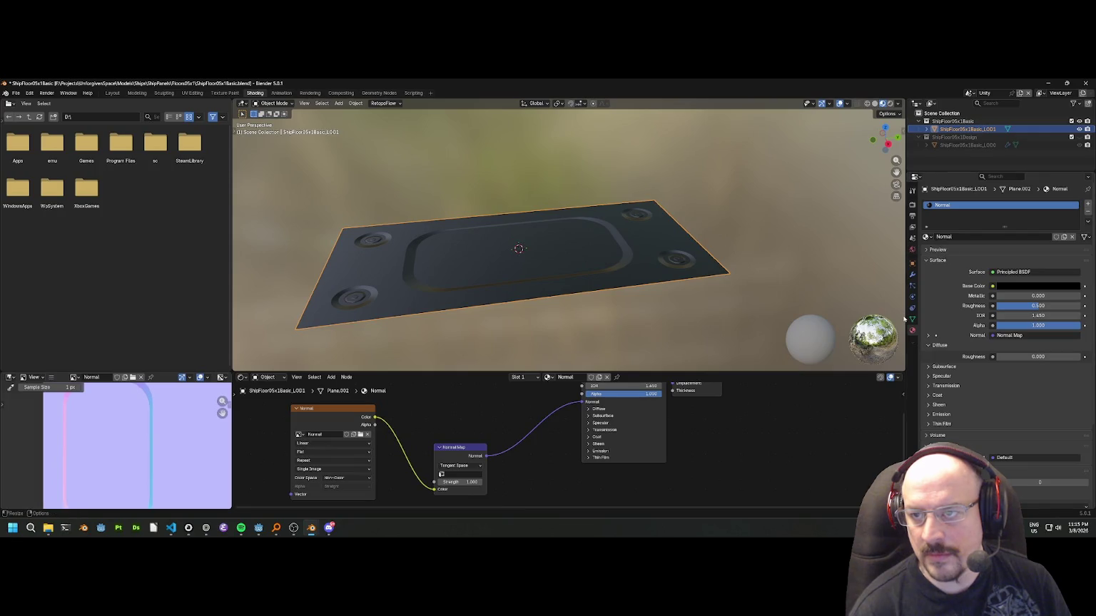
scroll("down", 3)
left_click(967, 130)
Rename the LOD1 object to ShipFloor05x1Basic and strip the LOD suffix from the LOD0 object.
left_click(982, 138)
key("F2")
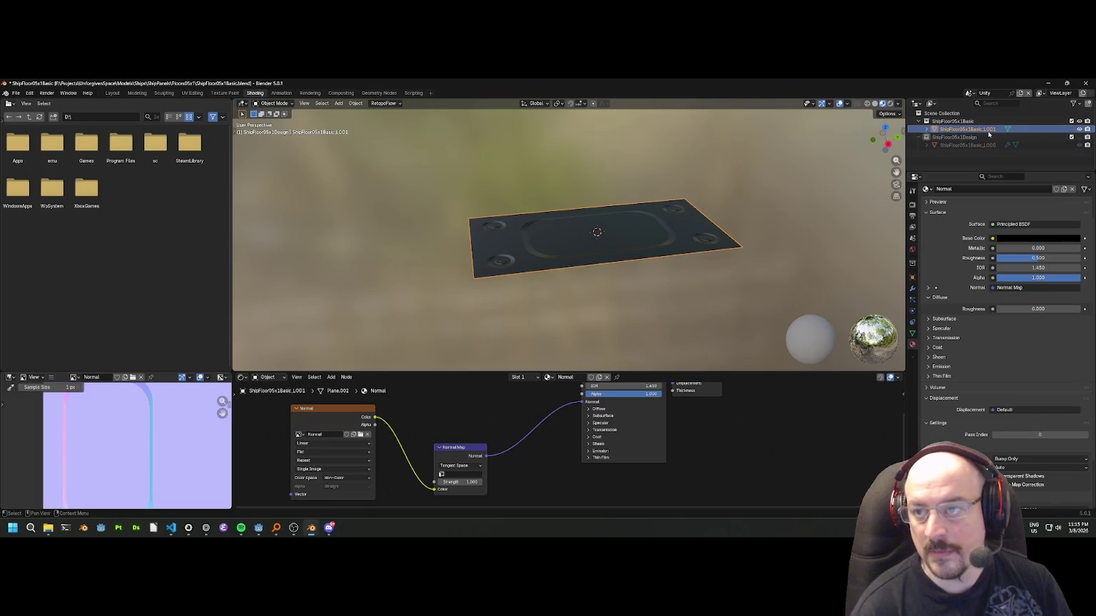
key("BackSpace")
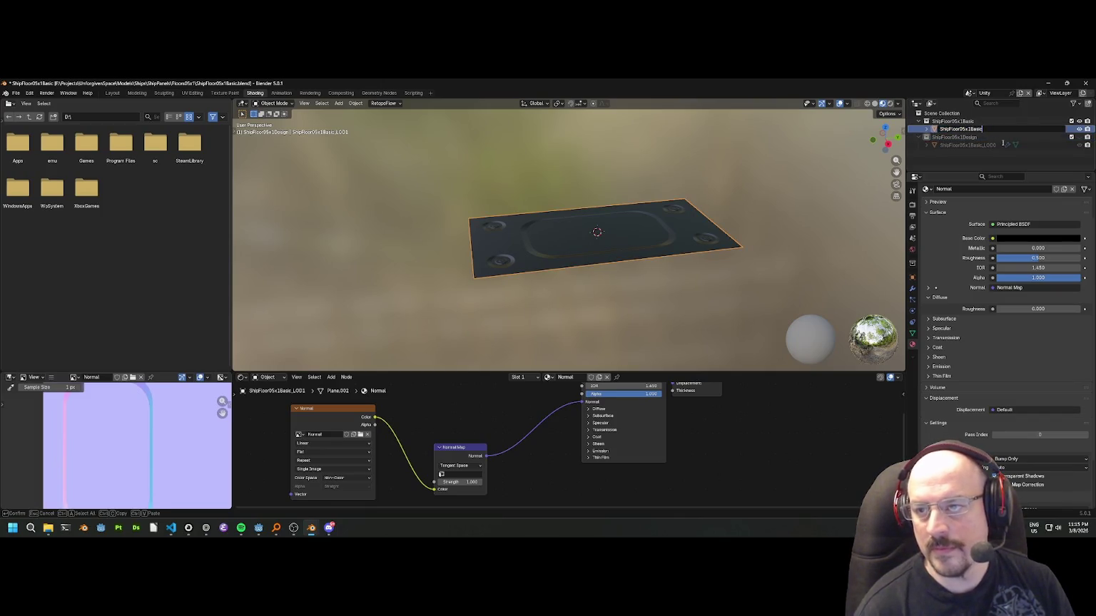
key("Return")
double_click(1002, 145)
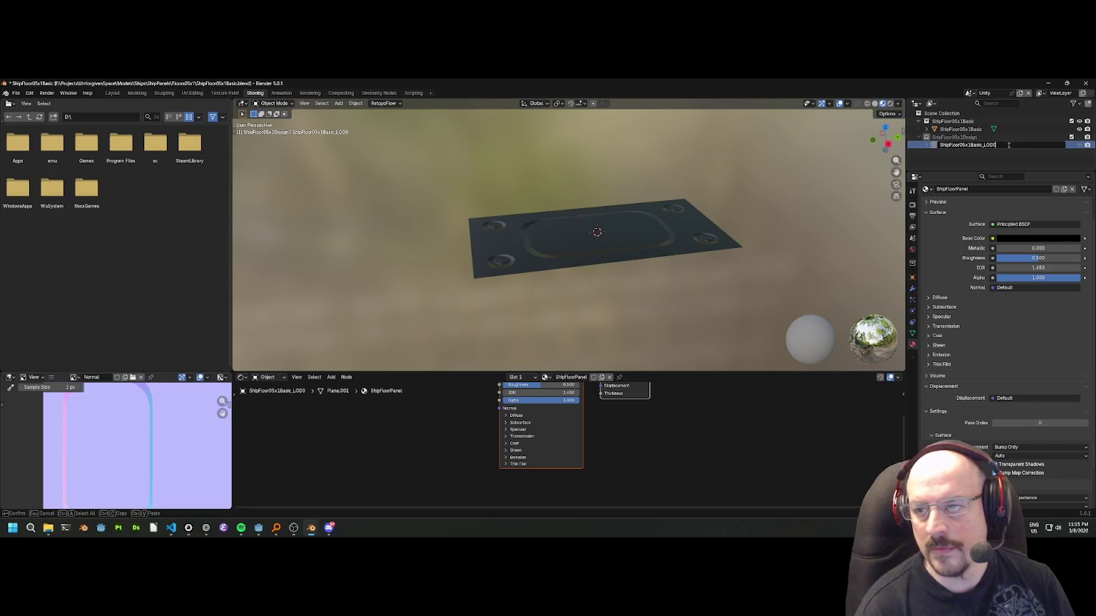
key("BackSpace")
key("BackSpace")
key("BackSpace")
key("Return")
Rename the Plane.002 mesh data to ShipFloor05x1Basic to match the object.
left_click(970, 129)
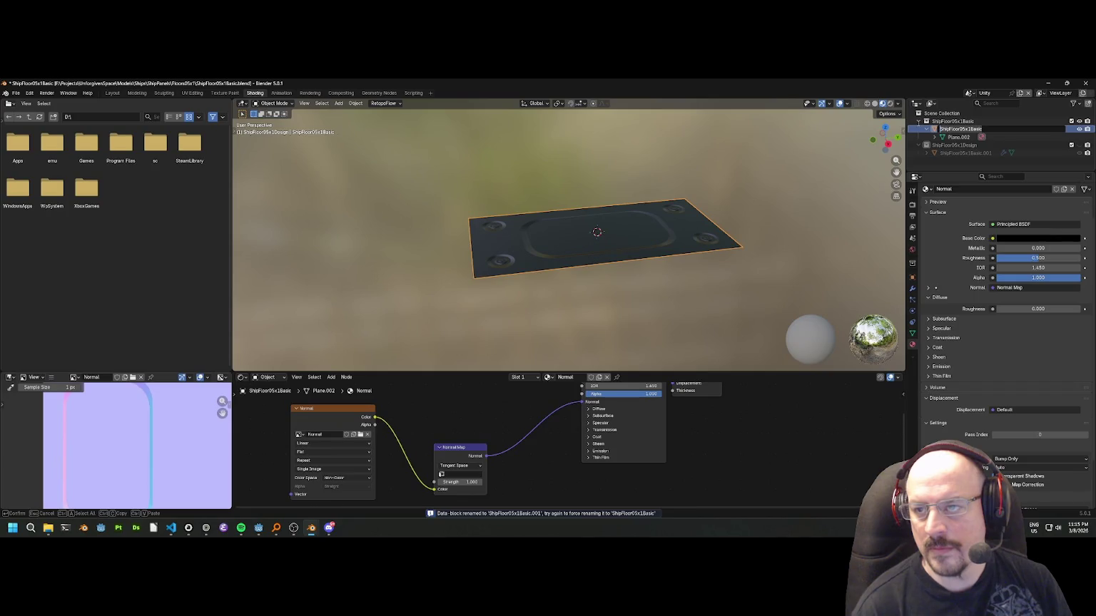
key("ctrl+c")
key("Return")
double_click(958, 137)
key("ctrl+v")
key("Return")
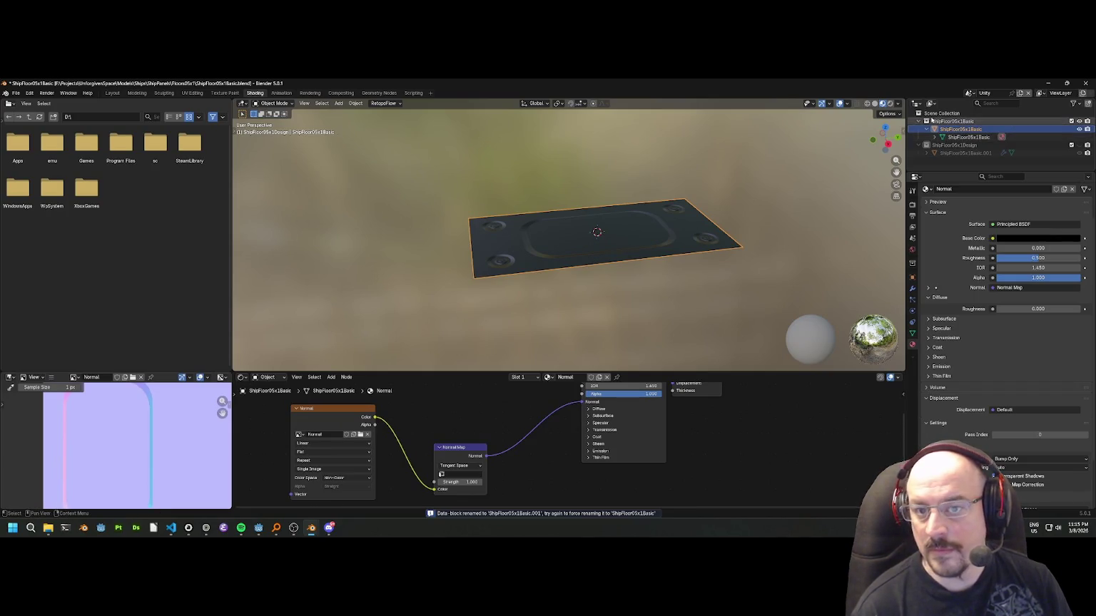
Review the material's Surface, Settings and Viewport Display sections while inspecting the plate.
left_click_drag(750, 171, 597, 195)
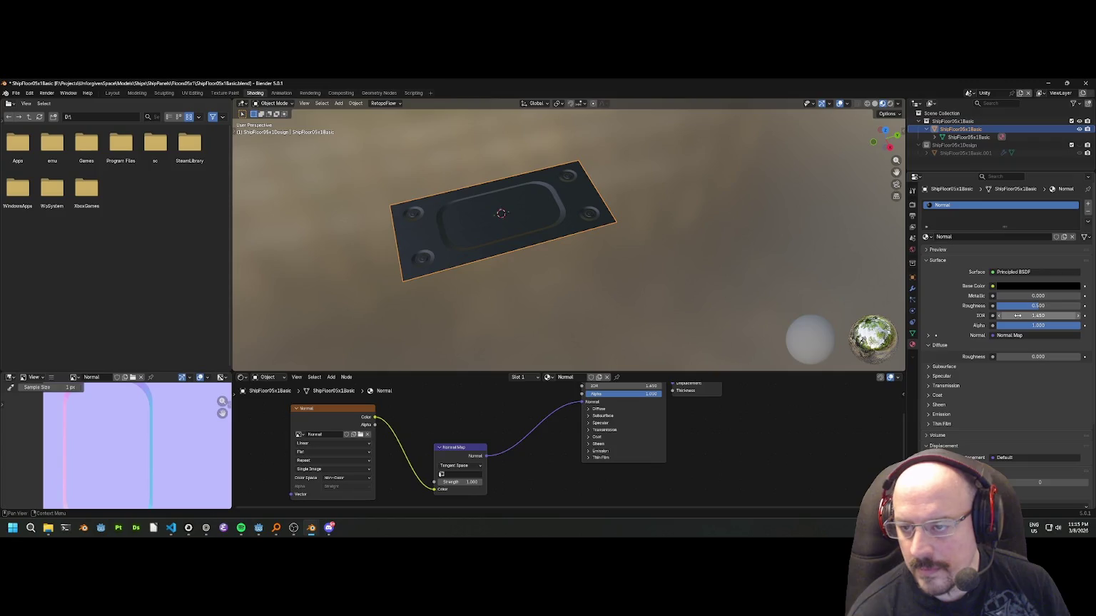
left_click(939, 260)
left_click(950, 306)
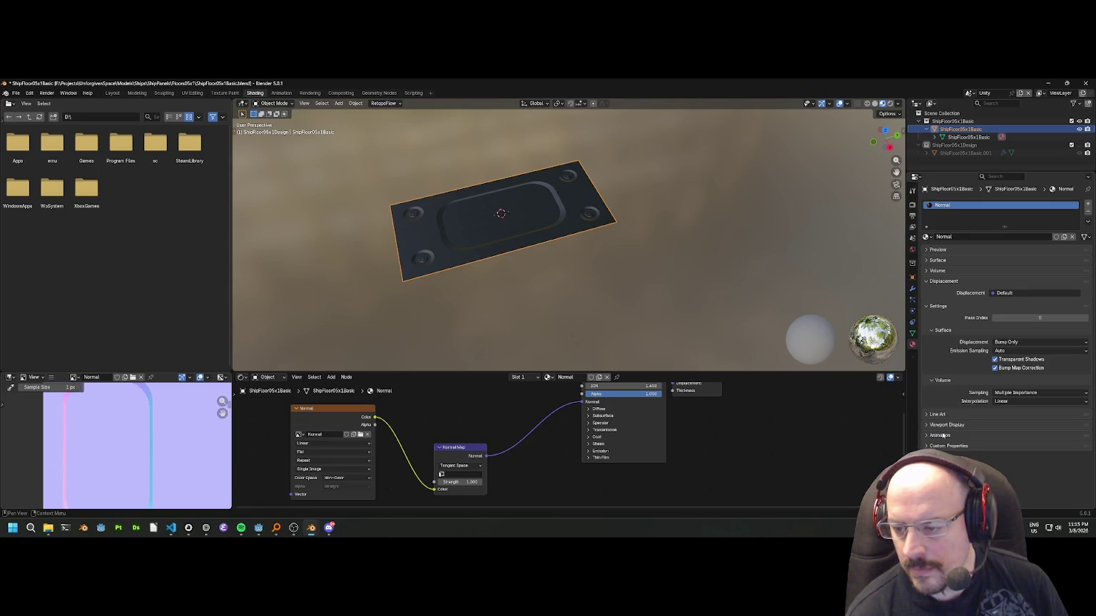
left_click(945, 424)
scroll("down", 3)
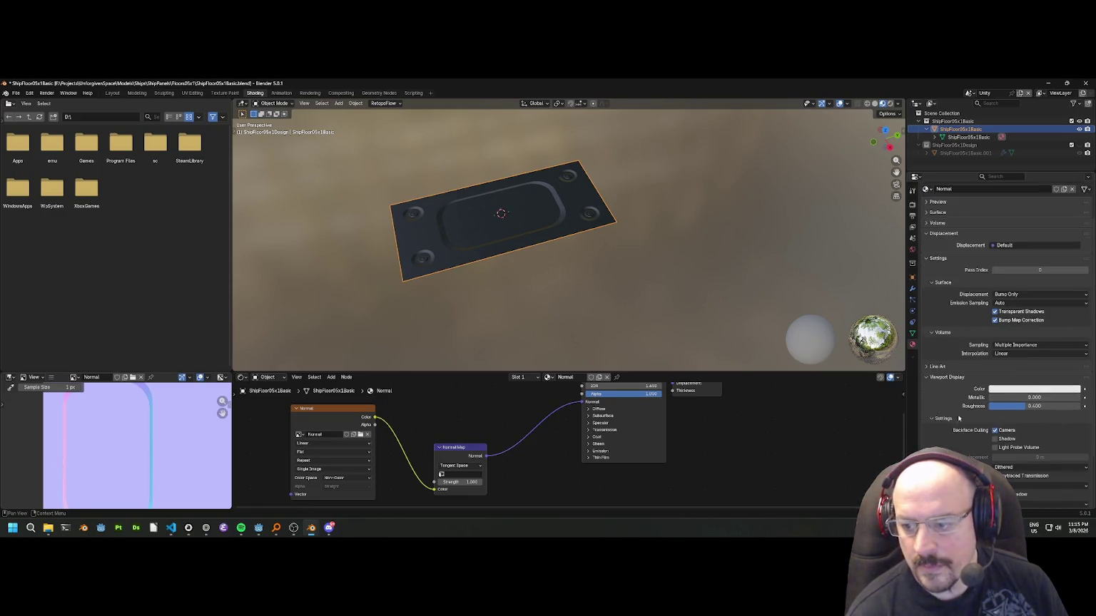
left_click_drag(663, 300, 649, 221)
scroll("down", 3)
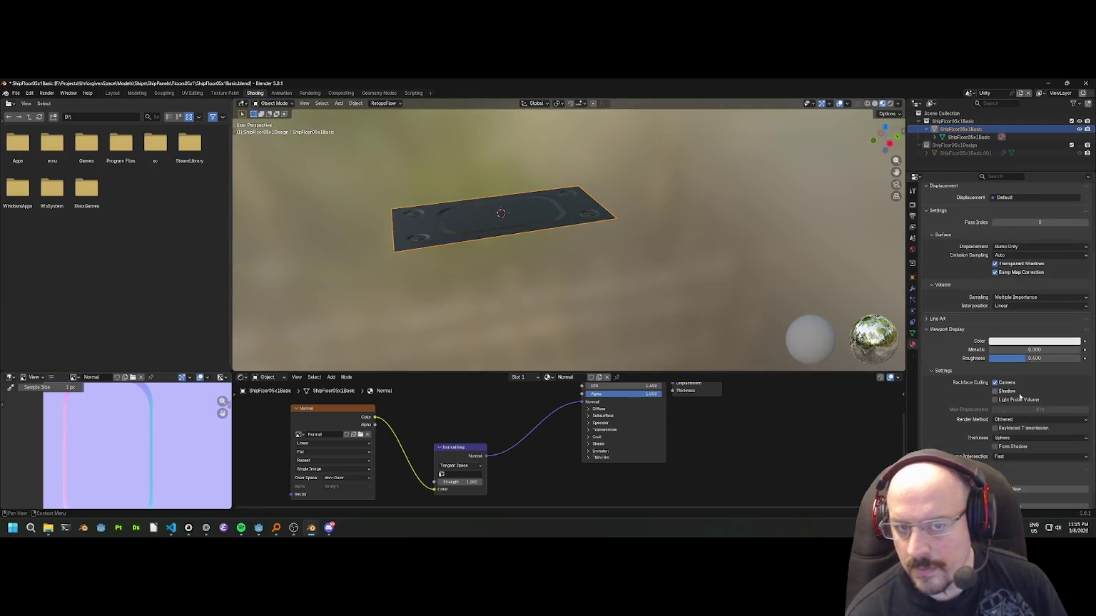
left_click_drag(585, 200, 616, 223)
scroll("up", 3)
scroll("up", 3)
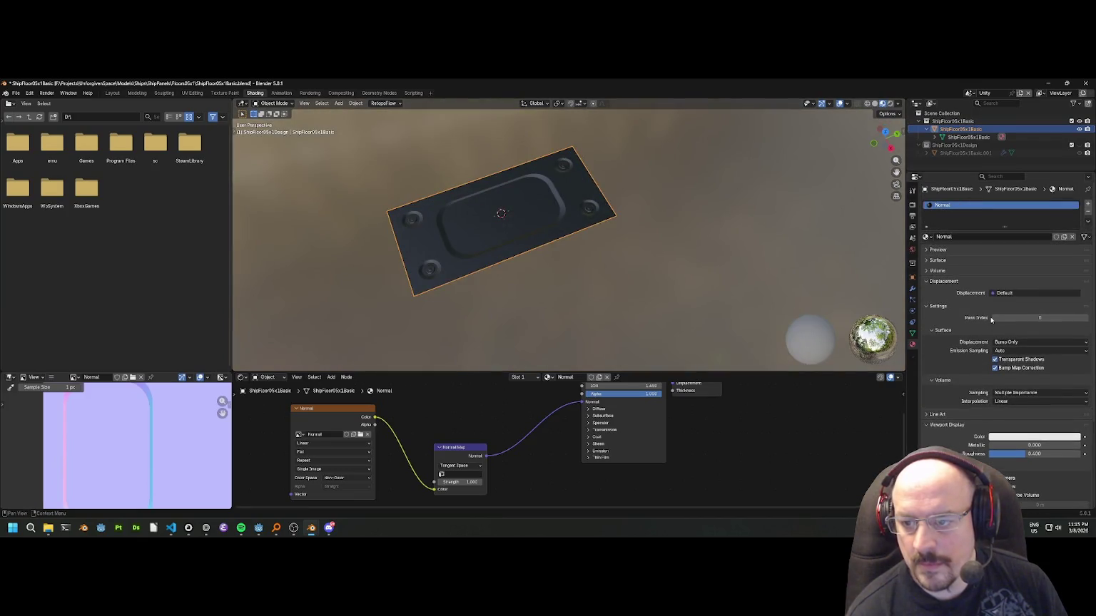
left_click(958, 260)
scroll("down", 3)
left_click_drag(655, 280, 619, 264)
scroll("up", 3)
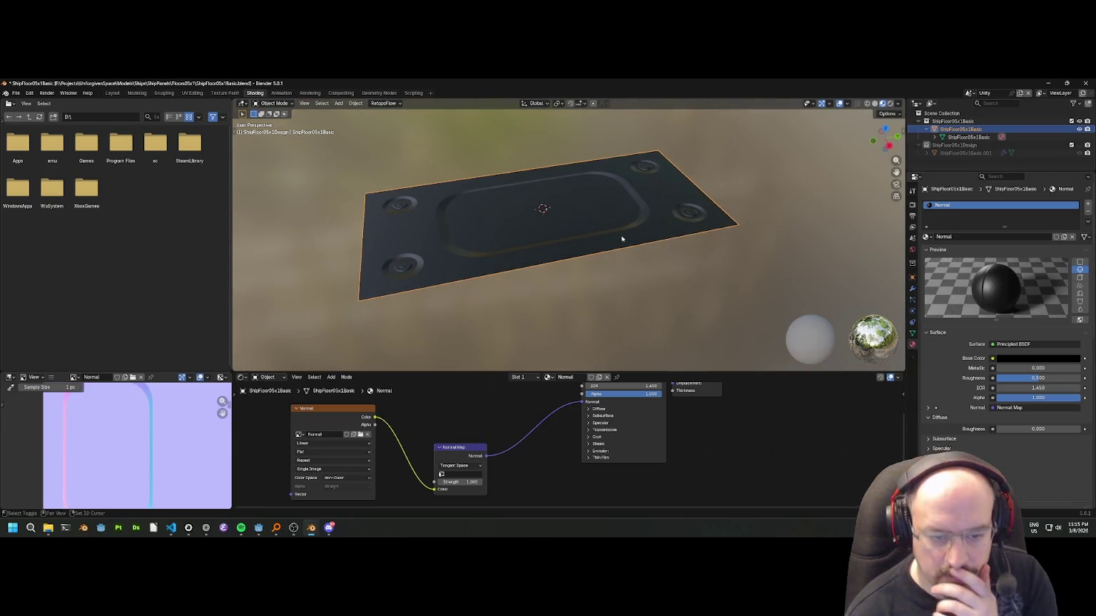
scroll("up", 3)
Check the normal map's UV map, reselect the floor plate, and save the blend file.
left_click(458, 471)
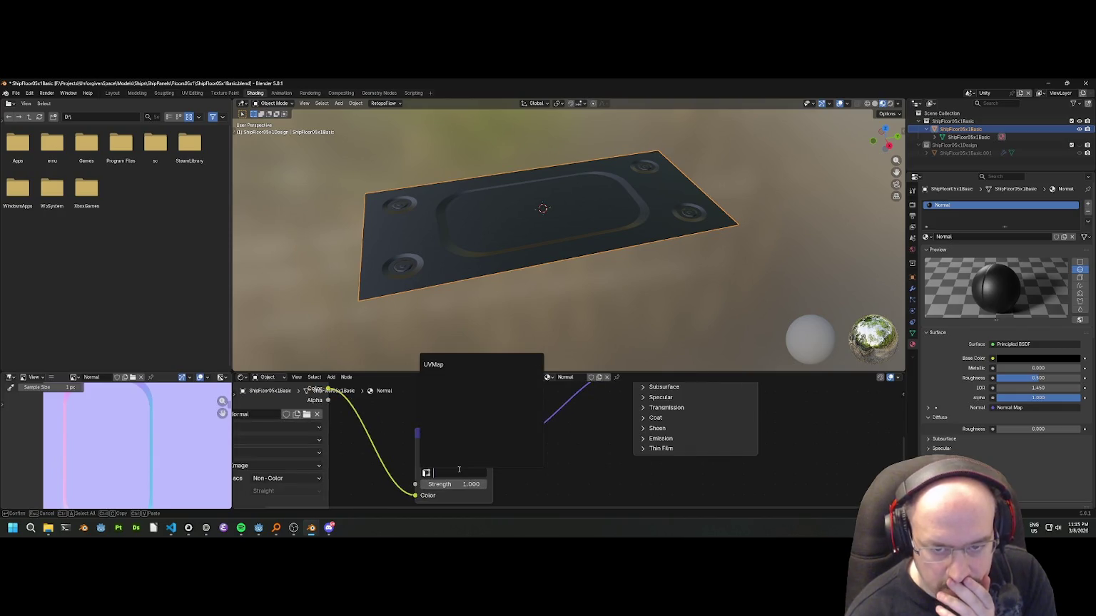
scroll("right", 3)
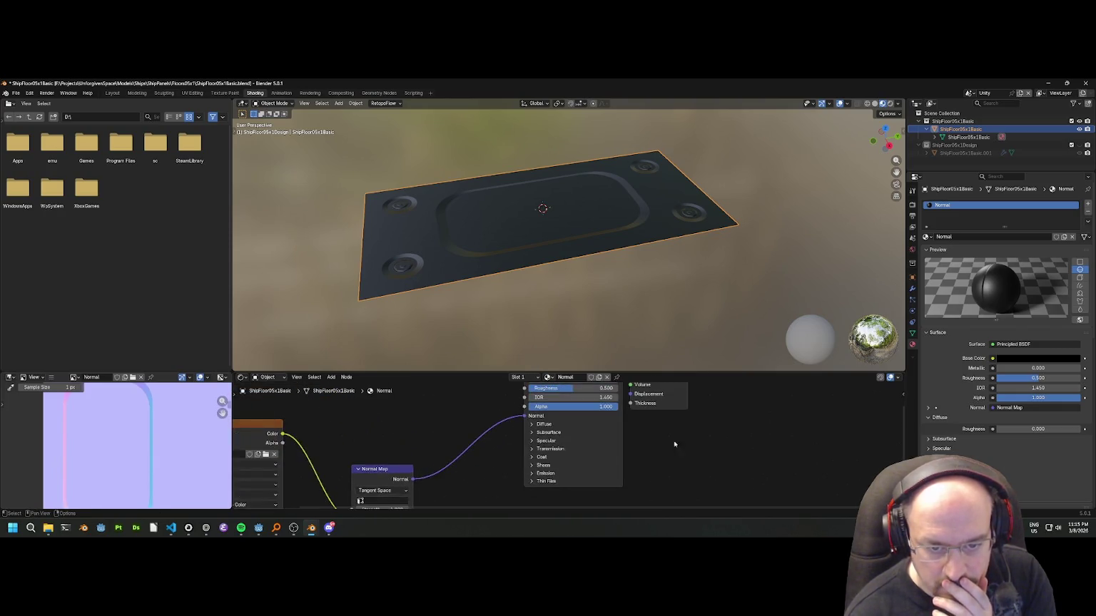
scroll("up", 3)
left_click(569, 259)
left_click(587, 245)
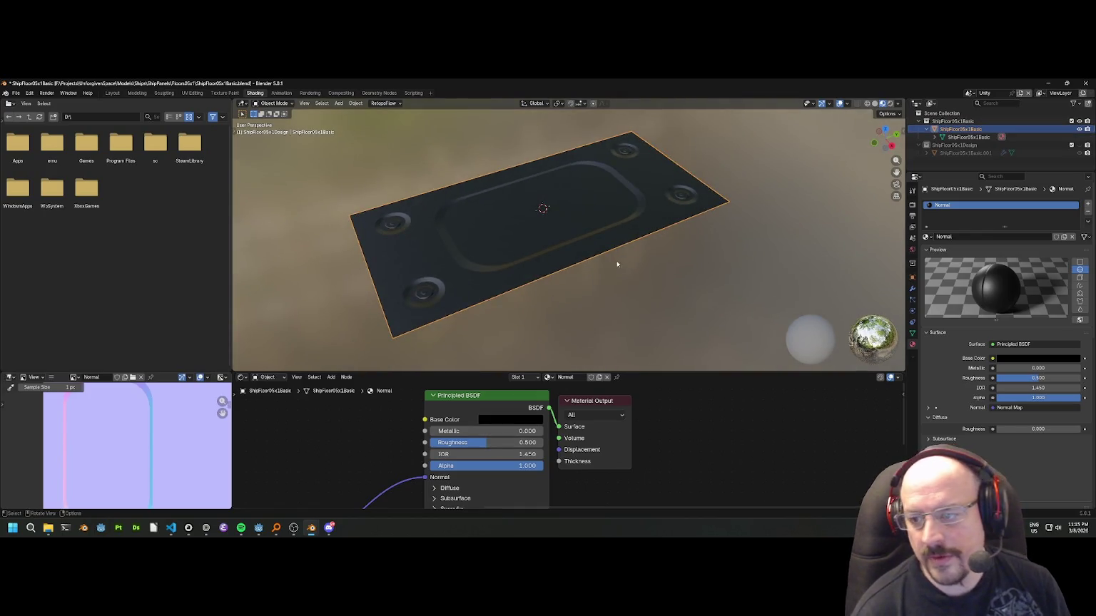
key("ctrl+s")
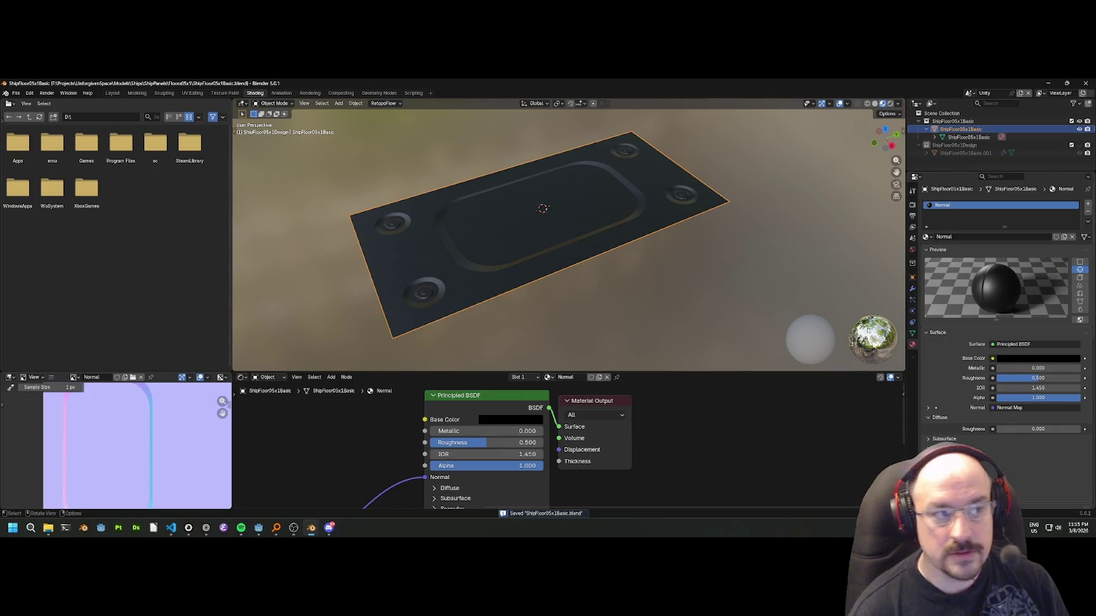
Open ShipPanel1x2Main.blend from recent files and inspect its panel material's base colour.
left_click(638, 291)
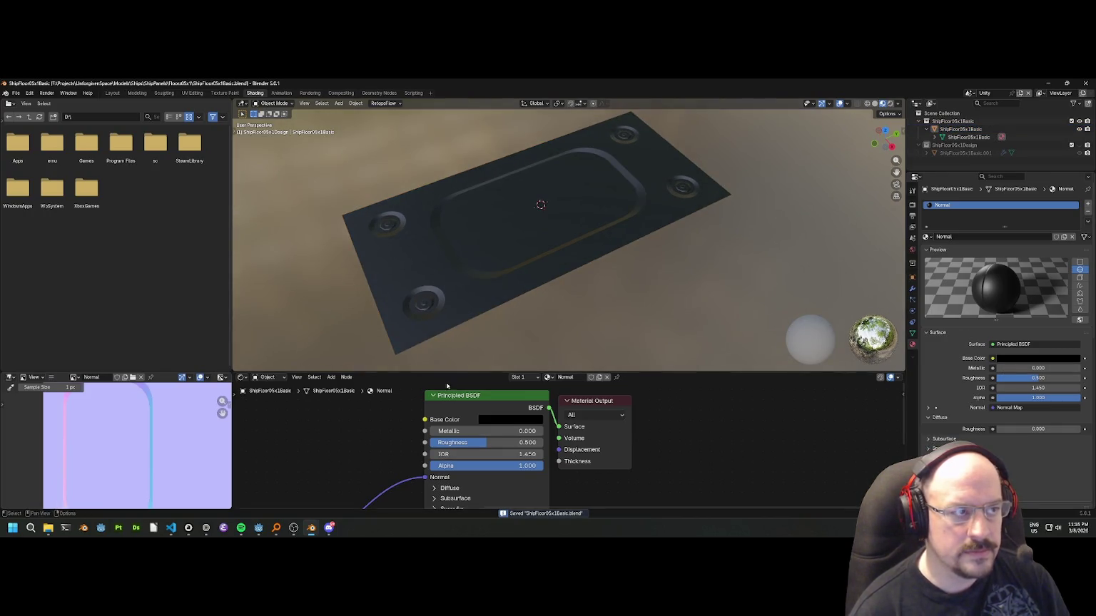
left_click(15, 93)
mouse_move(43, 118)
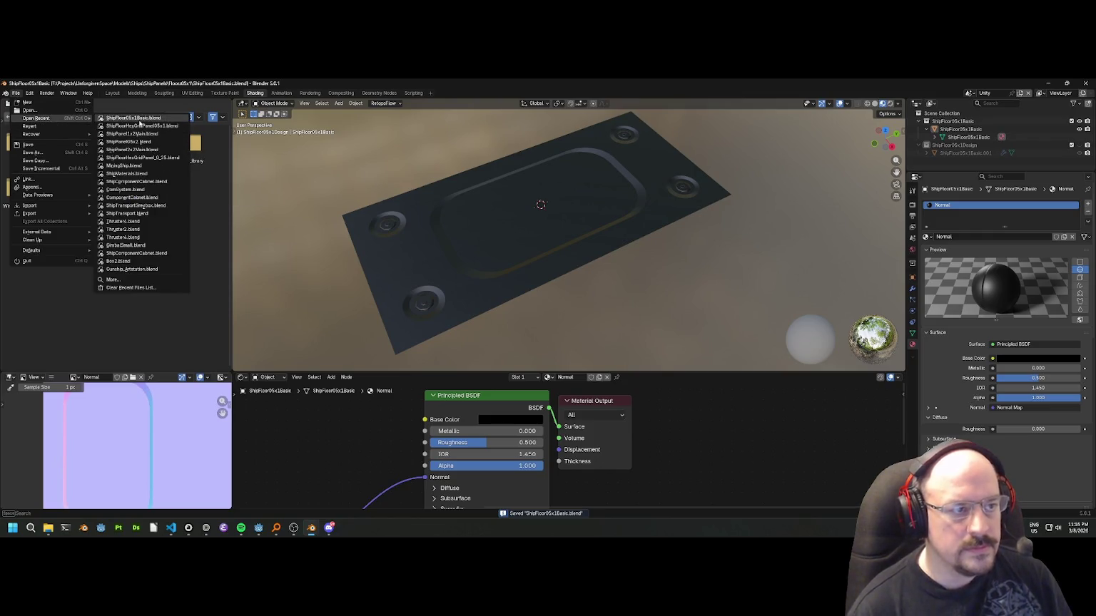
left_click(128, 135)
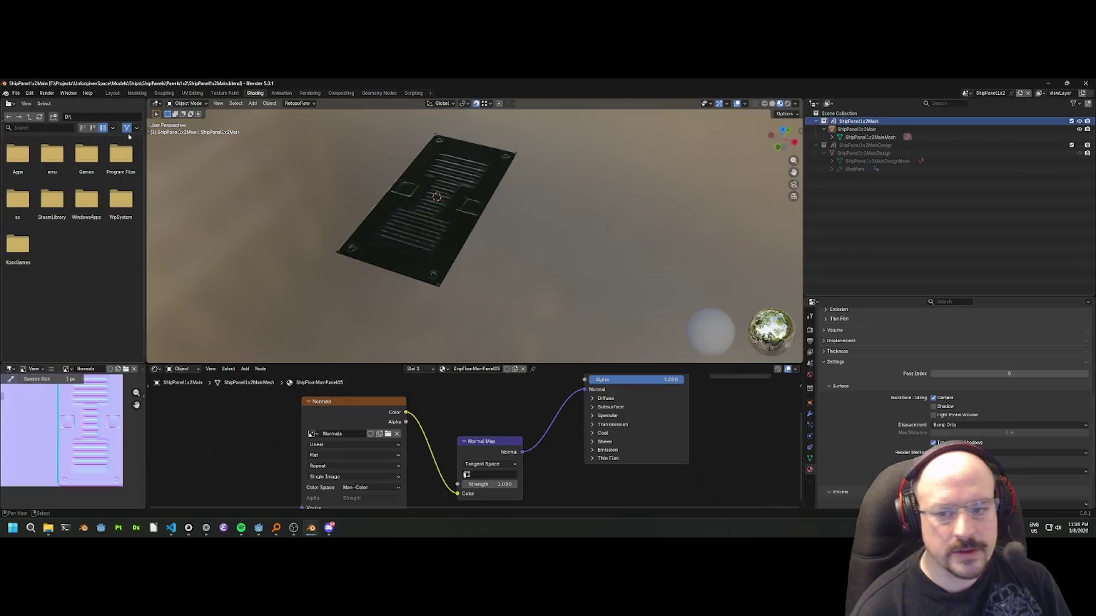
left_click(464, 228)
scroll("up", 3)
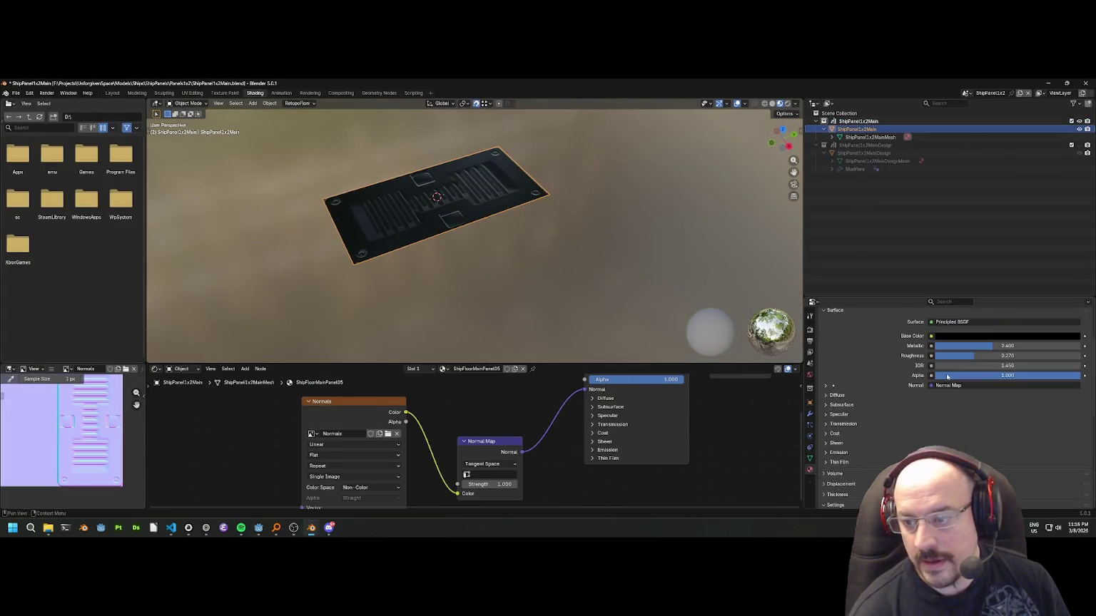
scroll("up", 3)
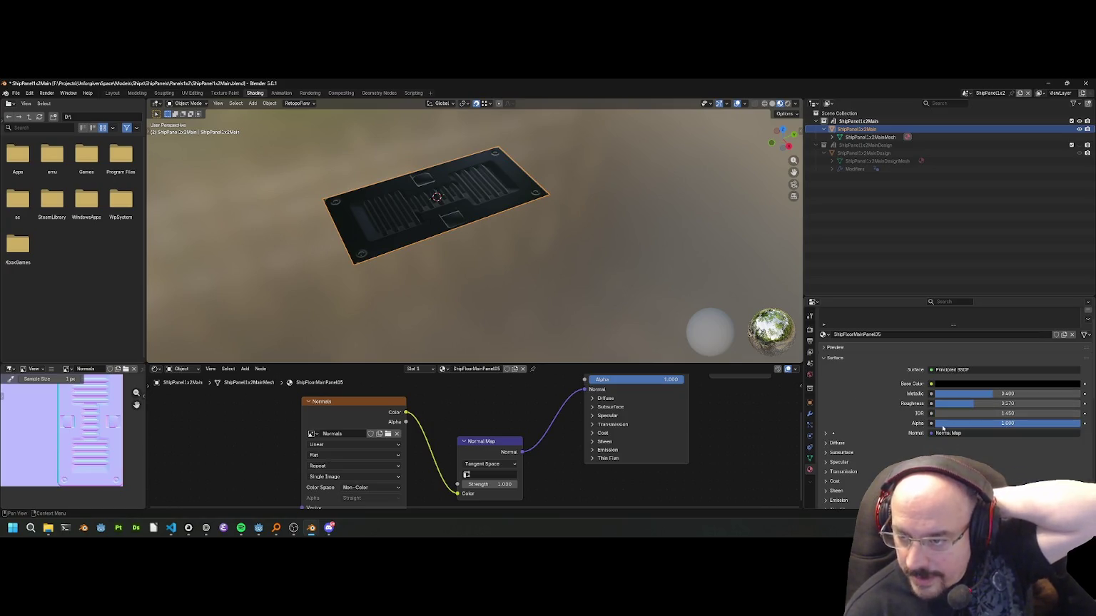
left_click(1047, 384)
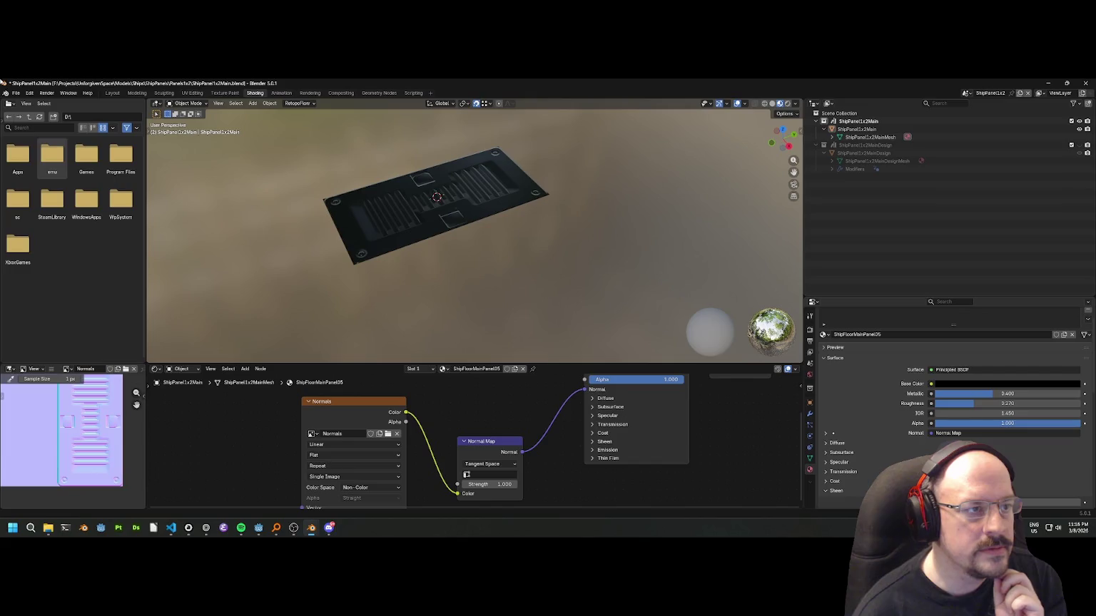
Reopen ShipFloor05x1Basic.blend from recent files without saving the current changes.
left_click(15, 93)
mouse_move(36, 118)
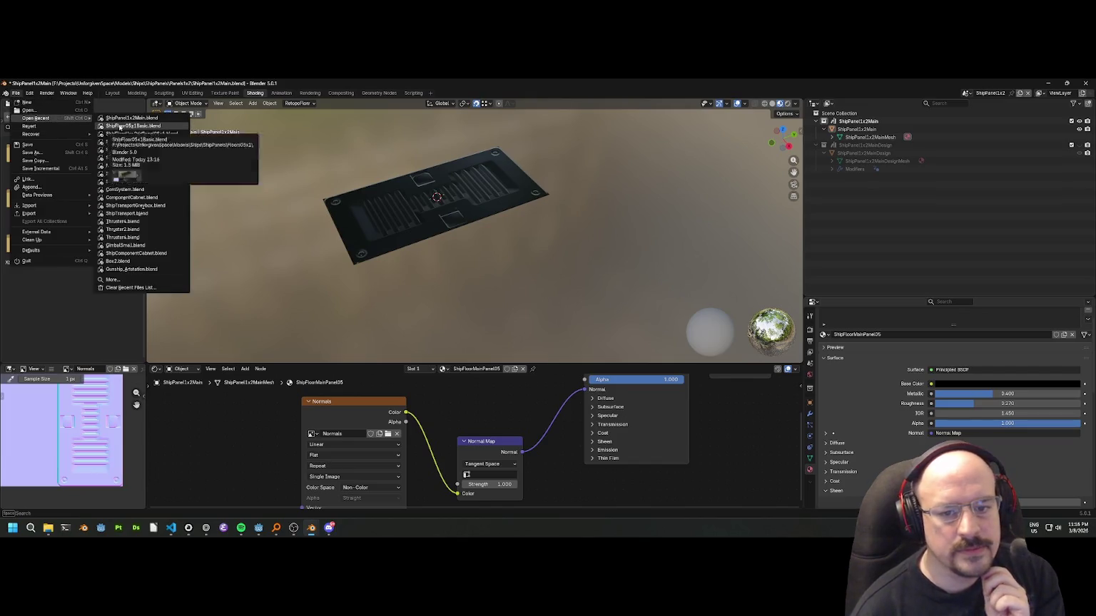
left_click(120, 126)
left_click(555, 315)
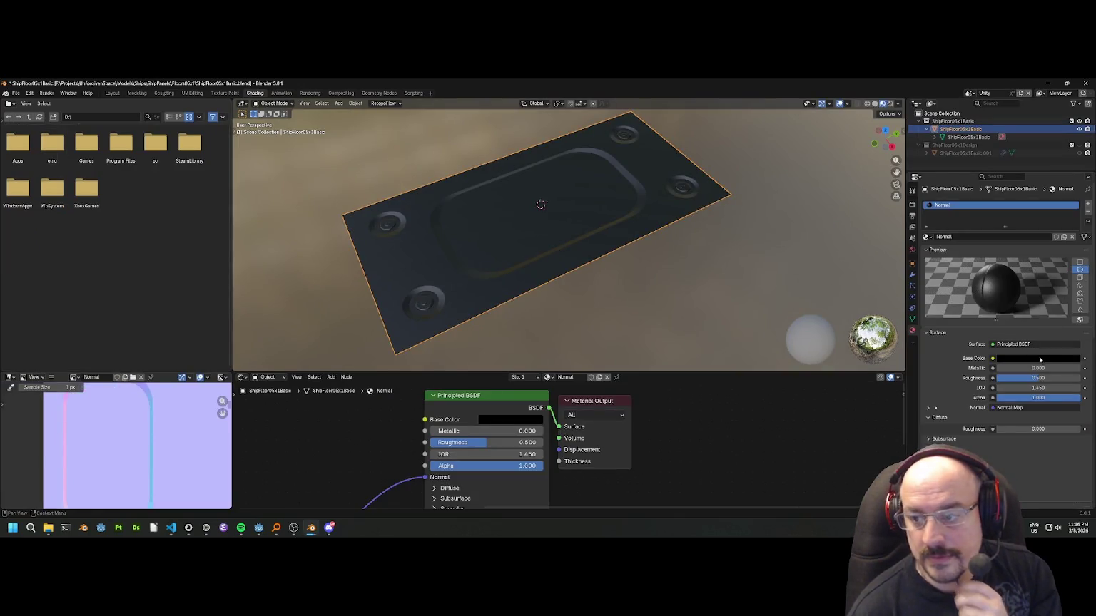
Set the material's Metallic to 0.4 and Roughness to 0.27.
left_click(1035, 368)
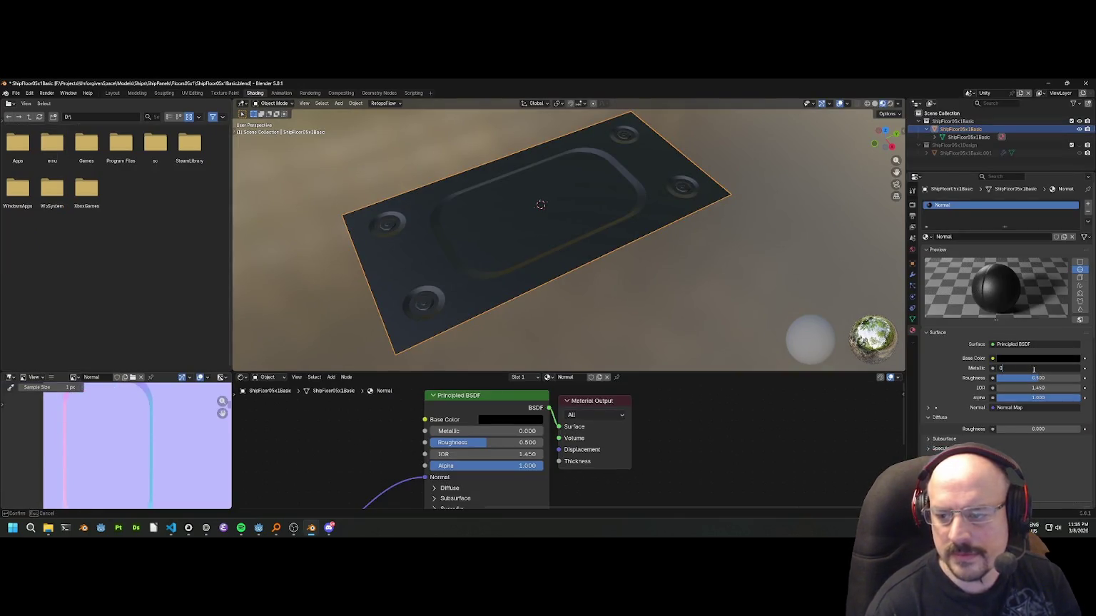
type(".4")
key("Return")
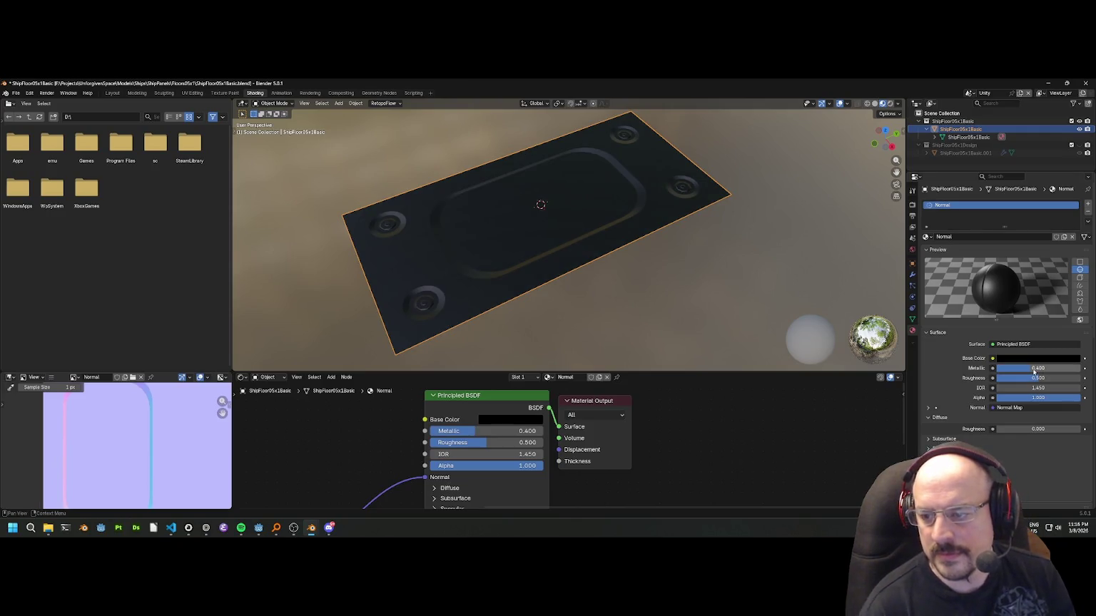
left_click(1048, 378)
key("BackSpace")
type("25")
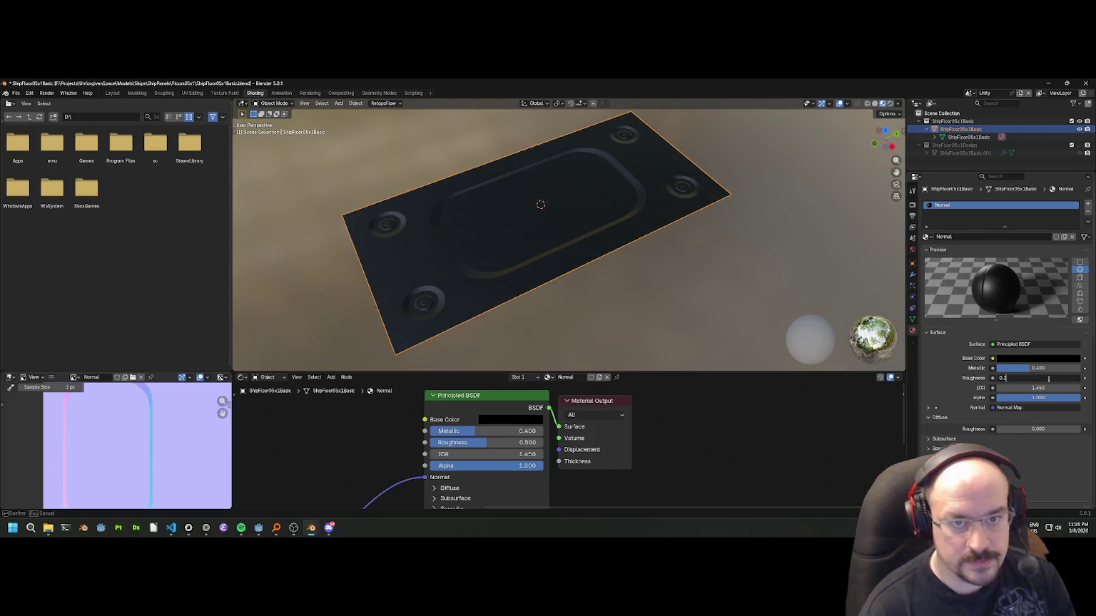
type("7")
key("Return")
Inspect the panel from a lower, closer angle and start renaming the ShipFloor05x1Basic collection.
left_click_drag(714, 285, 806, 313)
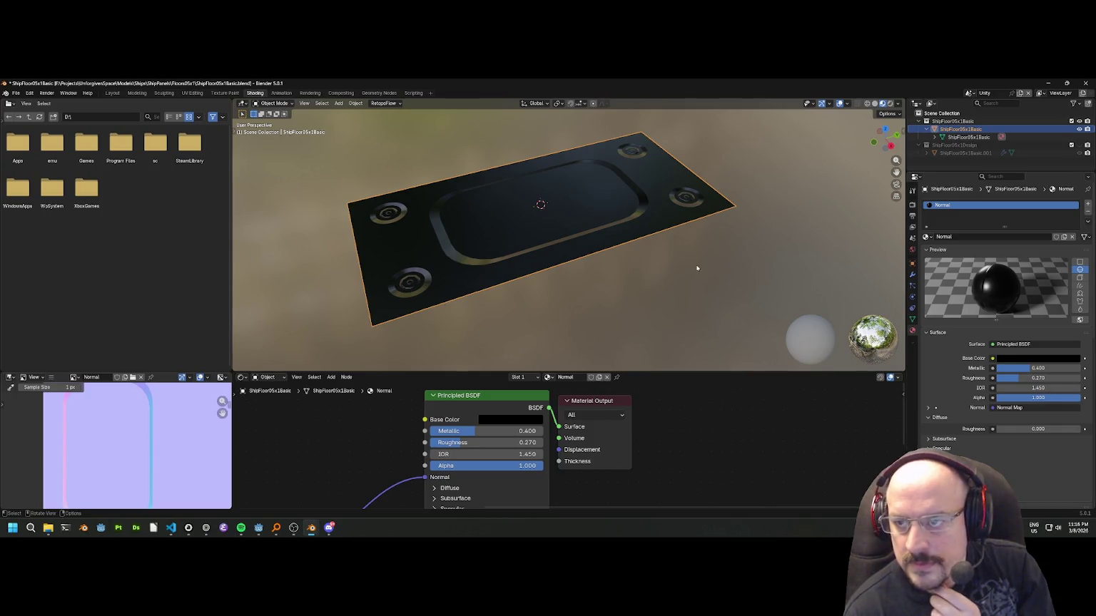
scroll("up", 3)
left_click_drag(692, 245, 717, 245)
left_click(979, 122)
double_click(980, 121)
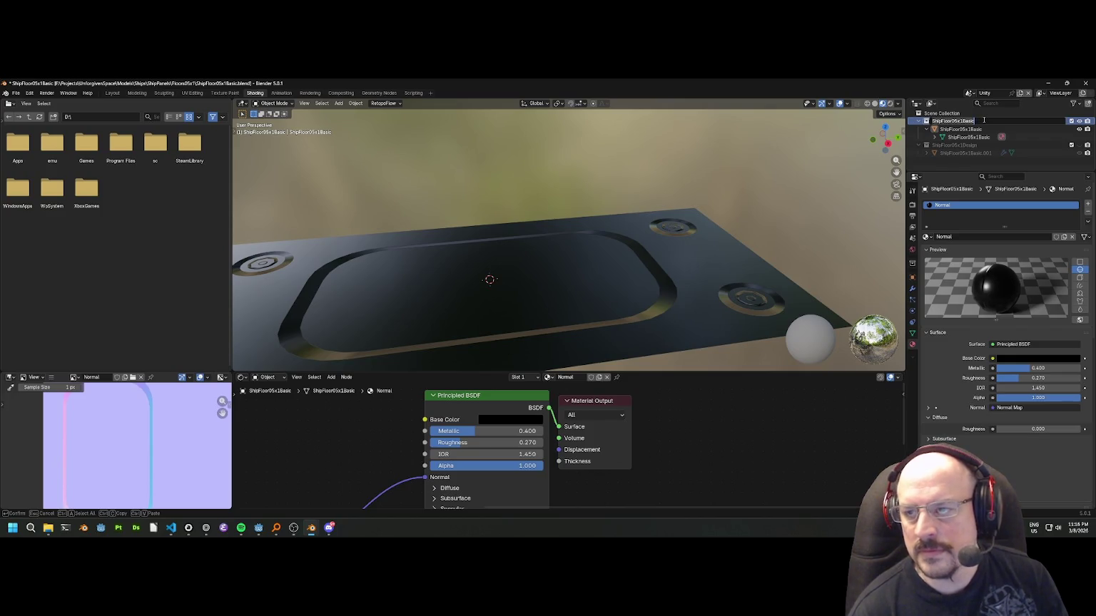
Rename the scene to ShipFloor05x1Basic.
key("Escape")
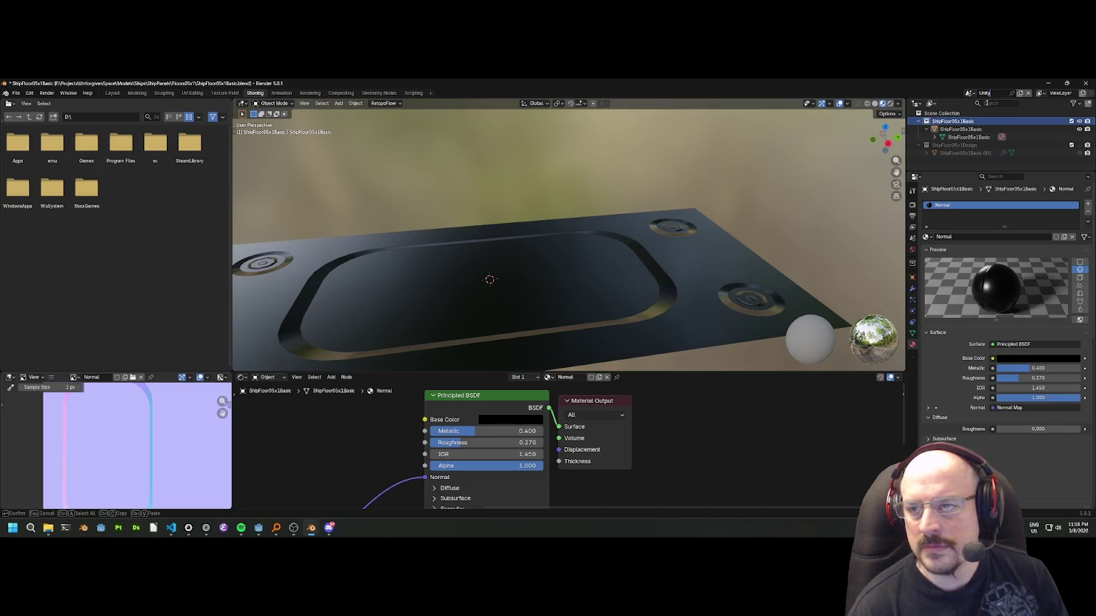
double_click(955, 122)
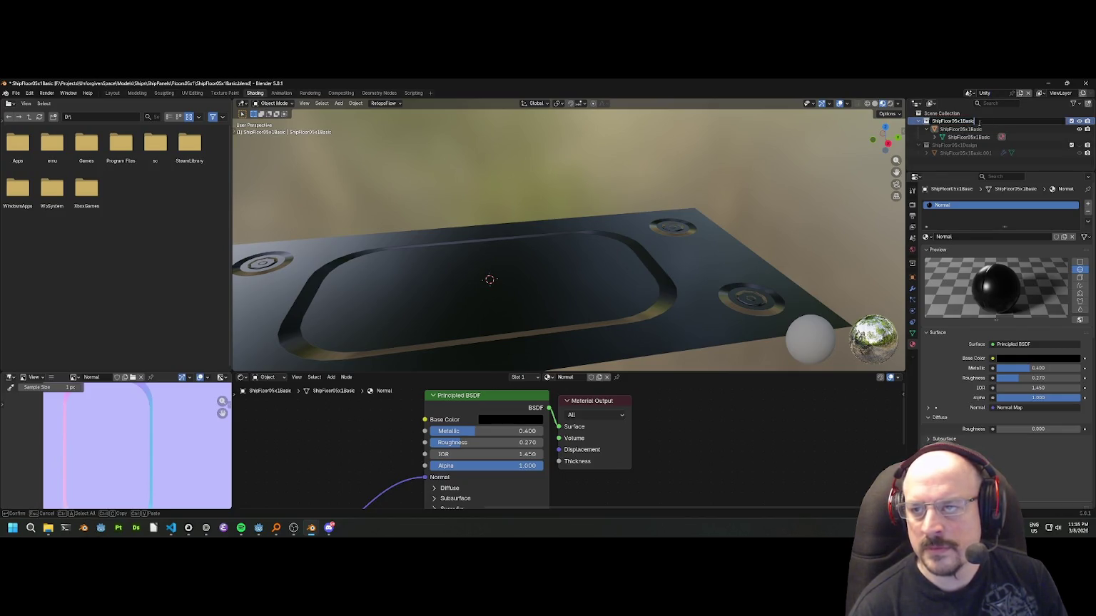
left_click(986, 93)
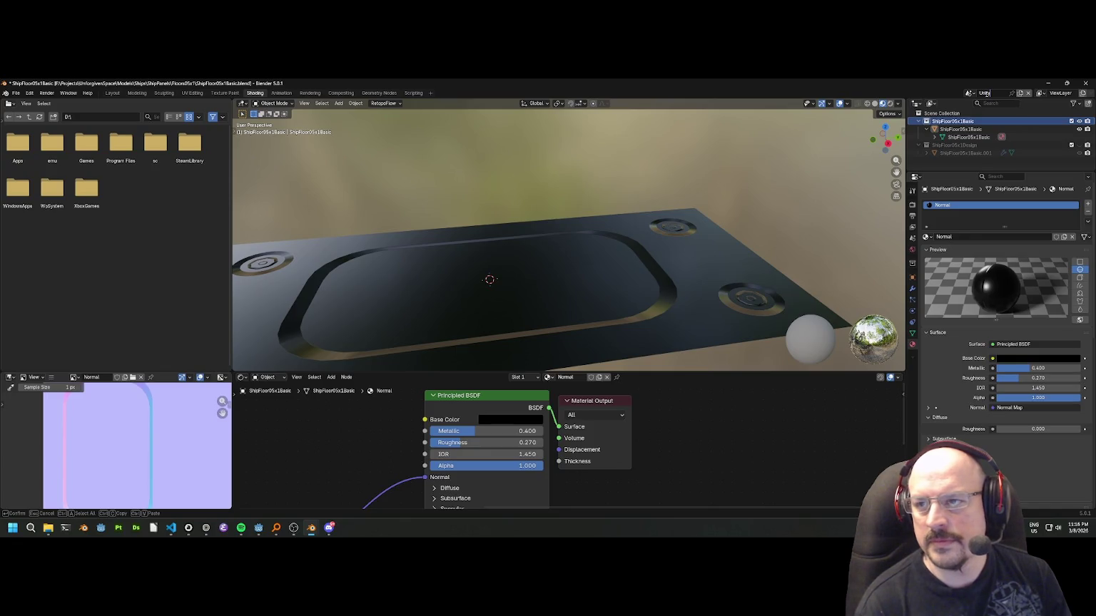
key("ctrl+v")
key("Return")
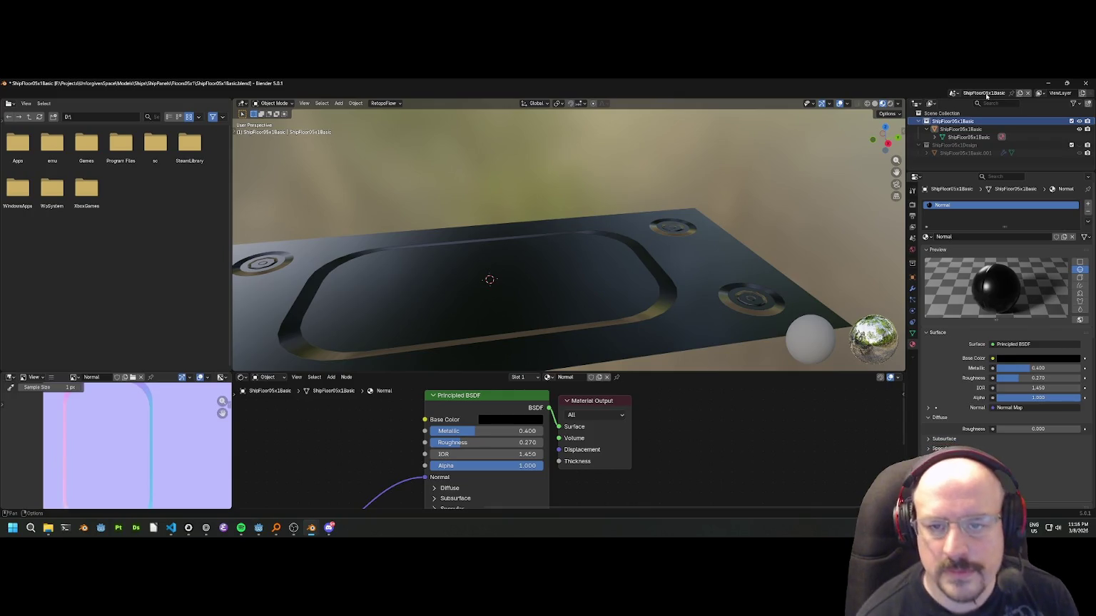
Rename the plate's Normal material to ShipFloor05x1Basic.
left_click_drag(883, 138, 642, 228)
scroll("down", 3)
left_click(616, 245)
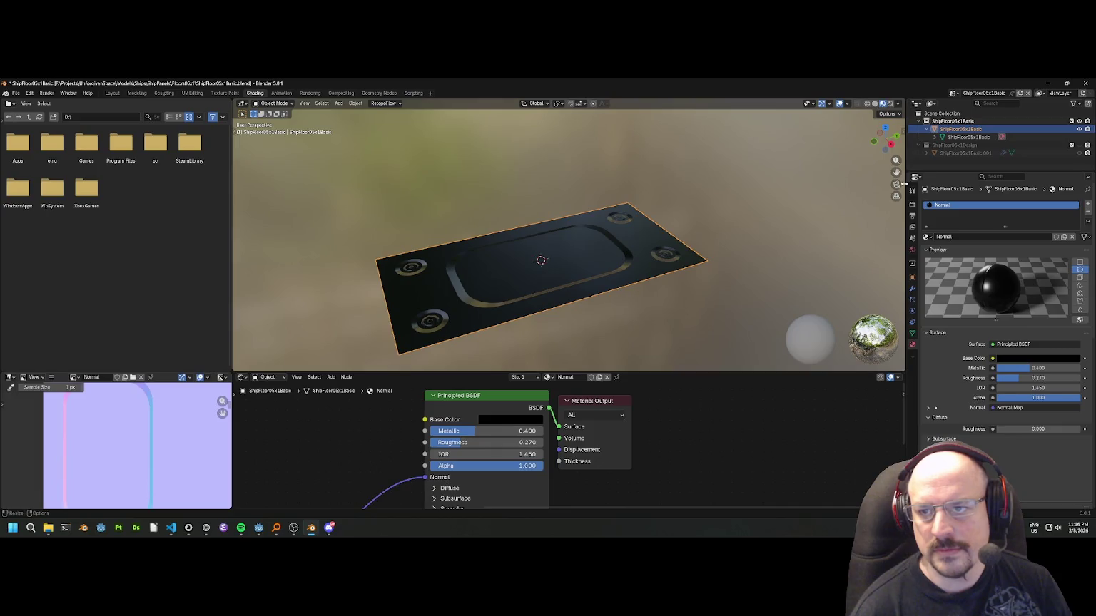
left_click_drag(903, 184, 855, 184)
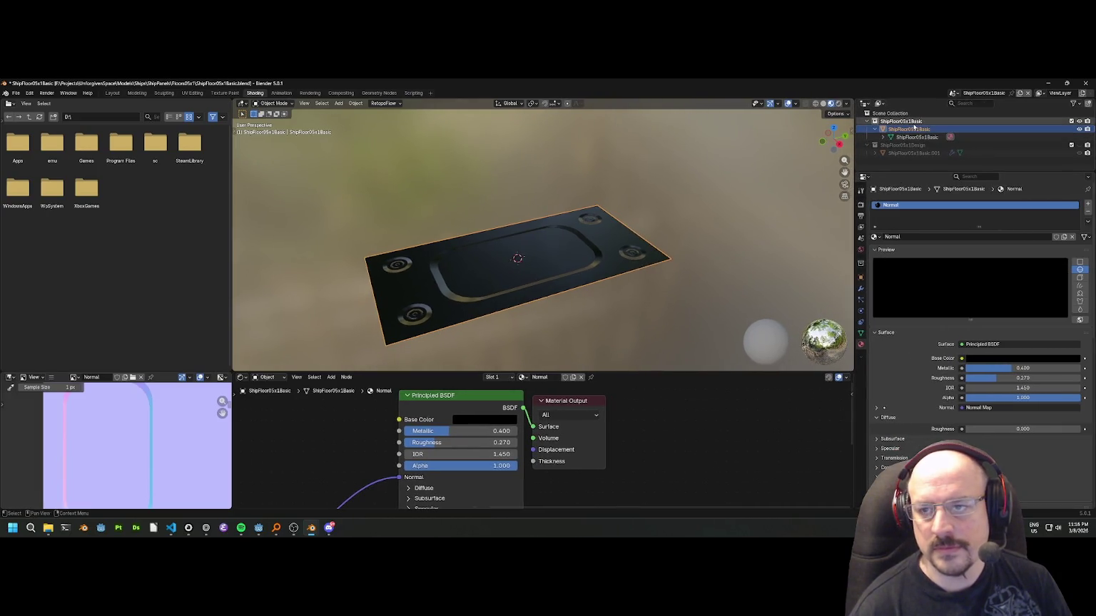
double_click(927, 122)
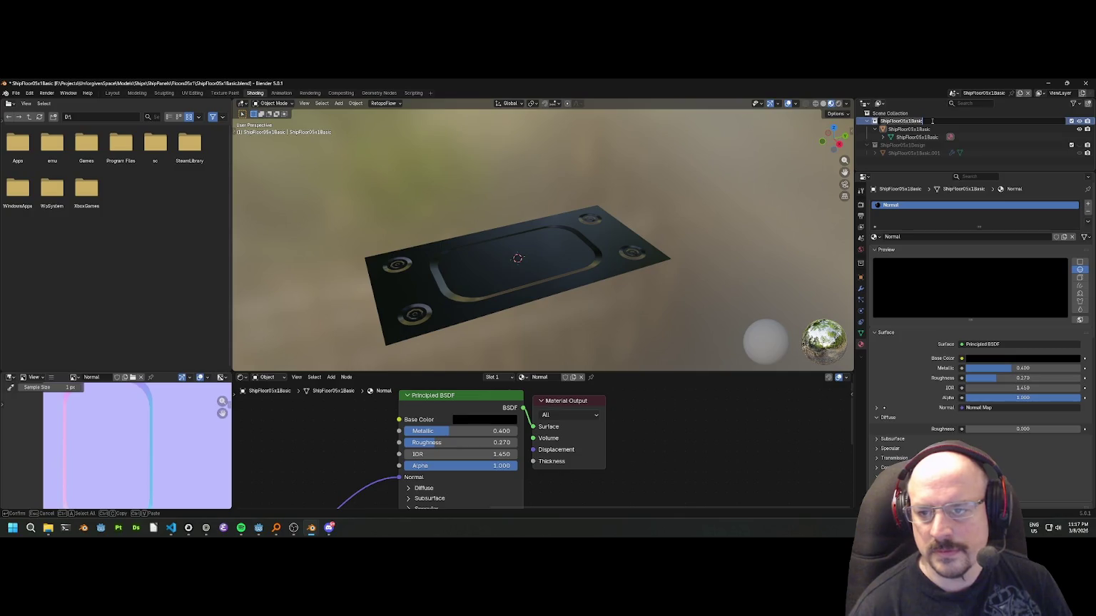
key("Return")
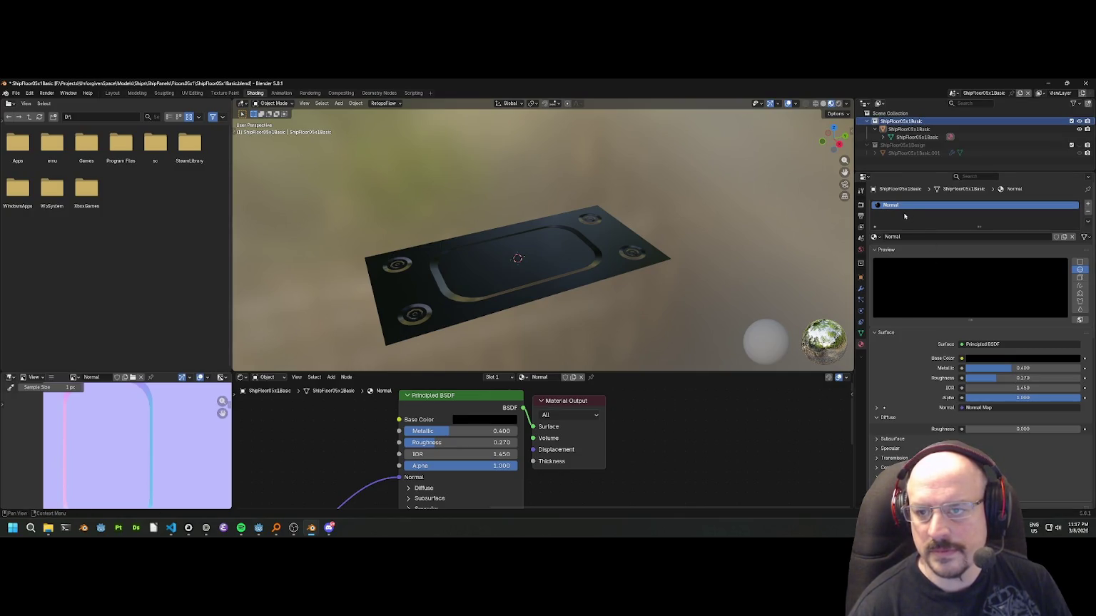
double_click(904, 206)
key("ctrl+v")
key("Return")
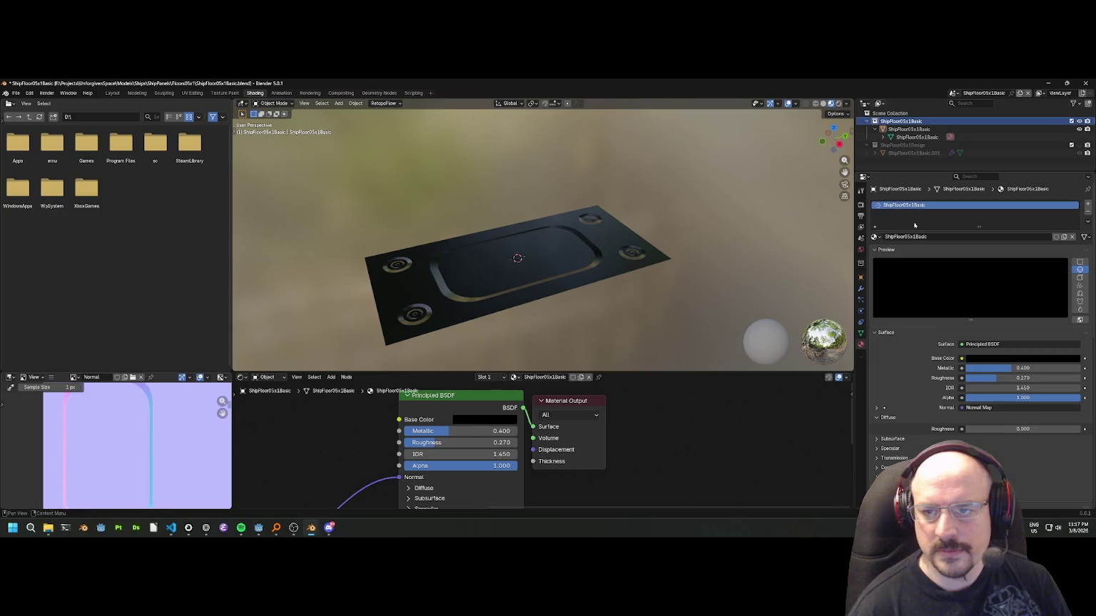
Save the blend file and start a glTF 2.0 export.
key("ctrl+s")
left_click(15, 92)
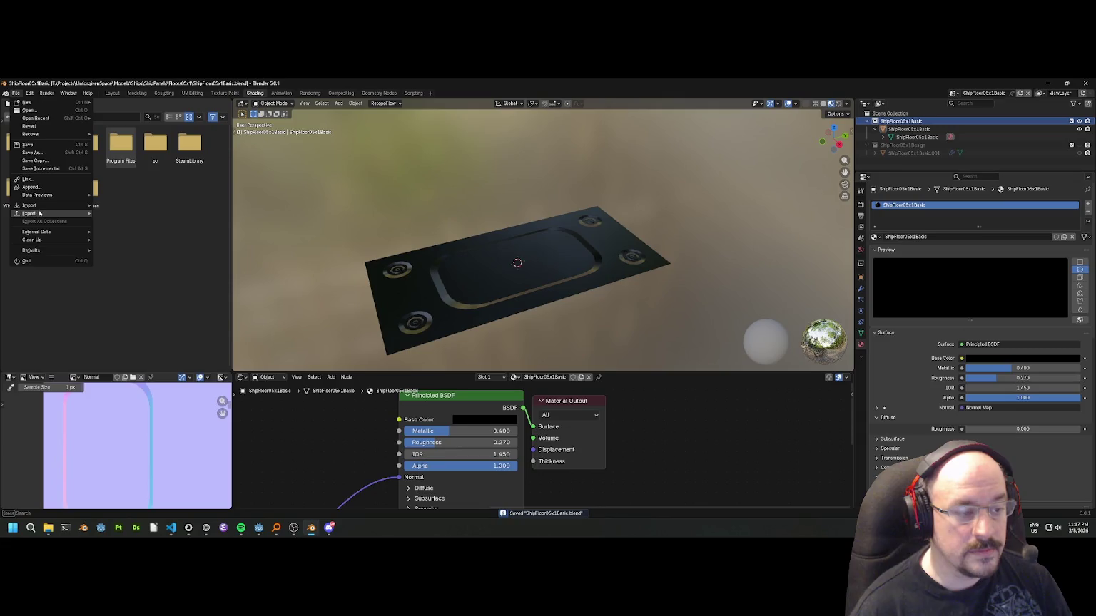
mouse_move(57, 213)
left_click(126, 277)
left_click_drag(351, 175, 443, 183)
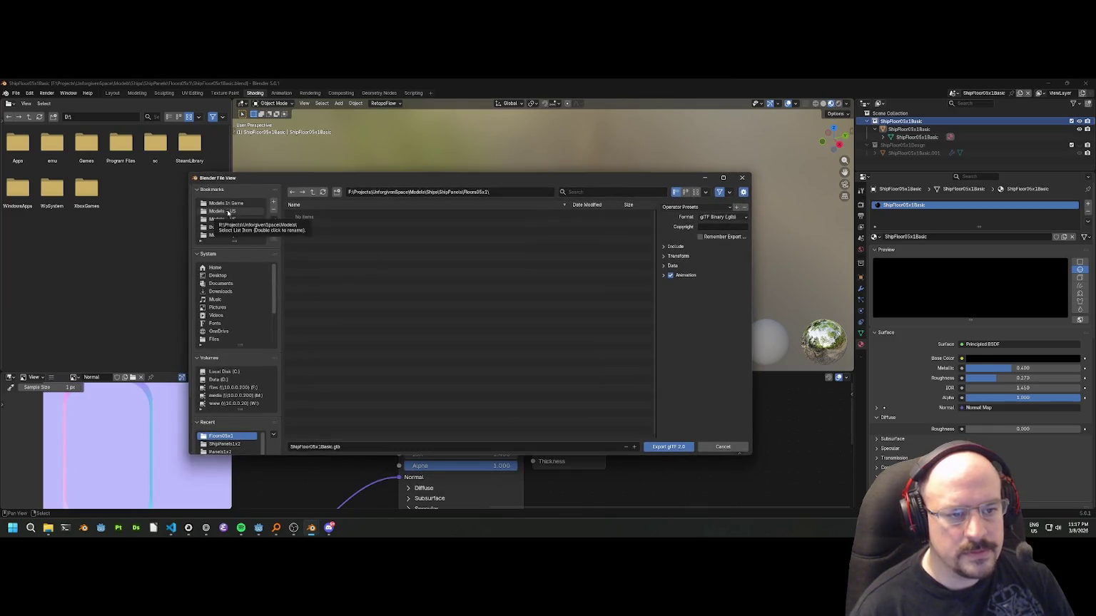
Browse to Models/Ships/ShipComponents/ShipPanels and create a new ShipPanels05x1 folder.
left_click(225, 203)
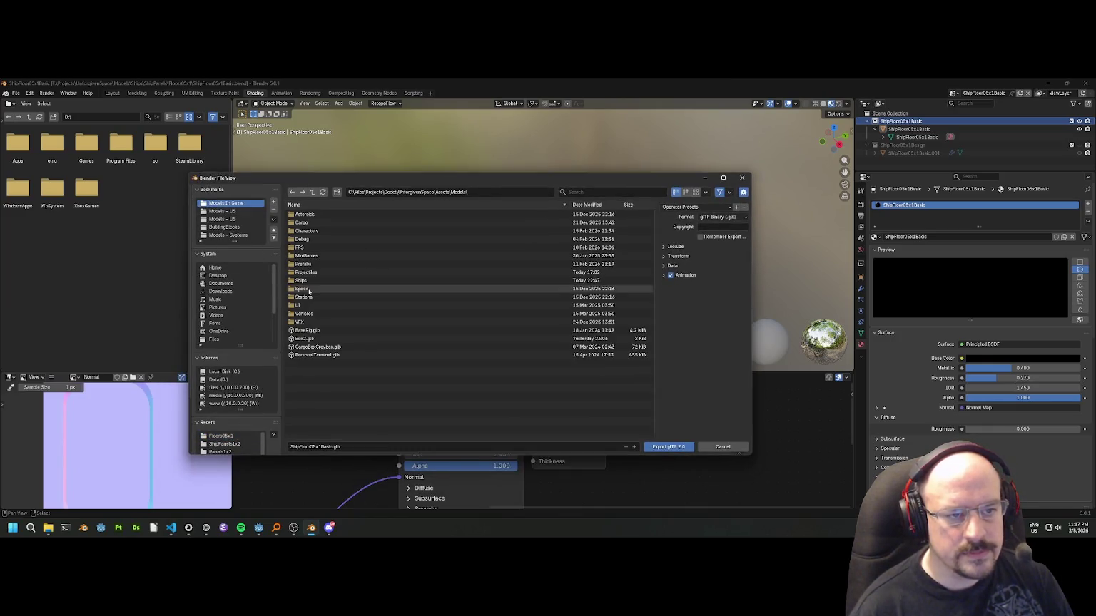
double_click(301, 288)
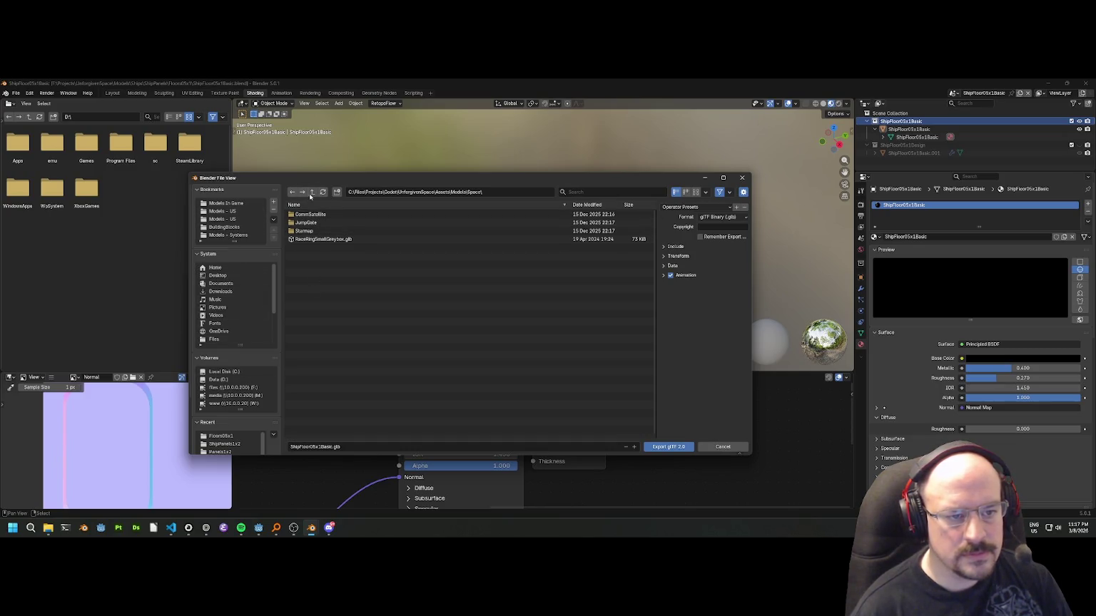
left_click(312, 192)
double_click(303, 280)
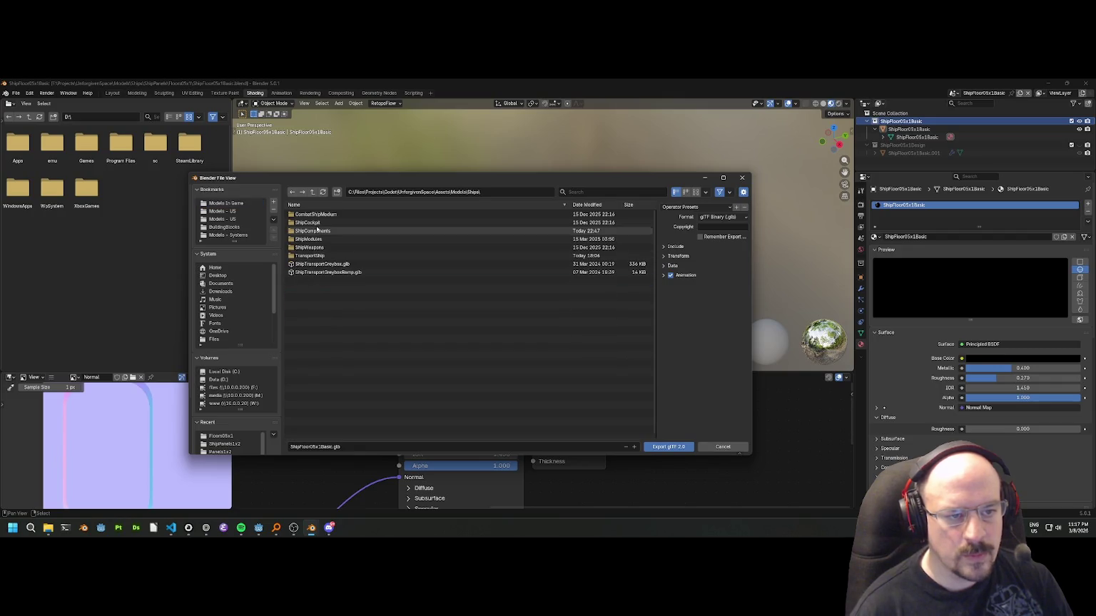
double_click(317, 231)
double_click(303, 272)
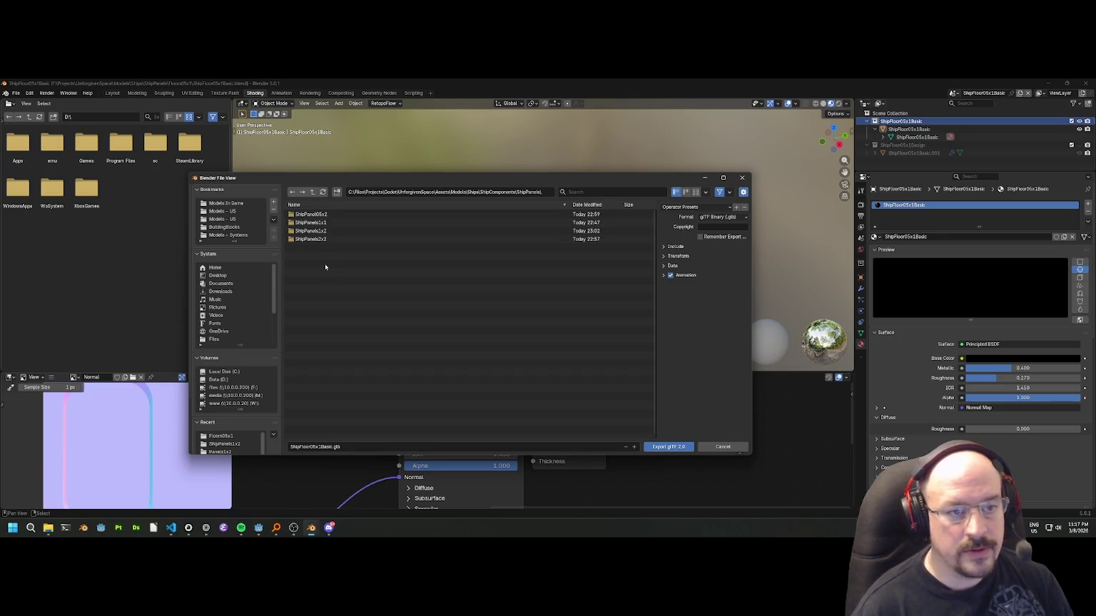
left_click(336, 192)
type("ShipPanels05x")
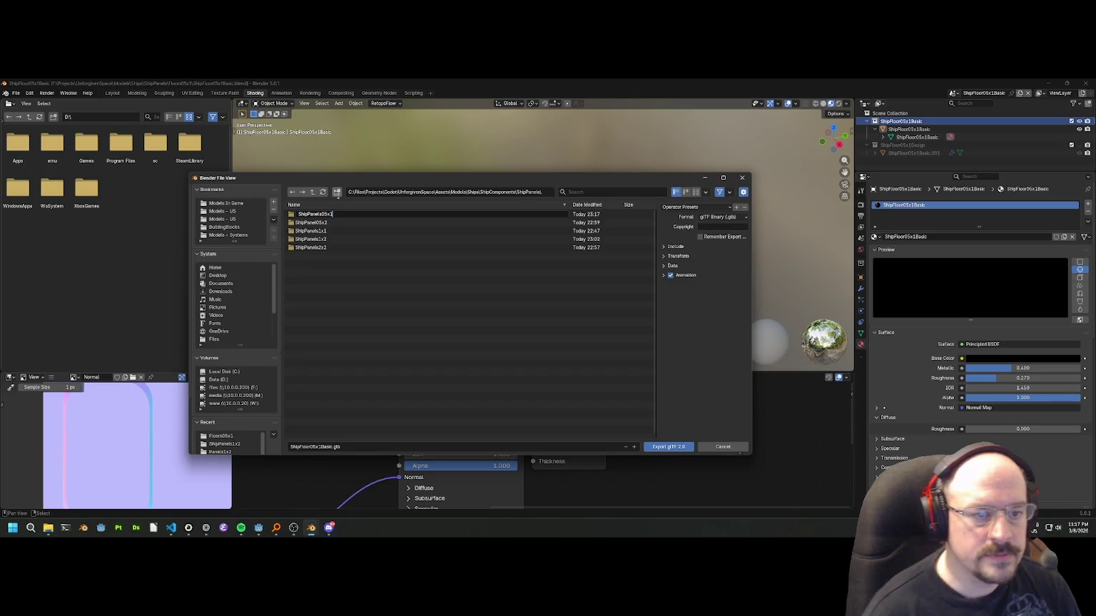
type("1")
key("Return")
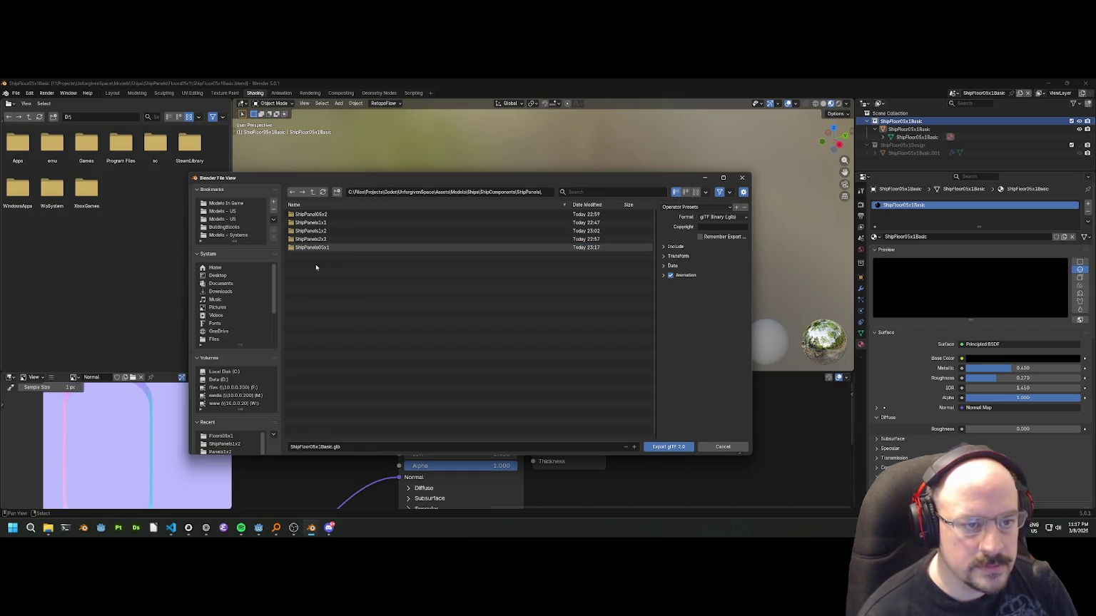
Enter the ShipPanels05x1 folder and set the export file name.
right_click(300, 214)
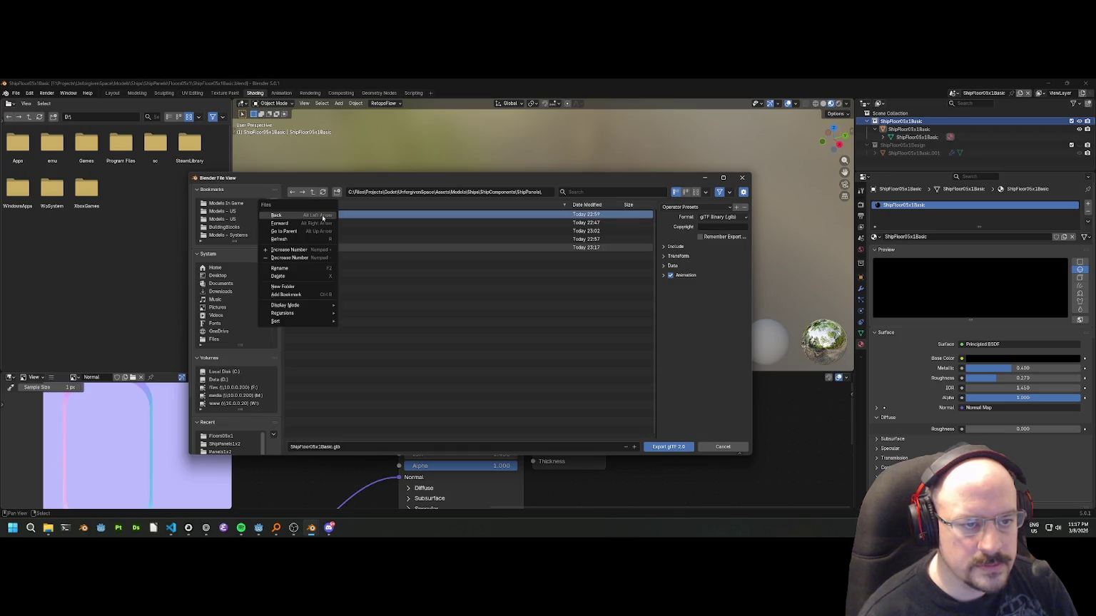
left_click(315, 279)
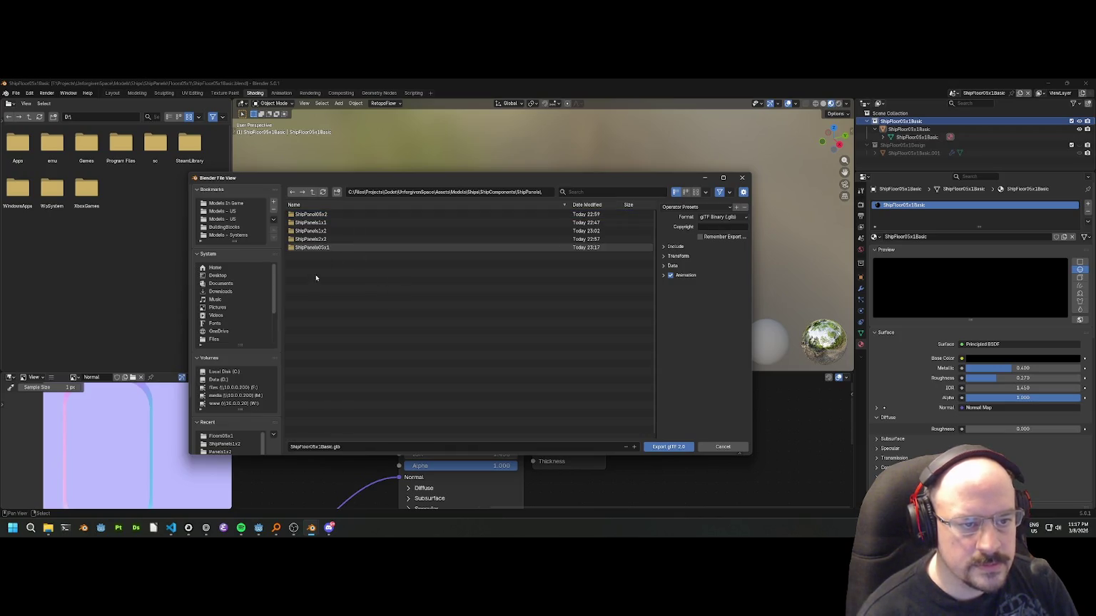
double_click(305, 247)
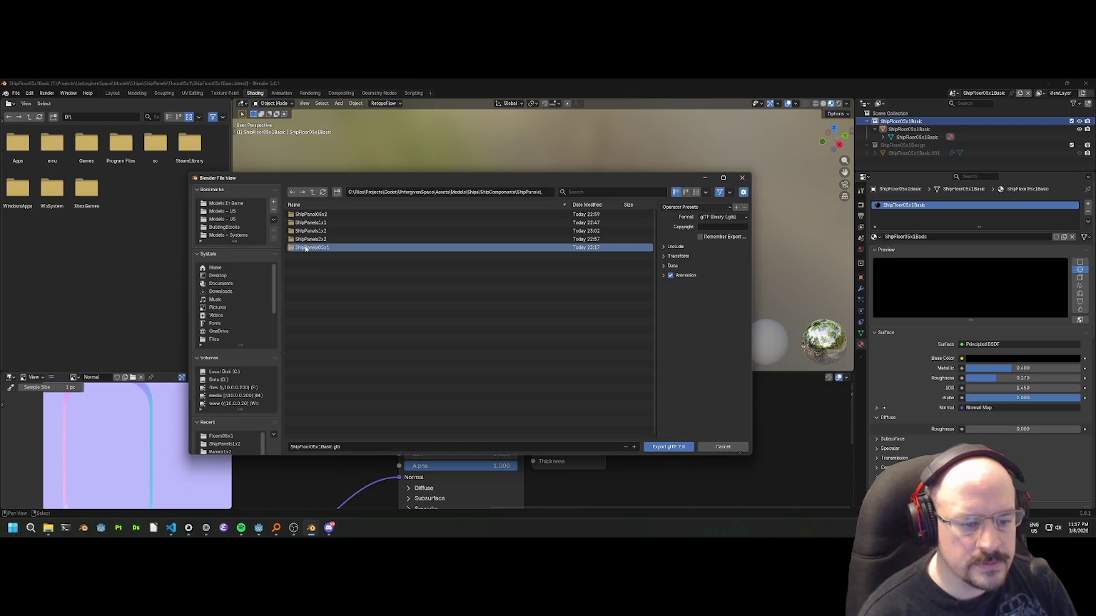
left_click(332, 448)
left_click(685, 207)
Export ShipFloor05x1Basic.gltf with the Godot preset as glTF Separate, leaving the Textures folder blank.
left_click(685, 207)
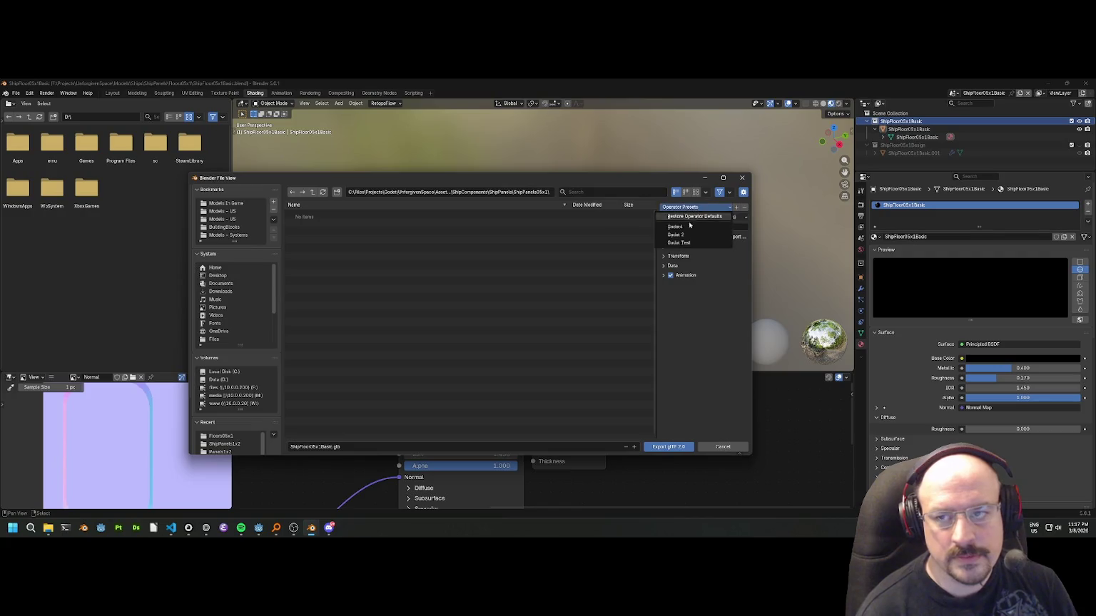
left_click(716, 227)
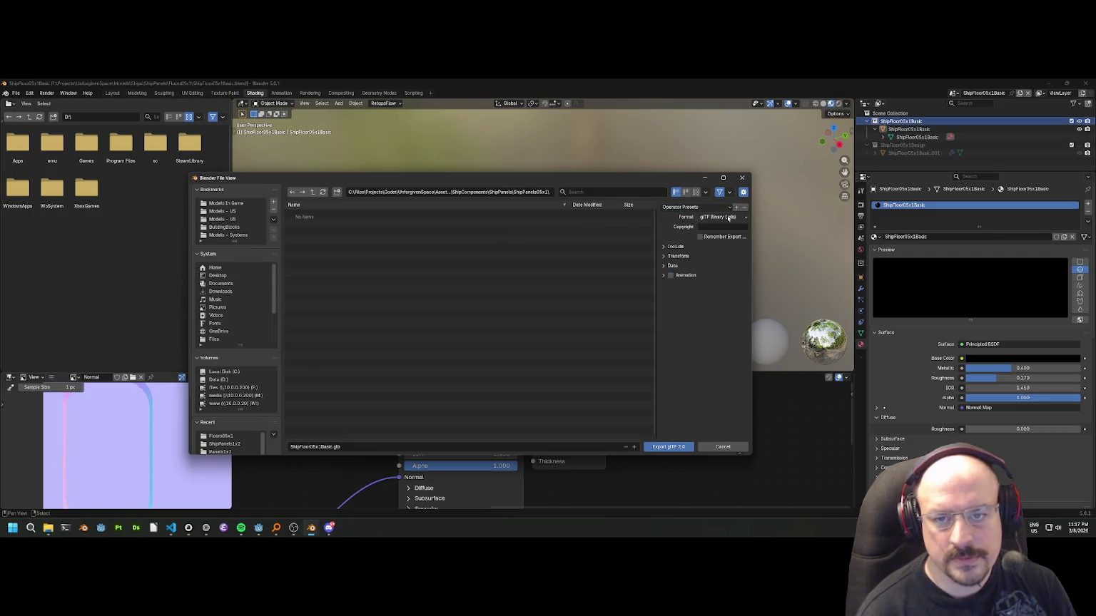
left_click(715, 217)
left_click(719, 228)
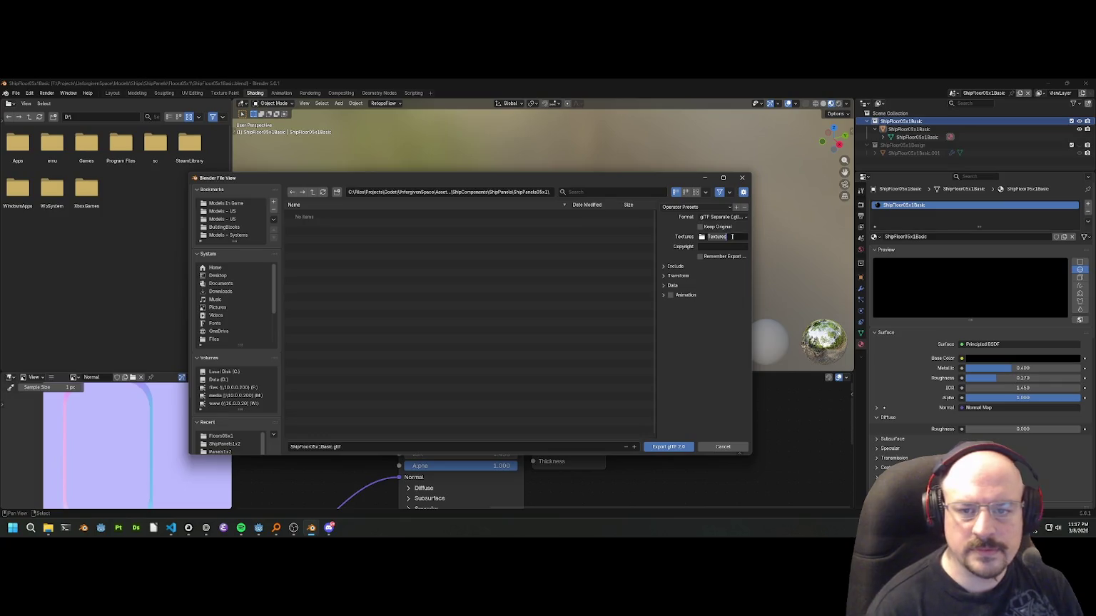
key("BackSpace")
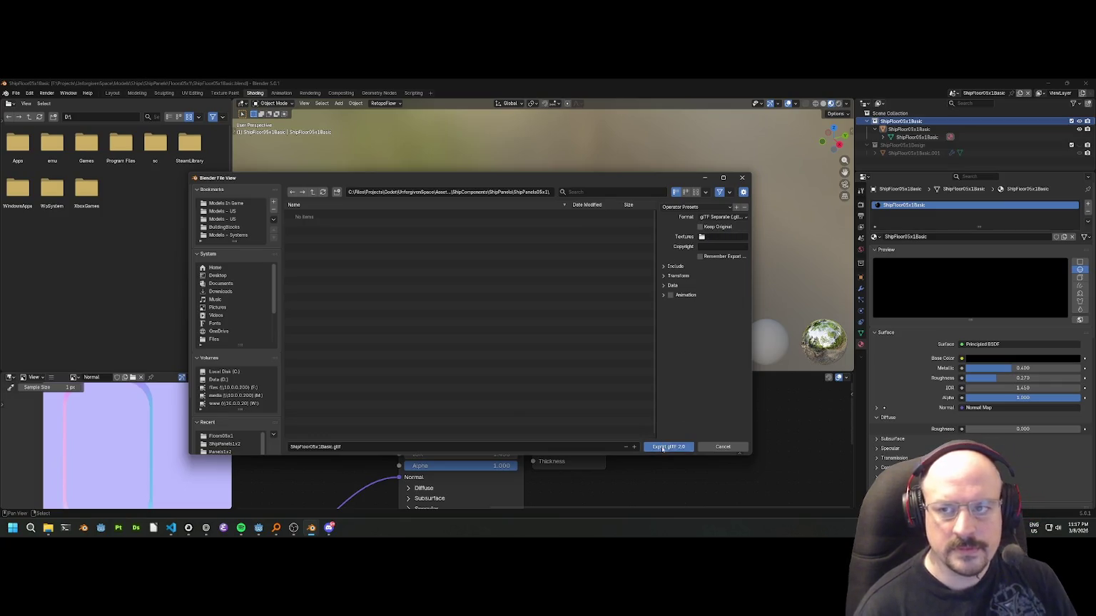
left_click(668, 446)
scroll("down", 3)
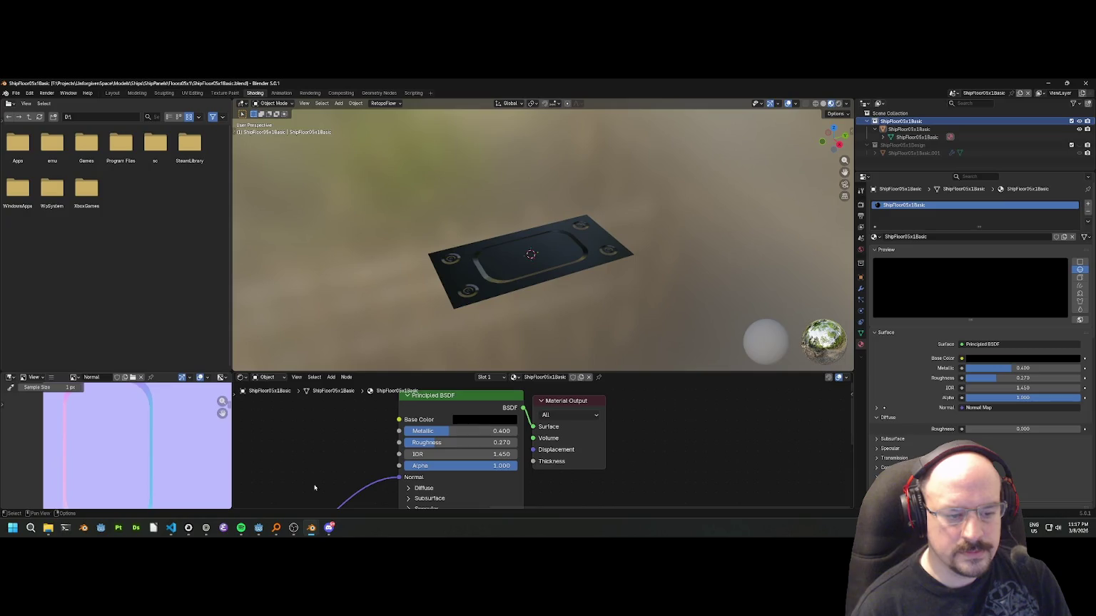
left_click(264, 528)
Filter project files by 'shippane' and create a new inherited scene from ShipFloor05x1Basic.gltf.
left_click(299, 491)
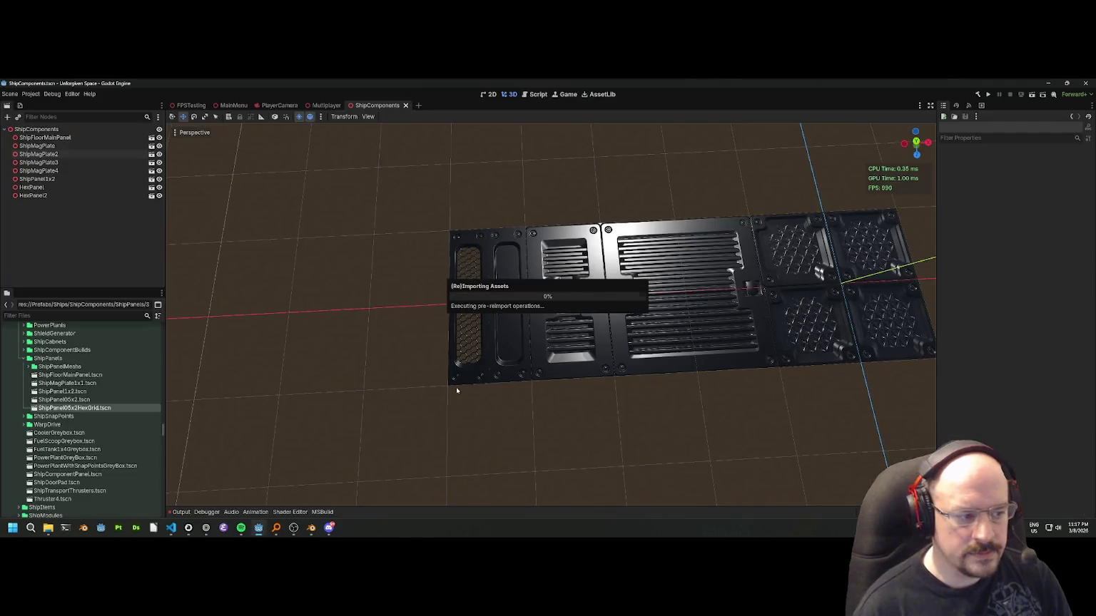
scroll("up", 3)
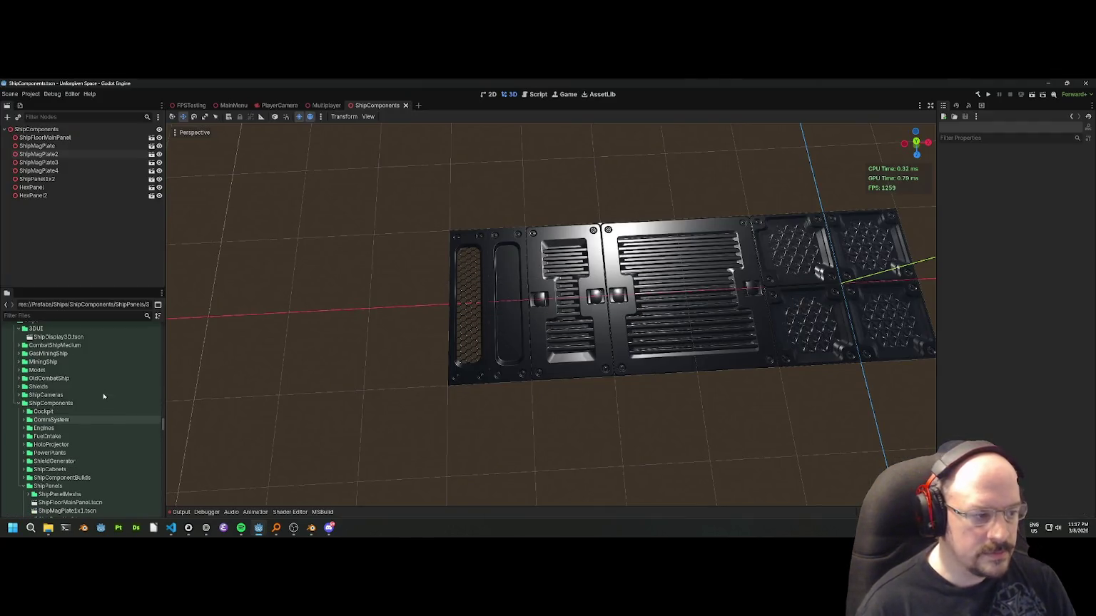
scroll("up", 3)
scroll("up", 3)
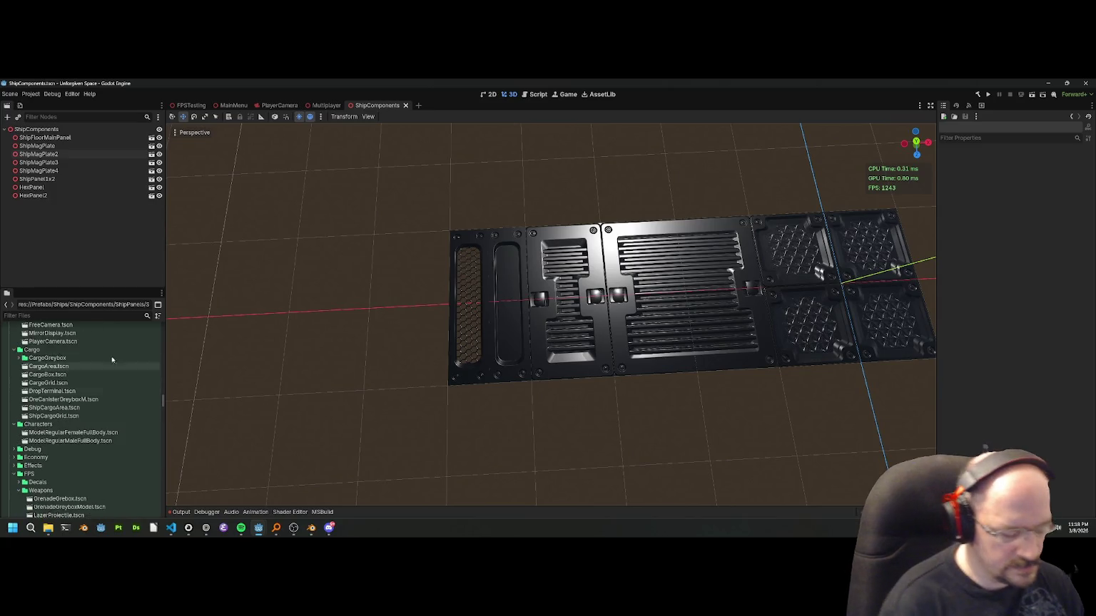
left_click(78, 315)
type("shippane")
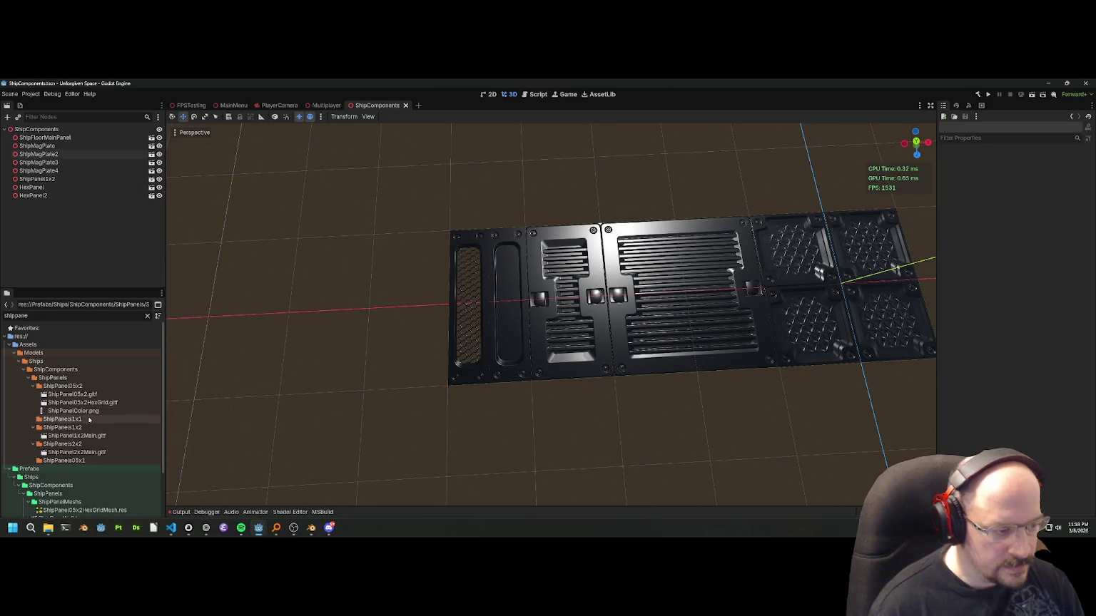
left_click(77, 460)
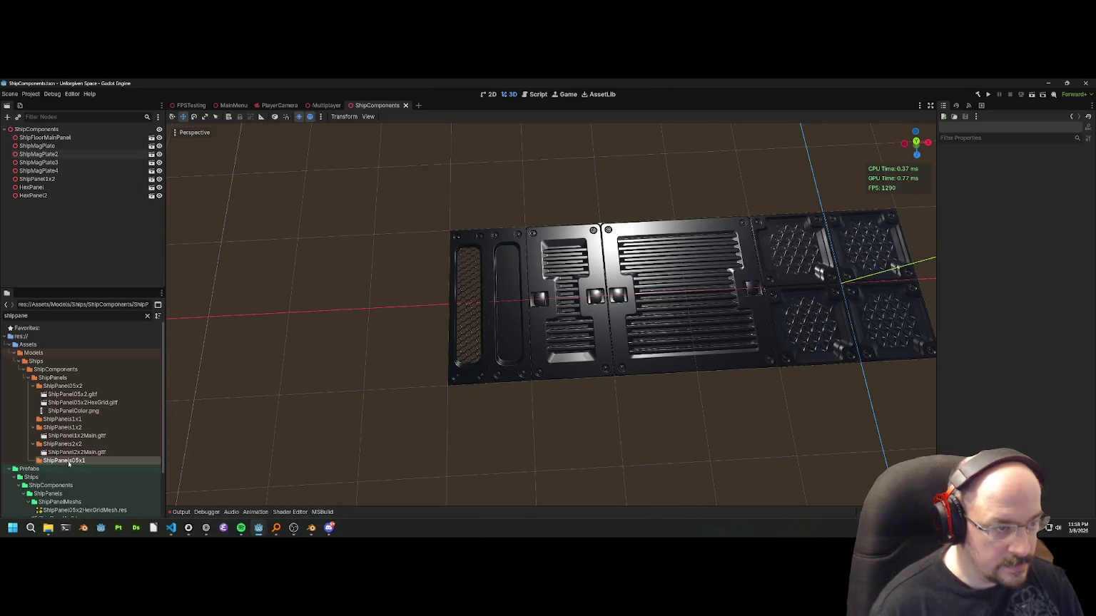
double_click(67, 461)
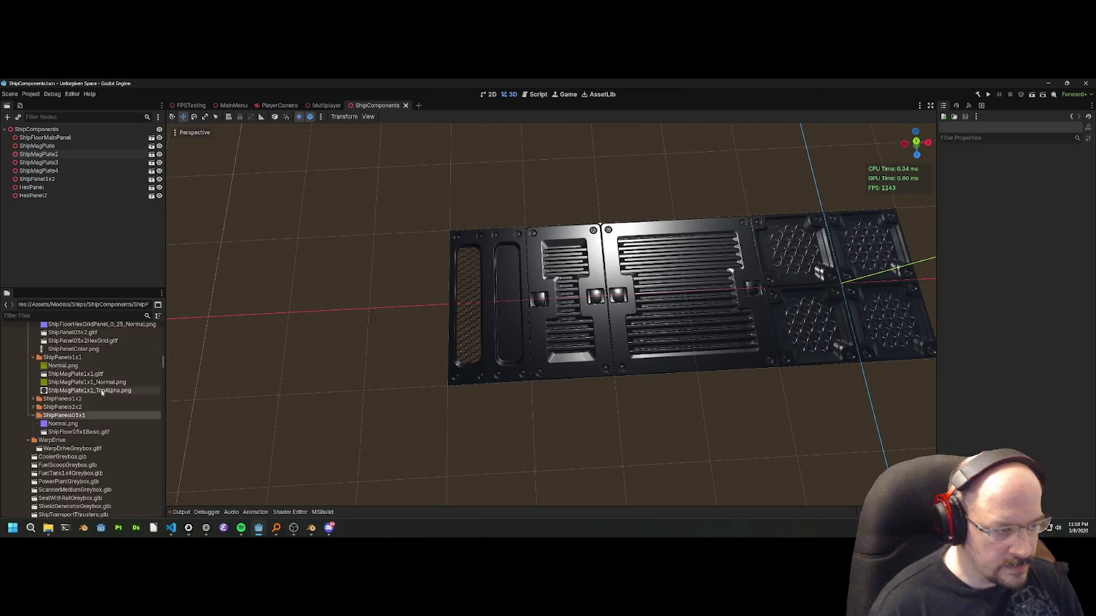
right_click(75, 434)
left_click(93, 374)
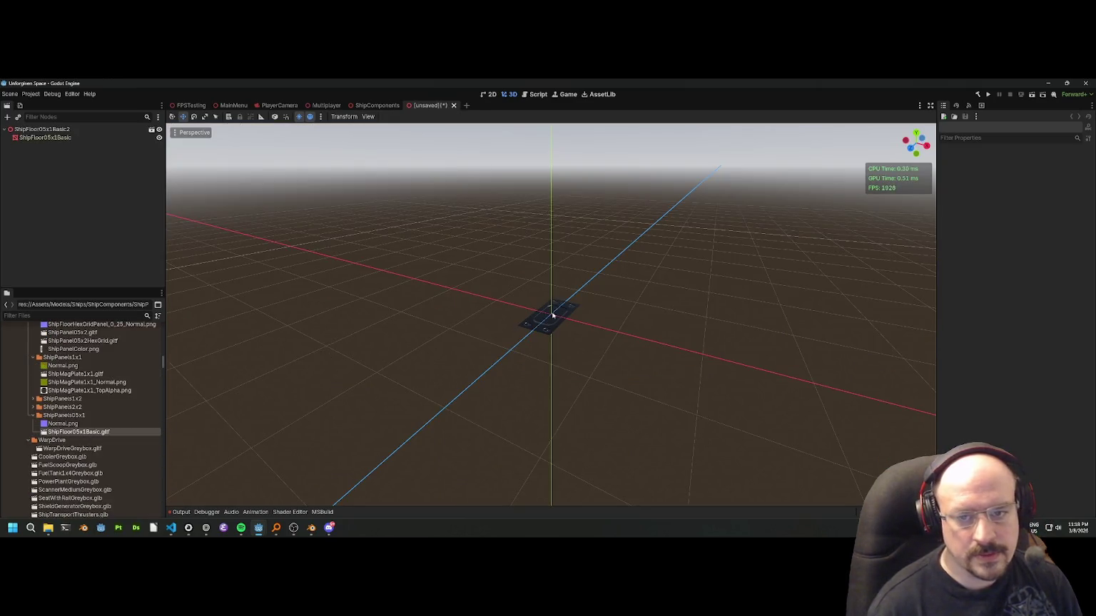
Save it as ShipFloor05x1Basic.tscn in the ShipPanels prefabs folder with root renamed ShipFloor05x1Basic.
key("ctrl+s")
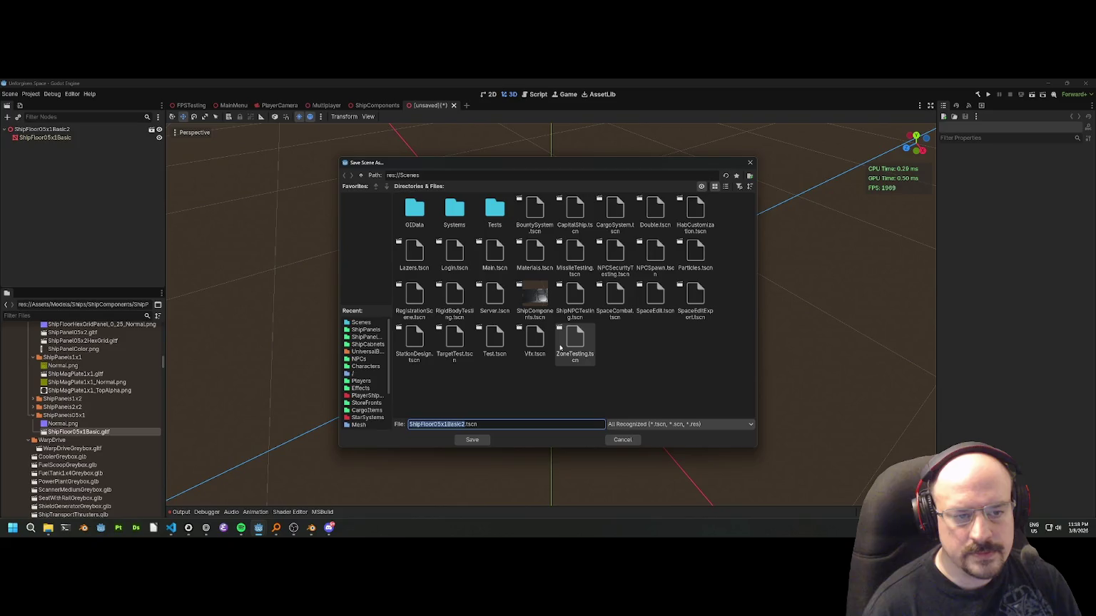
left_click(364, 331)
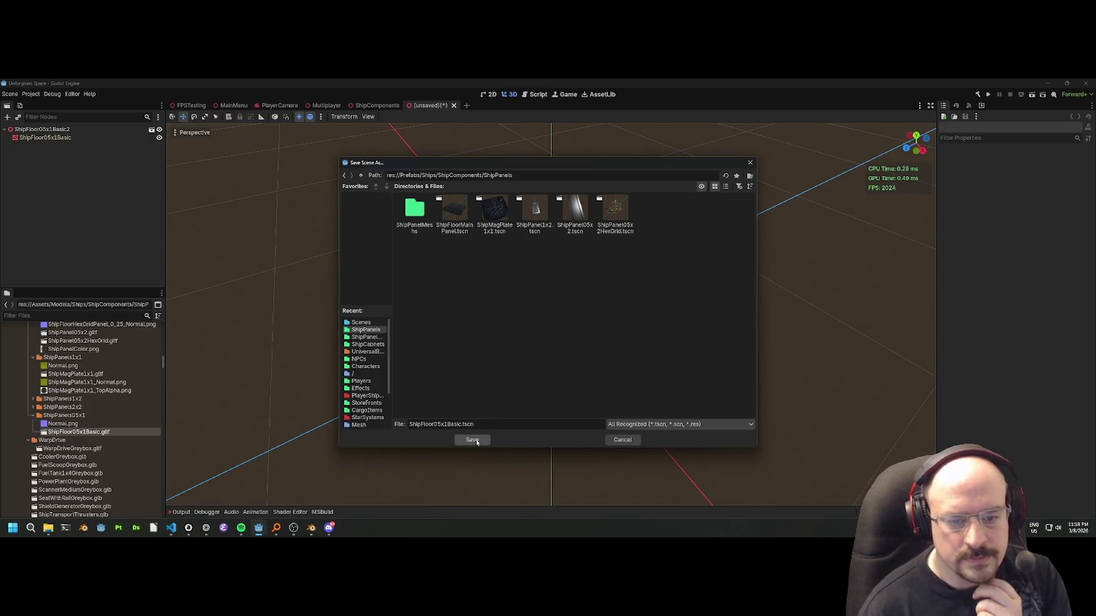
left_click(475, 440)
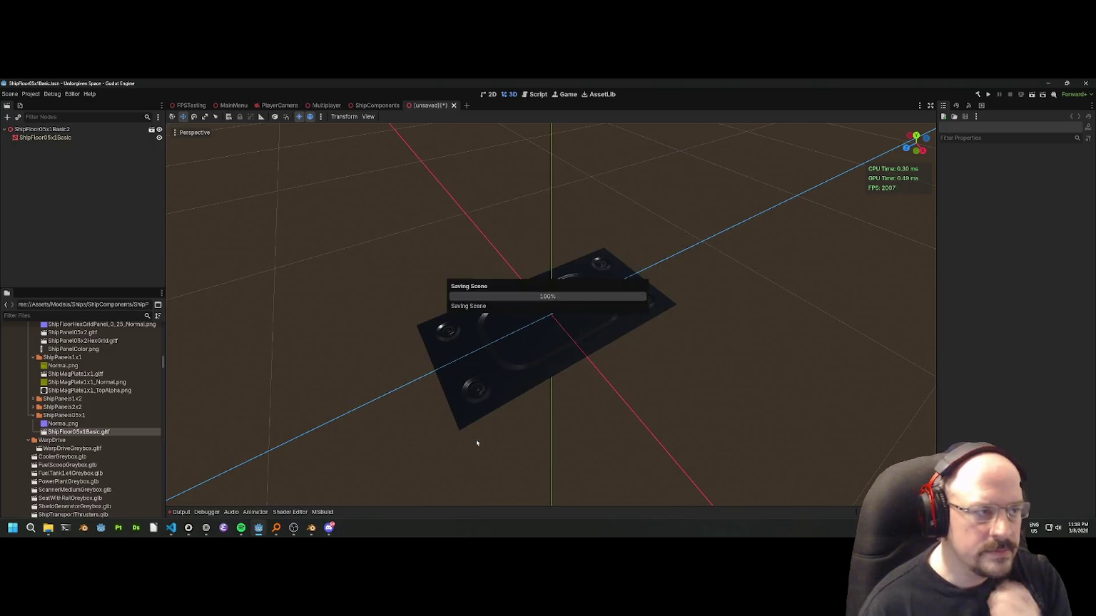
left_click(77, 130)
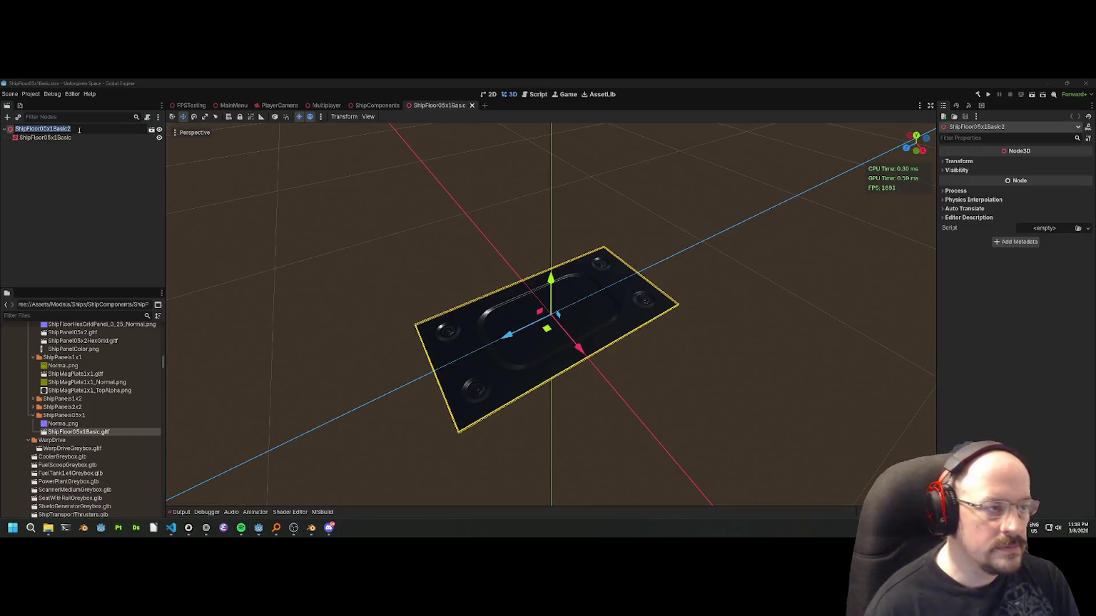
key("ctrl+s")
left_click_drag(623, 271, 588, 202)
Instance ShipFloor05x1Basic.tscn into the ShipComponents scene from the filtered FileSystem dock.
left_click(471, 106)
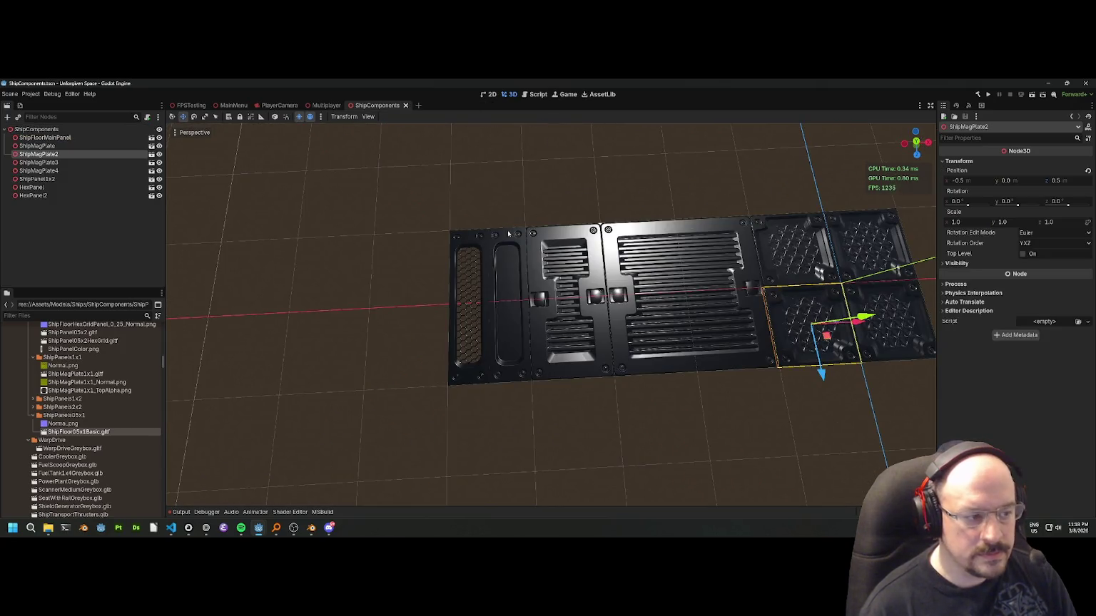
left_click(74, 315)
type("m")
type("hipfl")
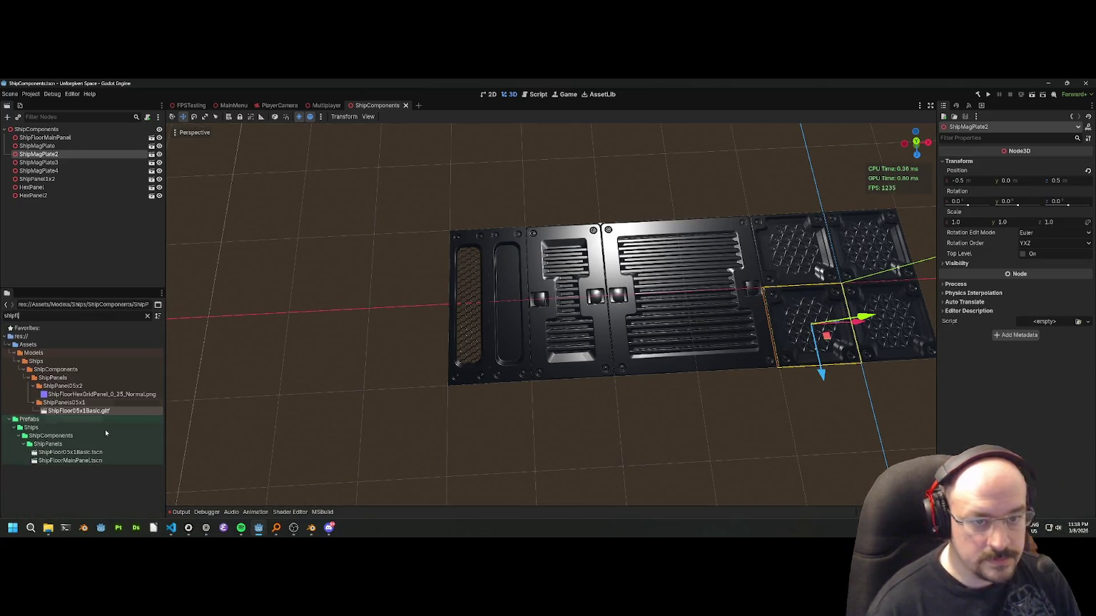
left_click_drag(72, 452, 517, 284)
scroll("up", 3)
scroll("down", 3)
scroll("down", 3)
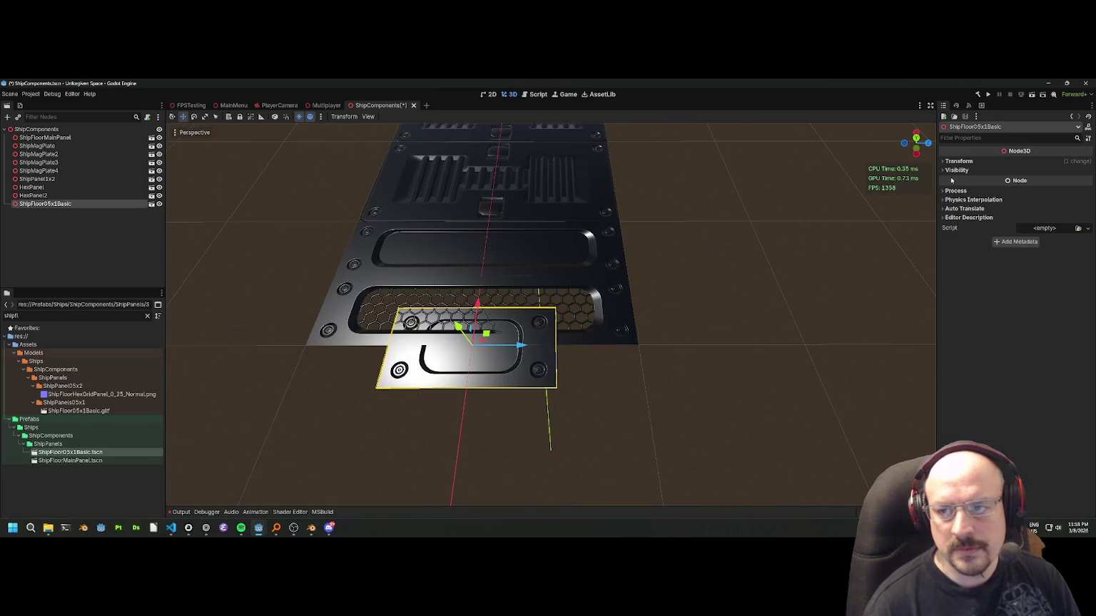
Position the ShipFloor05x1Basic plate at X -5.25 and Z 0.5.
left_click(956, 162)
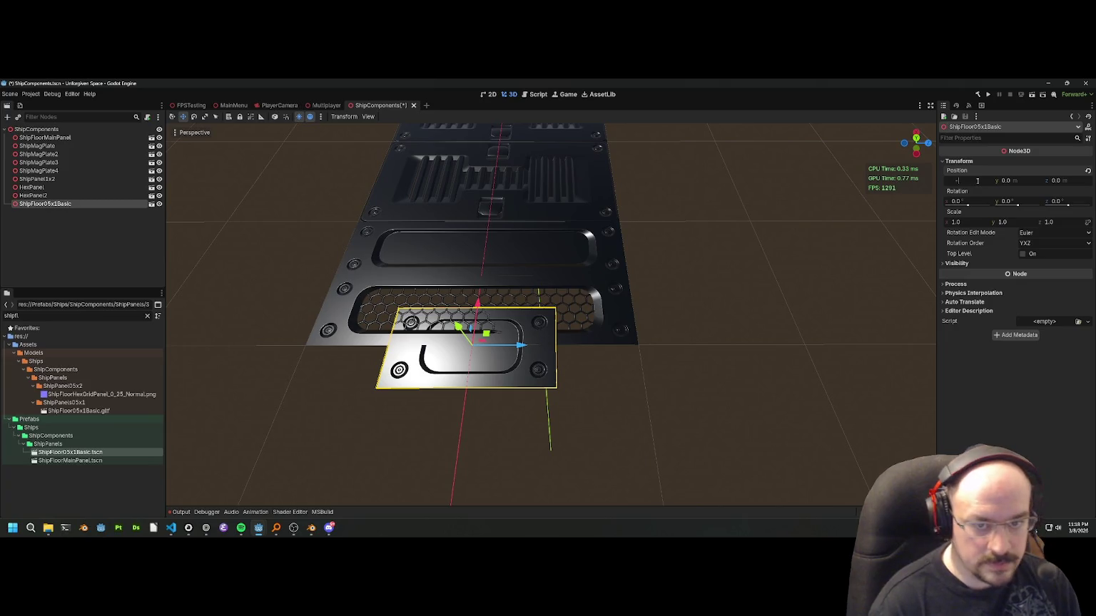
key("Return")
key("ctrl+z")
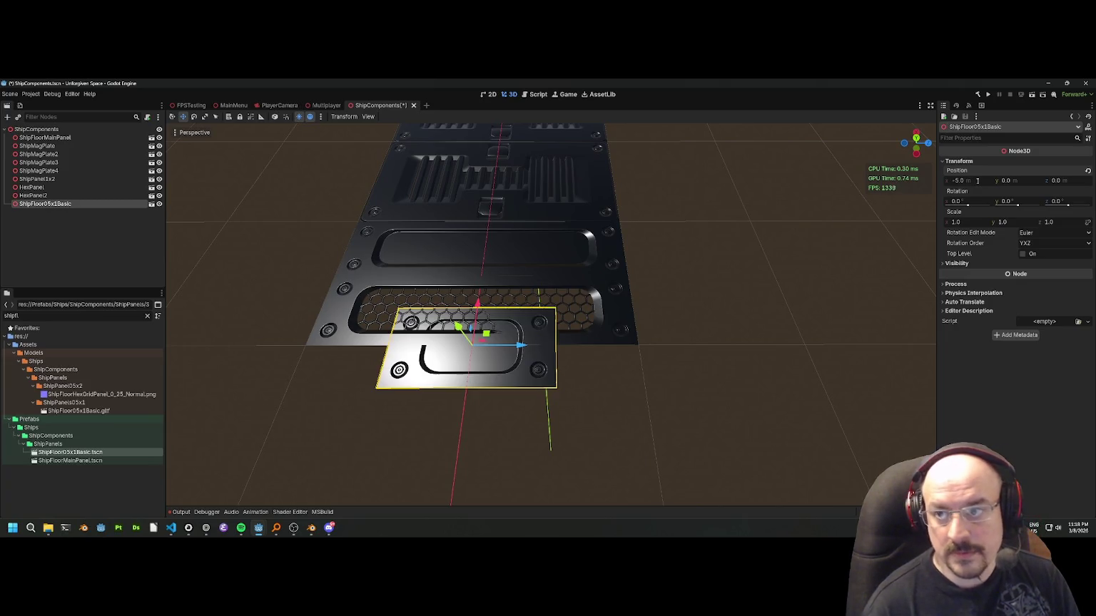
left_click(976, 180)
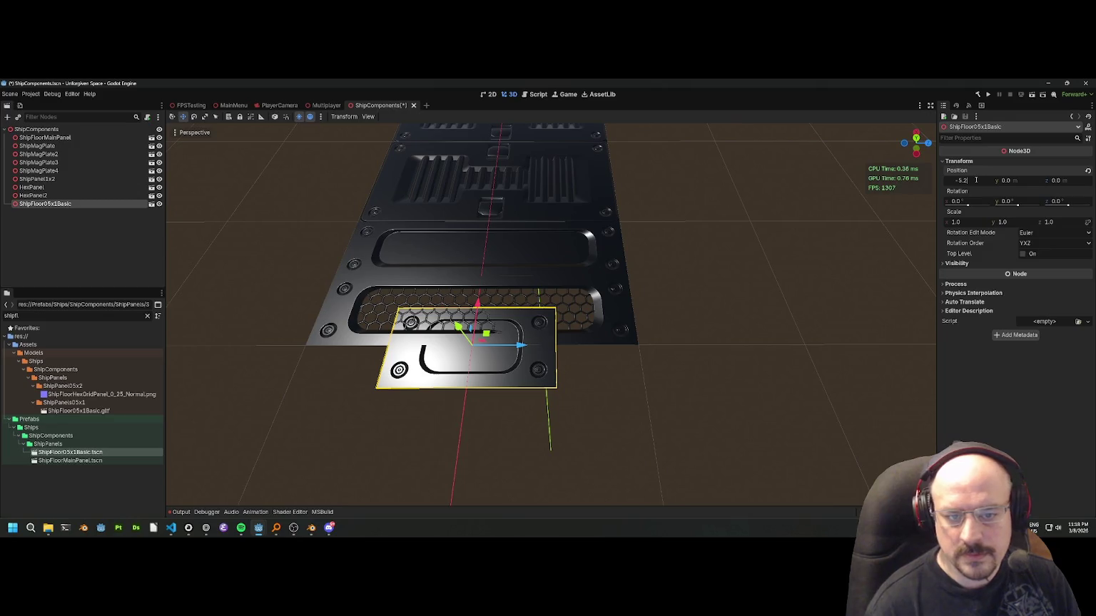
type("5")
key("Return")
left_click(1067, 179)
type(".5")
key("Return")
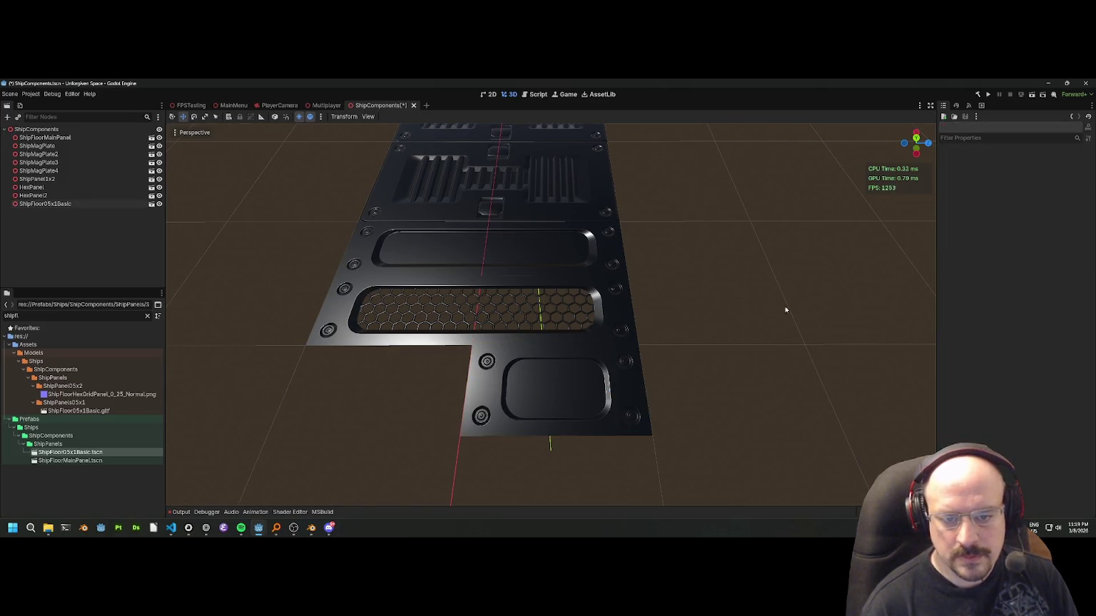
scroll("up", 3)
scroll("down", 3)
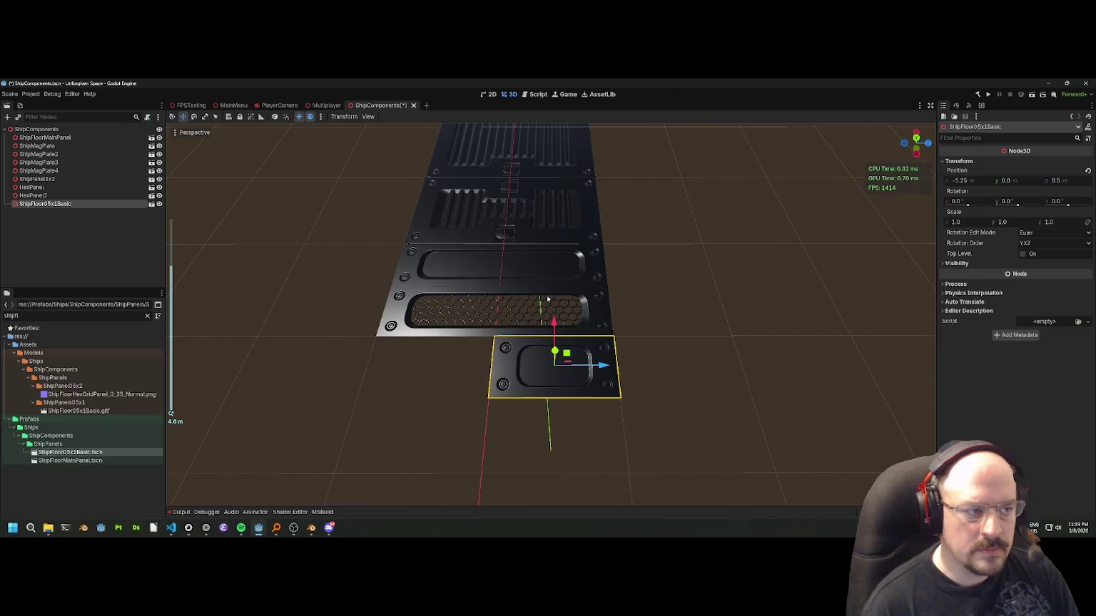
Duplicate the plate, slide the copy beside the original along Z, and save.
right_click(65, 195)
left_click(43, 204)
right_click(50, 205)
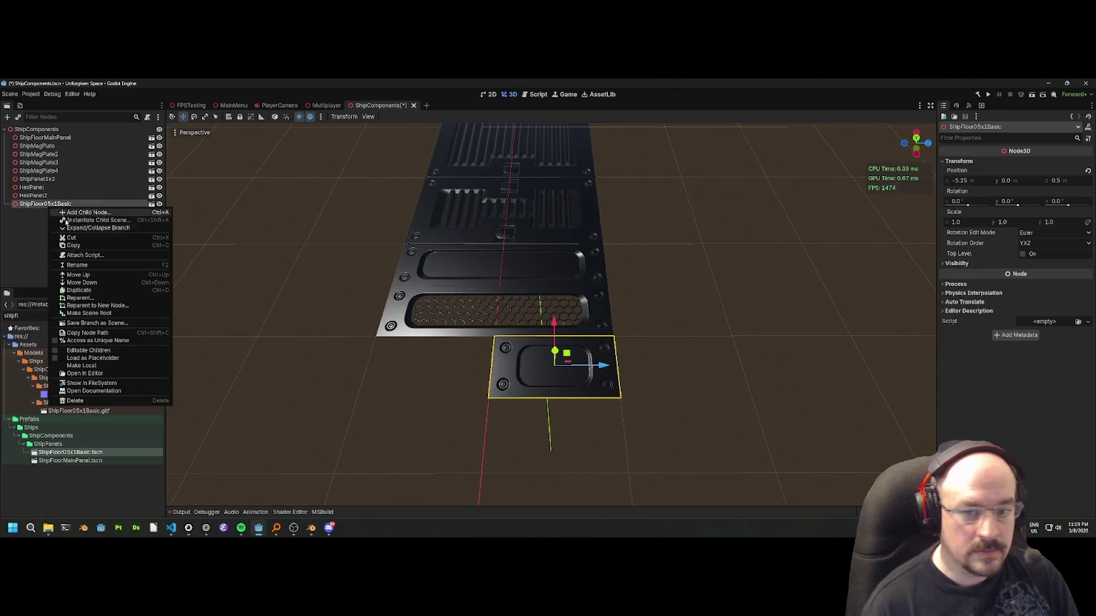
left_click(79, 291)
left_click_drag(602, 365, 478, 365)
left_click_drag(689, 305, 502, 362)
scroll("up", 3)
key("ctrl+s")
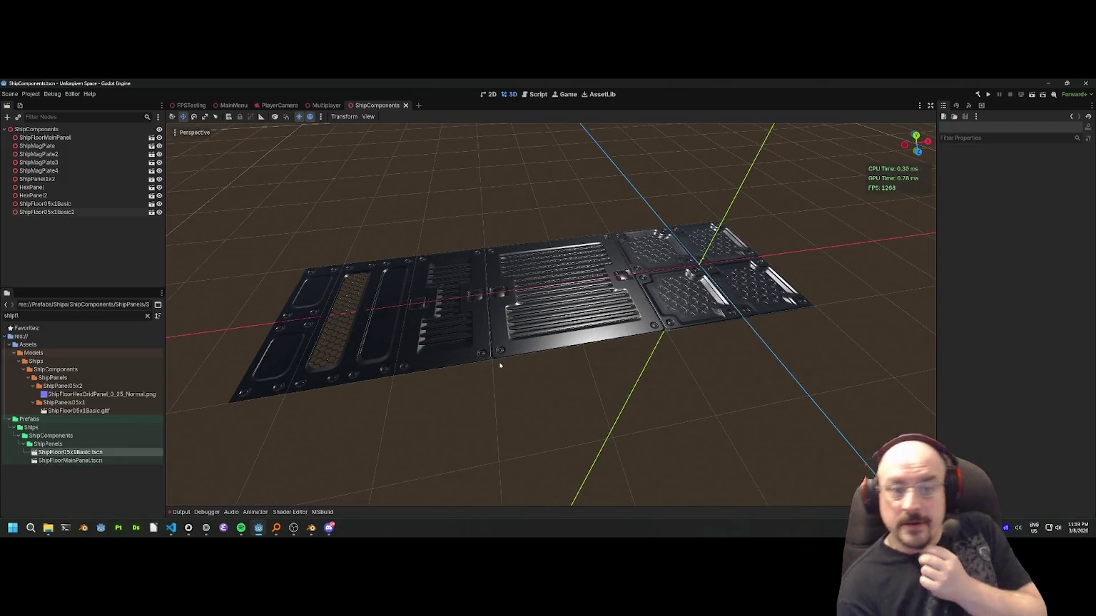
Orbit around the floor panels to check the new plates against ShipPanel1x2.
left_click_drag(536, 366, 421, 321)
scroll("down", 3)
left_click(420, 321)
scroll("up", 3)
scroll("down", 3)
scroll("down", 3)
left_click_drag(490, 238, 456, 299)
scroll("up", 3)
Review the plate placement, save ShipComponents again, and switch to the PlayerTransportShip window.
left_click(411, 367)
left_click(342, 427)
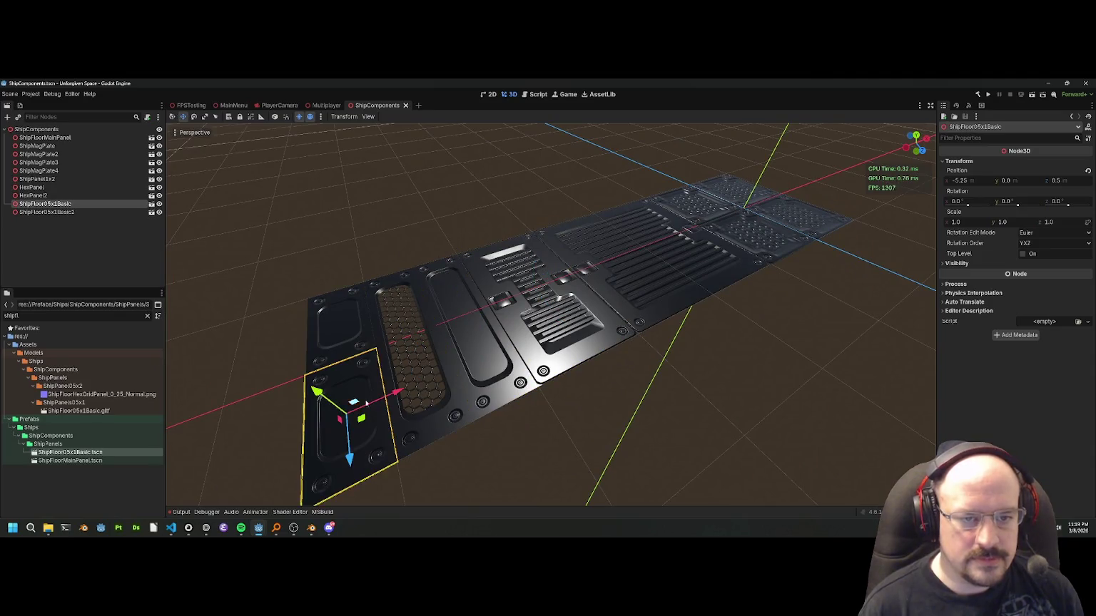
left_click_drag(342, 428, 385, 348)
left_click(465, 188)
left_click_drag(464, 188, 398, 465)
key("ctrl+s")
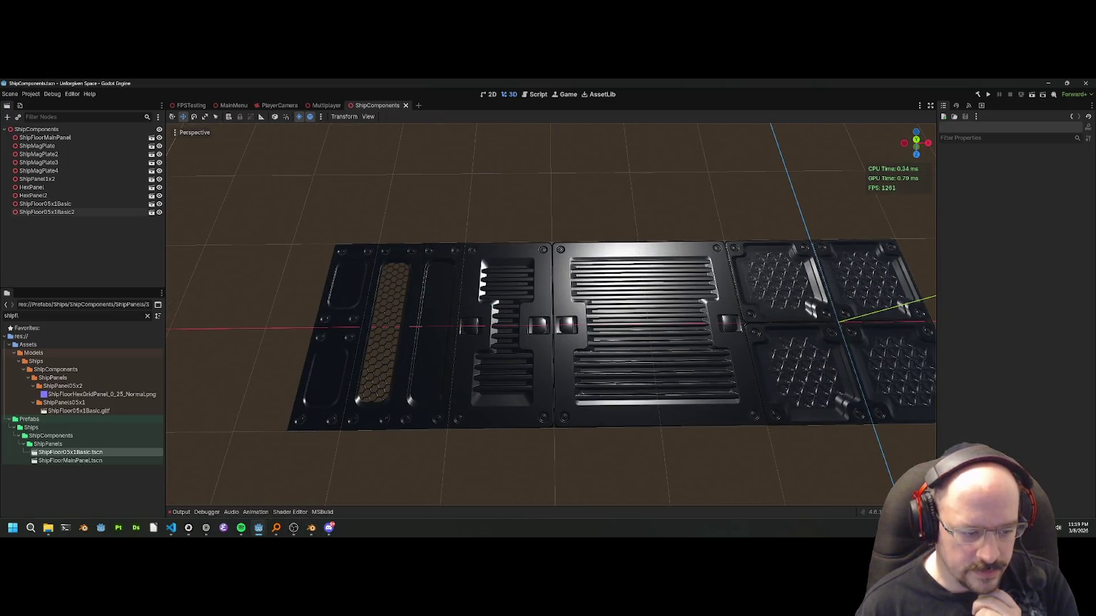
mouse_move(257, 533)
left_click(214, 493)
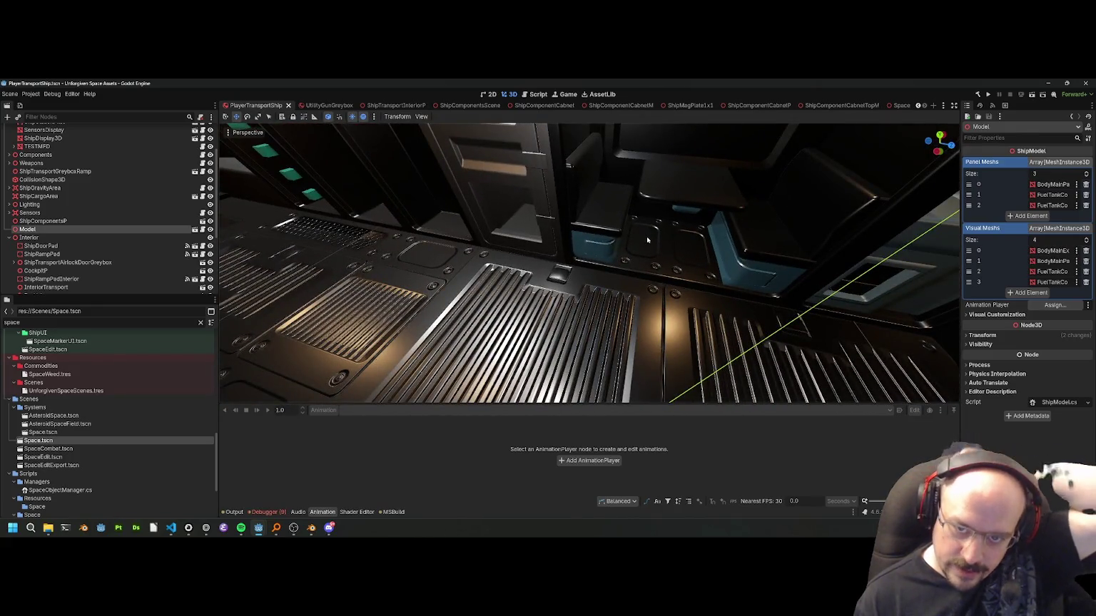
left_click(642, 261)
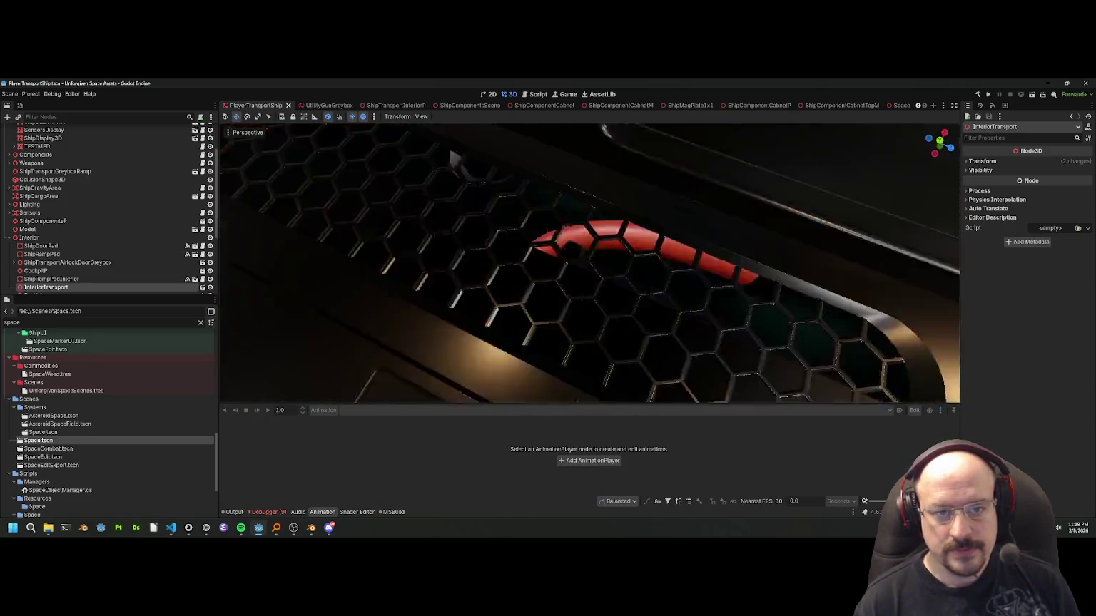
key("alt+Tab")
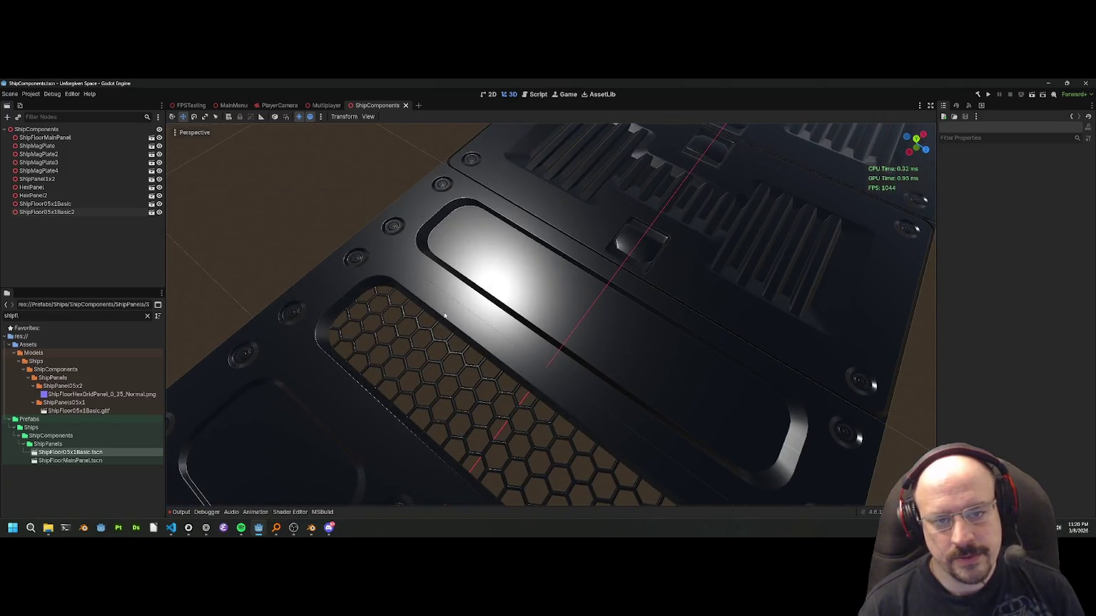
left_click(445, 315)
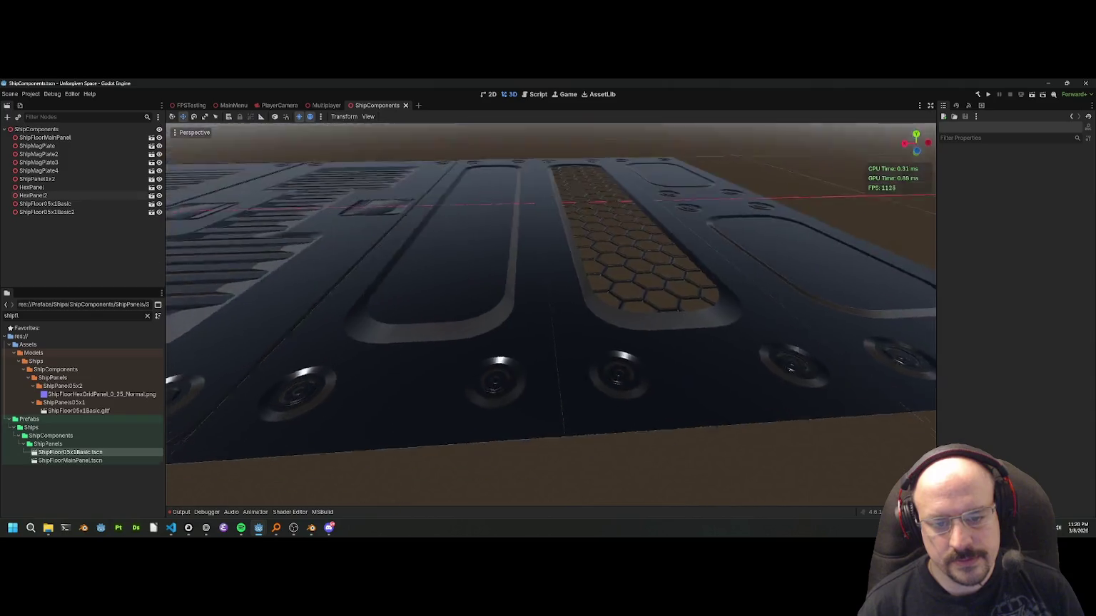
left_click(548, 354)
left_click(549, 364)
left_click(564, 342)
left_click(473, 349)
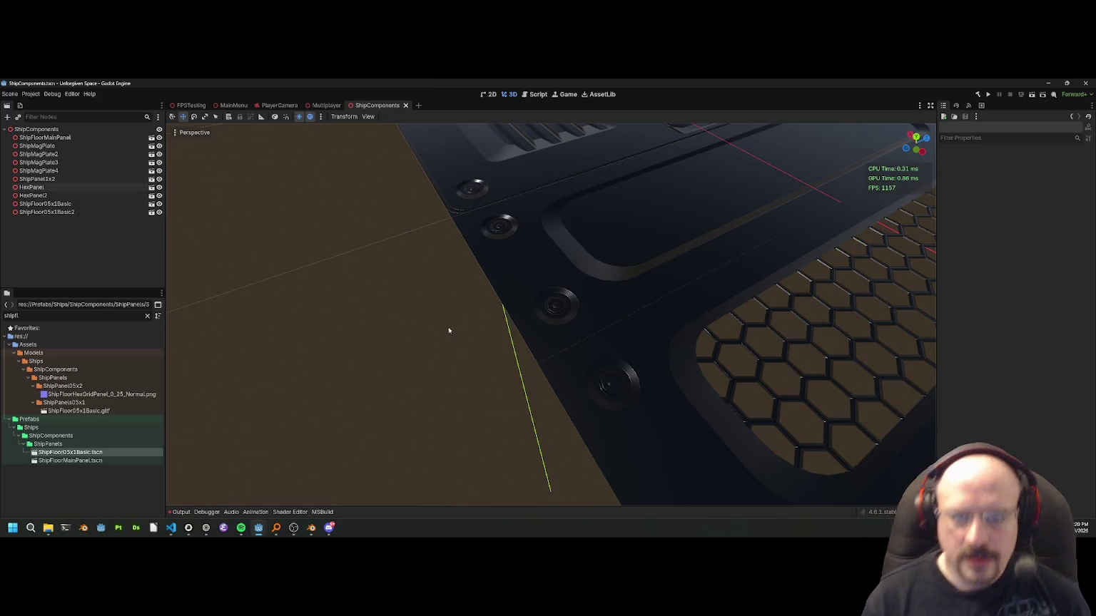
left_click(577, 349)
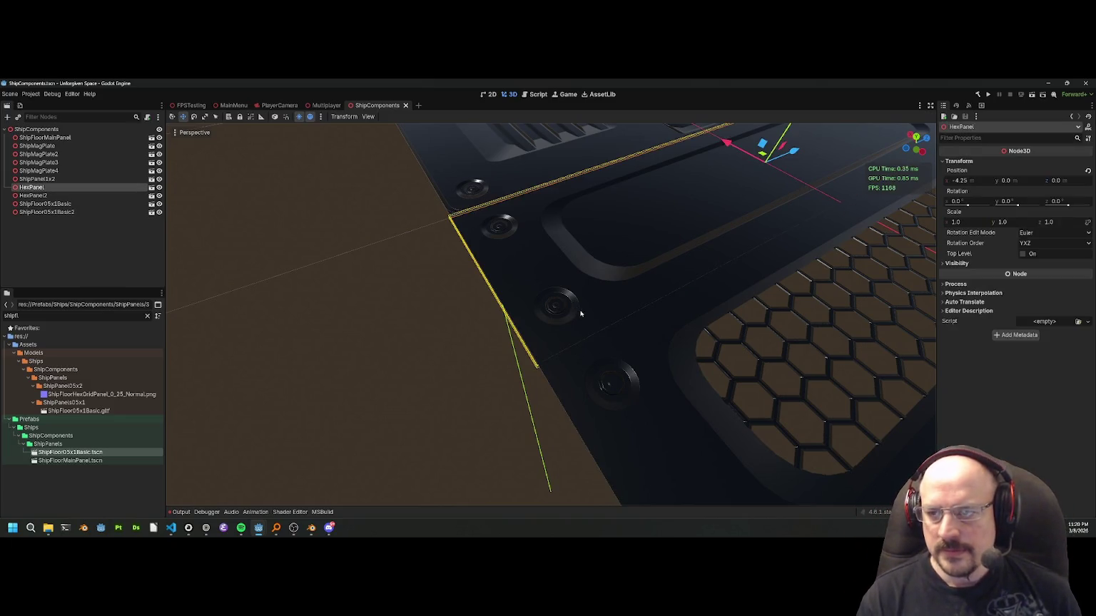
left_click(331, 335)
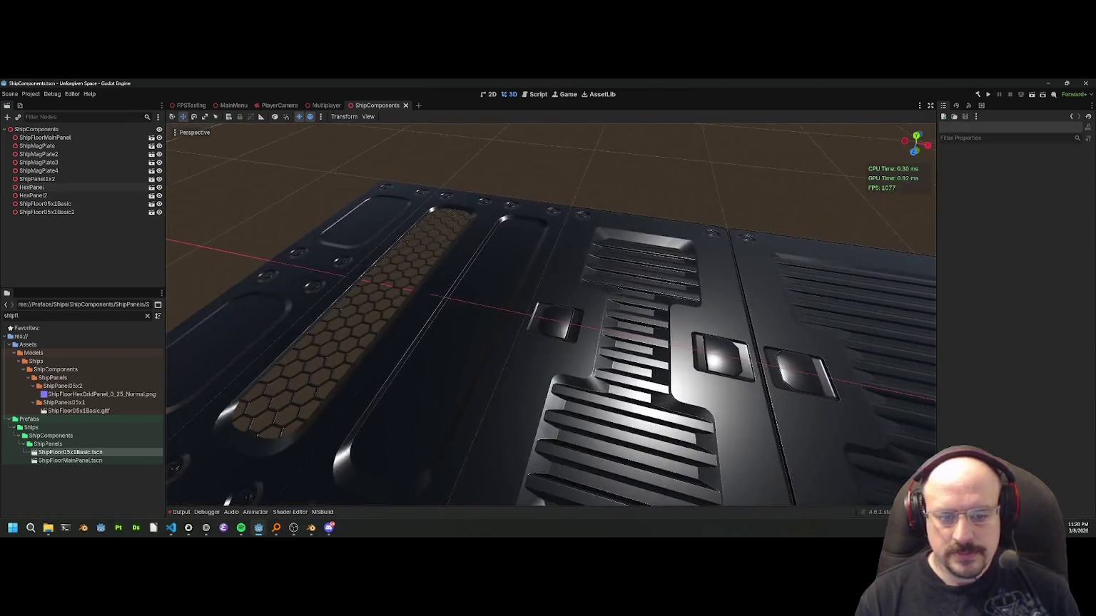
key("w")
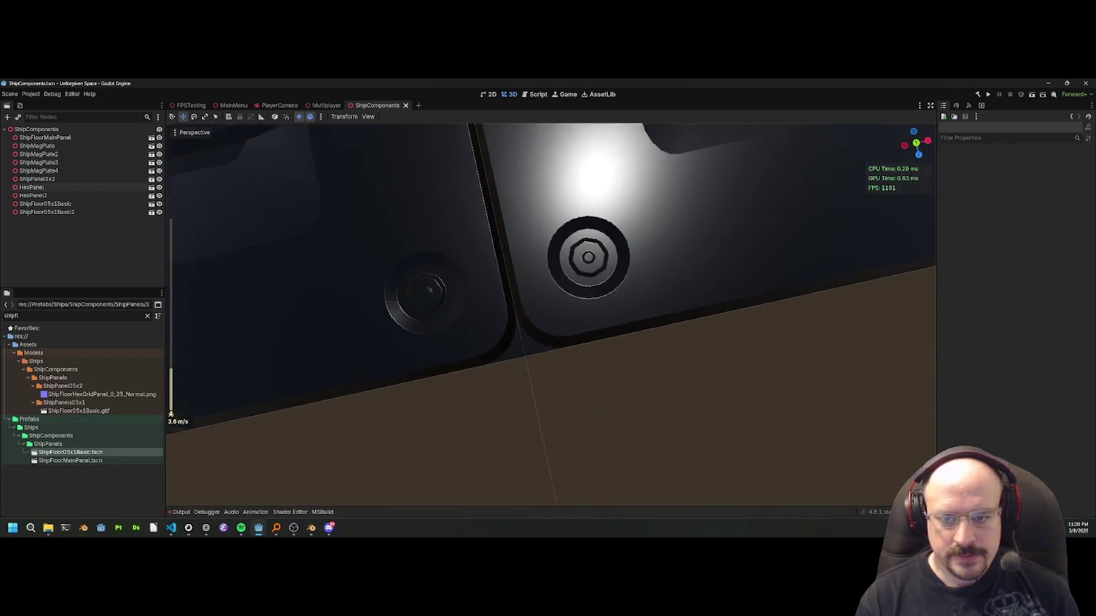
key("s")
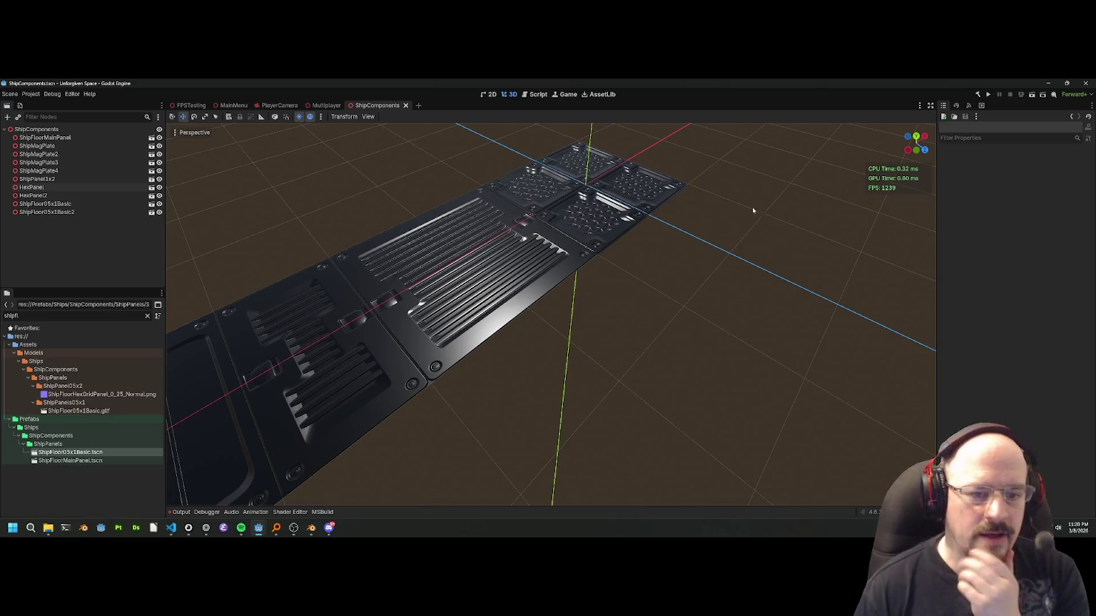
scroll("down", 3)
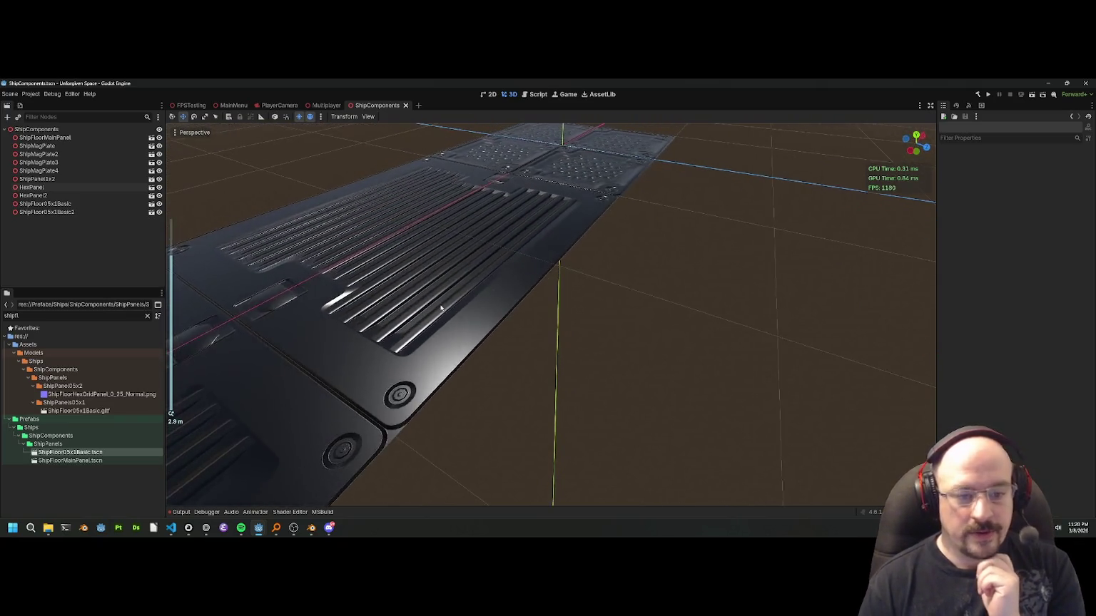
scroll("up", 3)
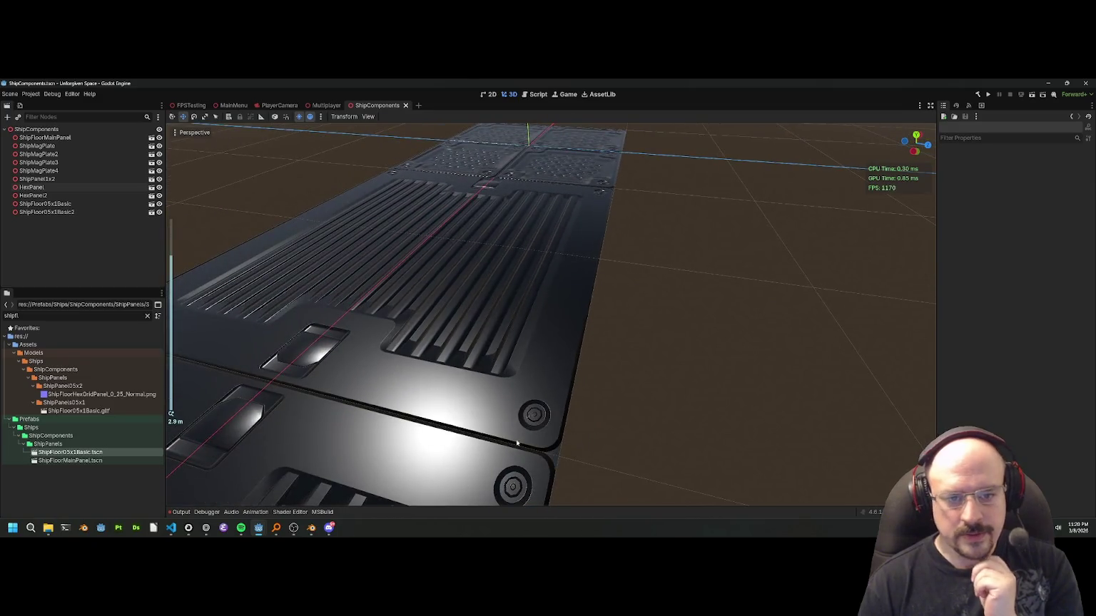
left_click_drag(537, 424, 411, 250)
scroll("down", 3)
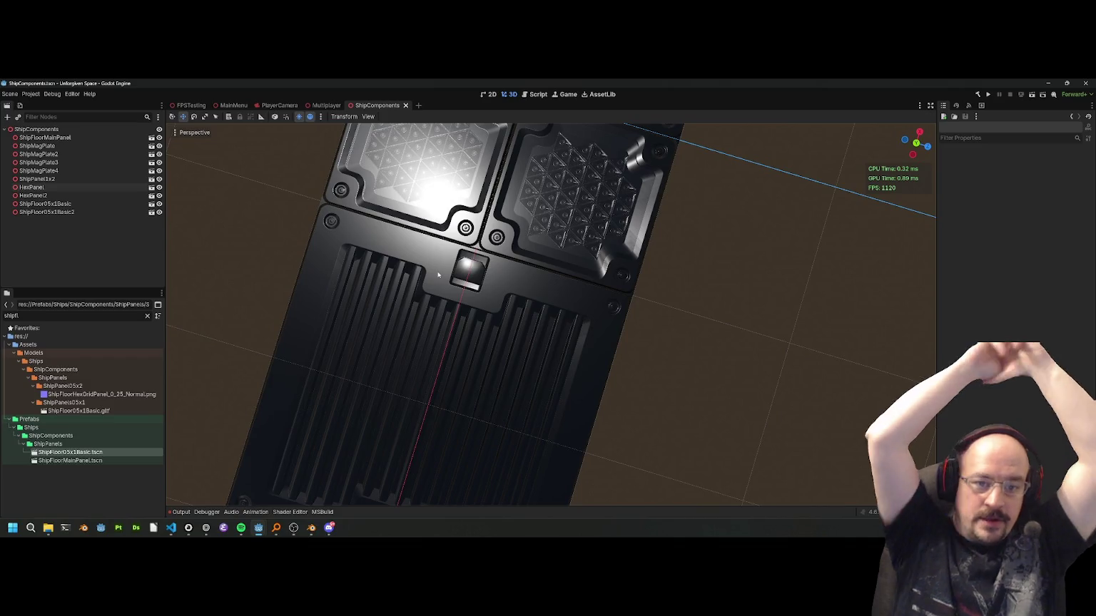
left_click_drag(556, 128, 574, 504)
left_click_drag(502, 280, 614, 342)
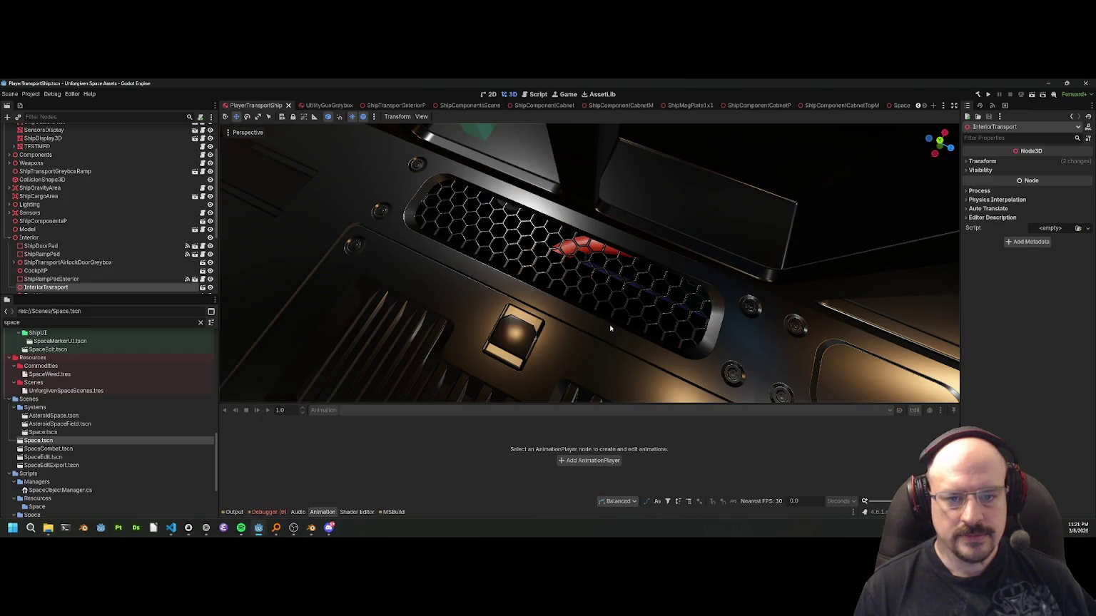
left_click_drag(605, 319, 574, 290)
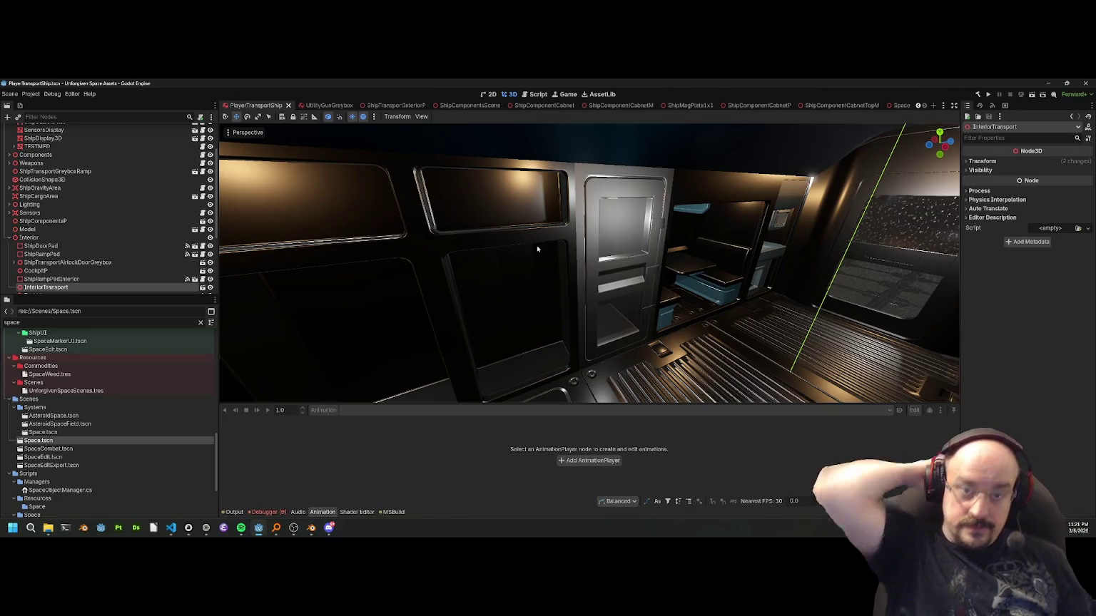
left_click_drag(446, 318, 558, 242)
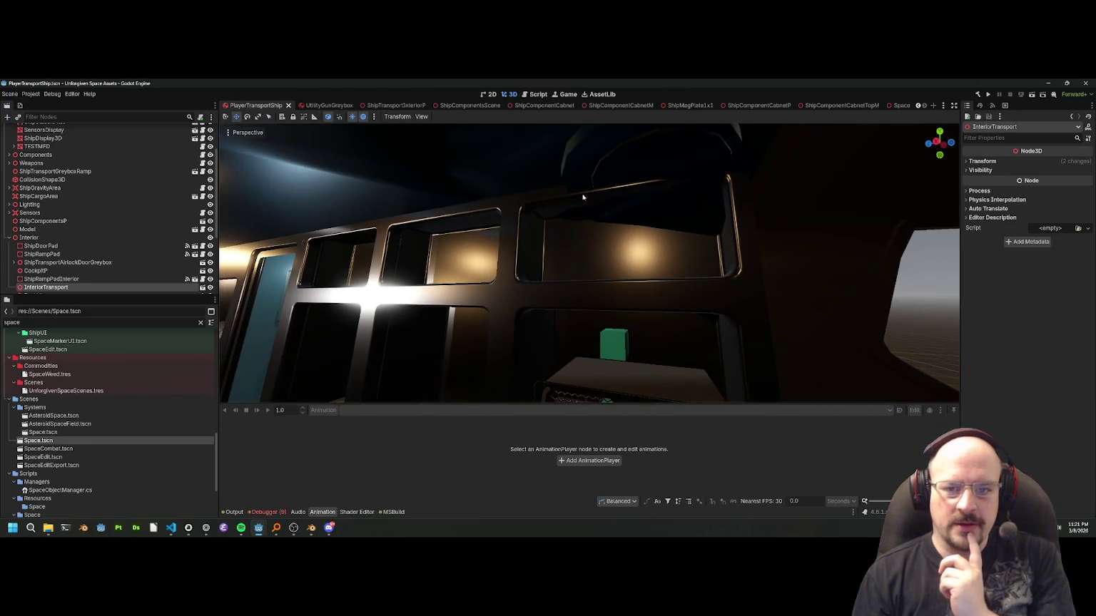
left_click_drag(714, 251, 573, 274)
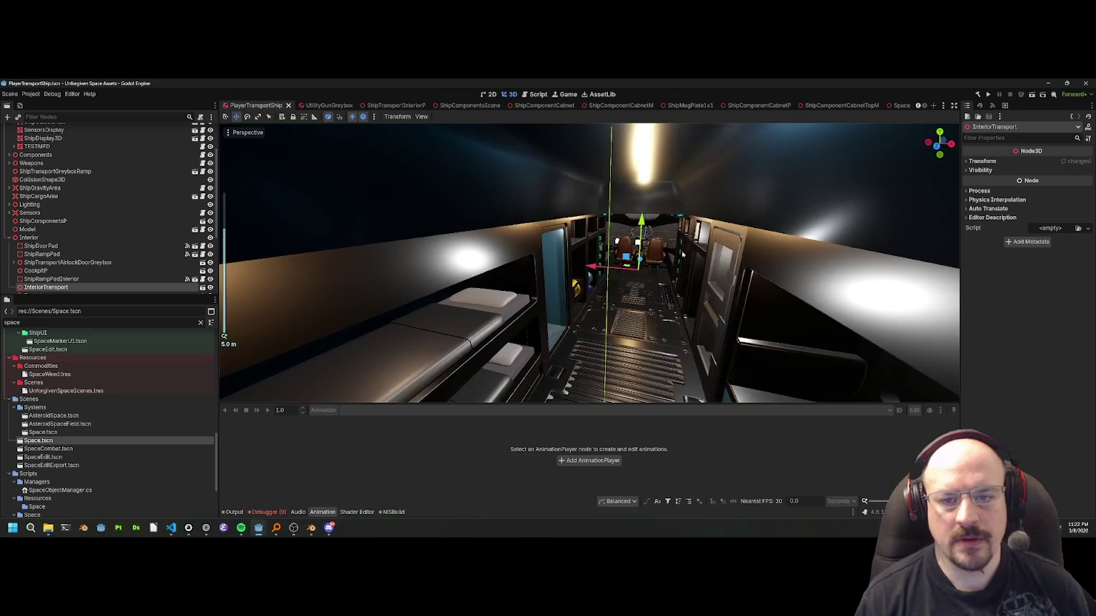
Fly through the bunks and corridor, then switch to the ShipTransportInteriorP scene tab.
scroll("down", 3)
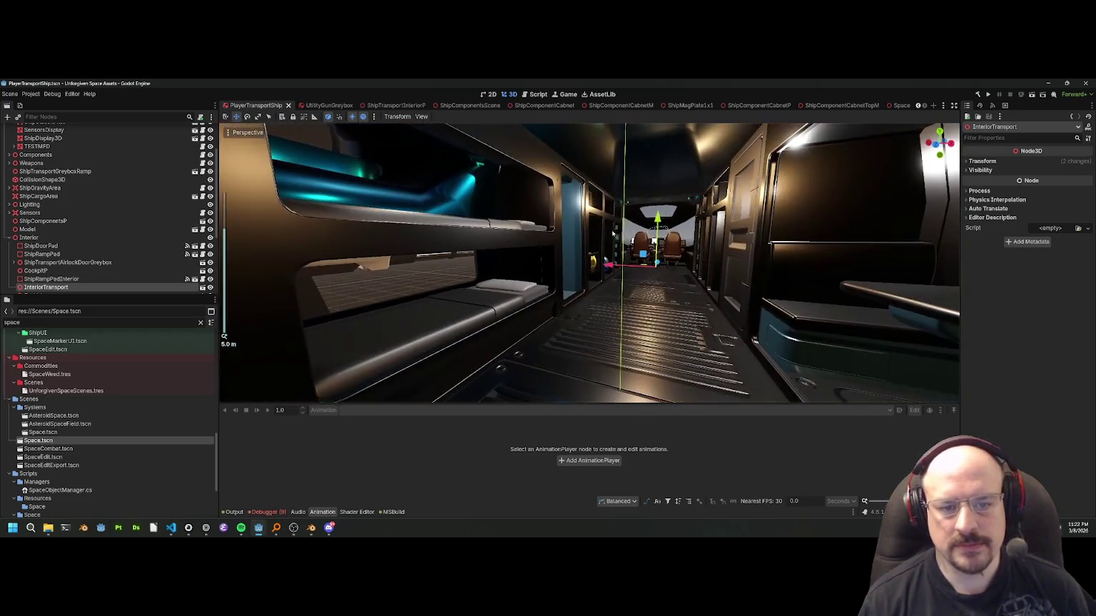
left_click_drag(619, 233, 631, 262)
scroll("down", 3)
scroll("up", 3)
scroll("down", 3)
scroll("up", 3)
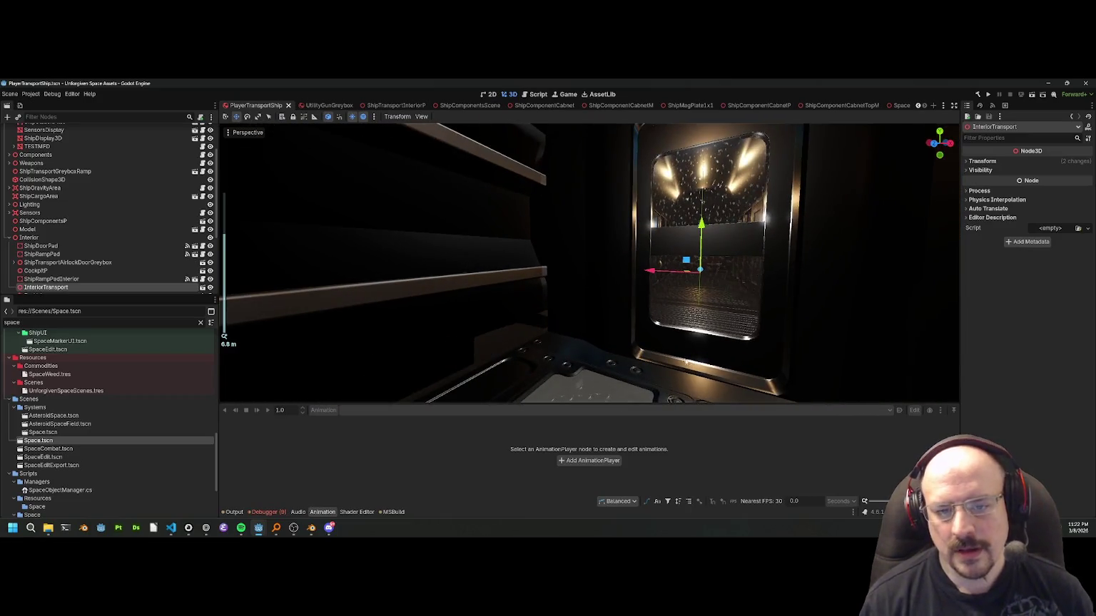
left_click_drag(798, 336, 760, 340)
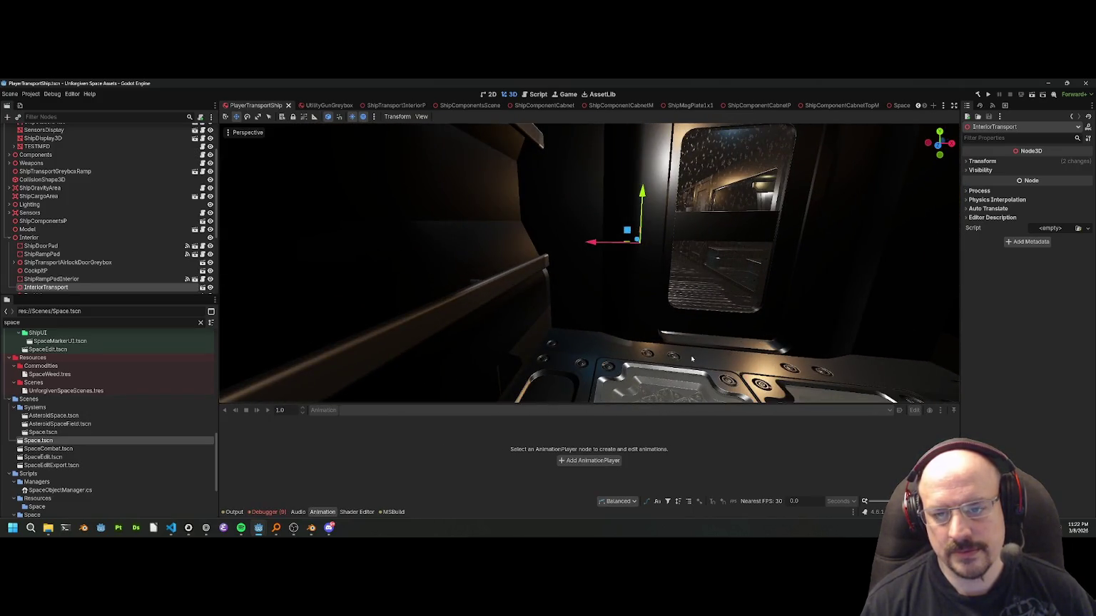
scroll("down", 3)
scroll("down", 3)
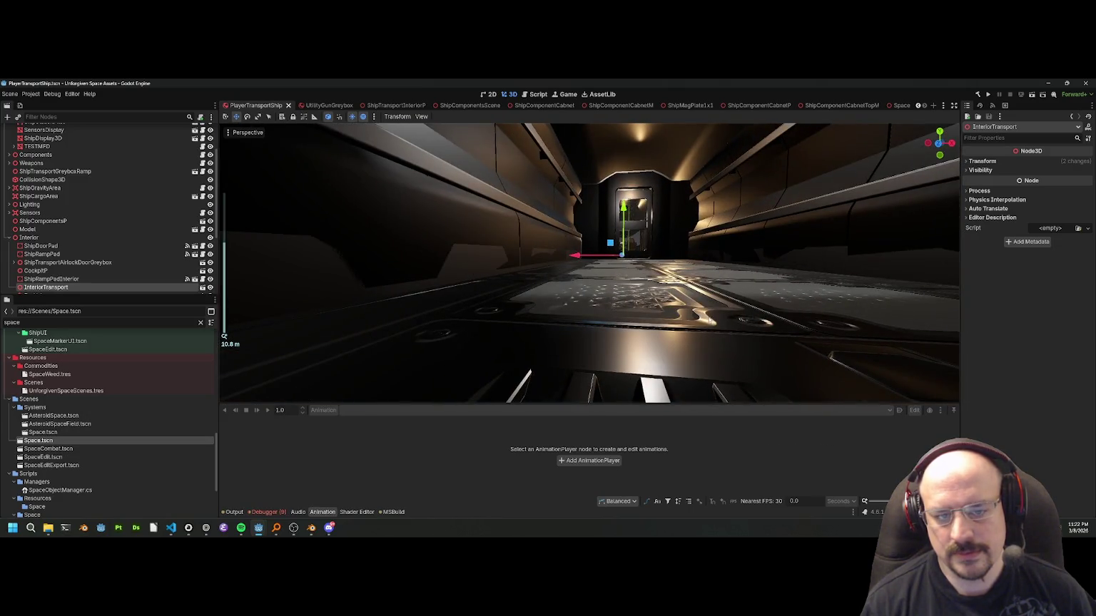
left_click_drag(700, 271, 699, 296)
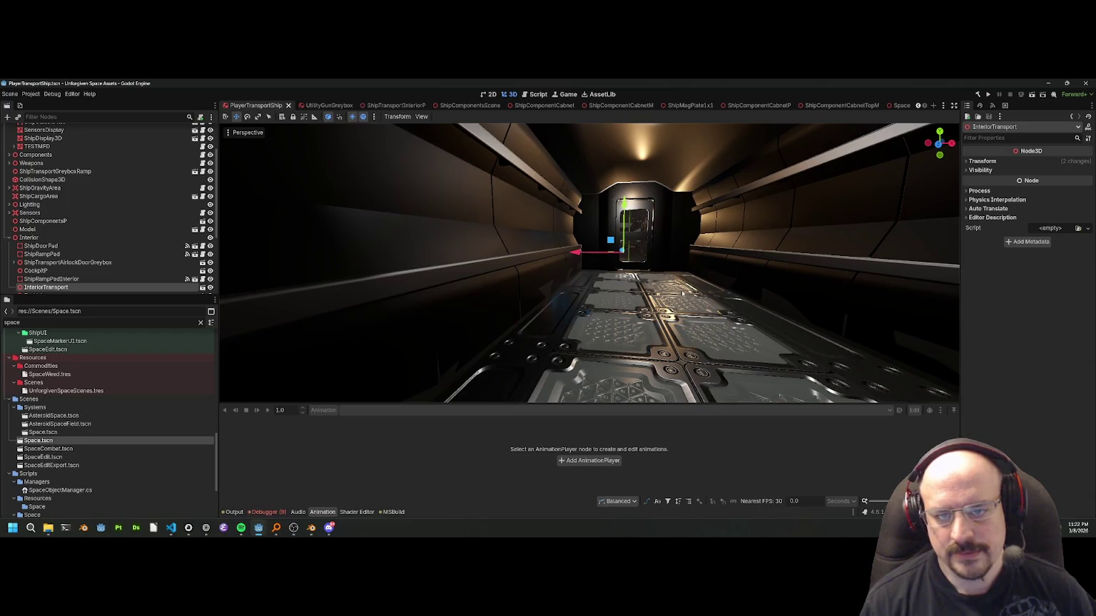
scroll("up", 3)
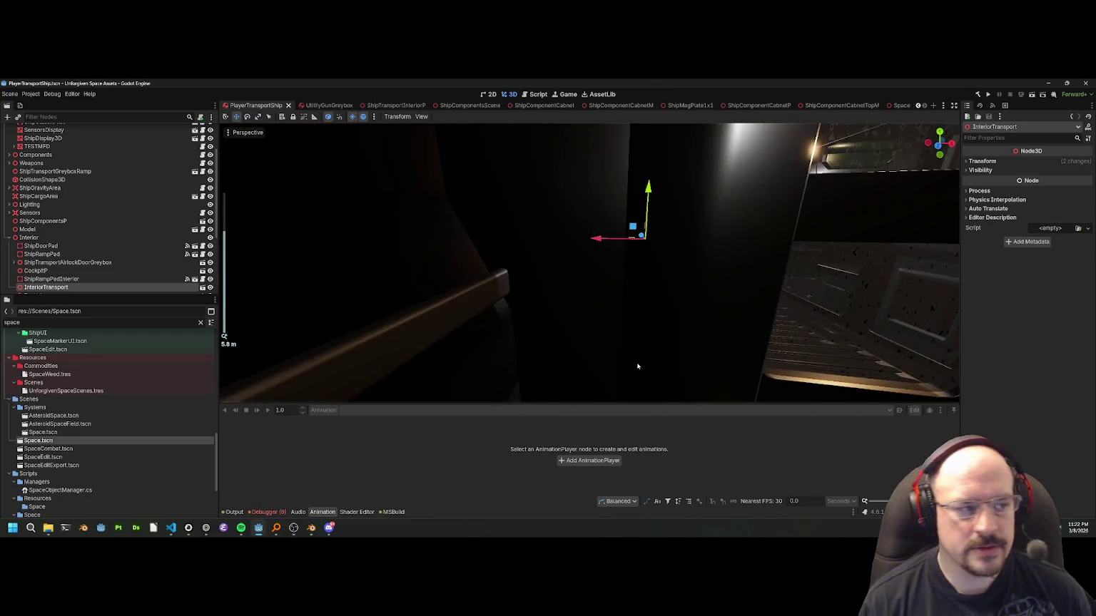
scroll("down", 3)
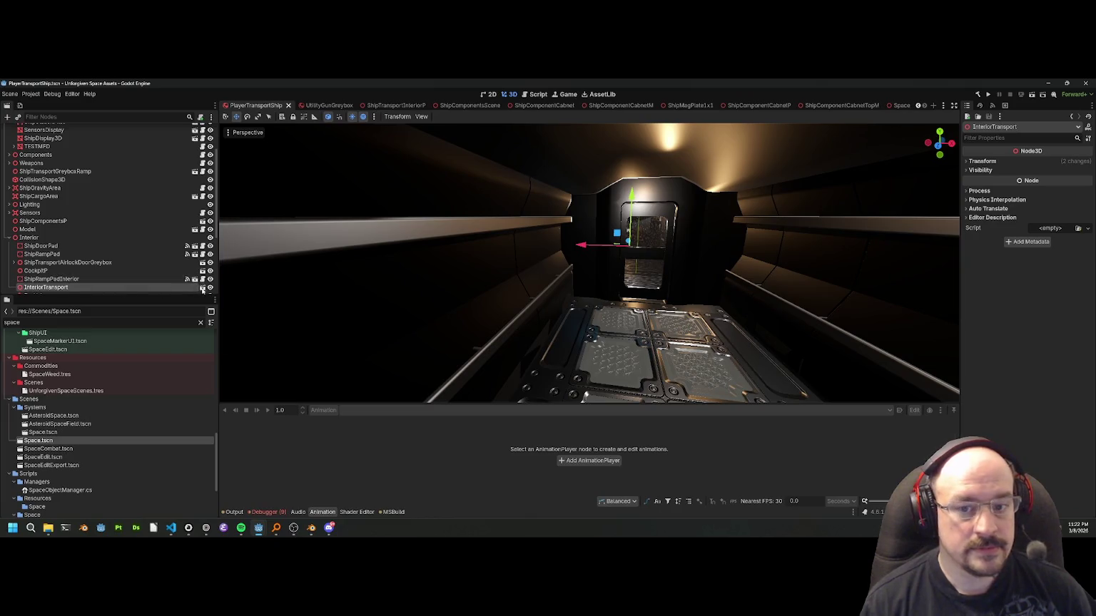
left_click(202, 287)
left_click_drag(391, 284, 659, 337)
Select wall strip ShipFloor05x1WallP2 and open its ShipFloor05x1WallP.tscn scene for a close look.
left_click(659, 334)
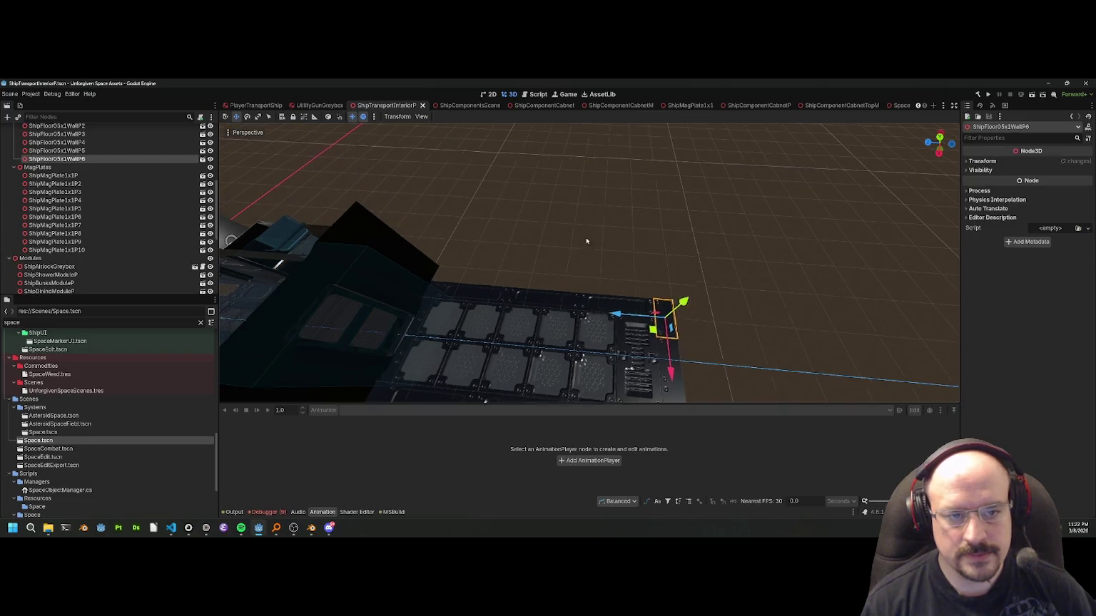
left_click_drag(583, 242, 557, 260)
scroll("down", 3)
left_click(421, 281)
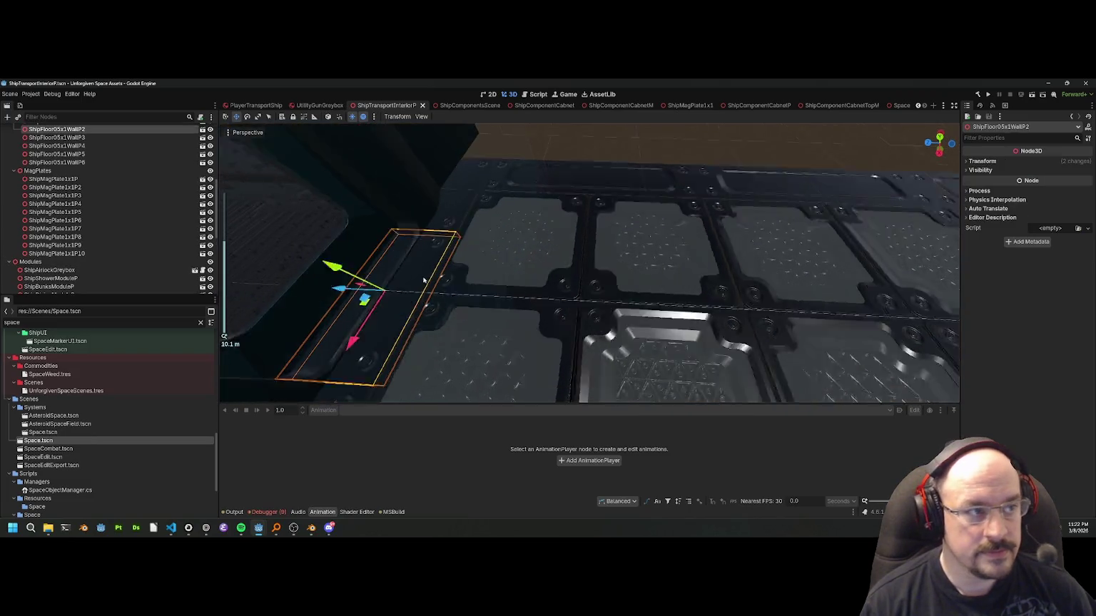
left_click_drag(422, 281, 370, 263)
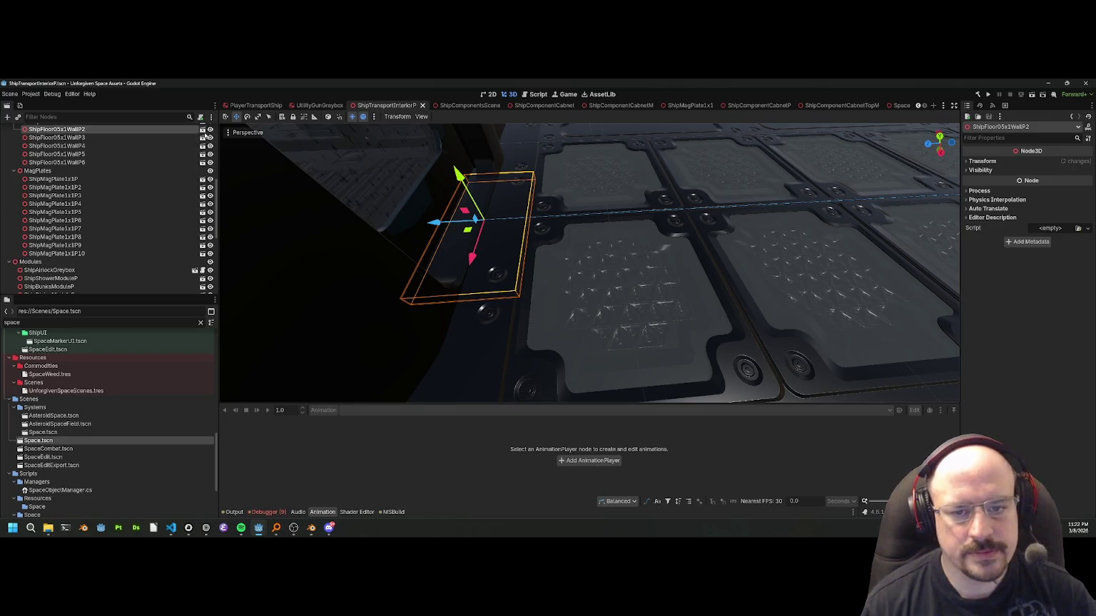
left_click(202, 129)
left_click_drag(547, 242, 621, 243)
scroll("up", 3)
scroll("up", 3)
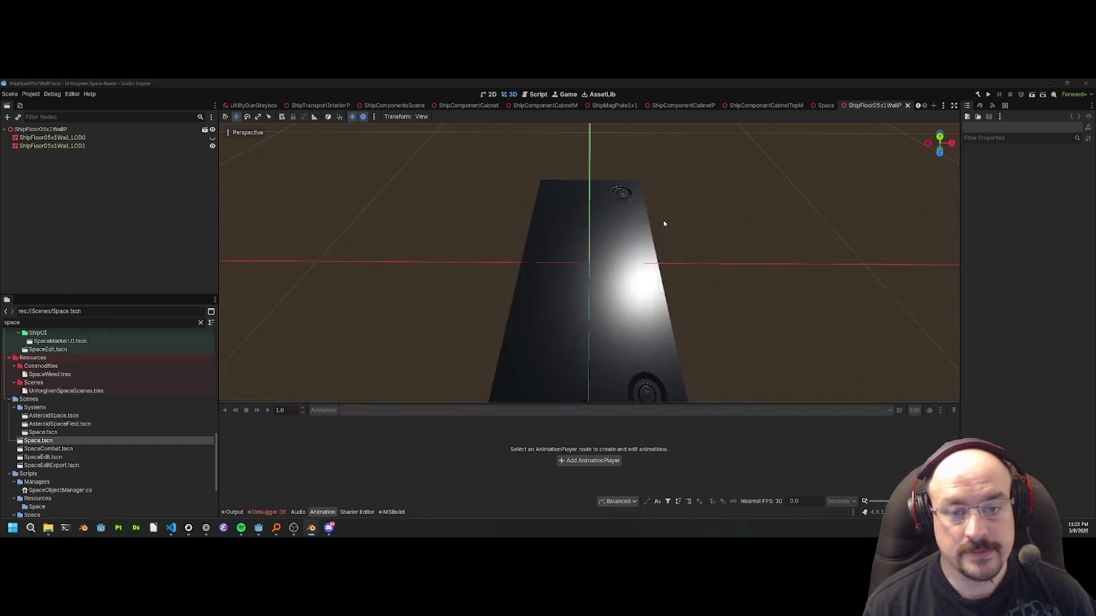
key("alt+Tab")
key("alt+Tab")
key("alt+Tab")
key("alt+Tab")
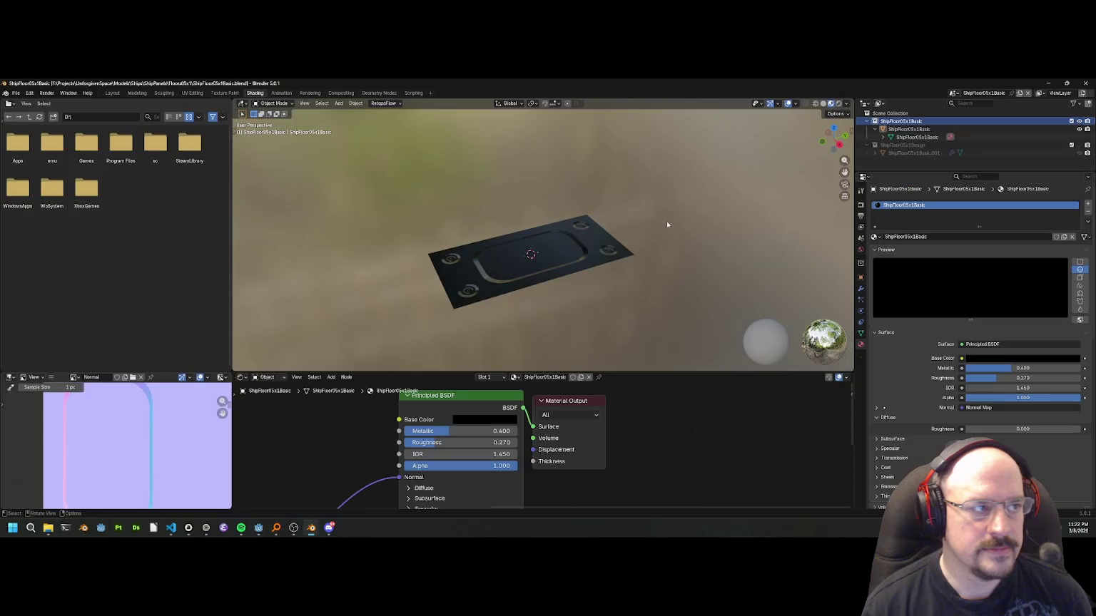
Open ShipFloor05x1Wall.blend from the Floors05x1 folder.
left_click(15, 93)
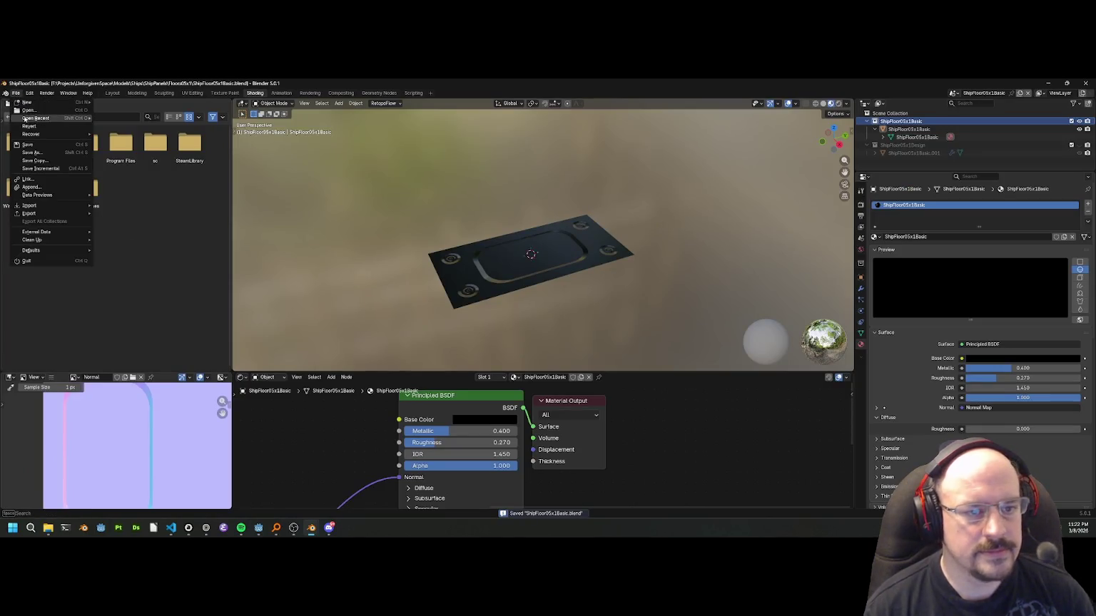
left_click(28, 119)
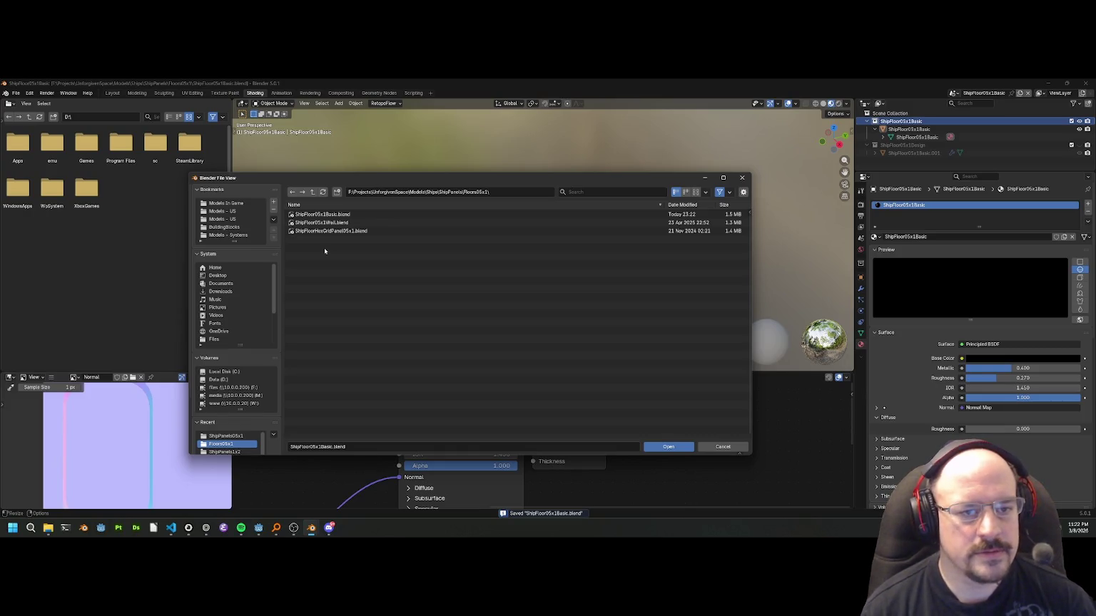
left_click(327, 224)
left_click_drag(469, 247, 539, 205)
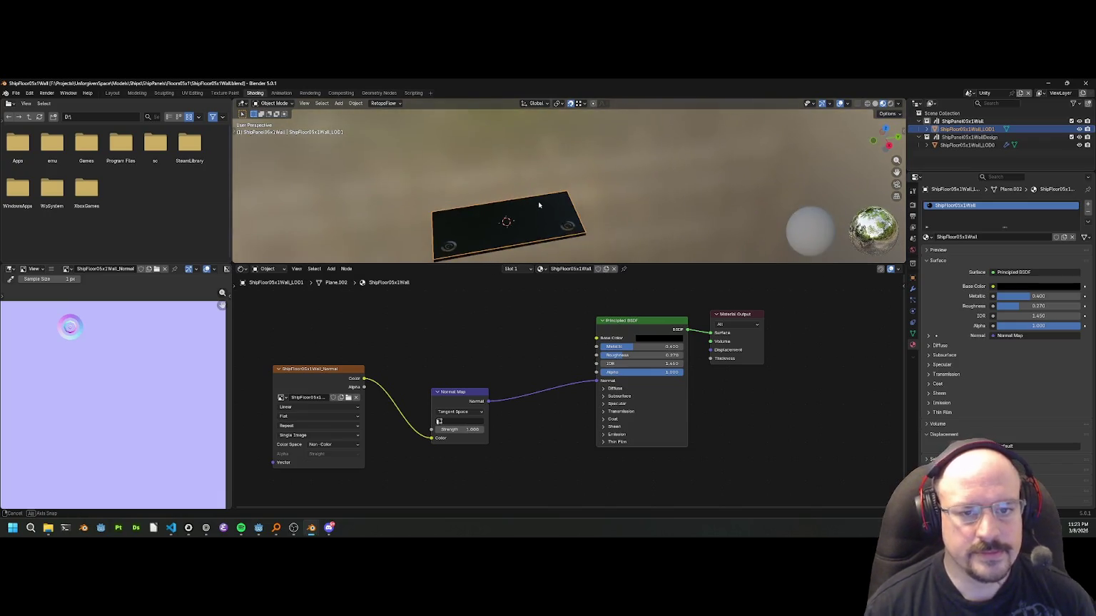
Compare the wall plane with the Godot wall scene, then return to Blender.
key("alt+Tab")
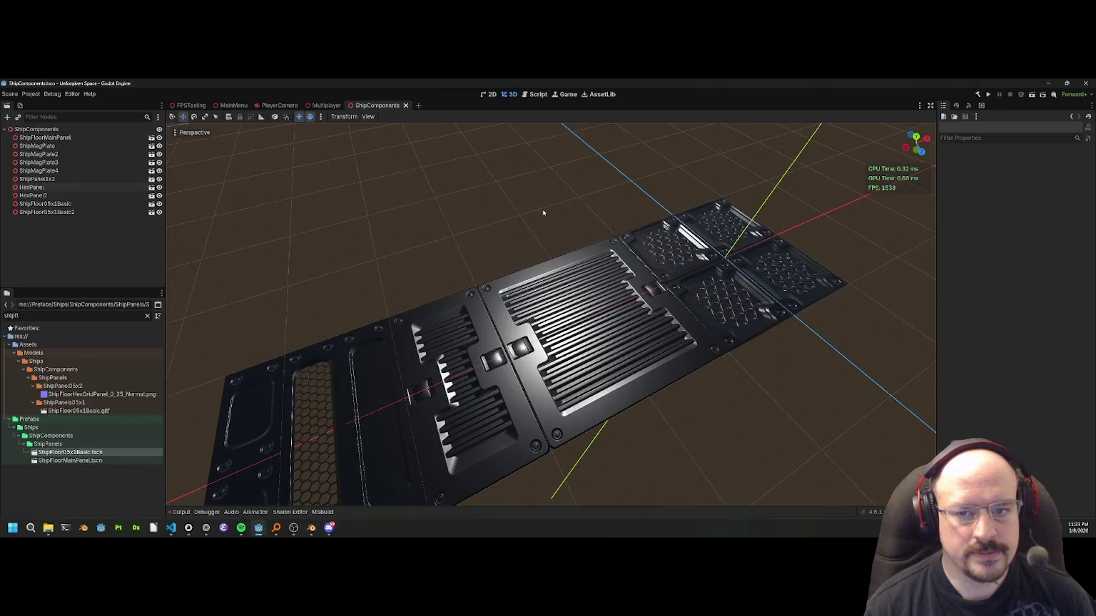
key("alt+Tab")
left_click(600, 226)
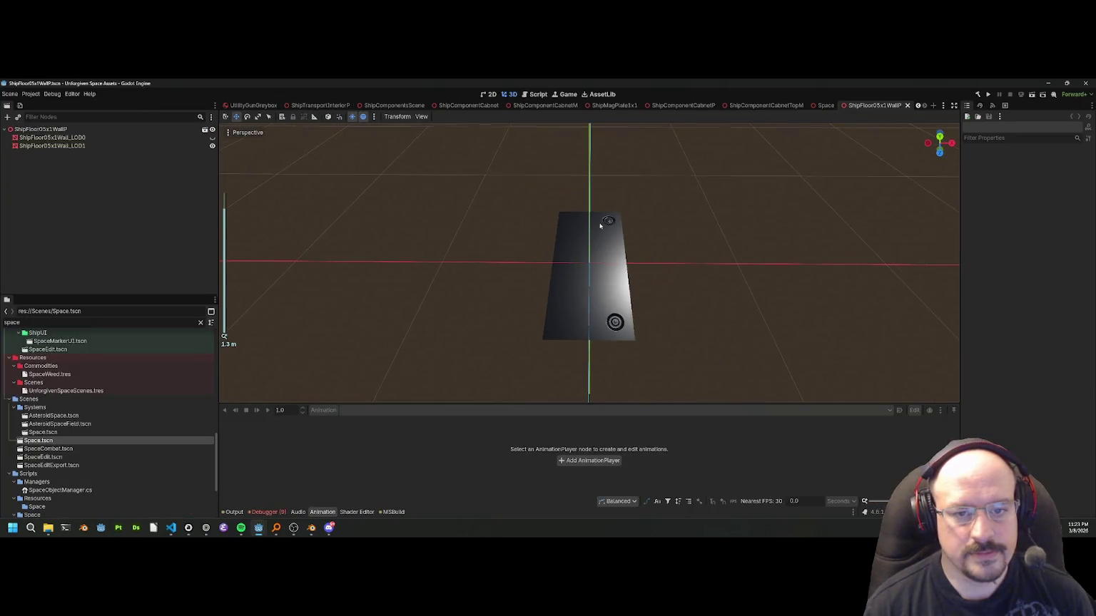
key("alt+Tab")
left_click_drag(599, 214, 760, 179)
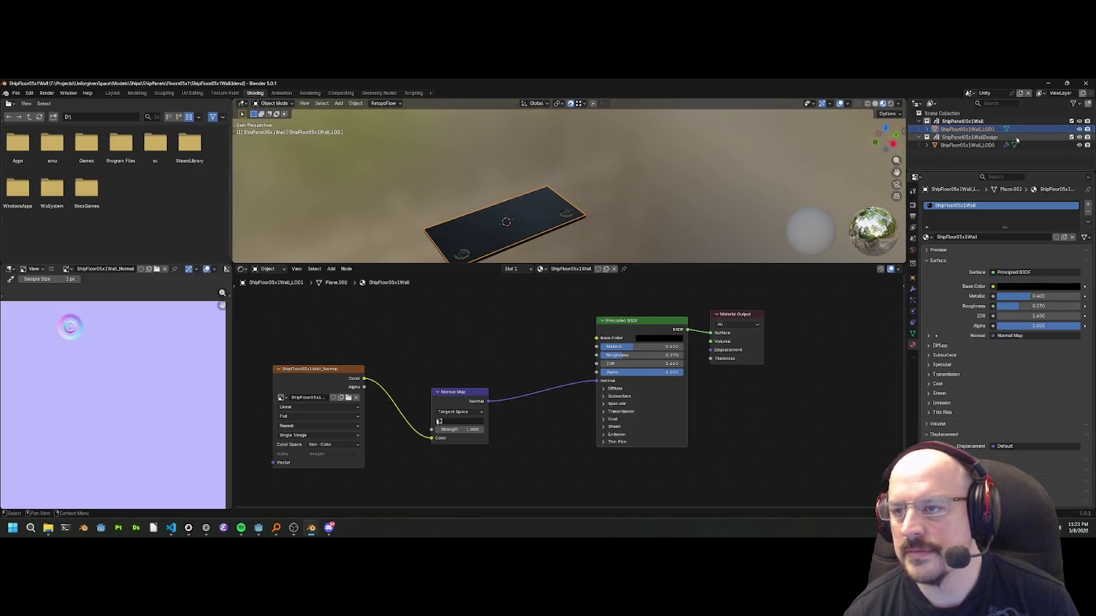
Rename the ShipFloor05x1Wall_LOD1 and LOD0 wall objects to ShipFloor05x1Wall.
double_click(992, 129)
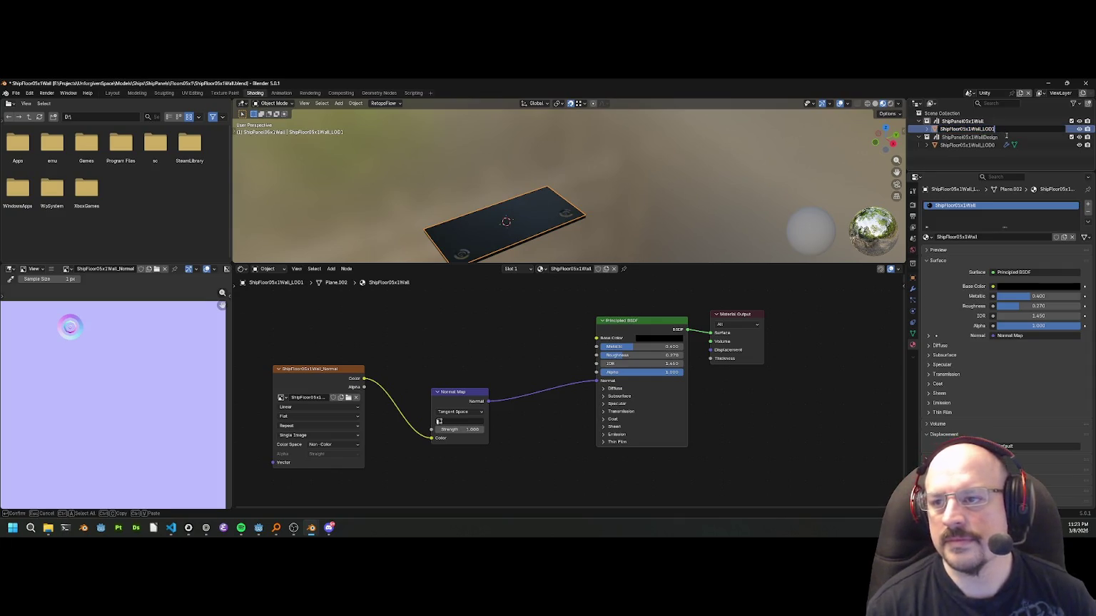
key("Return")
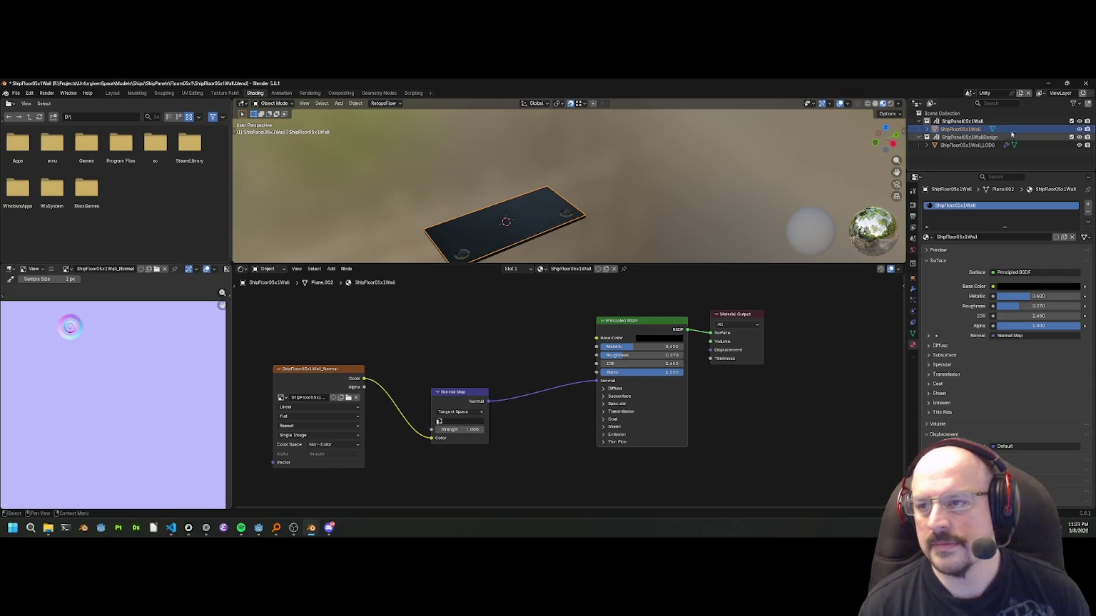
left_click(998, 145)
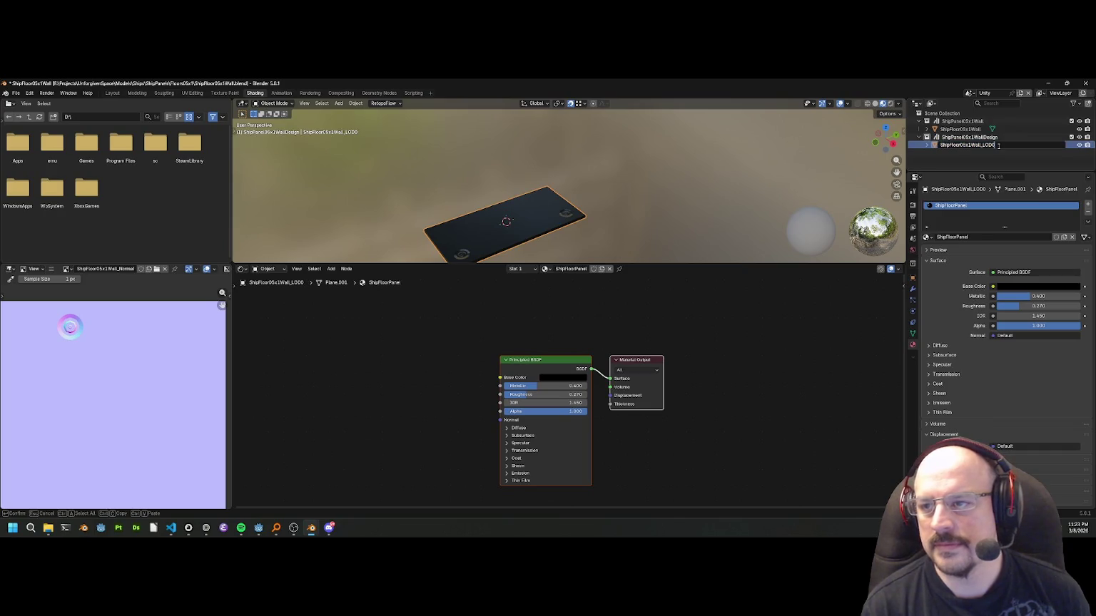
key("BackSpace")
key("BackSpace")
key("Return")
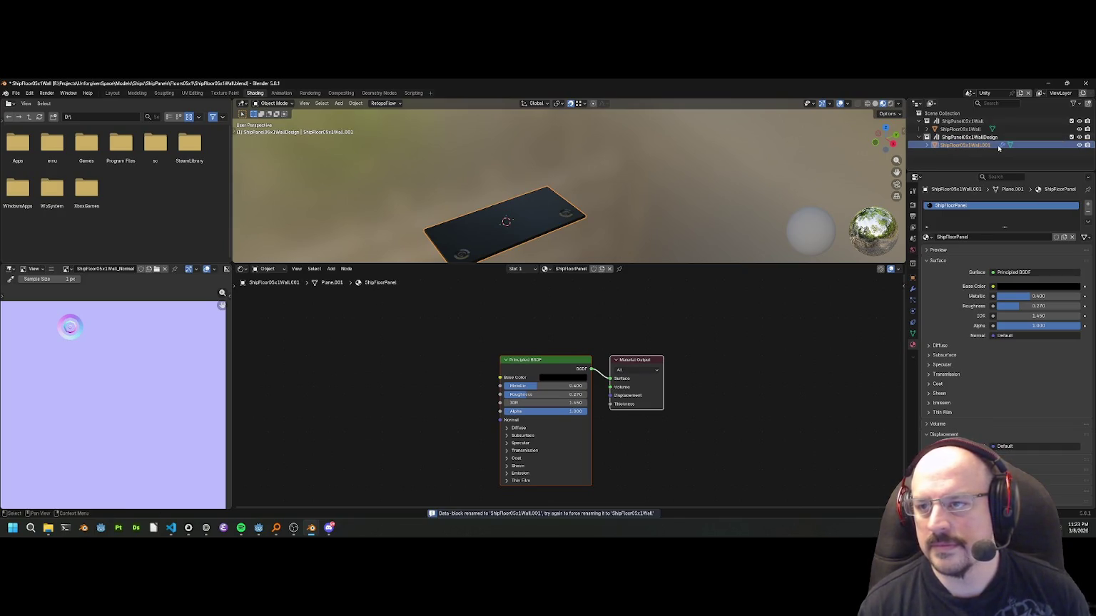
Rename the plate's mesh and material to ShipFloor05x1Wall and save the file.
double_click(960, 130)
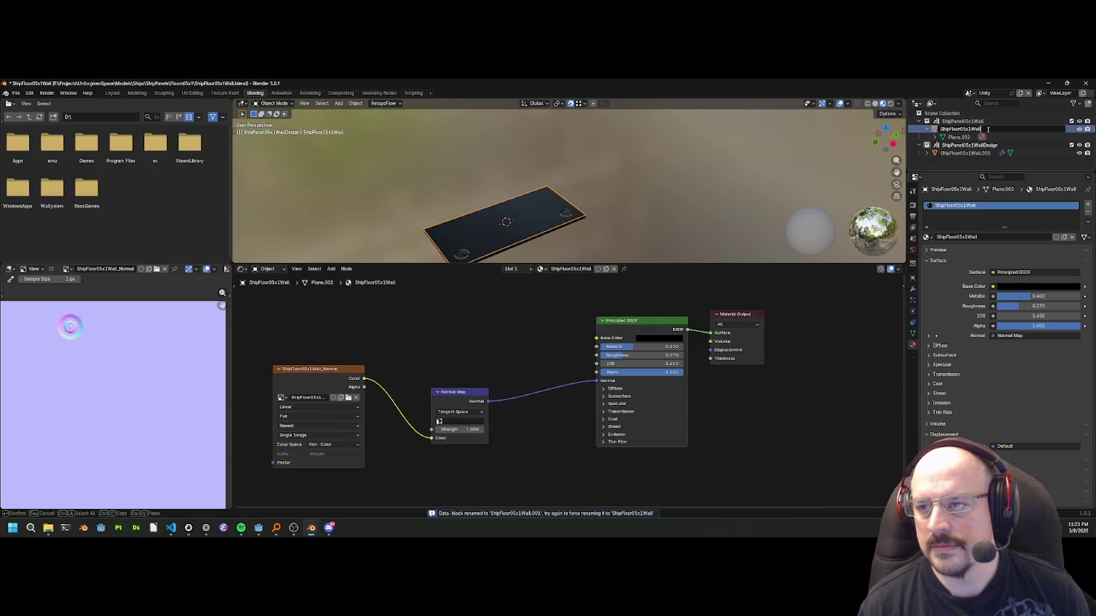
double_click(958, 131)
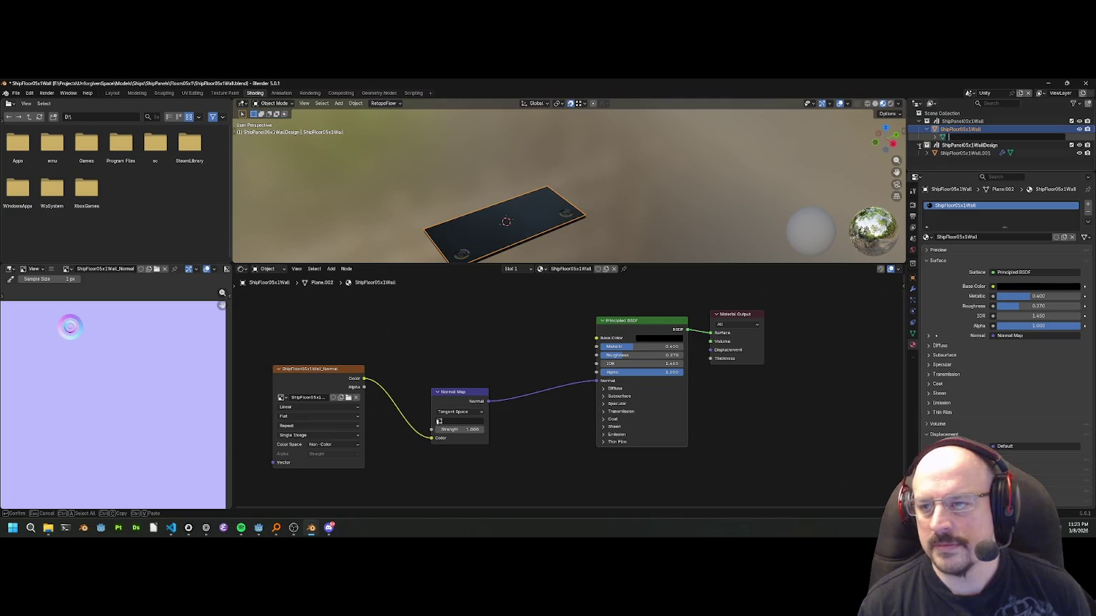
key("ctrl+v")
key("Return")
left_click(935, 137)
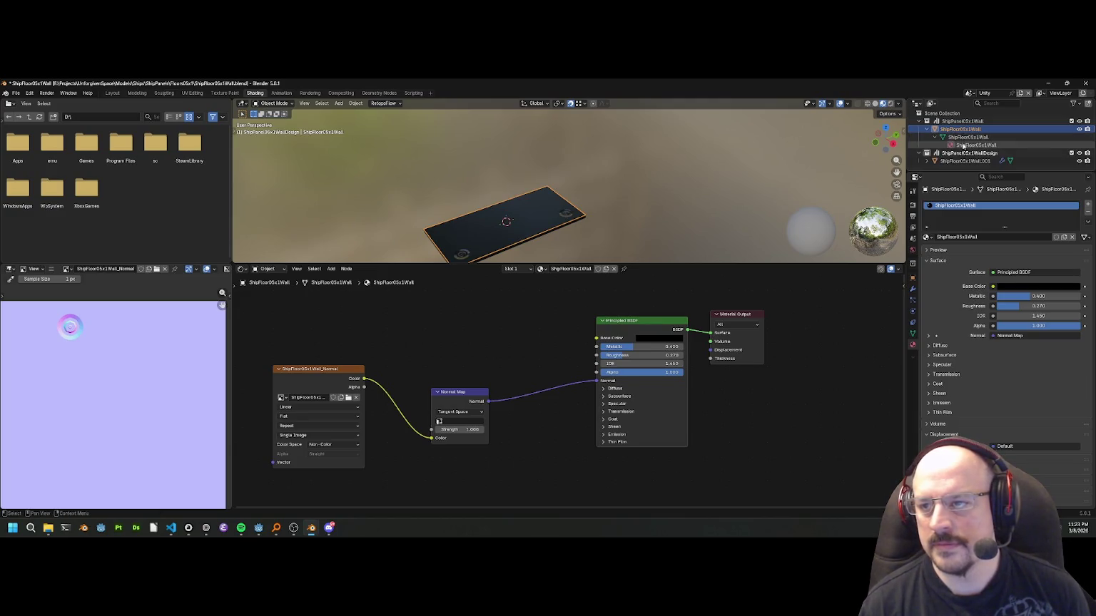
double_click(963, 144)
key("Return")
left_click(962, 121)
scroll("down", 3)
key("ctrl+s")
Inspect the wall plate and its material from below and edge-on in an enlarged viewport.
left_click_drag(611, 214, 549, 200)
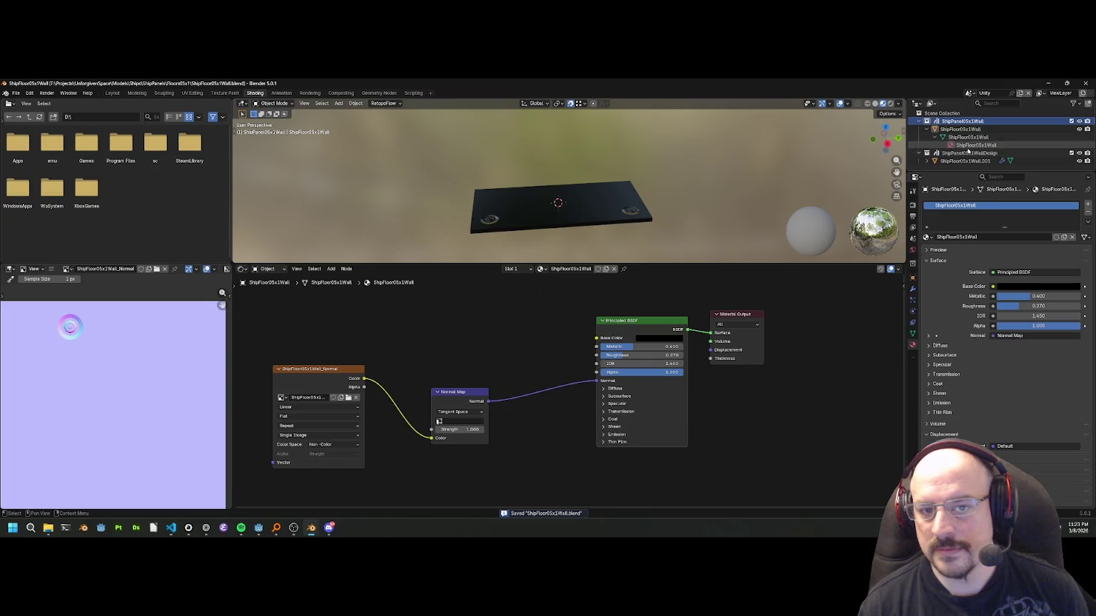
left_click(963, 162)
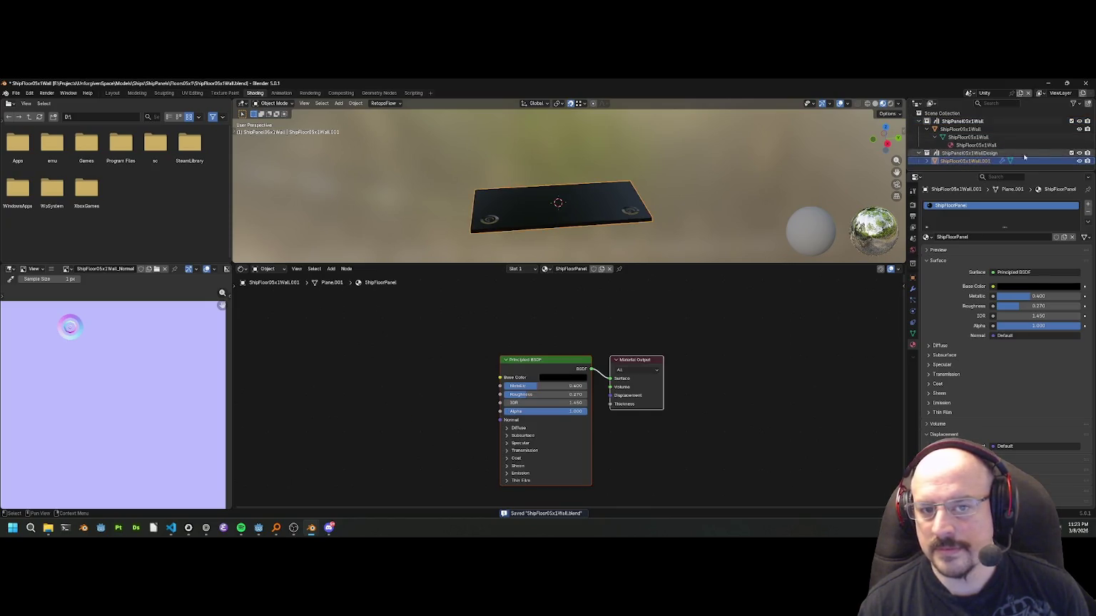
key("alt+a")
left_click_drag(612, 198, 581, 139)
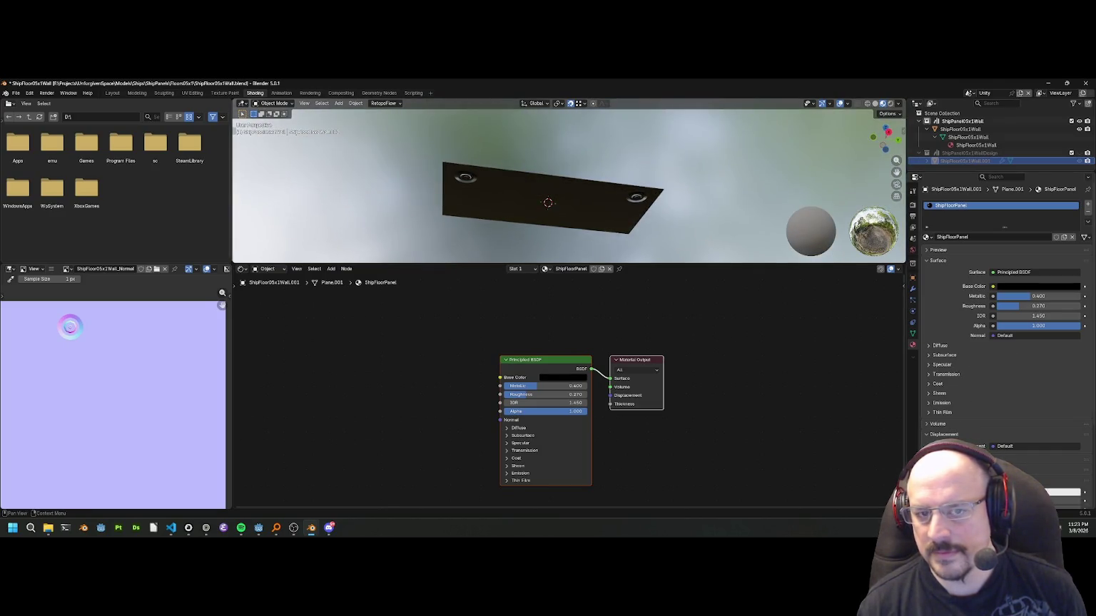
scroll("down", 3)
left_click_drag(749, 207, 733, 256)
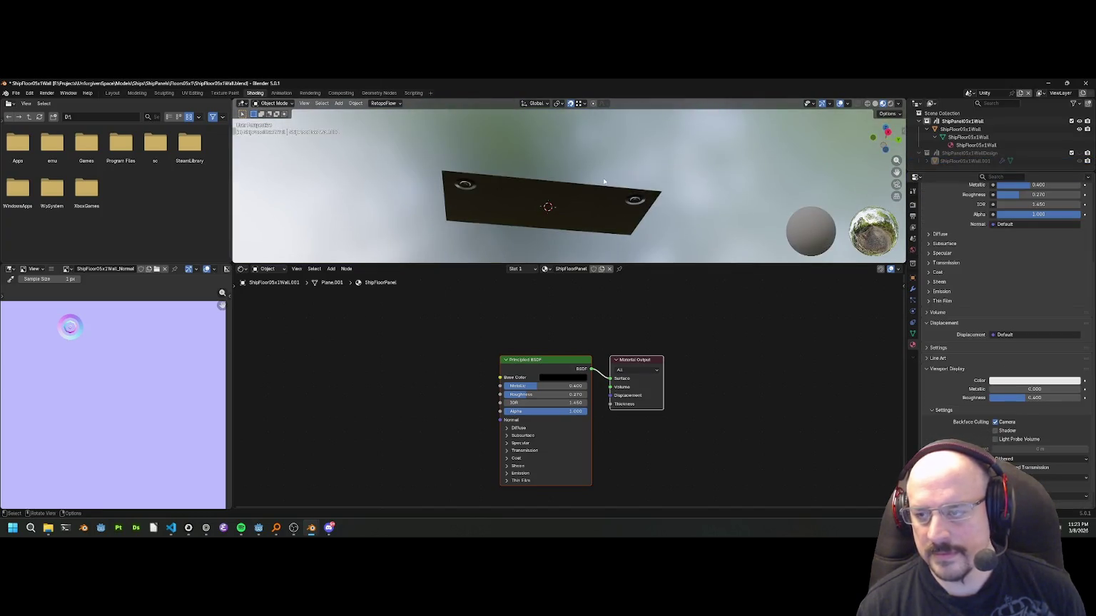
left_click(599, 200)
left_click_drag(642, 211, 643, 84)
scroll("down", 3)
left_click_drag(660, 264, 660, 393)
scroll("up", 3)
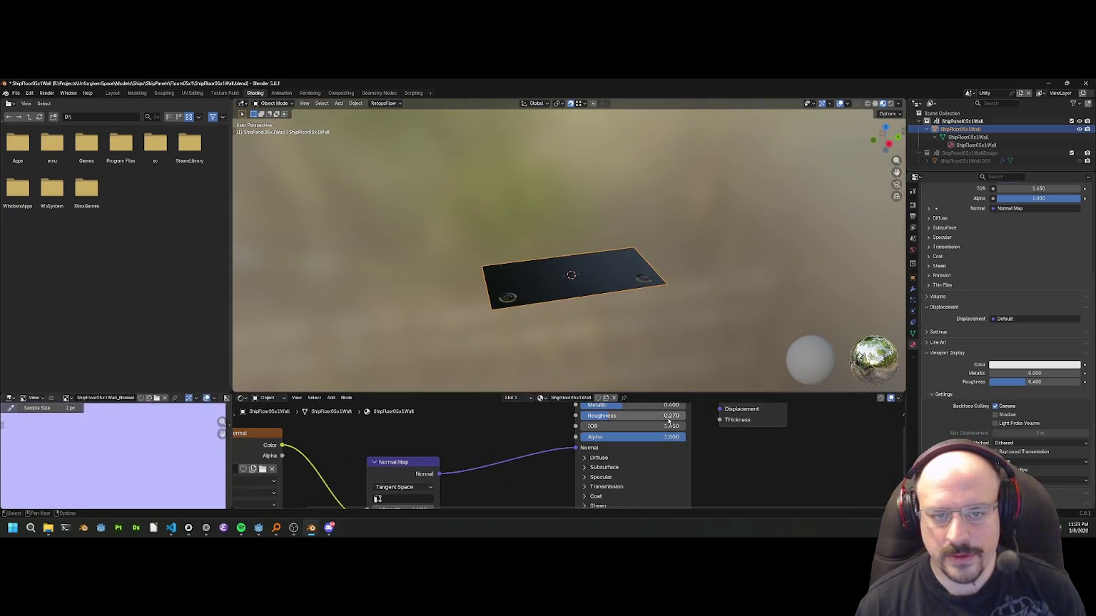
scroll("up", 3)
Confirm the ShipPanel05x1Wall collection name and save the blend file again.
left_click(517, 223)
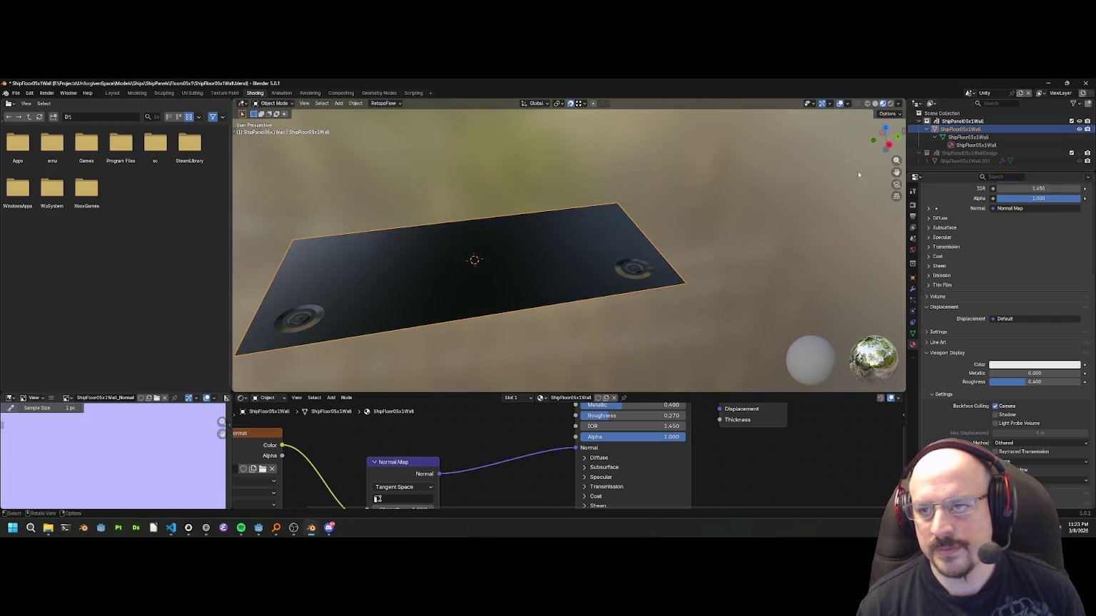
double_click(956, 121)
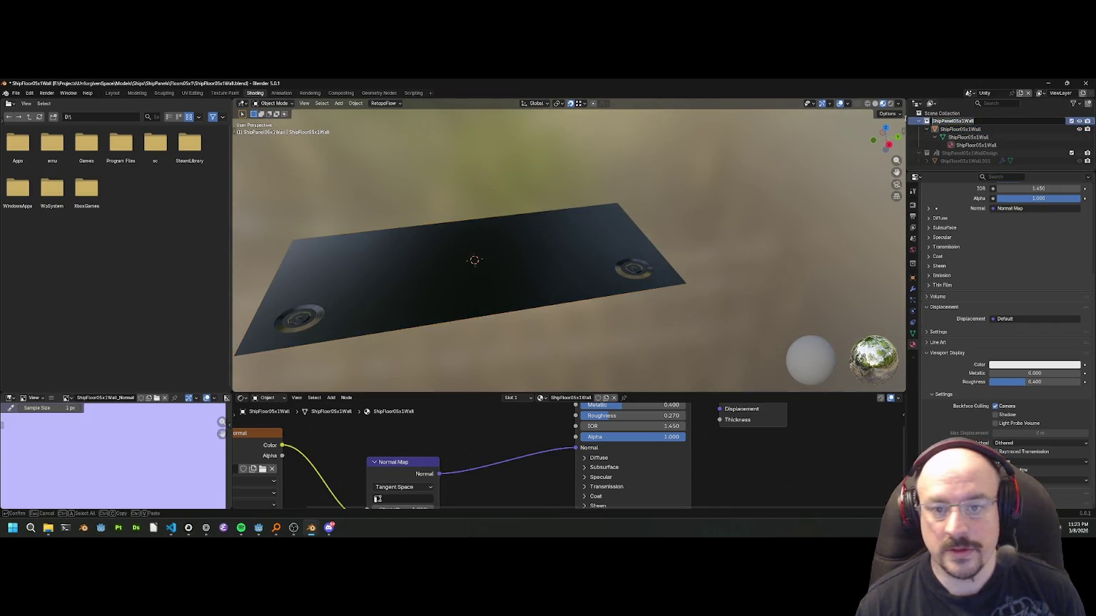
key("Return")
left_click_drag(718, 214, 642, 214)
key("ctrl+s")
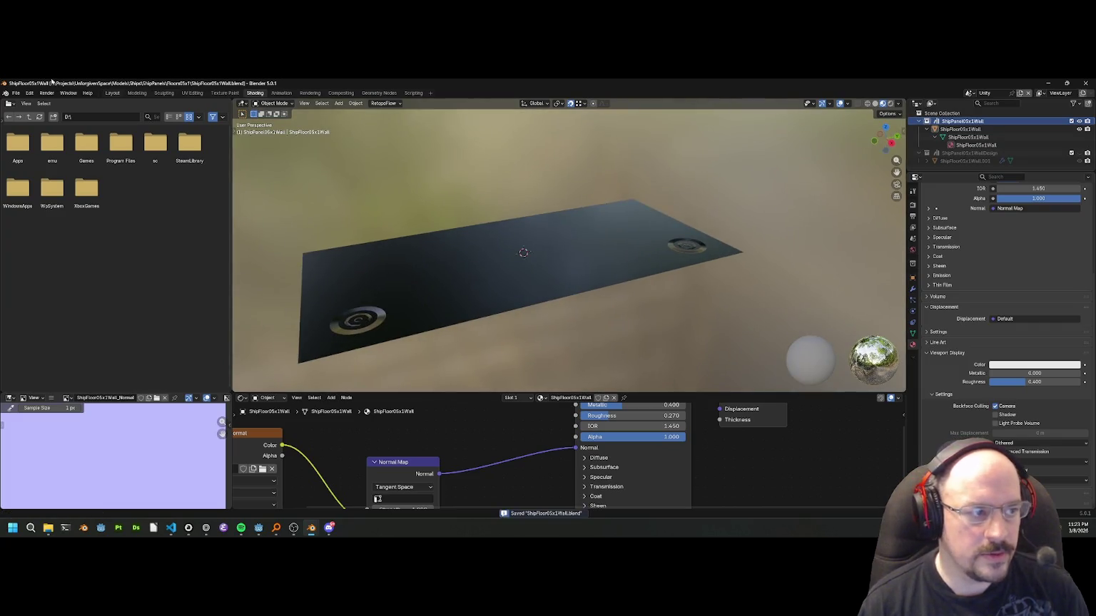
Export ShipFloor05x1Wall.gltf as glTF Separate into Models\Ships\ShipComponents\ShipPanels\ShipPanels05x1.
left_click(15, 93)
mouse_move(30, 213)
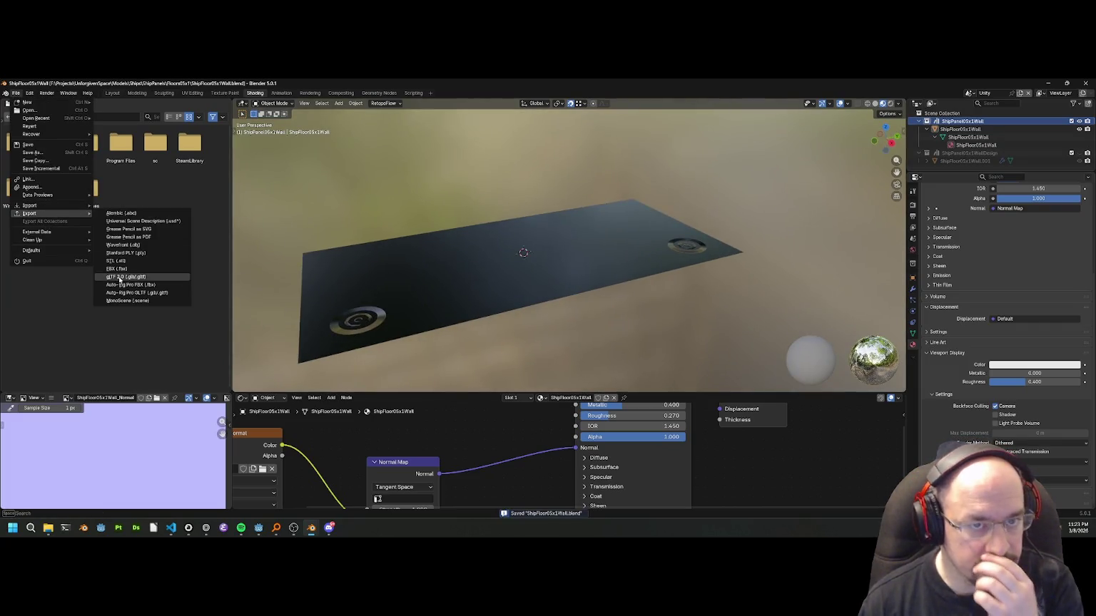
left_click(122, 279)
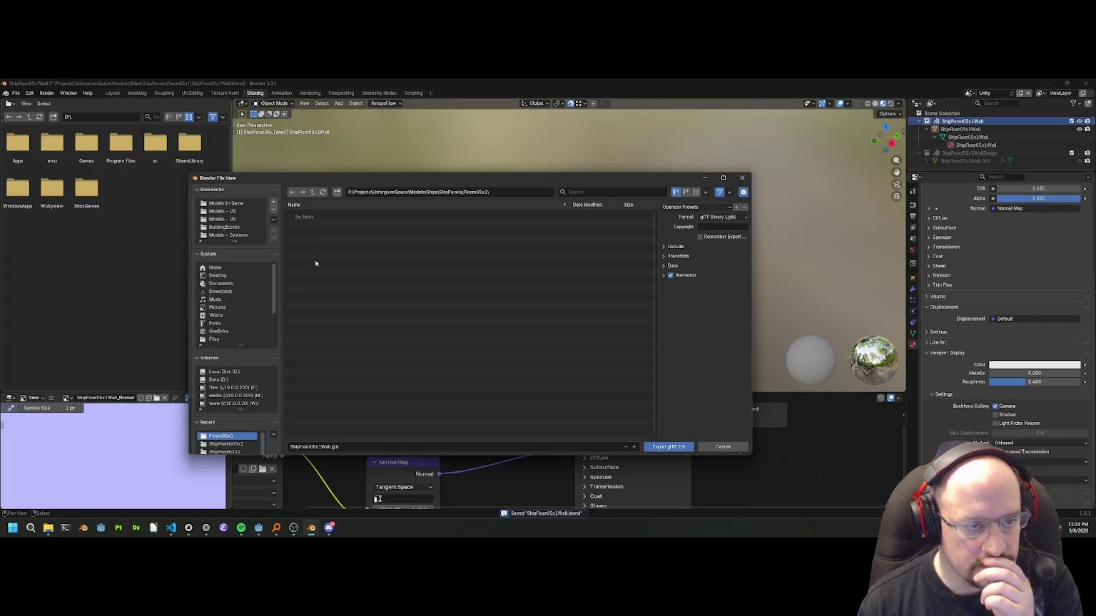
left_click(226, 203)
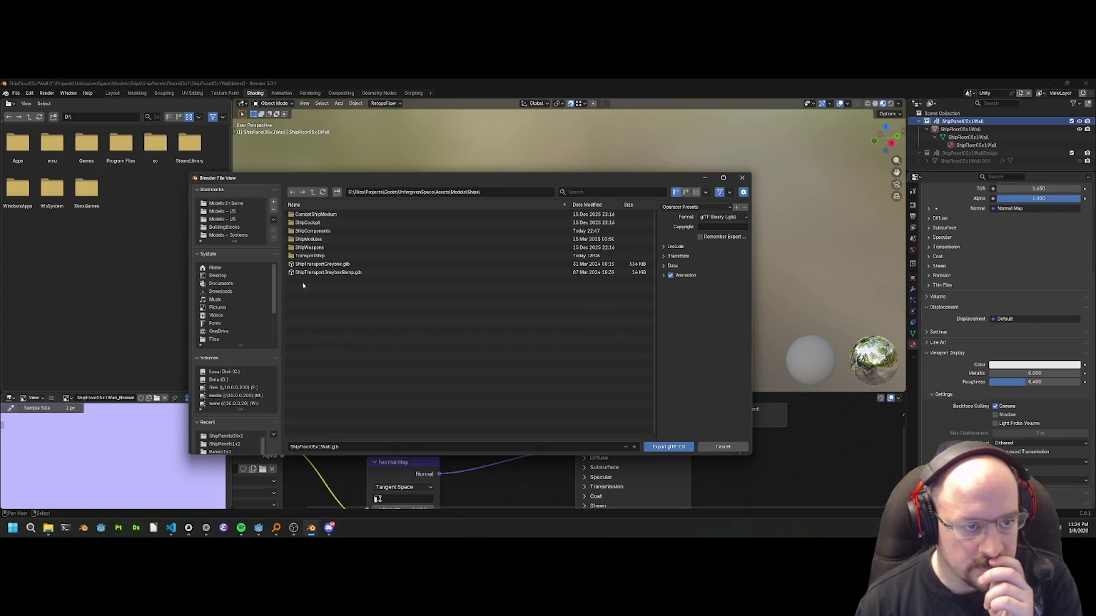
double_click(316, 231)
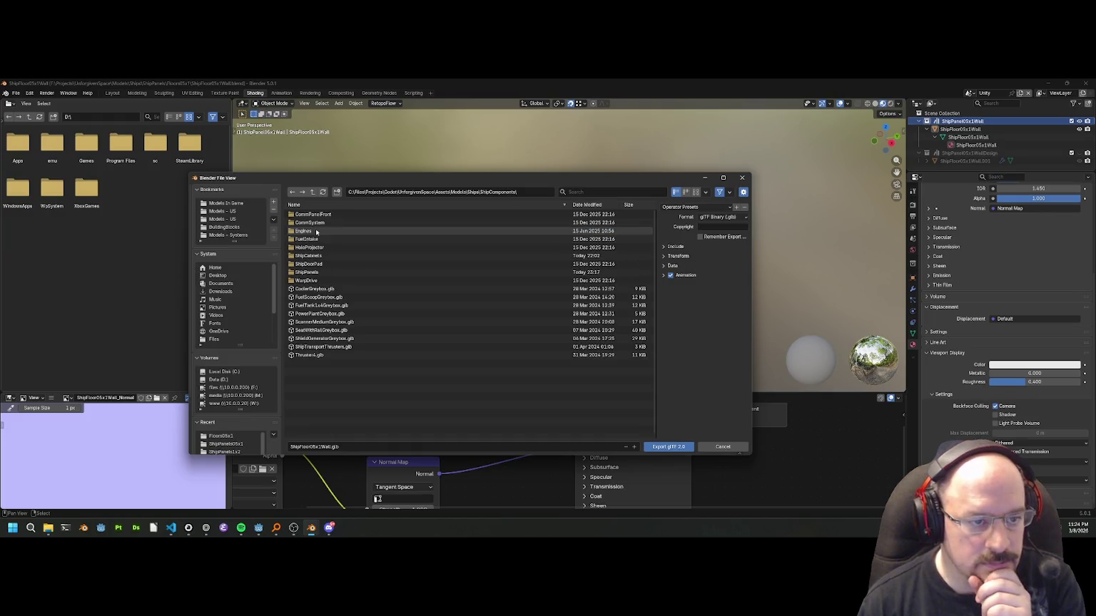
double_click(329, 272)
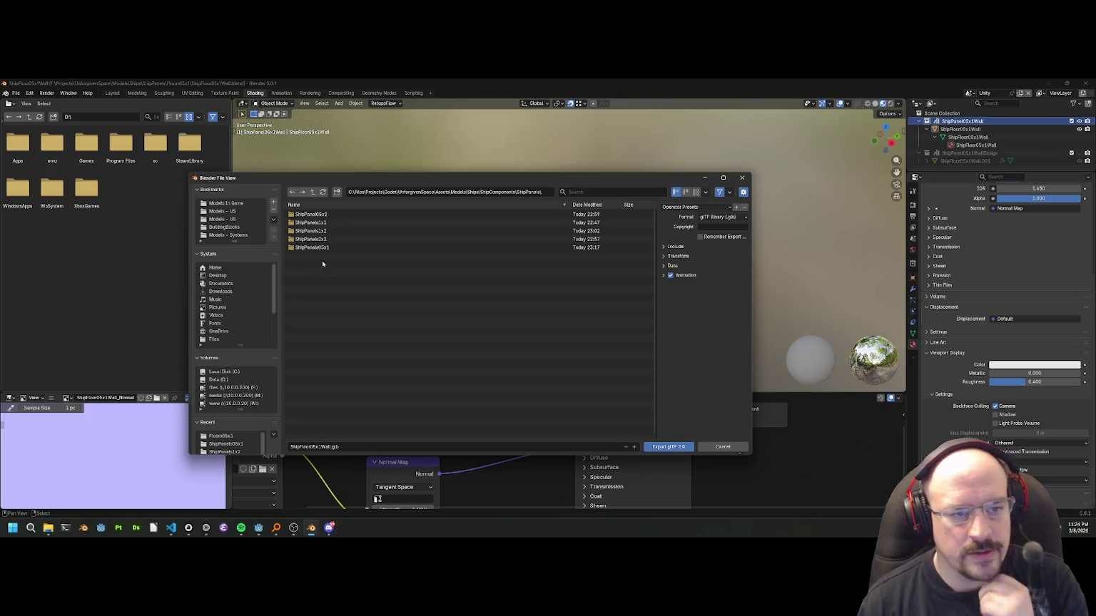
double_click(312, 247)
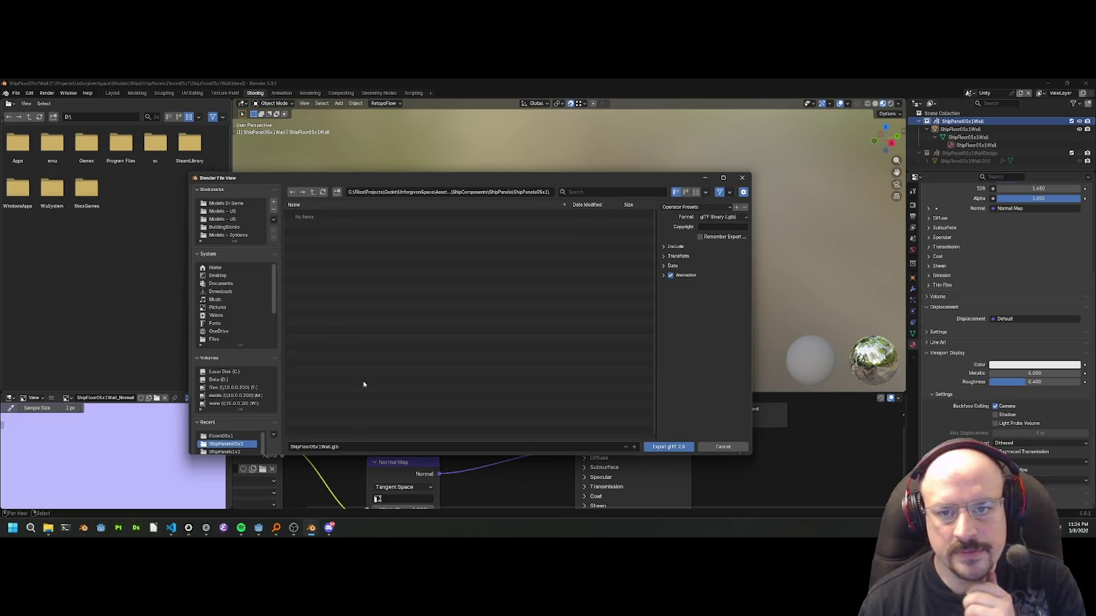
left_click(721, 217)
left_click(708, 236)
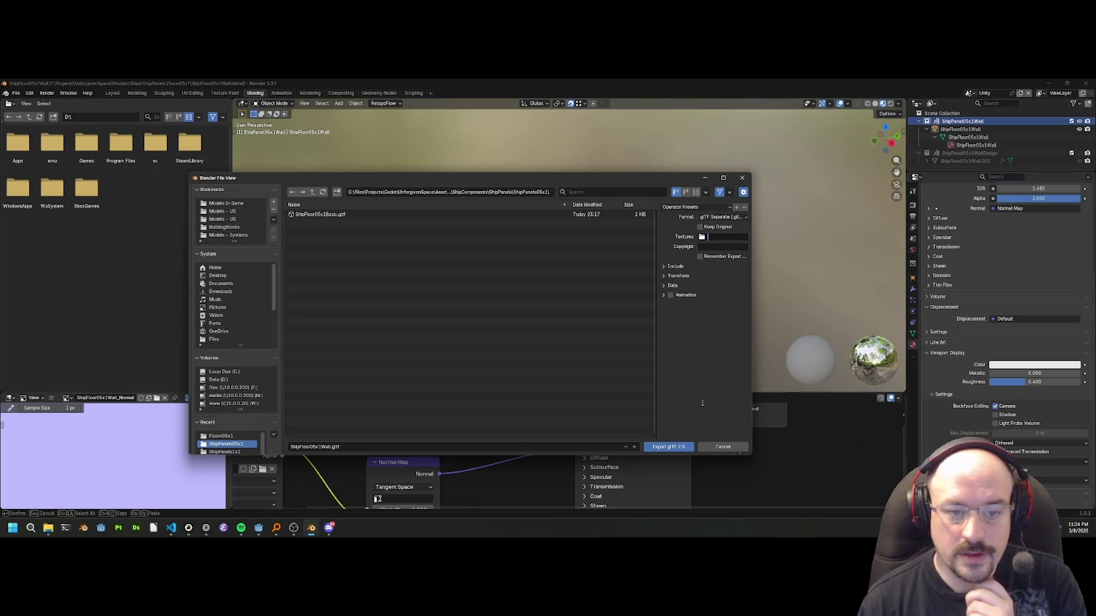
left_click(669, 447)
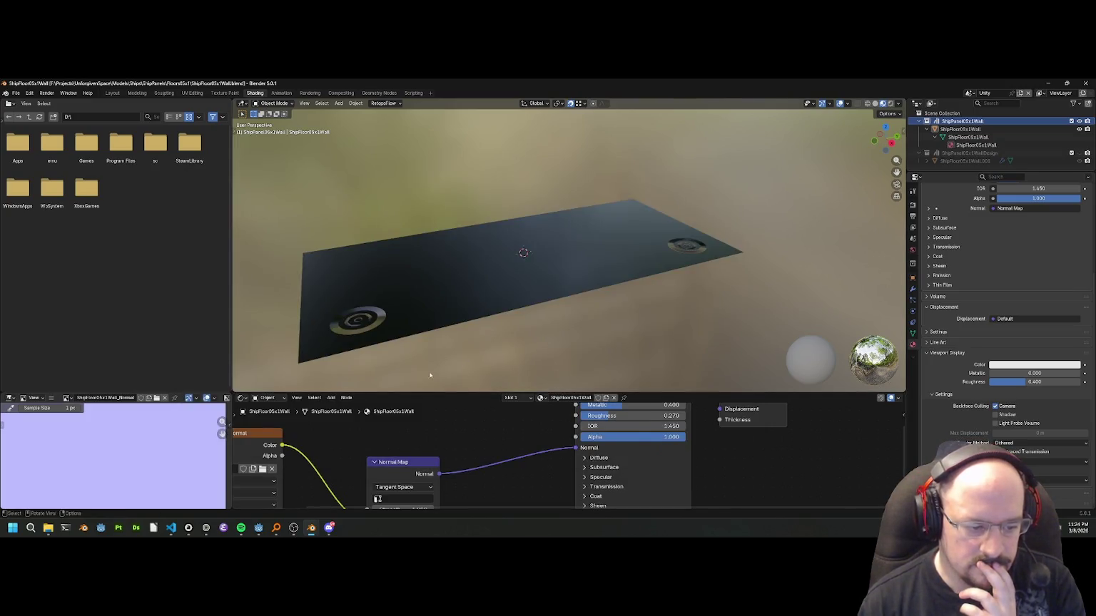
mouse_move(259, 530)
left_click(285, 472)
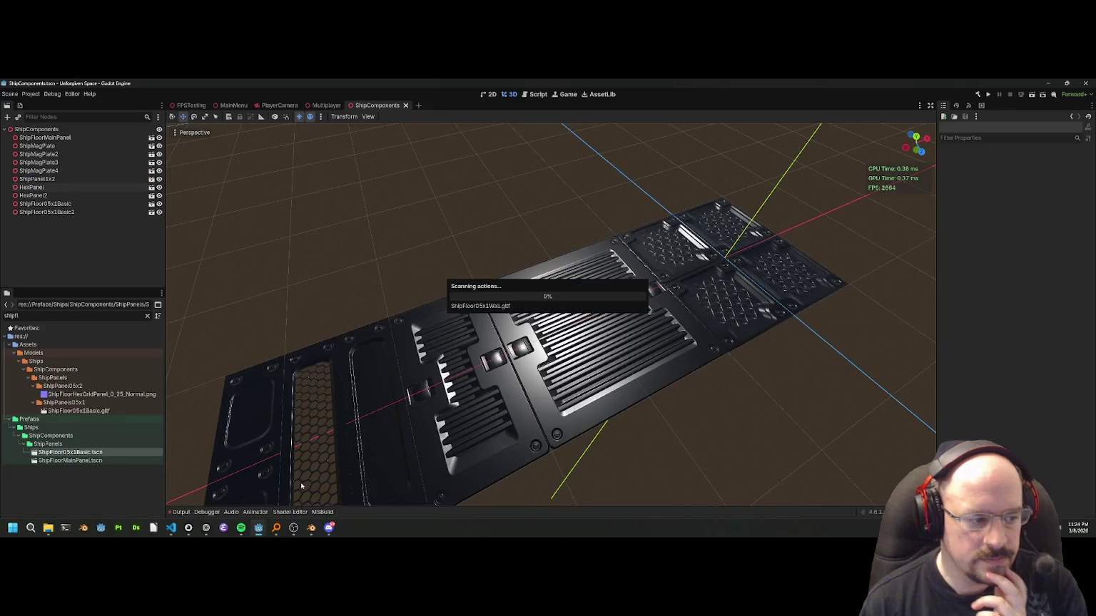
Create a New Inherited Scene from ShipFloor05x1Wall.gltf, cancel saving it, and return to Blender.
left_click(79, 419)
right_click(78, 419)
left_click(110, 371)
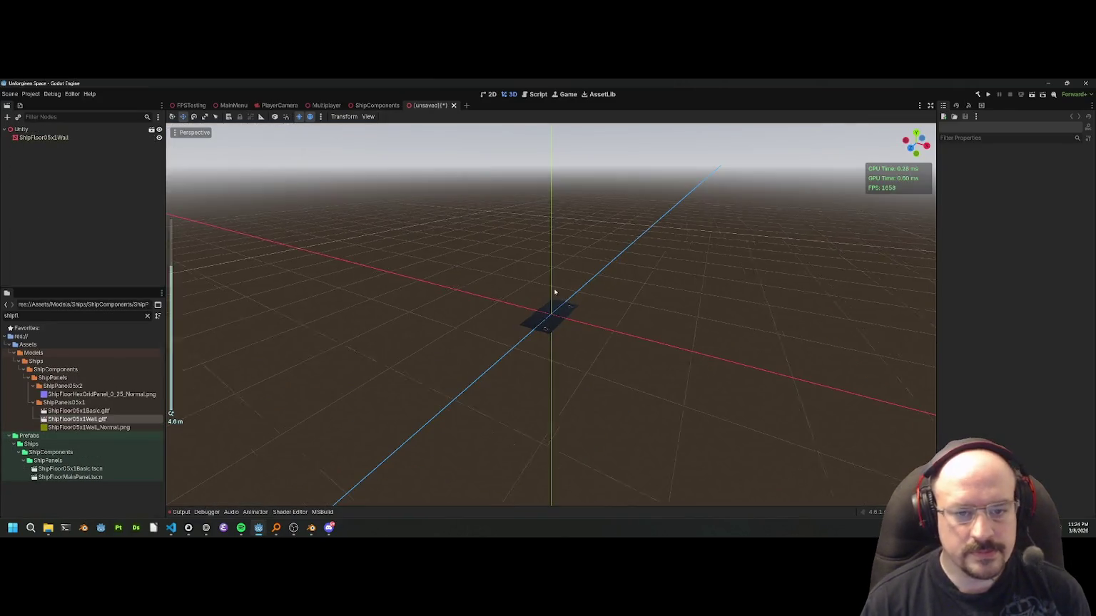
key("ctrl+s")
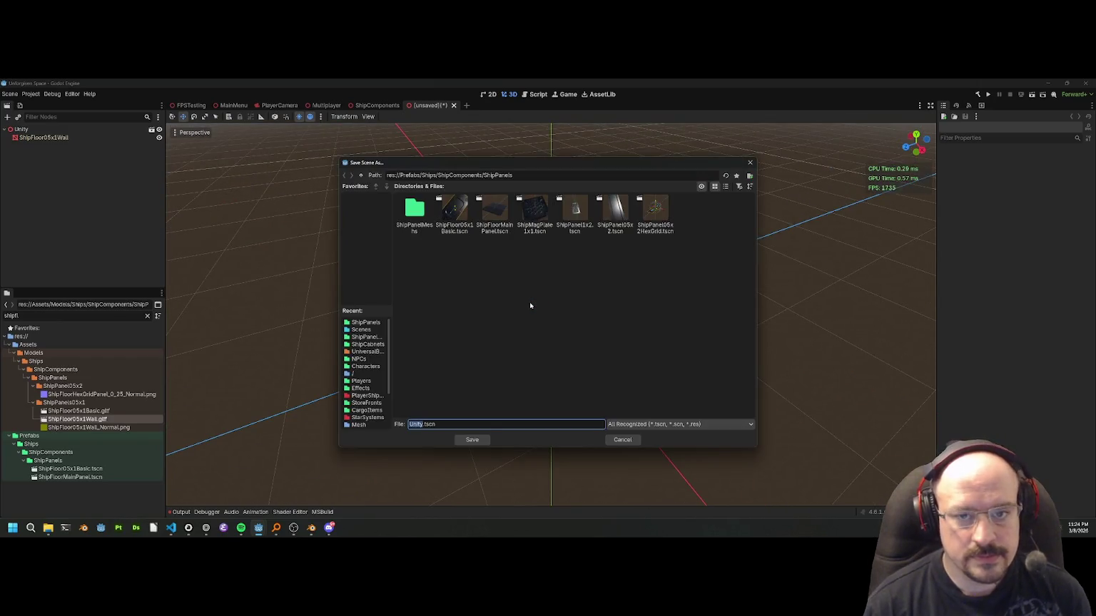
key("Escape")
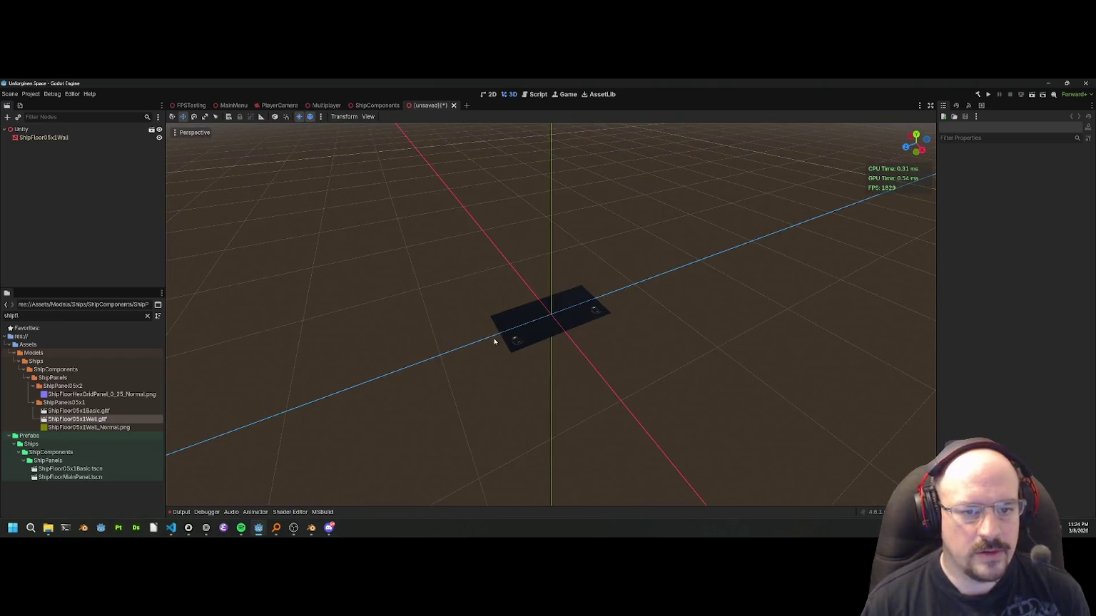
key("alt+Tab")
scroll("down", 3)
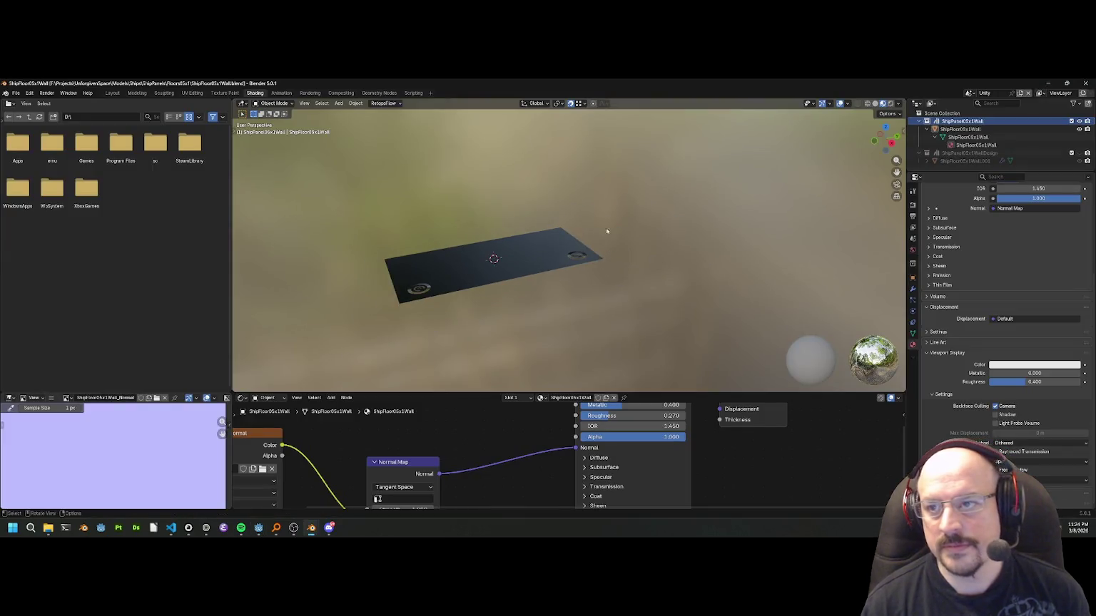
Rename the Blender scene to ShipPanel05x1Wall and confirm it is the active scene.
left_click(981, 129)
double_click(978, 121)
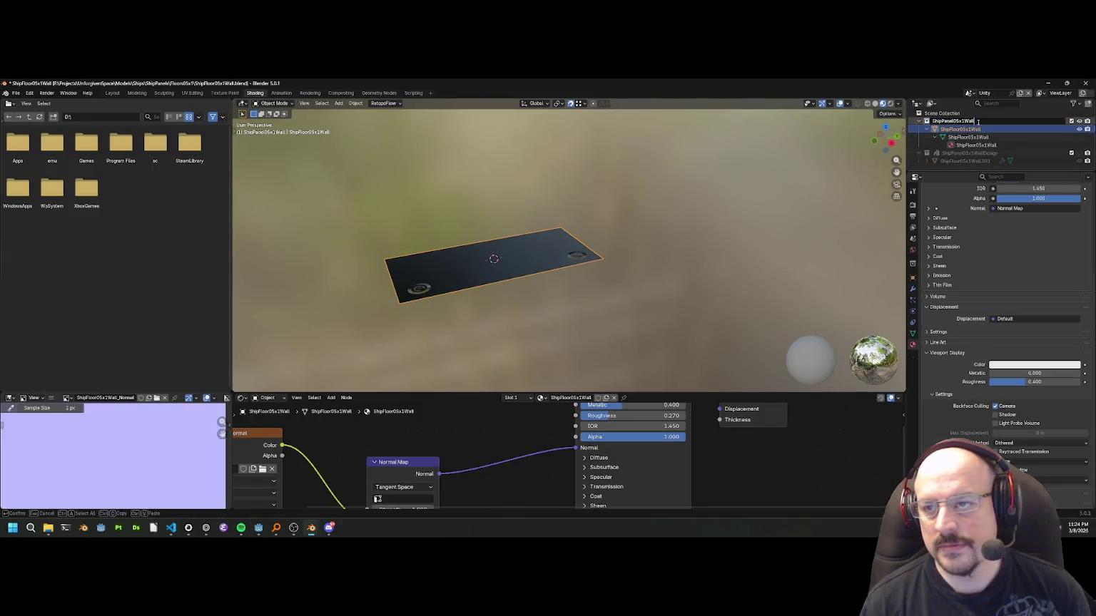
left_click(991, 94)
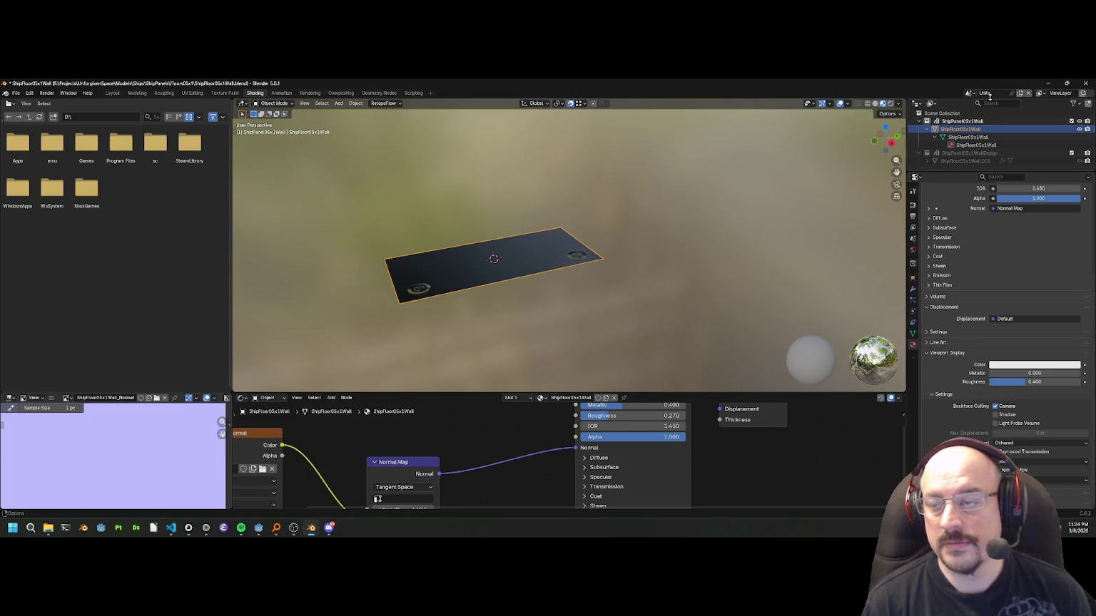
left_click(992, 94)
key("BackSpace")
key("Return")
left_click(954, 93)
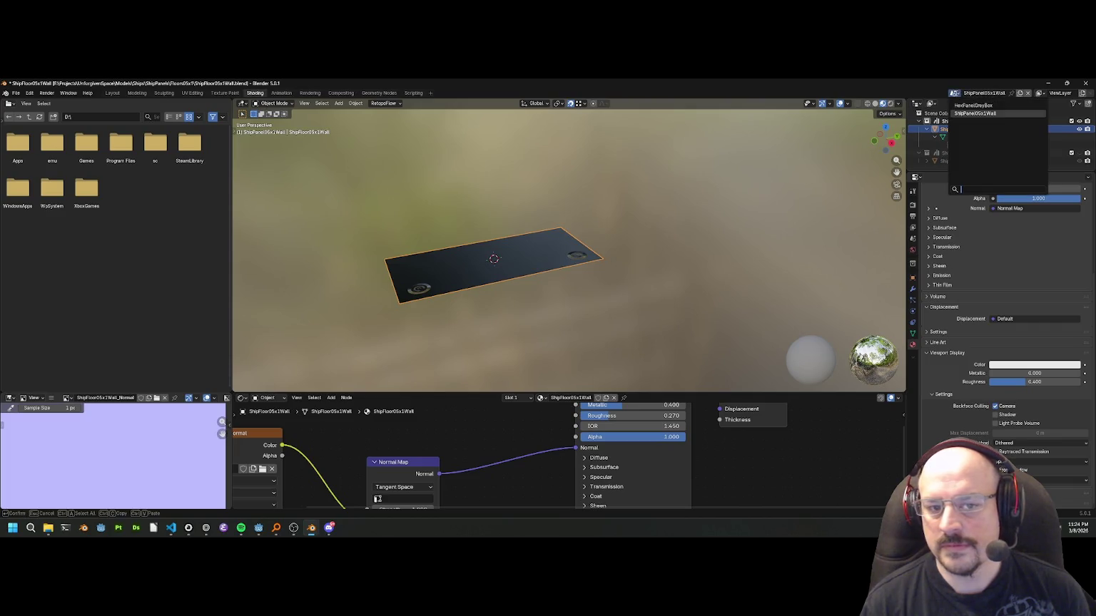
left_click(970, 110)
scroll("up", 3)
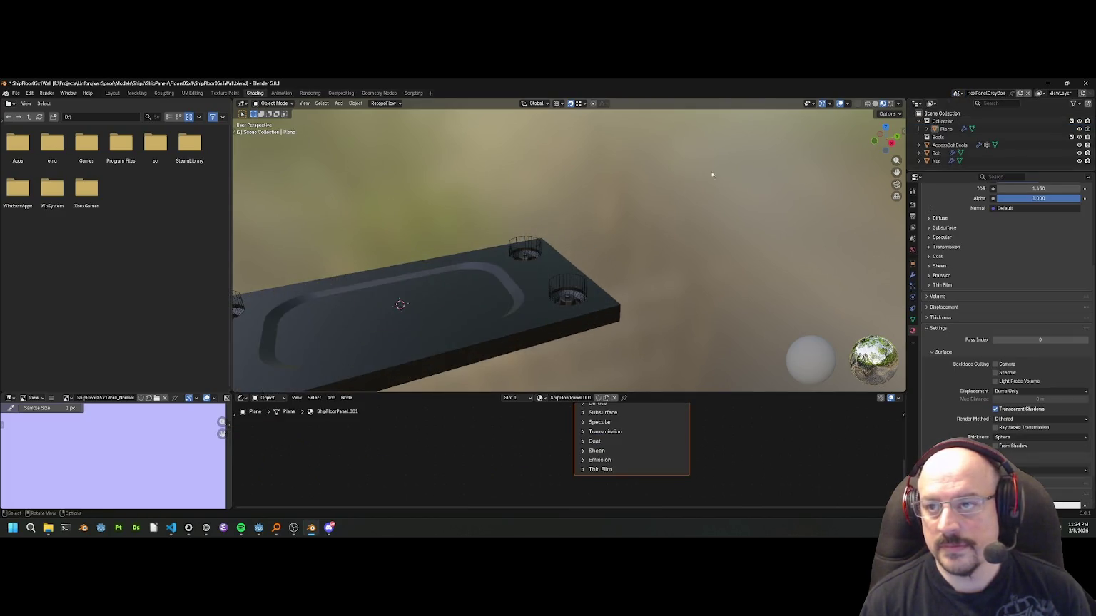
left_click(953, 94)
left_click(970, 119)
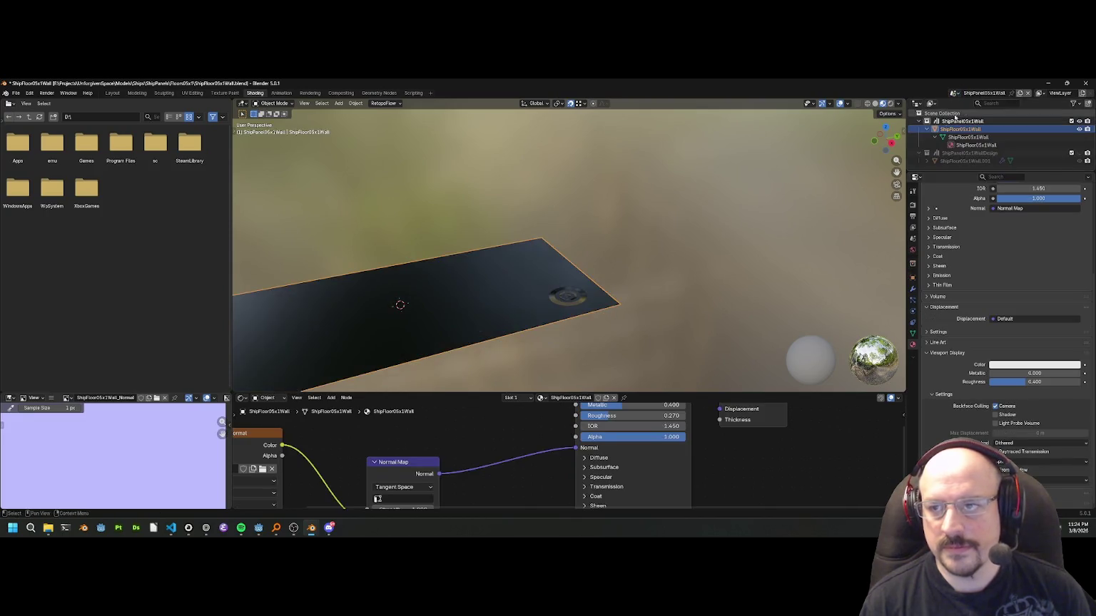
Save the blend file and export ShipFloor05x1Wall.gltf in glTF Separate format.
key("ctrl+s")
left_click(16, 93)
mouse_move(50, 213)
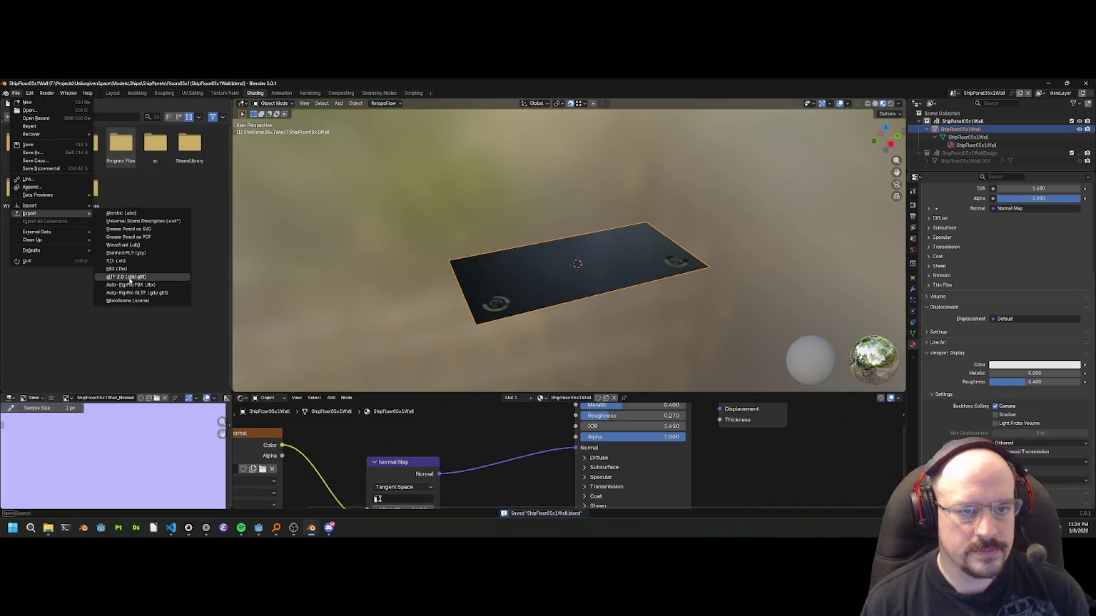
left_click(114, 277)
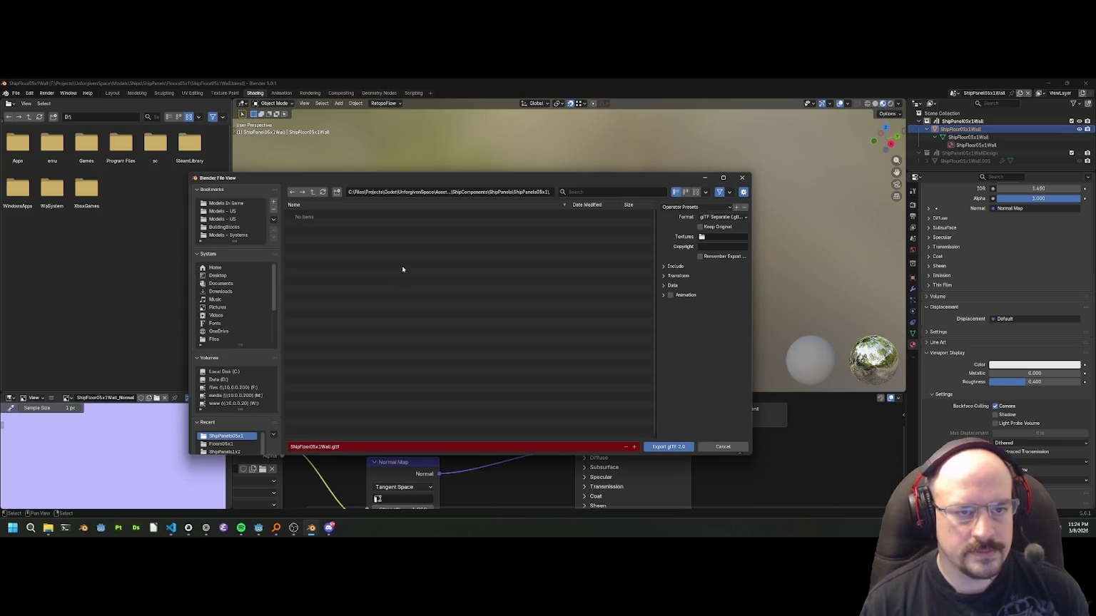
left_click(710, 216)
left_click(678, 226)
left_click(717, 216)
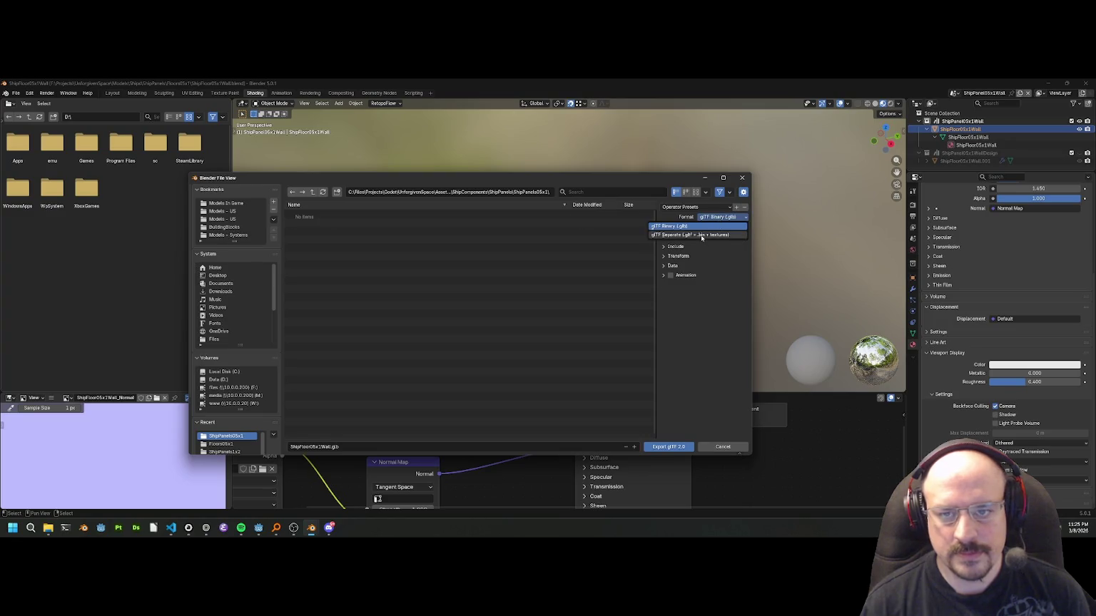
left_click(701, 236)
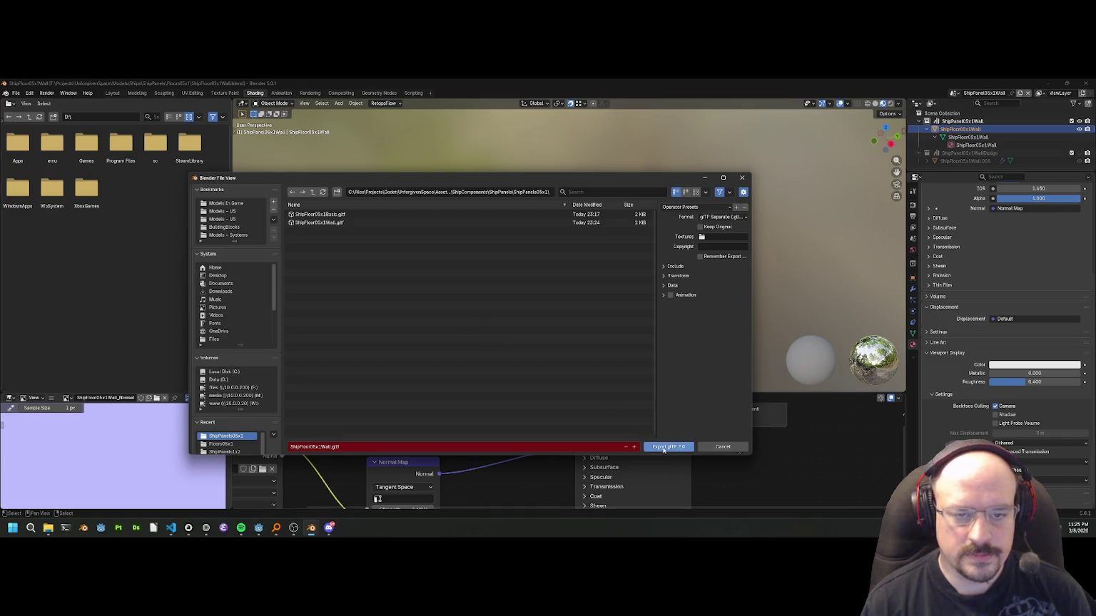
left_click(664, 449)
key("alt+Tab")
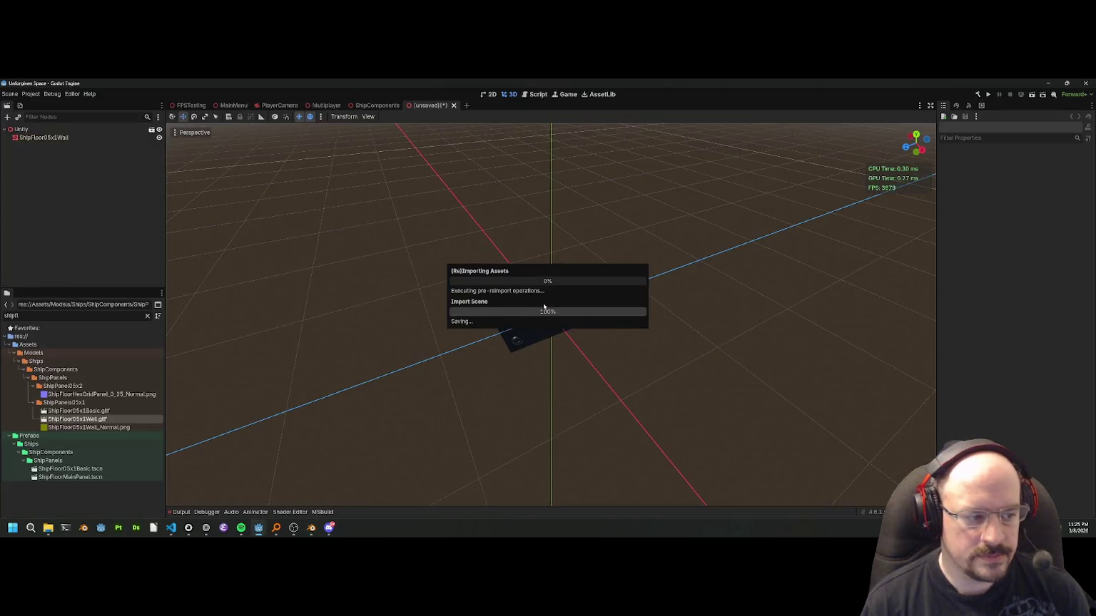
Reimport ShipFloor05x1Wall.gltf from its import settings in Godot.
double_click(93, 420)
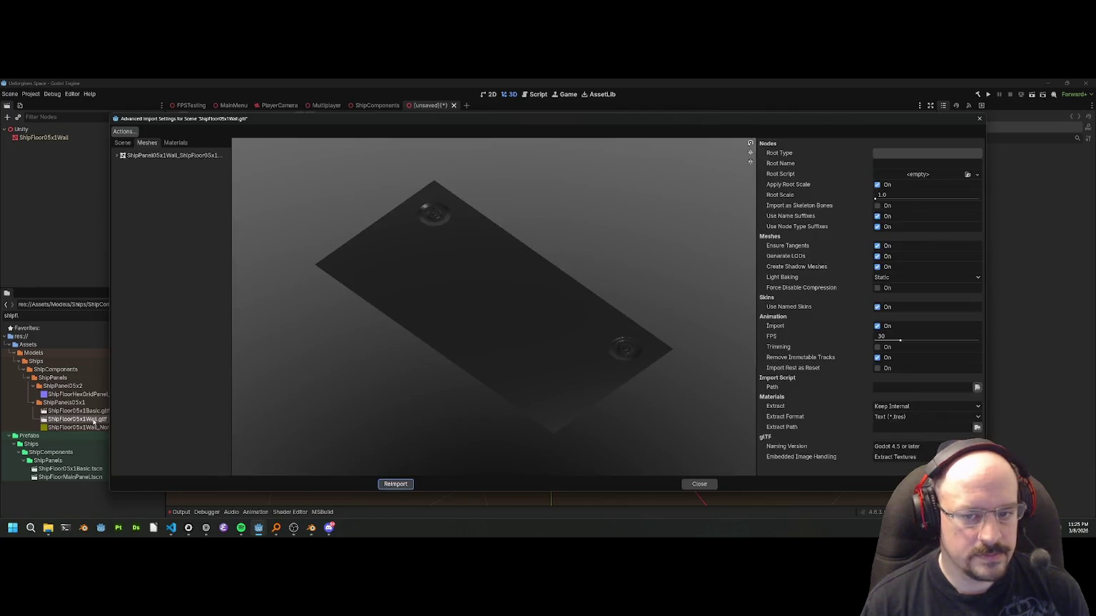
left_click_drag(284, 392, 438, 319)
left_click(393, 483)
Save a new inherited scene from the model as ShipPanel05x1Wall.tscn, then return to ShipComponents.
right_click(96, 420)
left_click(138, 371)
key("ctrl+s")
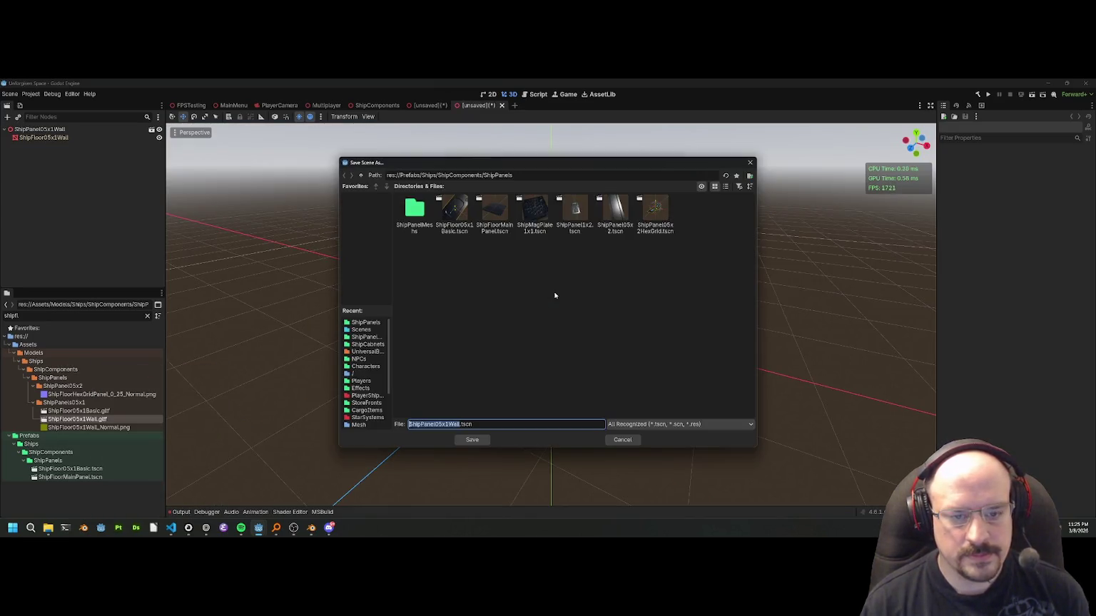
left_click(472, 440)
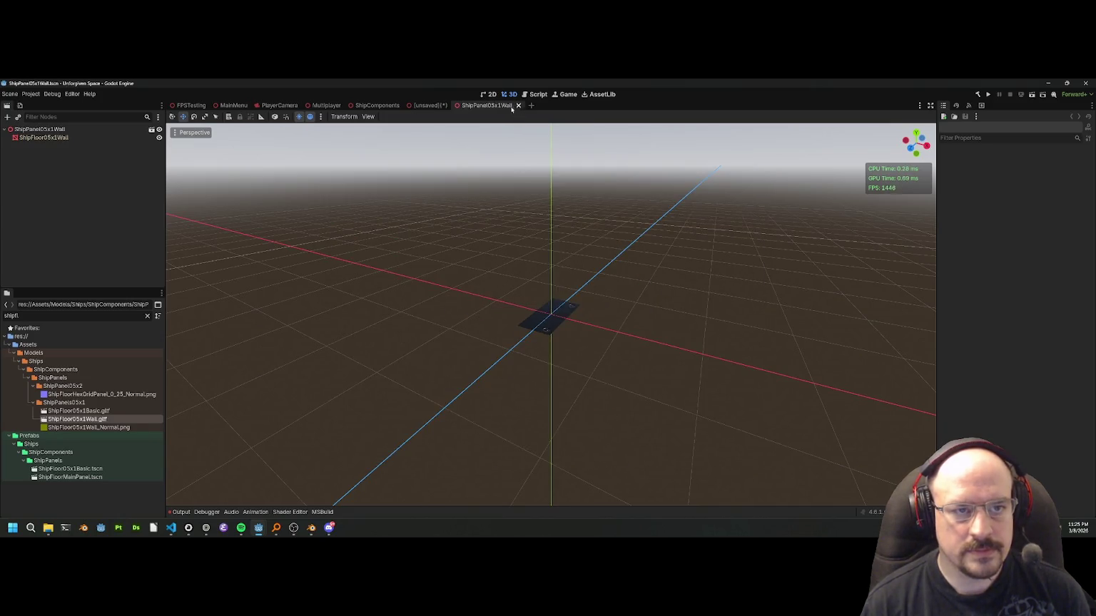
left_click(518, 106)
left_click(377, 105)
scroll("up", 3)
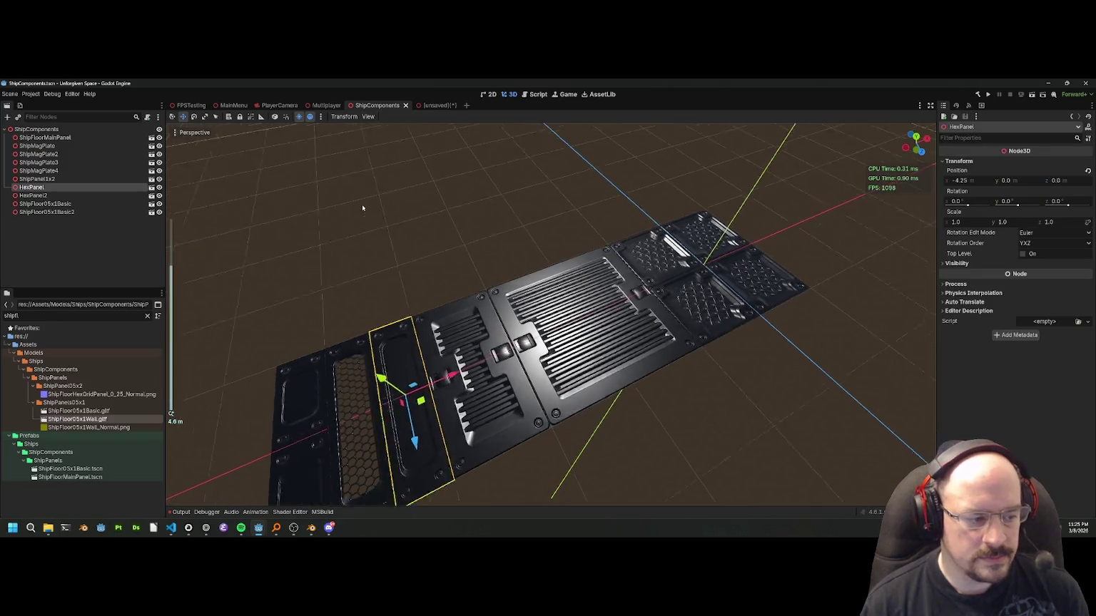
Filter FileSystem by 05x1 and place ShipPanel05x1Wall in the scene at X -5.75, Z 0.5.
left_click(59, 315)
type("05")
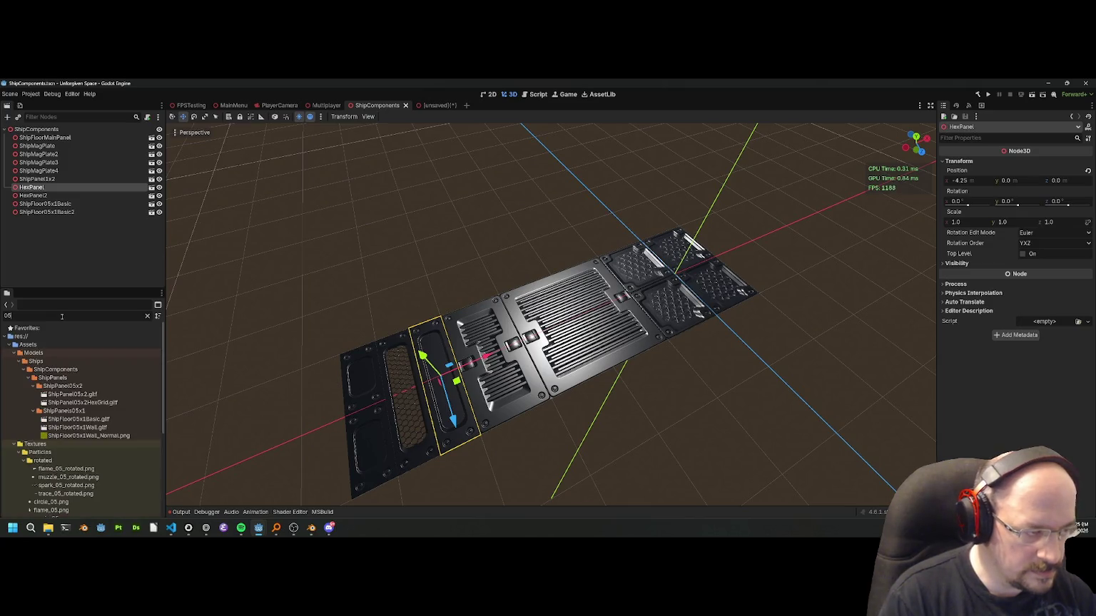
type("x1")
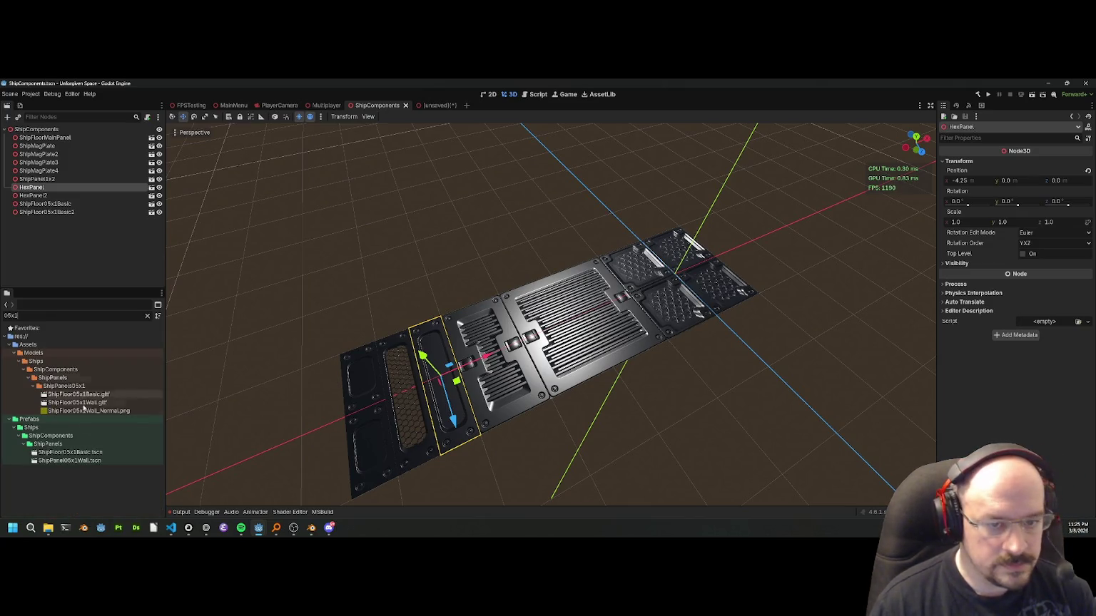
left_click_drag(70, 460, 318, 404)
scroll("up", 3)
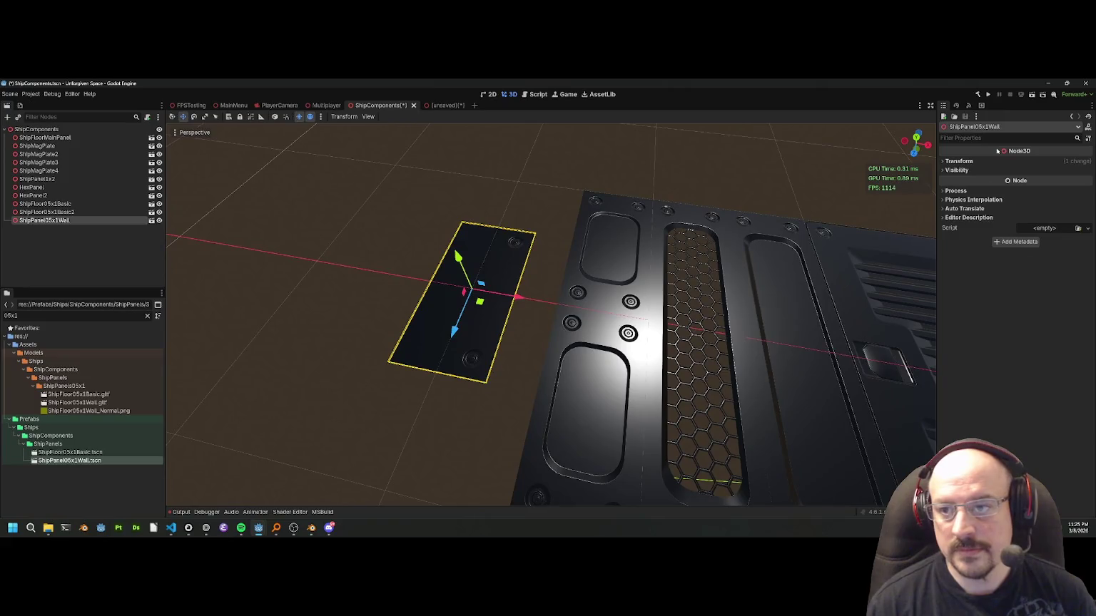
left_click(963, 161)
left_click(975, 180)
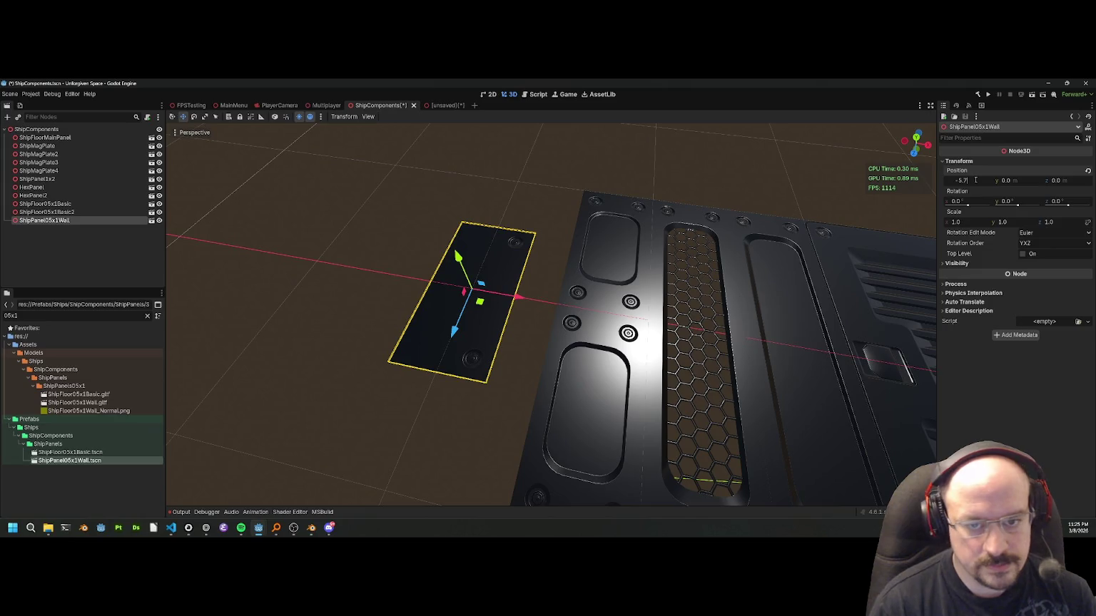
type("5")
key("Return")
left_click_drag(915, 169, 683, 214)
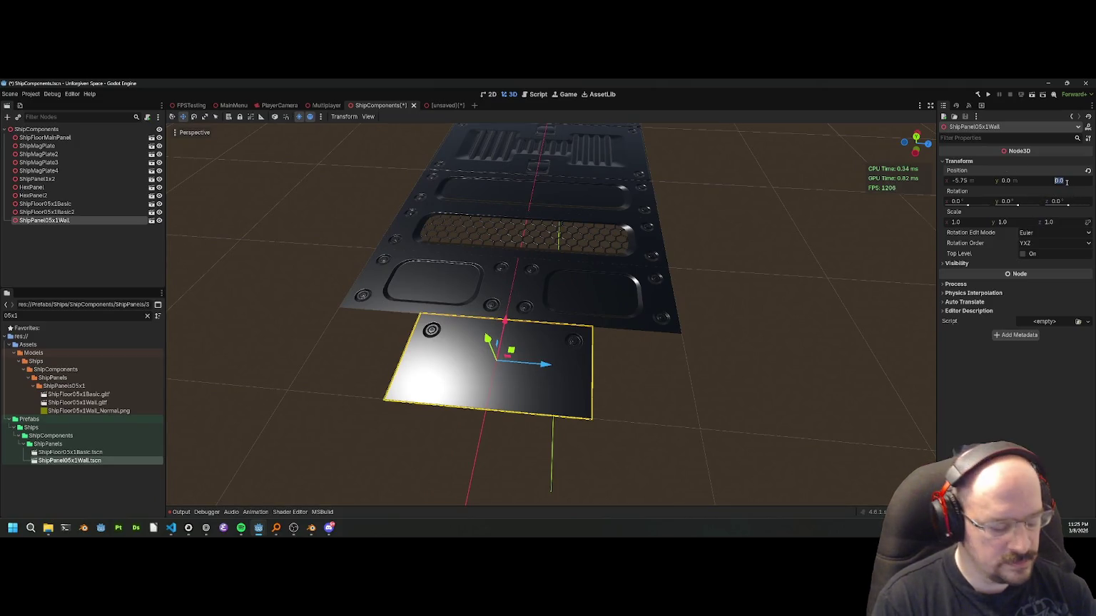
type(".5")
key("Return")
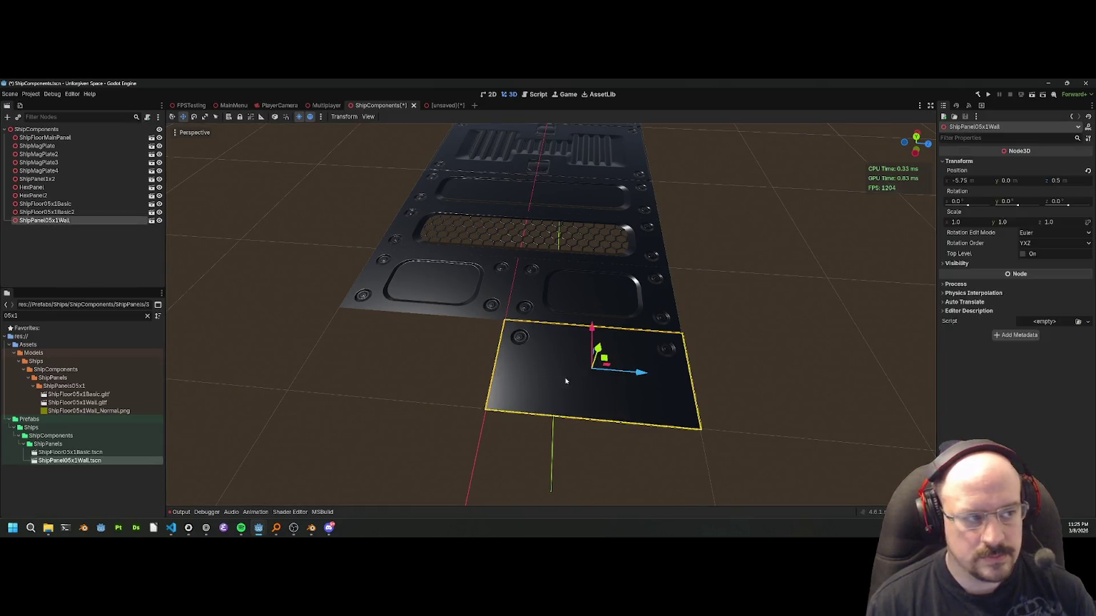
Duplicate the panel as ShipPanel05x1Wall2 and save ShipComponents.
right_click(55, 222)
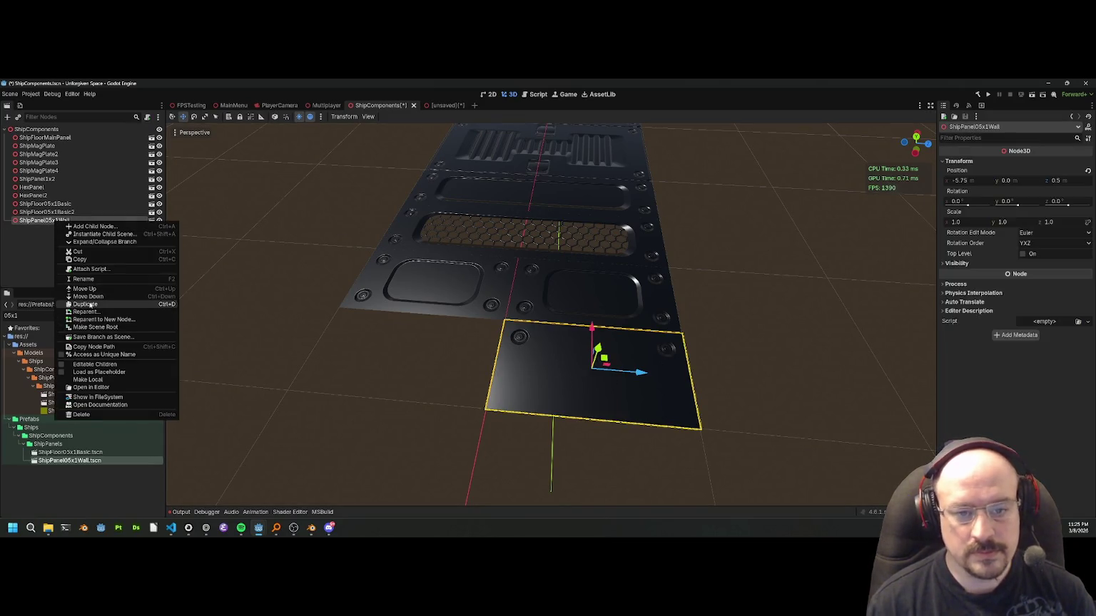
left_click(90, 306)
left_click(719, 262)
left_click_drag(719, 262, 565, 313)
scroll("down", 3)
scroll("up", 3)
key("ctrl+s")
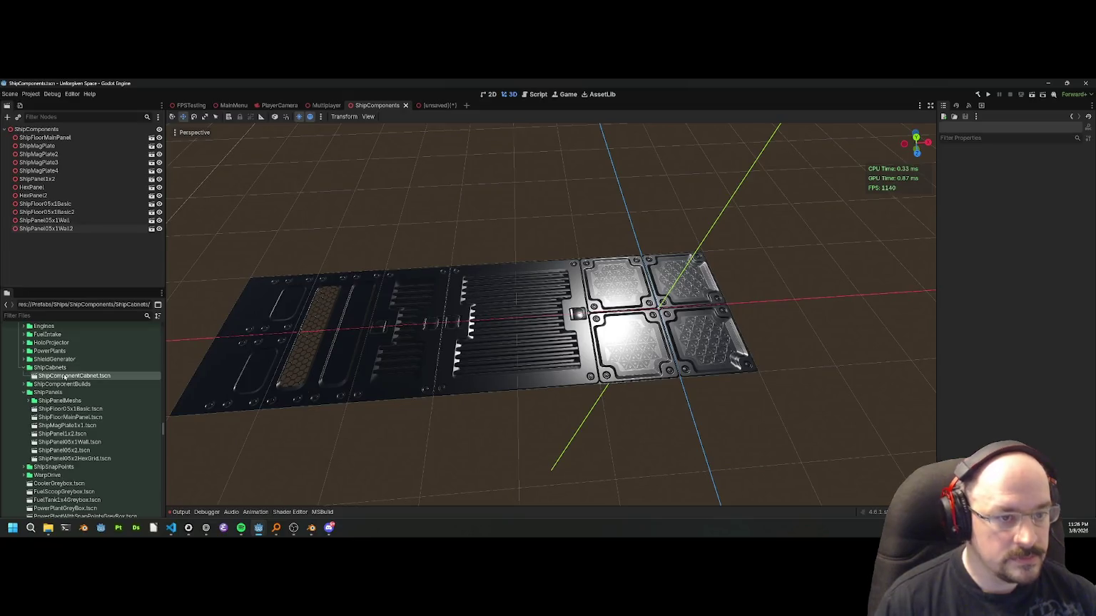
Add the ShipComponentCabnet cabinet and place a duplicate beside it.
left_click_drag(64, 377, 389, 262)
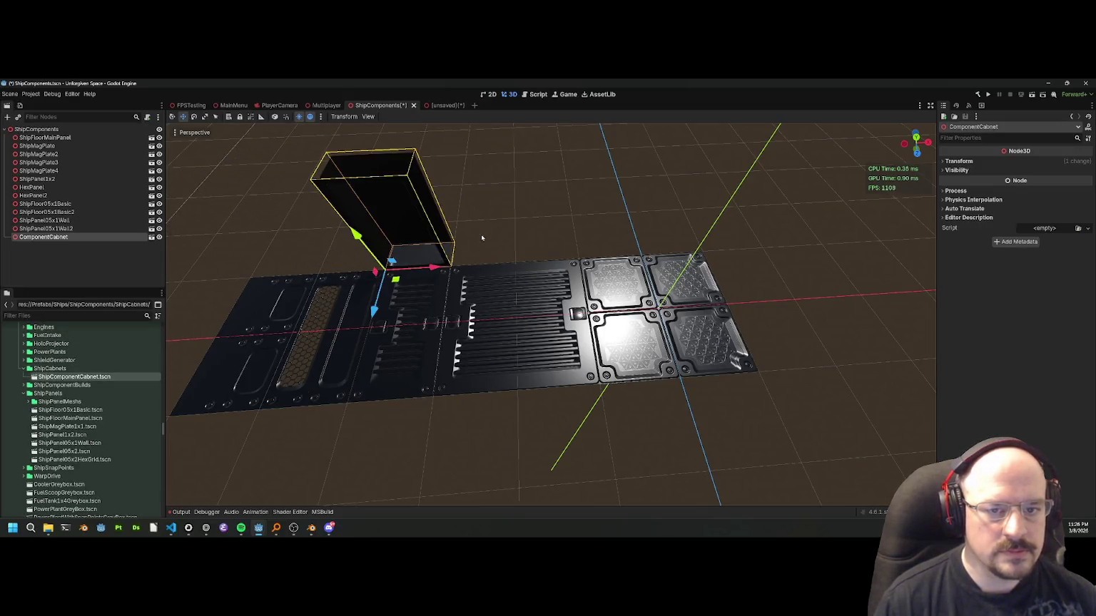
scroll("up", 3)
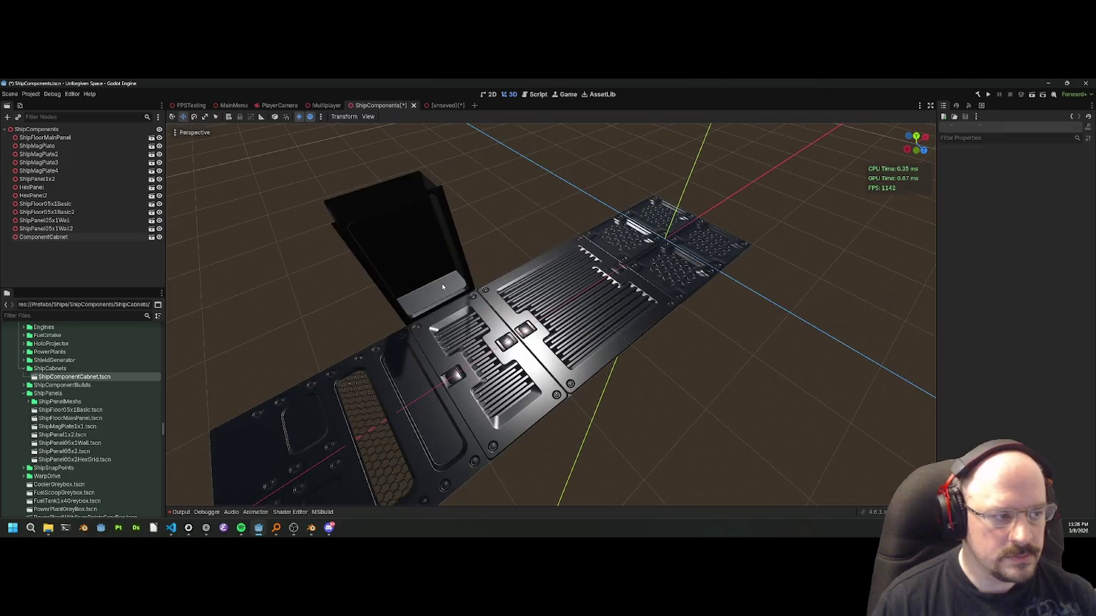
right_click(52, 240)
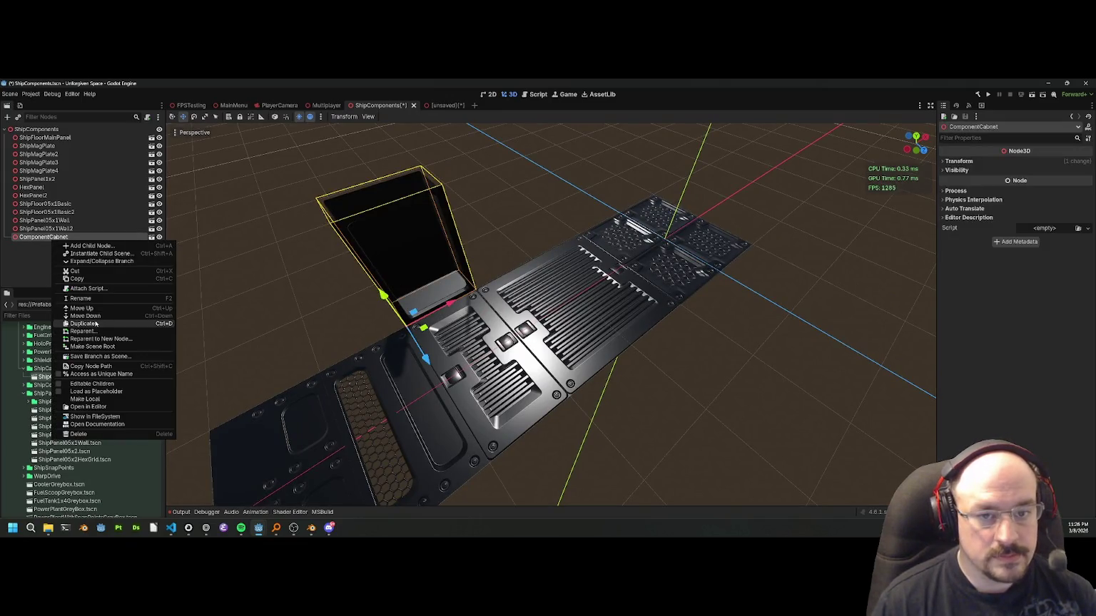
left_click(68, 332)
left_click_drag(450, 302, 499, 309)
left_click(753, 344)
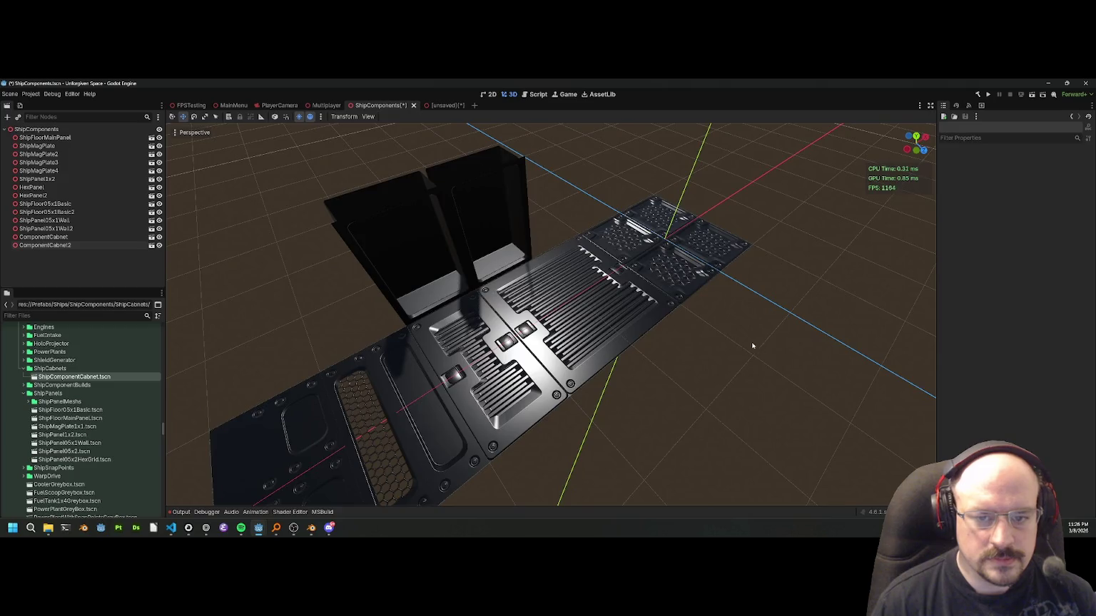
scroll("up", 3)
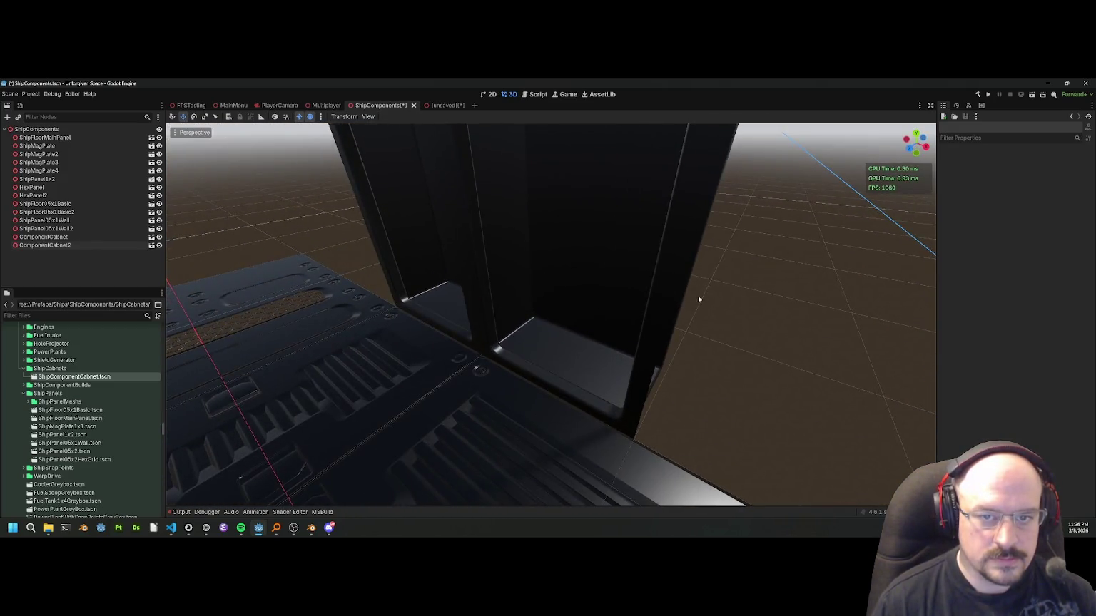
scroll("down", 3)
scroll("down", 3)
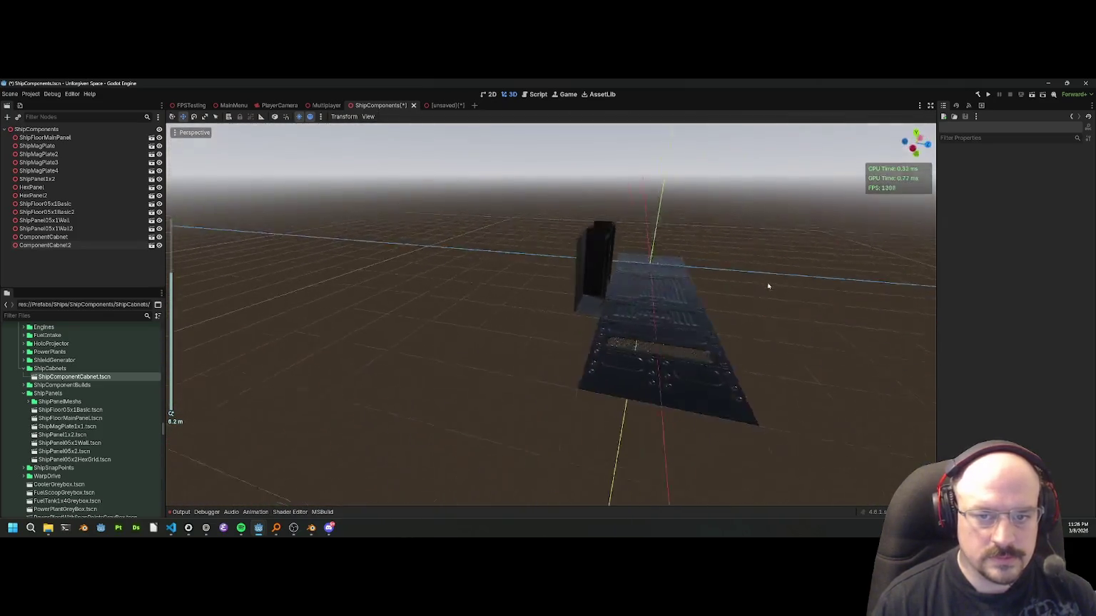
scroll("up", 3)
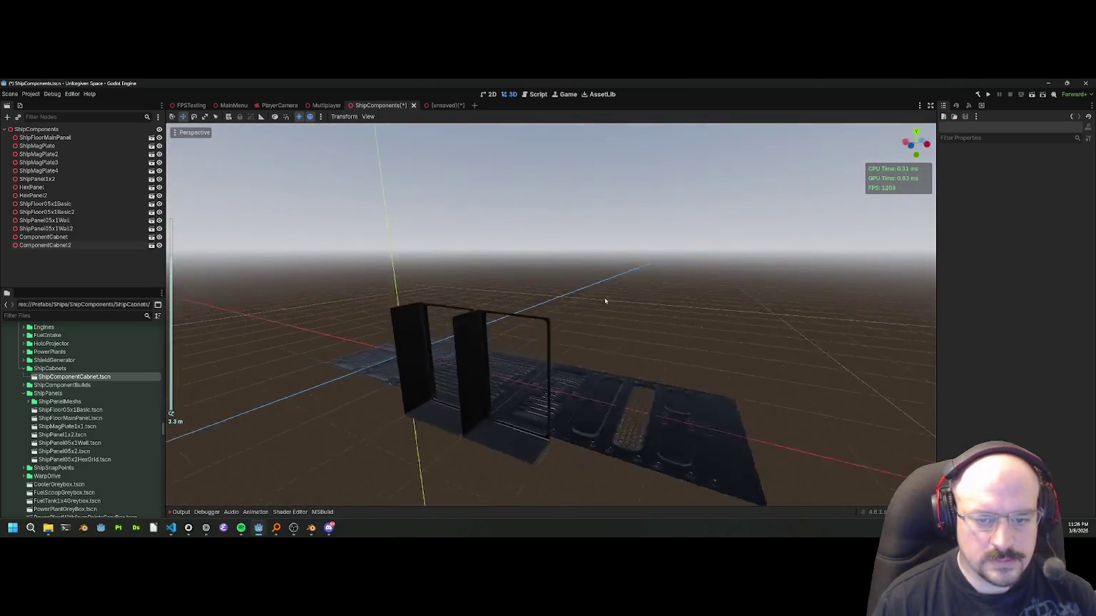
scroll("up", 3)
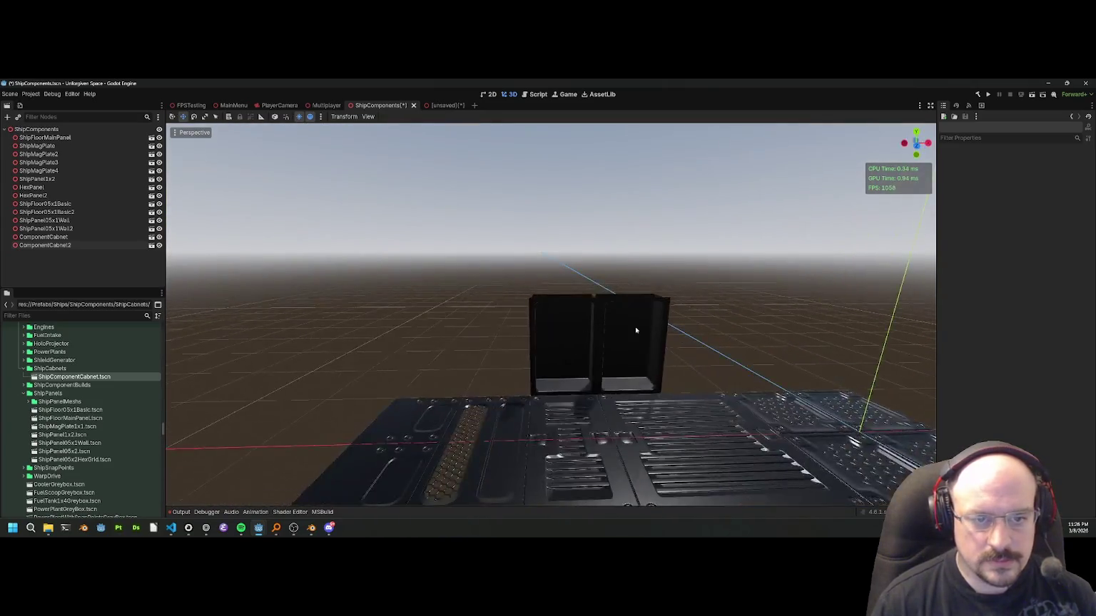
scroll("down", 3)
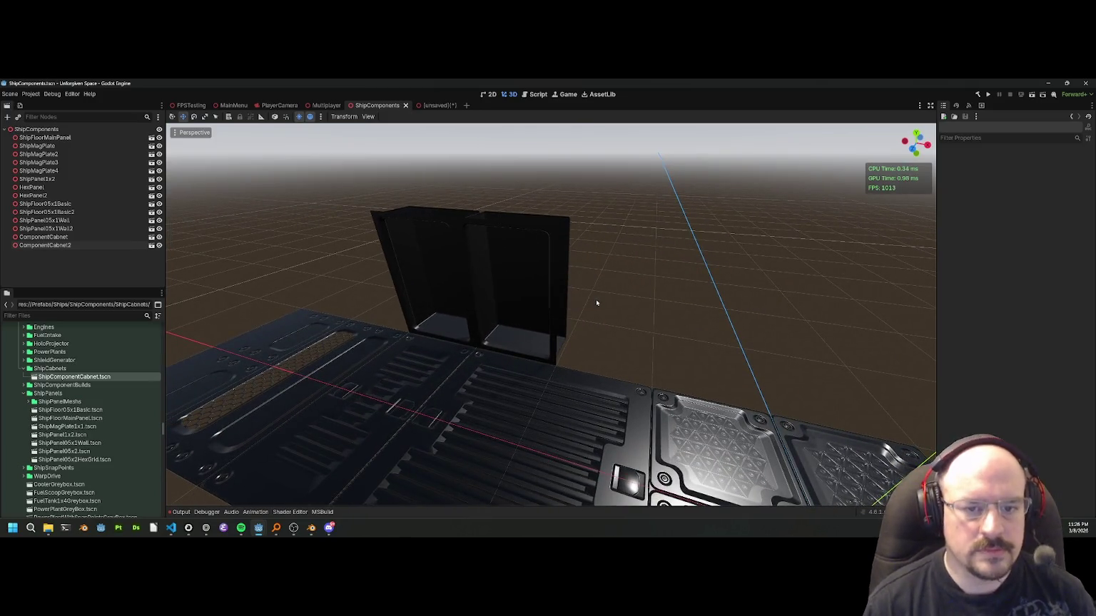
Duplicate the second cabinet and move the third one to the right.
left_click(531, 247)
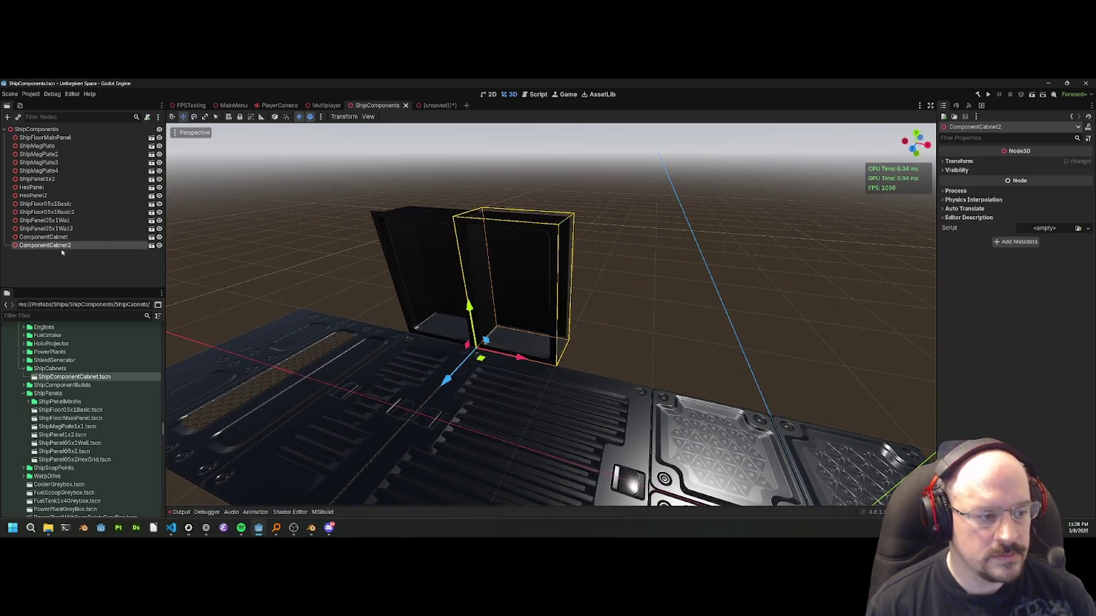
right_click(62, 247)
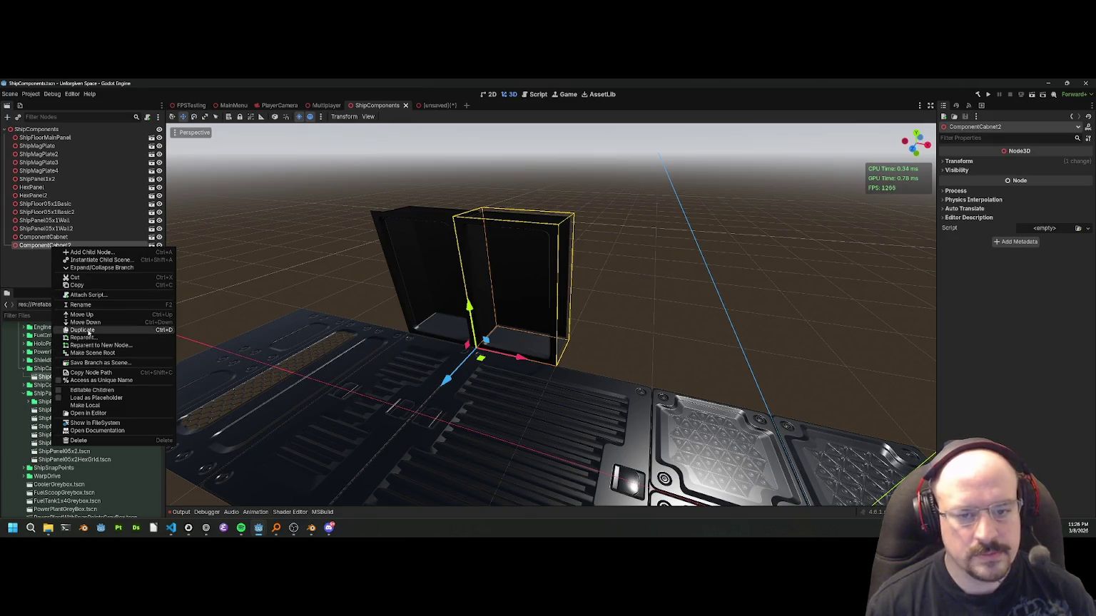
left_click(88, 330)
left_click_drag(521, 356, 622, 357)
Group the three cabinets under a new Node3D parent named Cabinets.
left_click(520, 317)
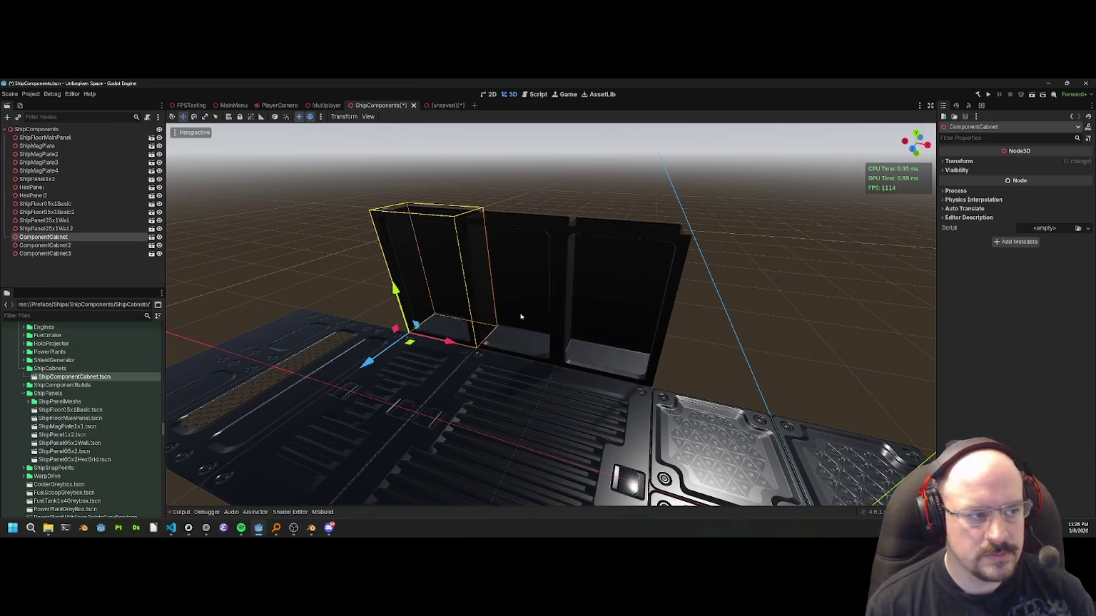
left_click(542, 318)
left_click(606, 322)
right_click(75, 254)
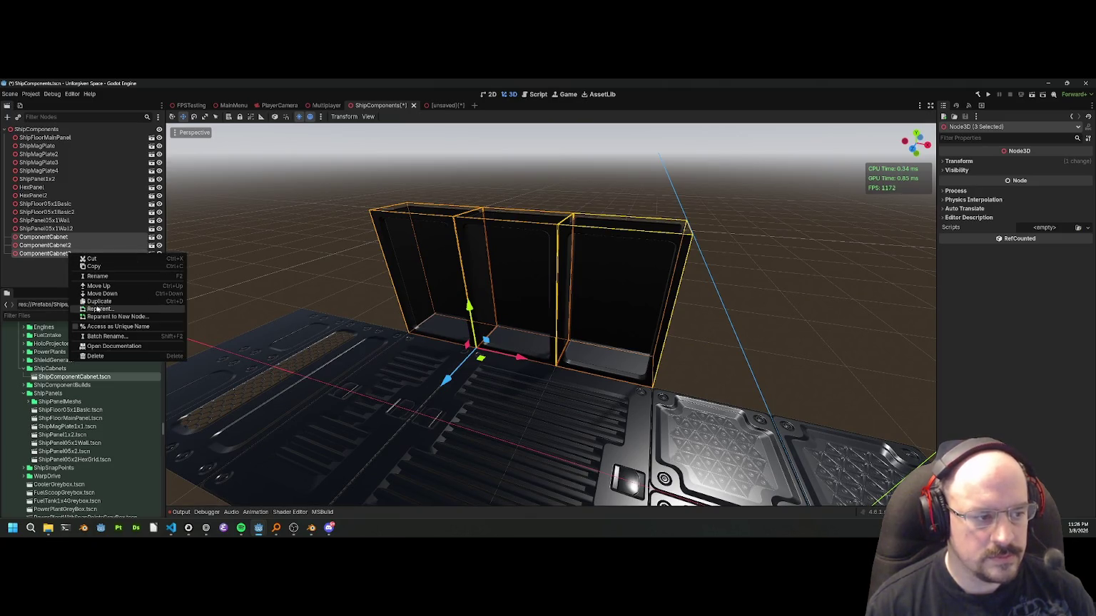
left_click(113, 316)
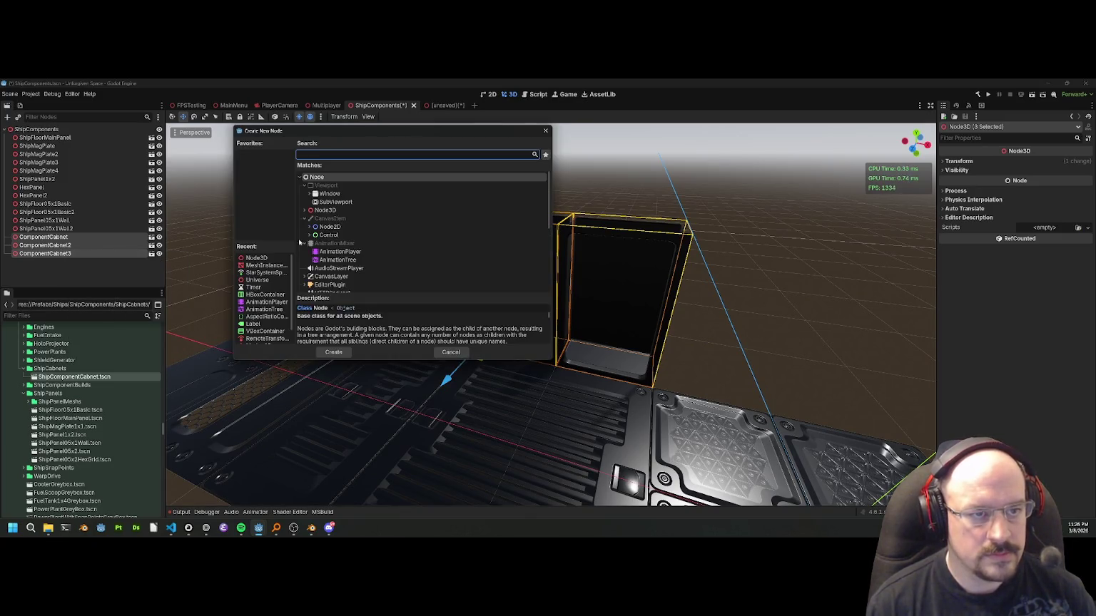
double_click(325, 211)
double_click(32, 237)
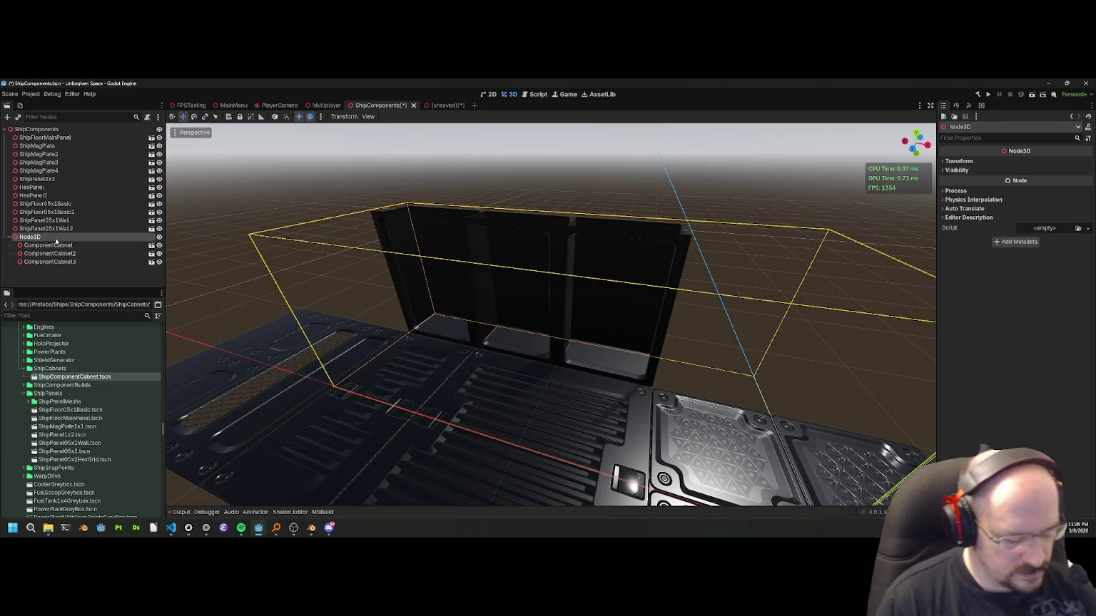
type("Cab")
type("inets")
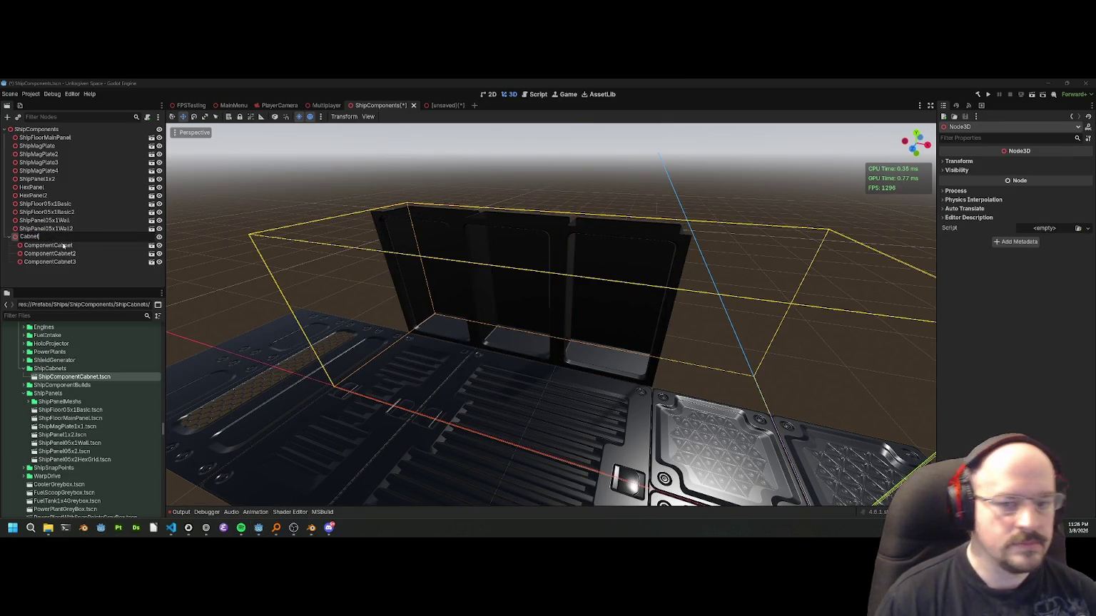
key("Return")
Move the Cabinets group 1 unit along X and save ShipComponents.
key("f")
left_click_drag(735, 439, 804, 445)
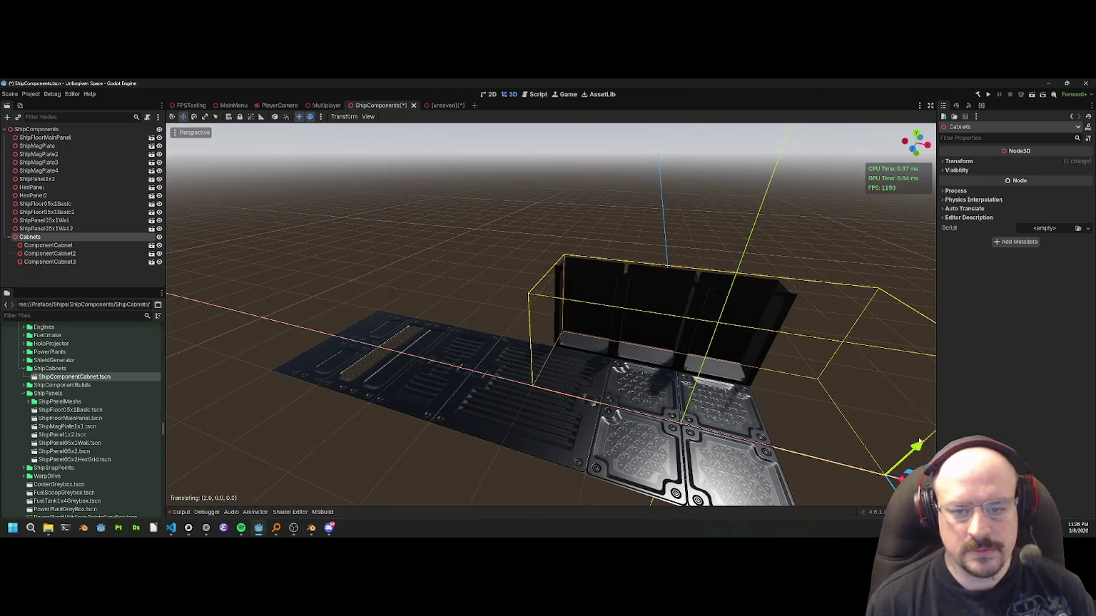
left_click(704, 230)
scroll("up", 3)
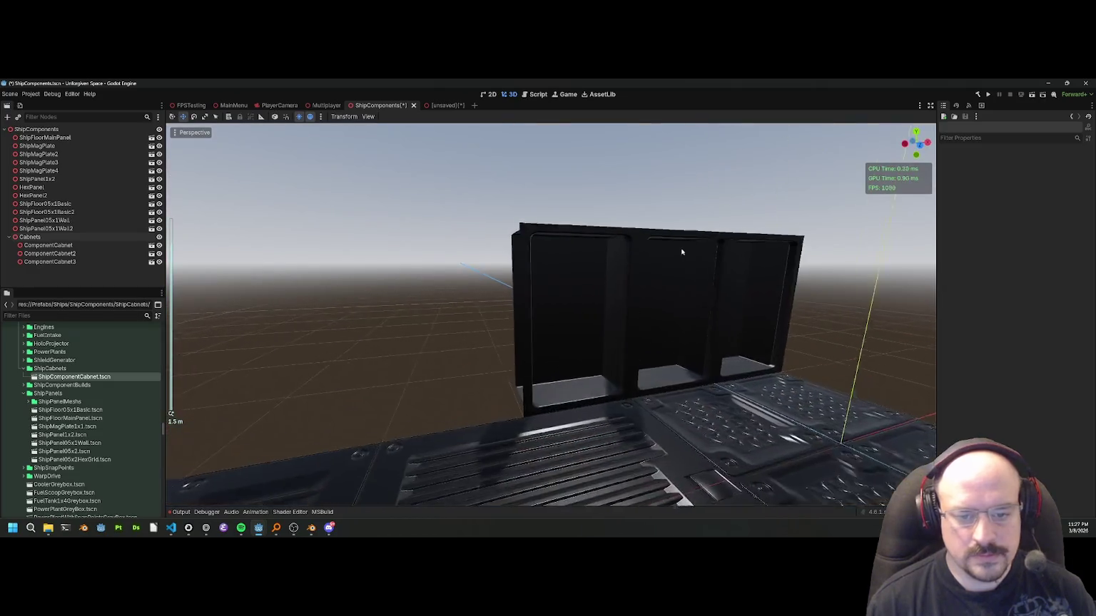
scroll("down", 3)
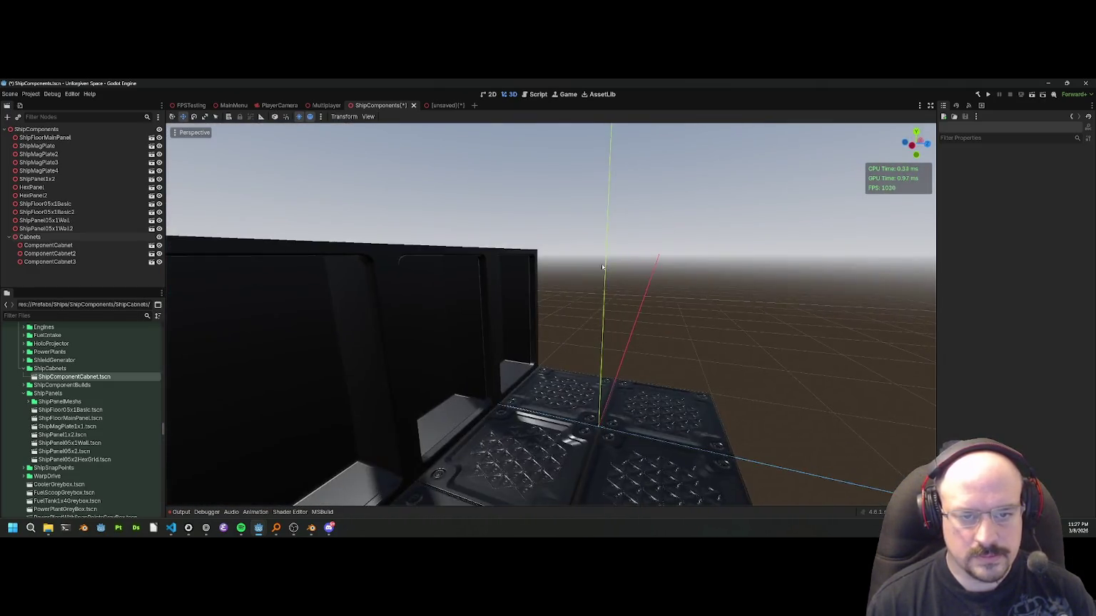
left_click_drag(719, 230, 689, 340)
scroll("up", 3)
scroll("down", 3)
left_click_drag(708, 289, 667, 301)
key("ctrl+s")
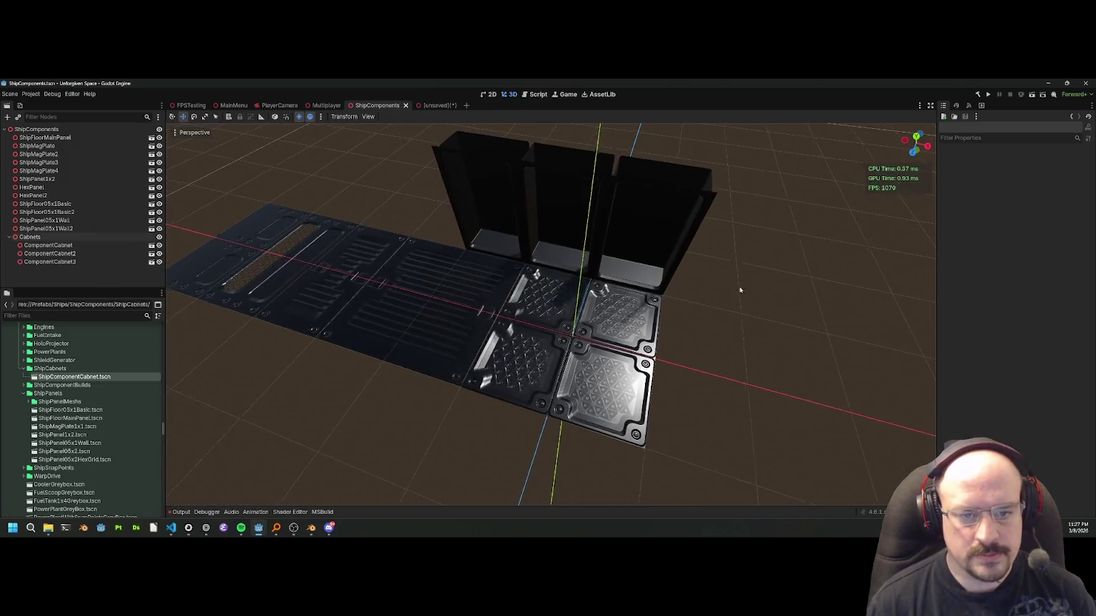
Inspect the cabinets from a few angles, then bring Blender to the front.
left_click_drag(746, 286, 655, 313)
scroll("up", 3)
scroll("down", 3)
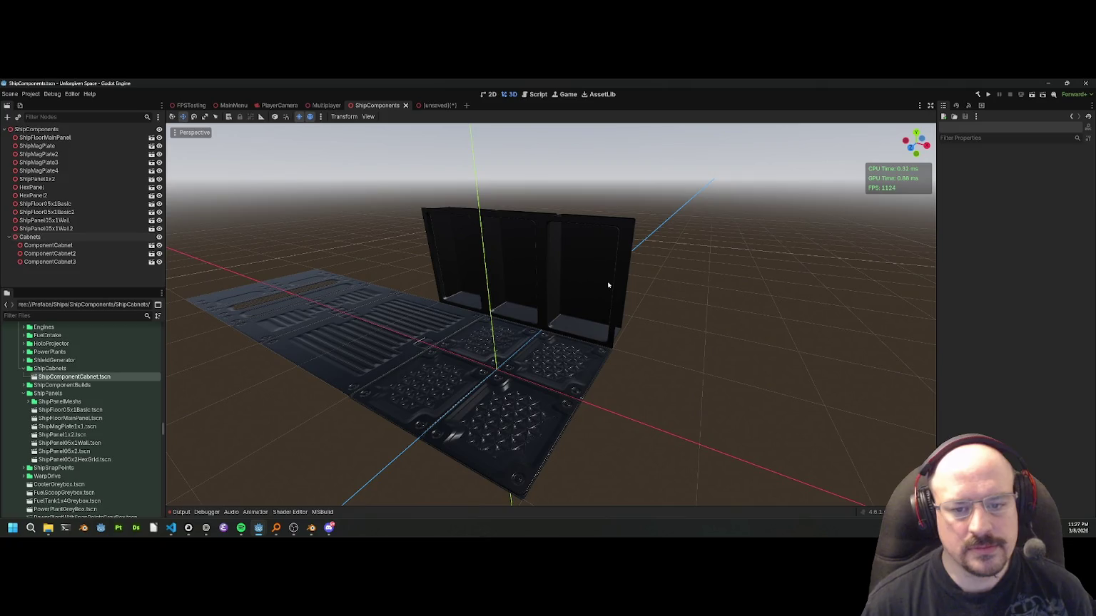
scroll("up", 3)
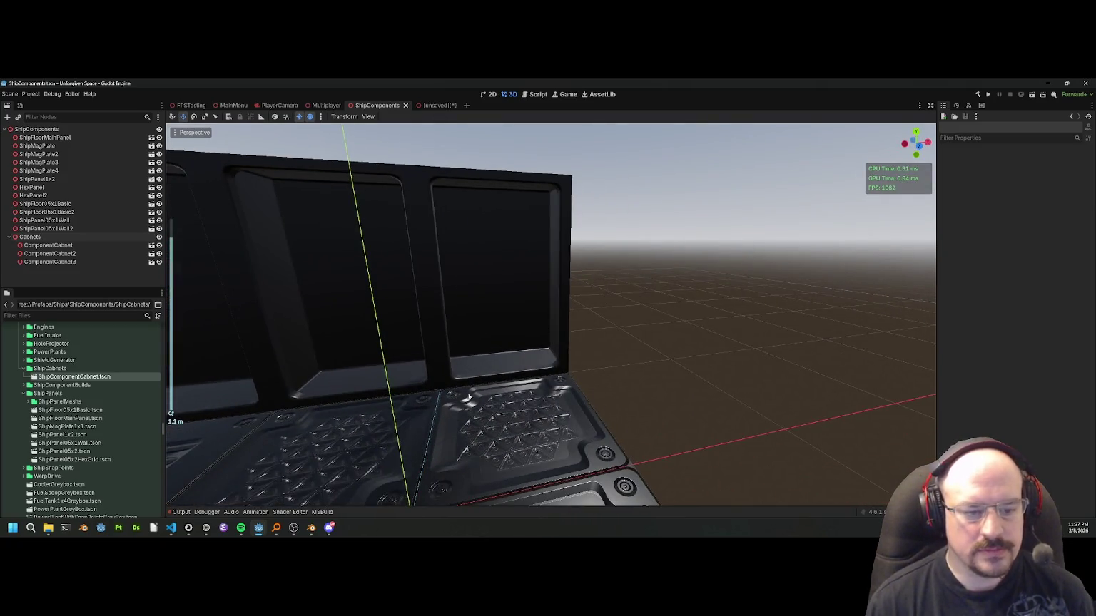
mouse_move(311, 528)
left_click(352, 485)
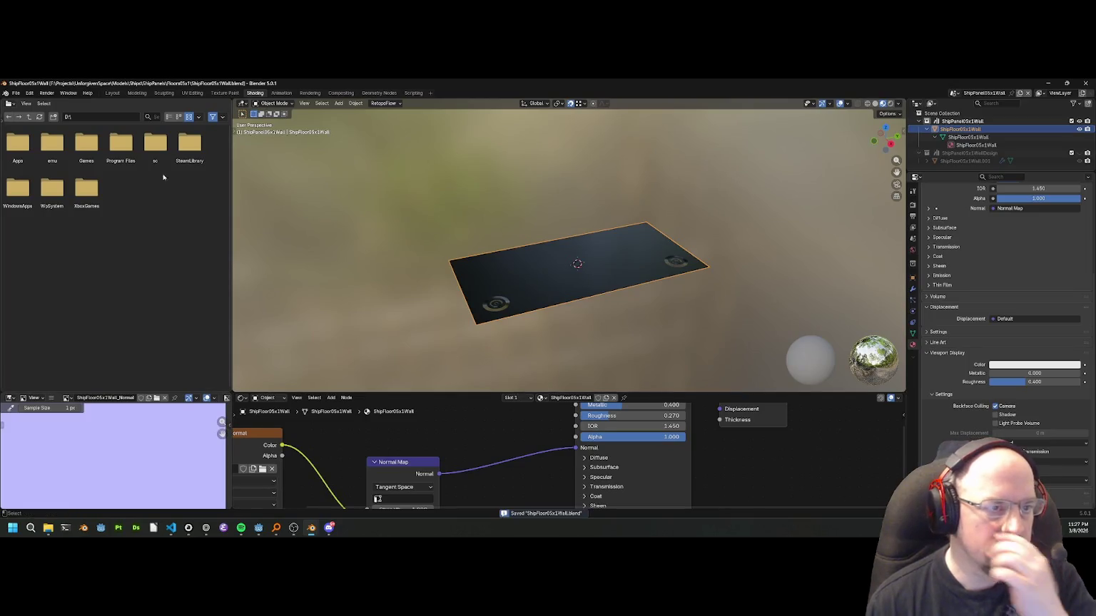
Cancel opening another blend file and switch to the Modeling workspace.
left_click(16, 92)
left_click(32, 110)
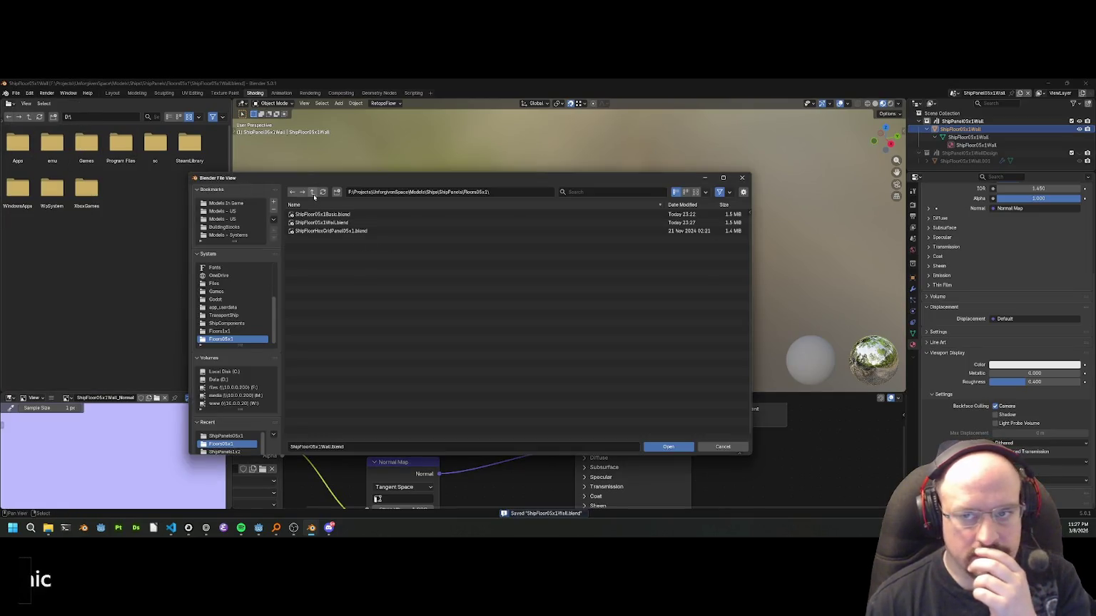
left_click(311, 191)
left_click(741, 178)
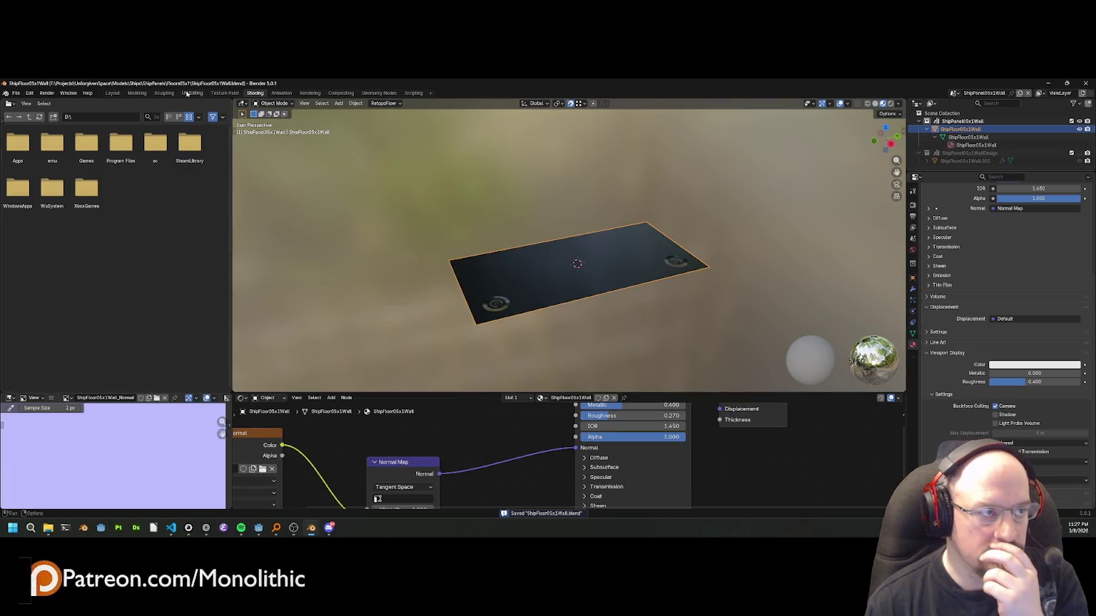
left_click(29, 93)
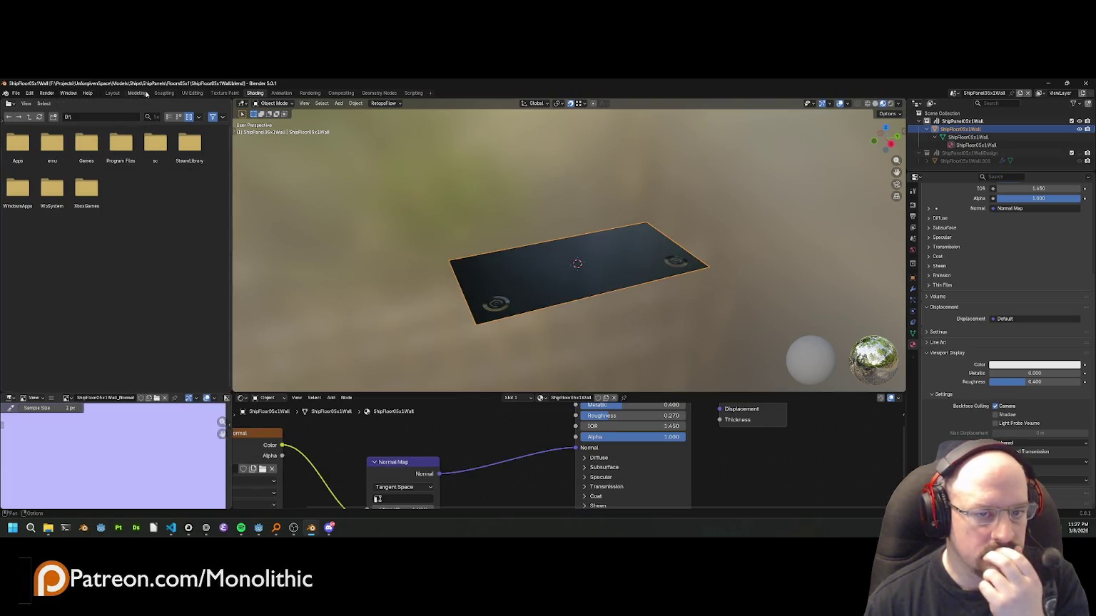
left_click(137, 92)
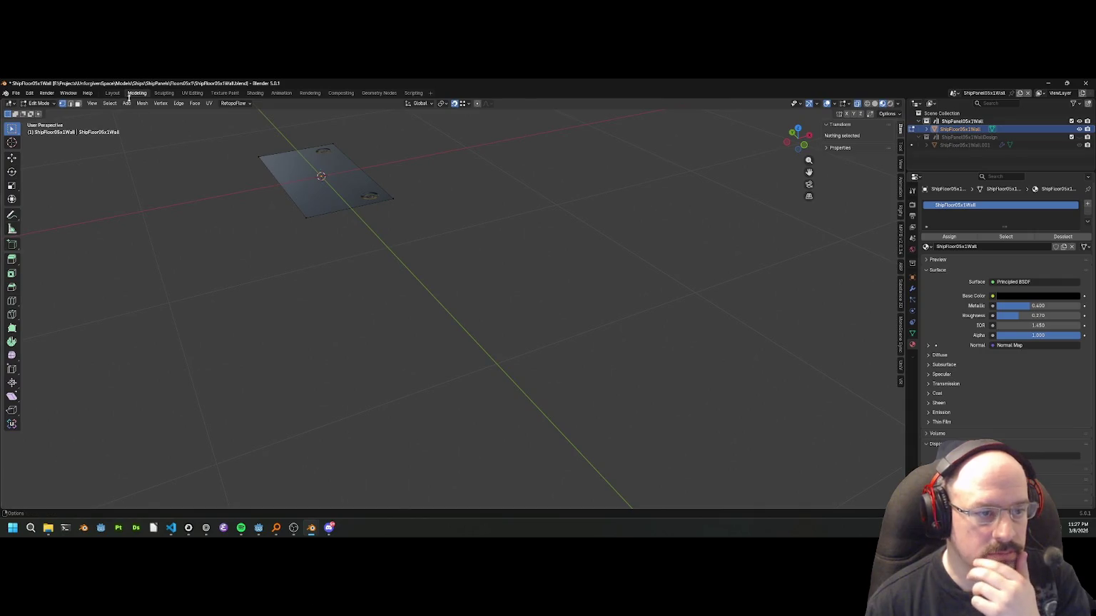
left_click(114, 93)
left_click(139, 94)
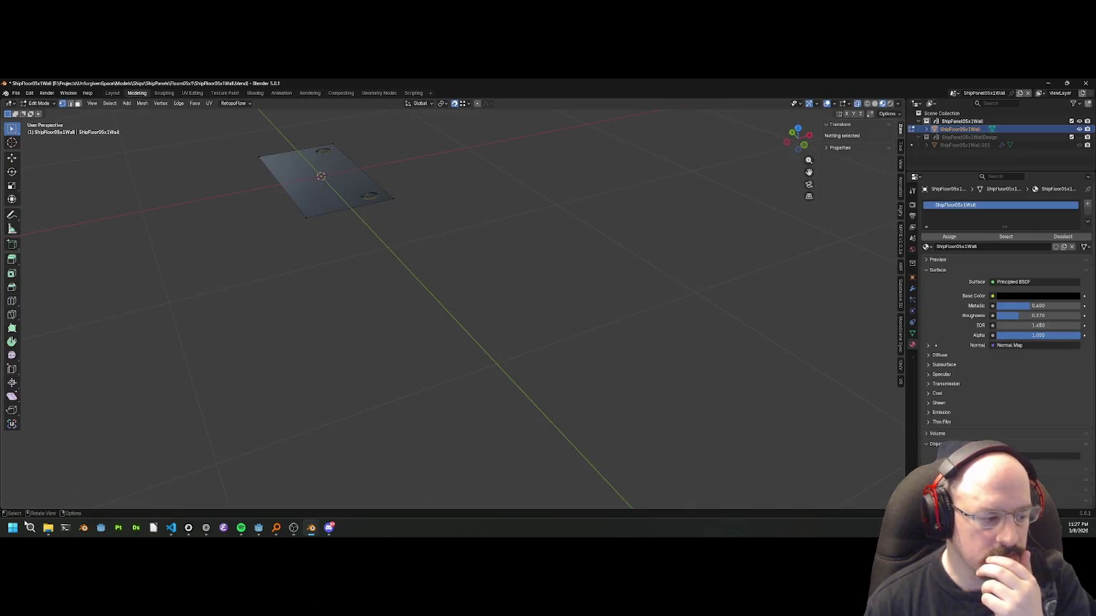
Make the lower half of the split view an Asset Browser searching 'cabine'.
left_click_drag(4, 510, 132, 291)
left_click(10, 268)
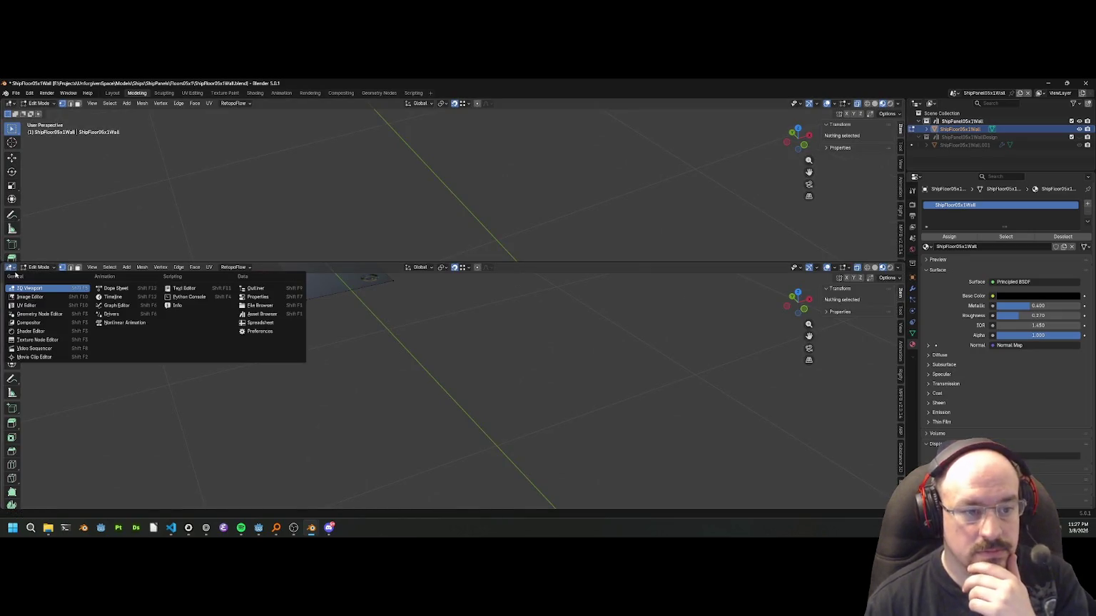
left_click(264, 313)
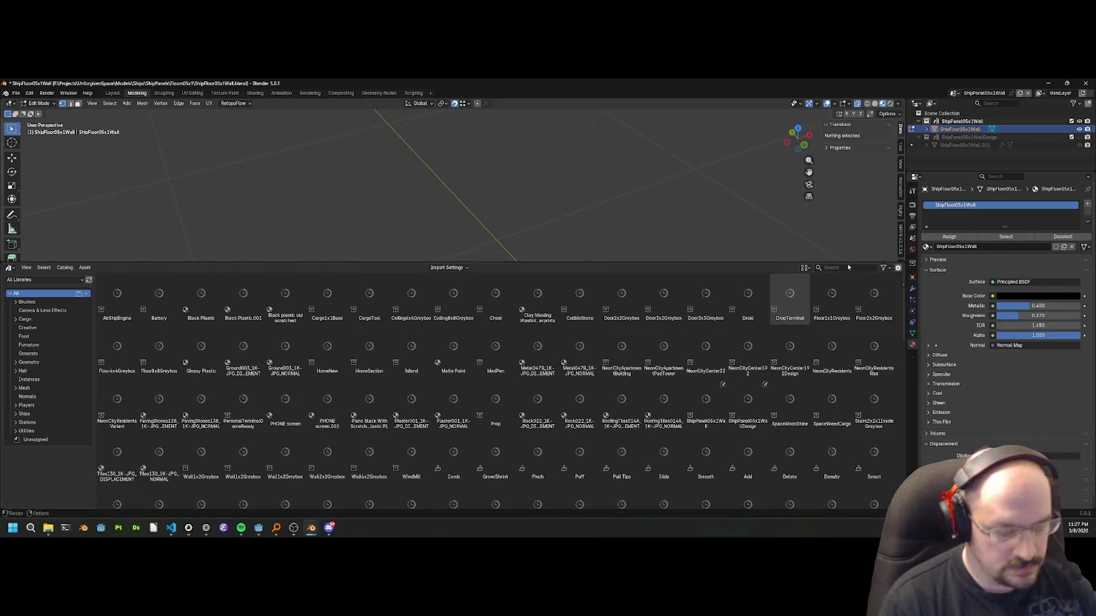
left_click(848, 267)
type("cabine")
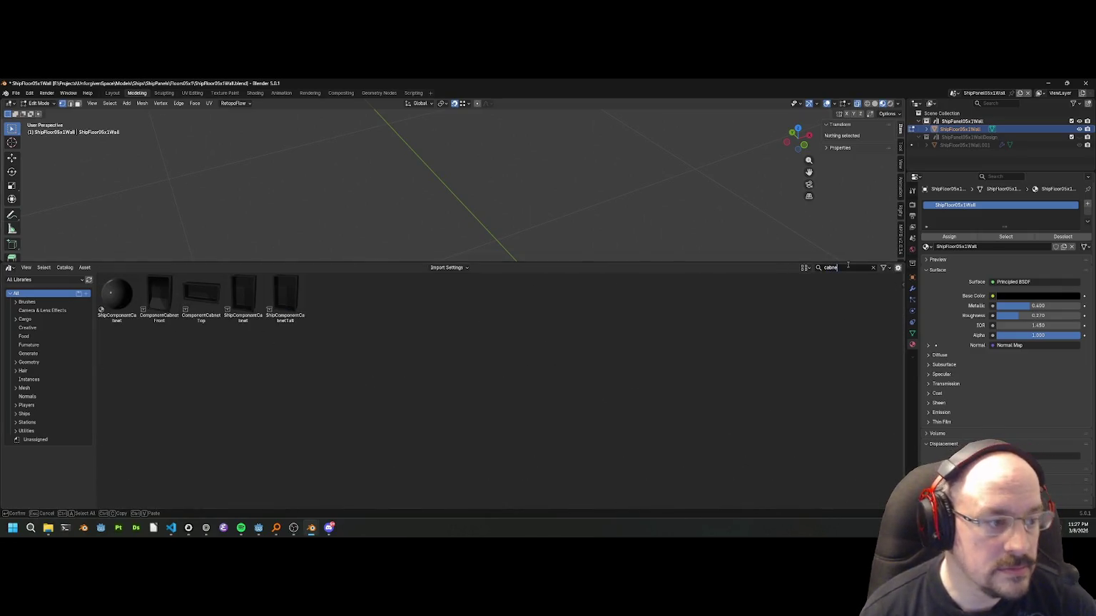
key("Return")
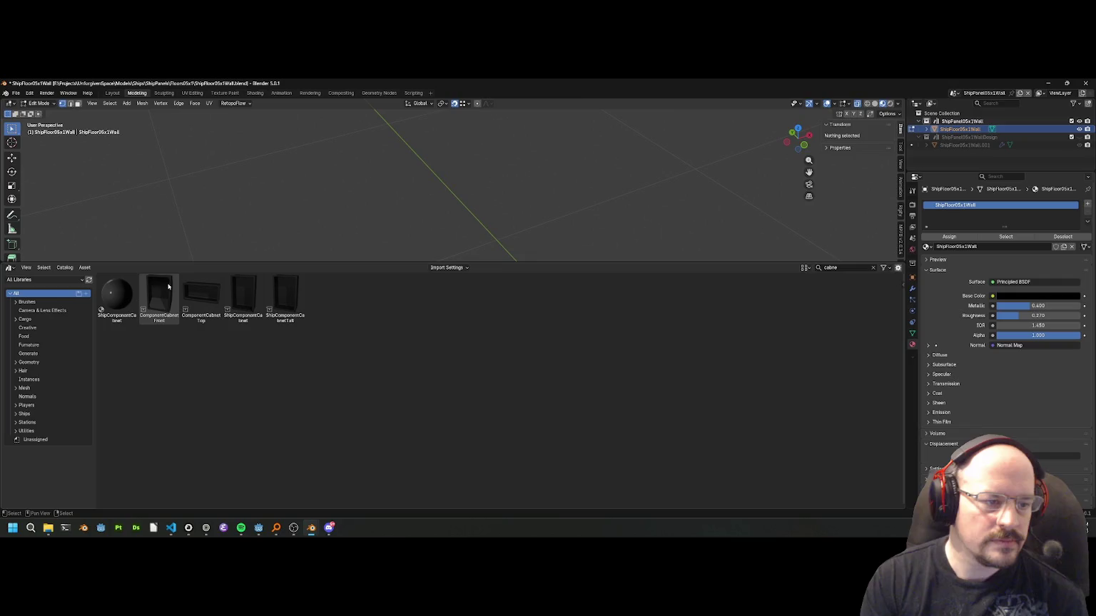
right_click(184, 294)
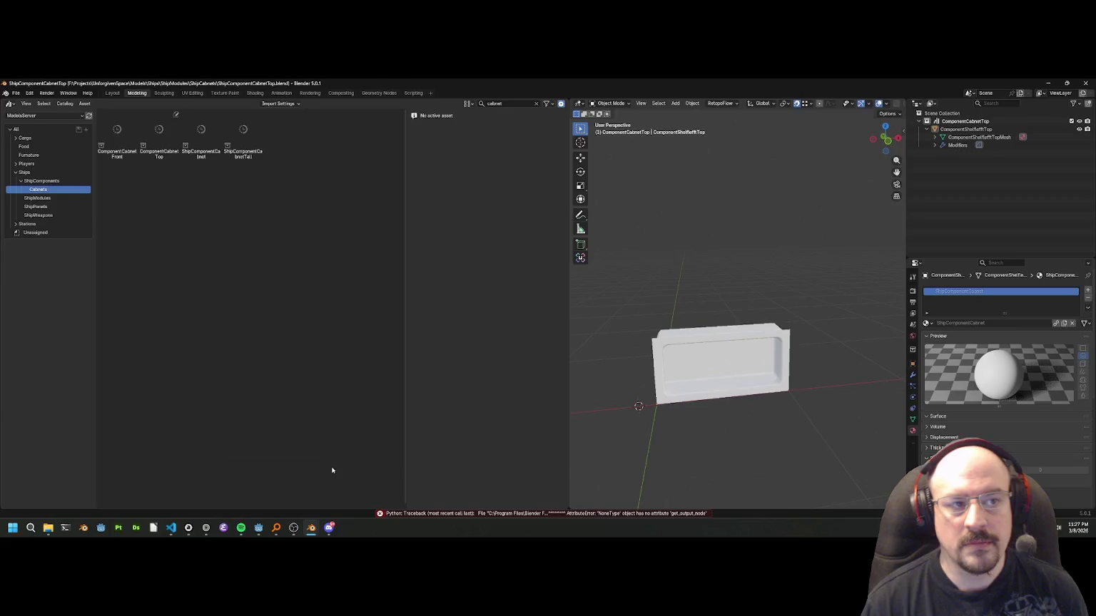
Select the cabinet top mesh and browse the Ships and Cabinets asset catalogs.
left_click(749, 332)
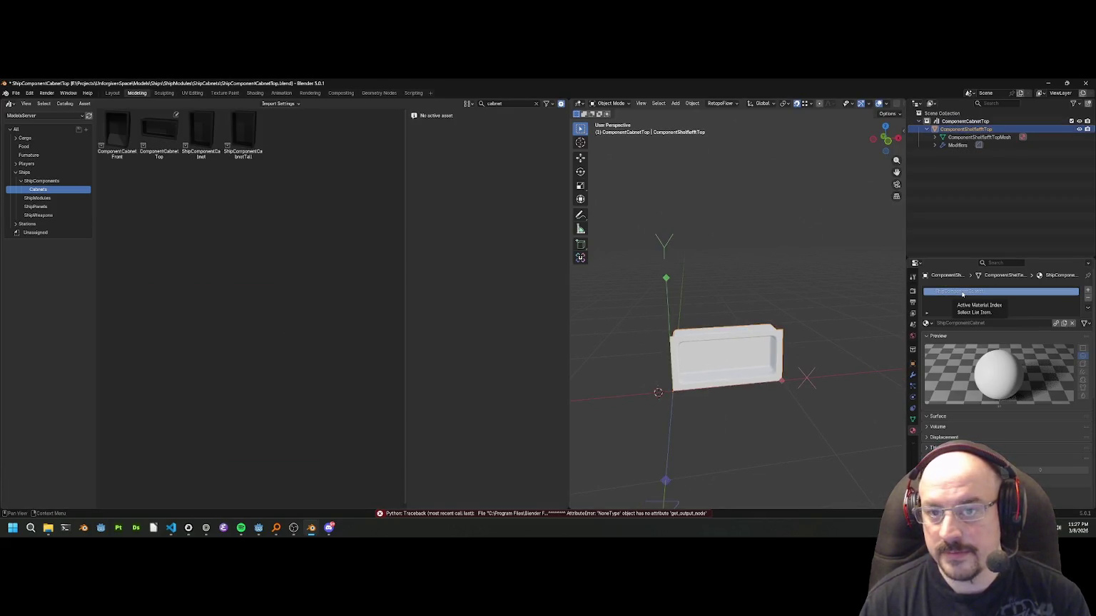
scroll("up", 3)
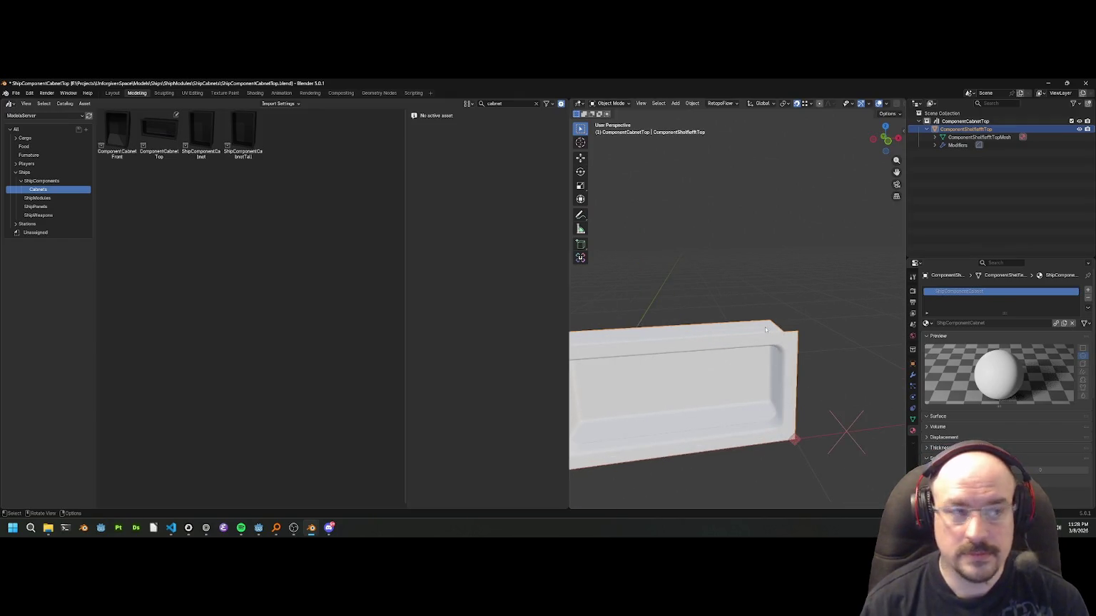
scroll("down", 3)
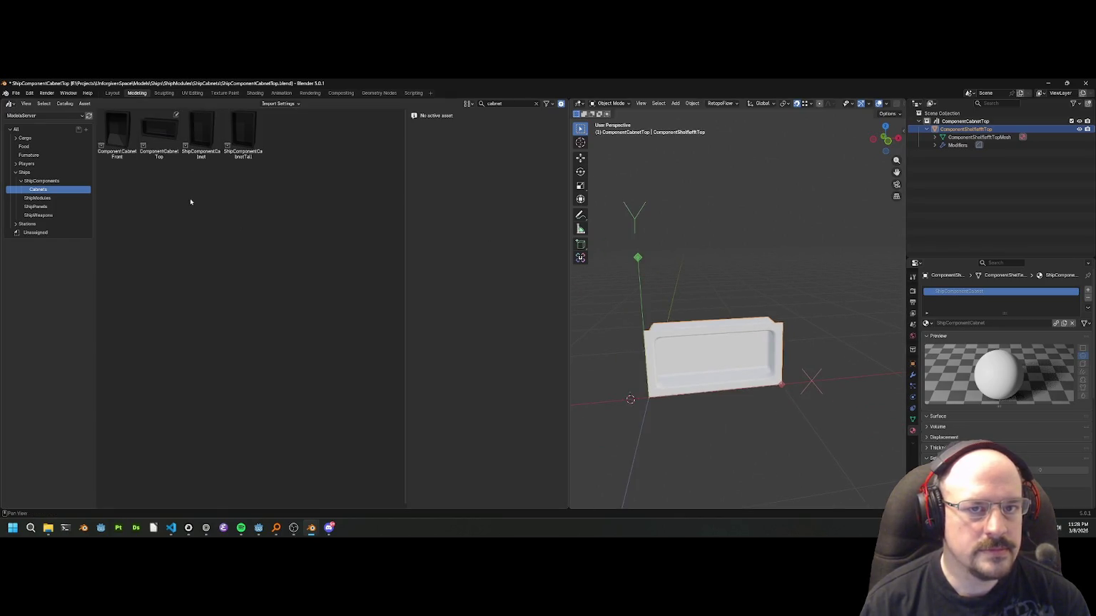
left_click(500, 103)
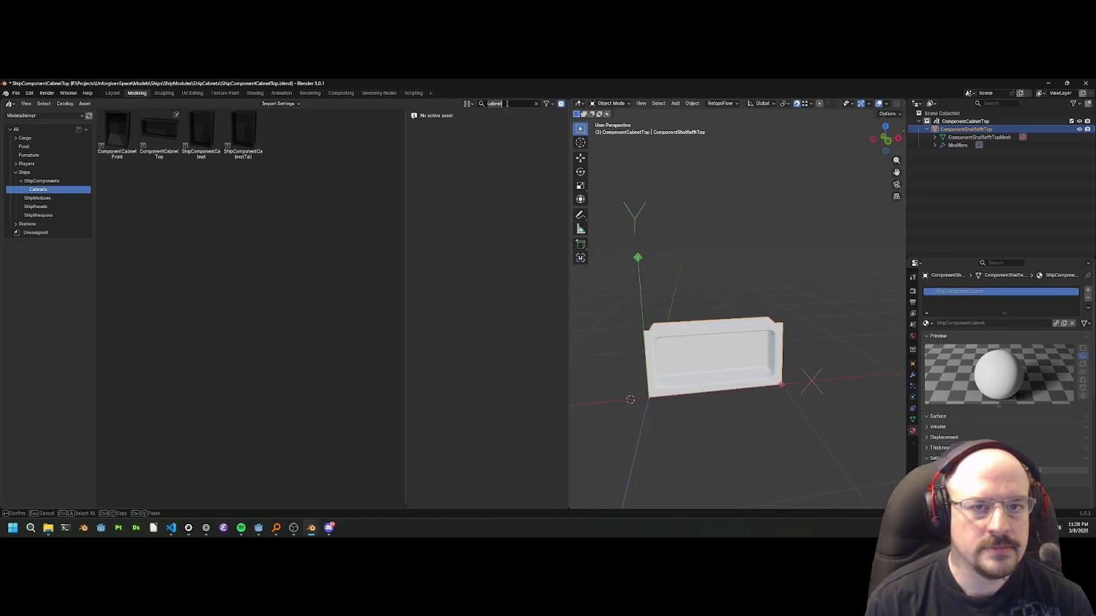
key("BackSpace")
key("BackSpace")
key("BackSpace")
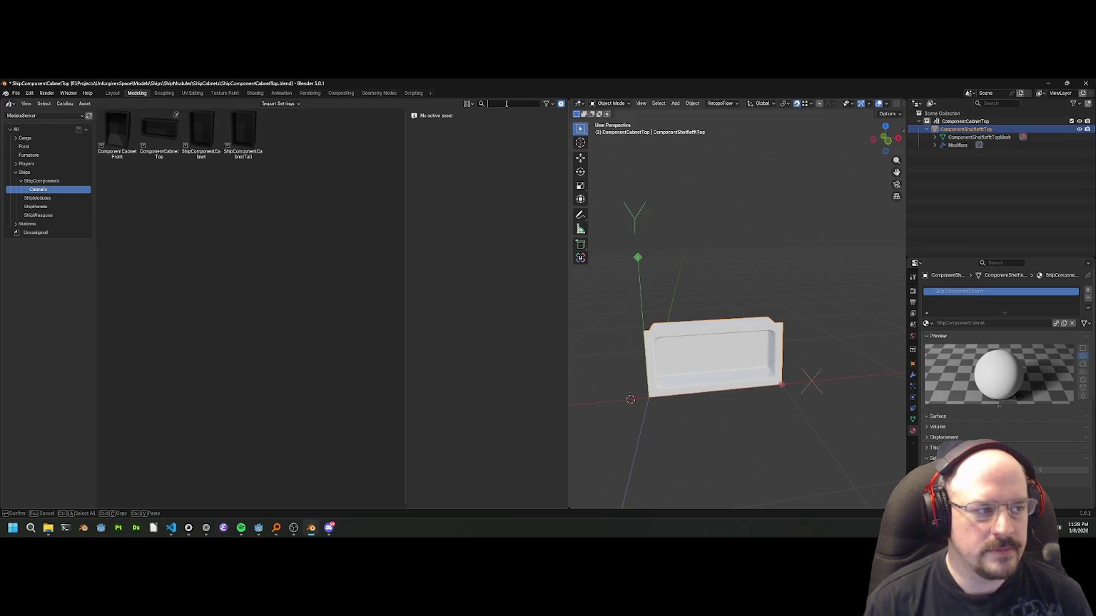
left_click(24, 172)
left_click(38, 189)
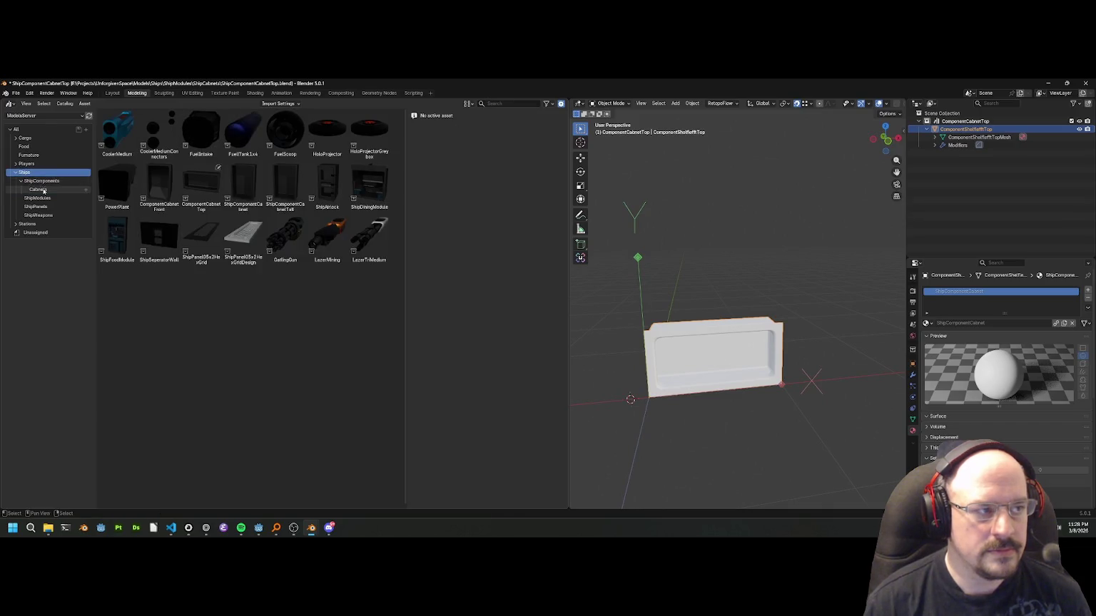
Search 'cab' across all catalogs to reveal the ShipComponentCabinet material.
left_click(29, 129)
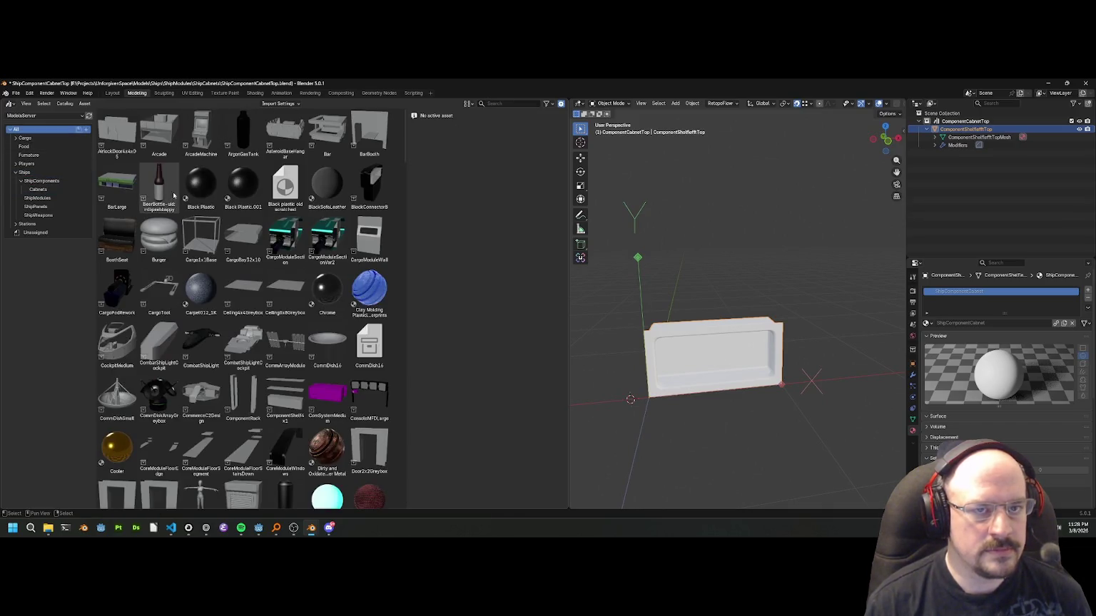
left_click(501, 104)
type("ca")
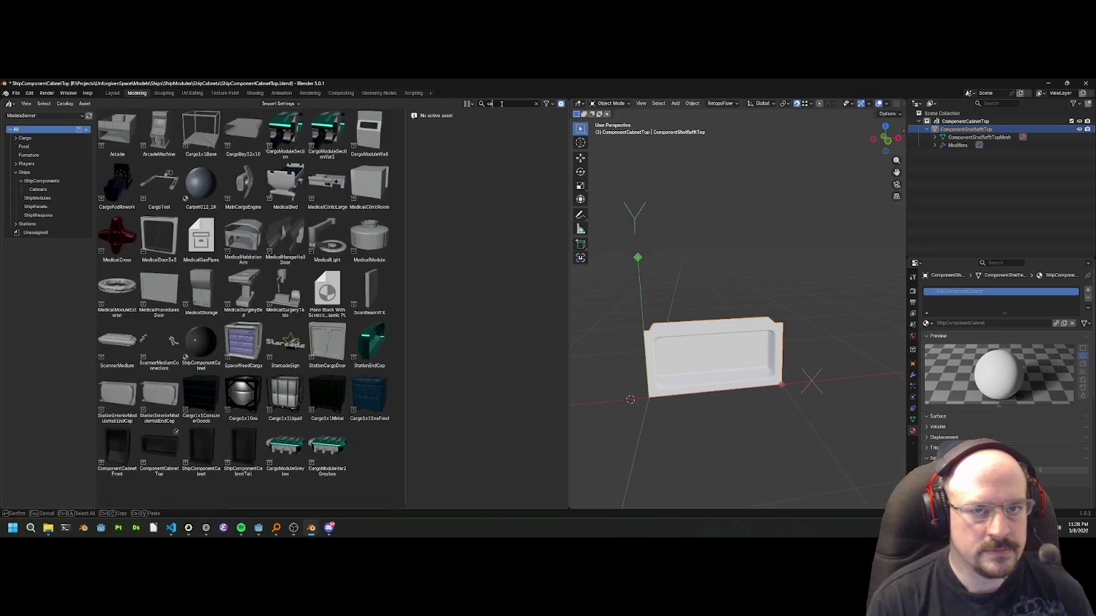
type("b")
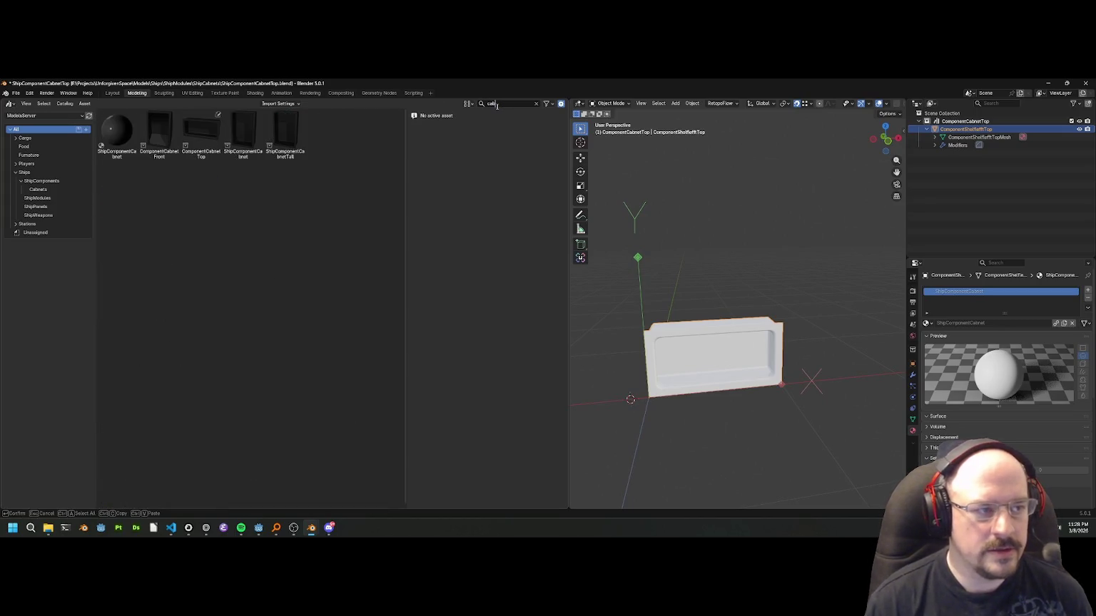
key("Return")
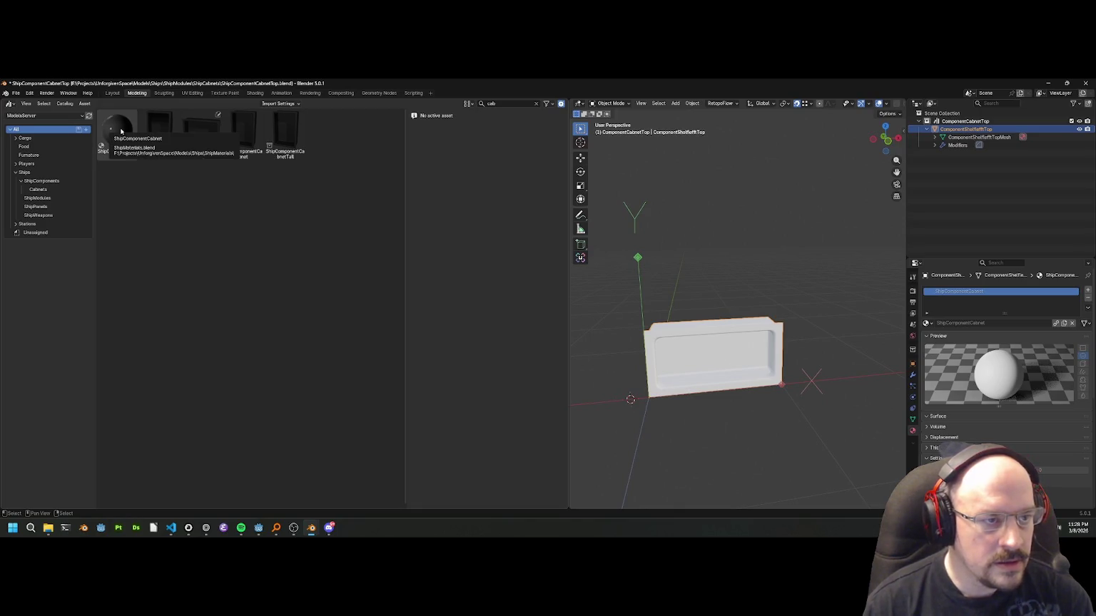
left_click_drag(118, 128, 137, 137)
Apply the ShipComponentCabinet material to the cabinet top mesh.
left_click(288, 104)
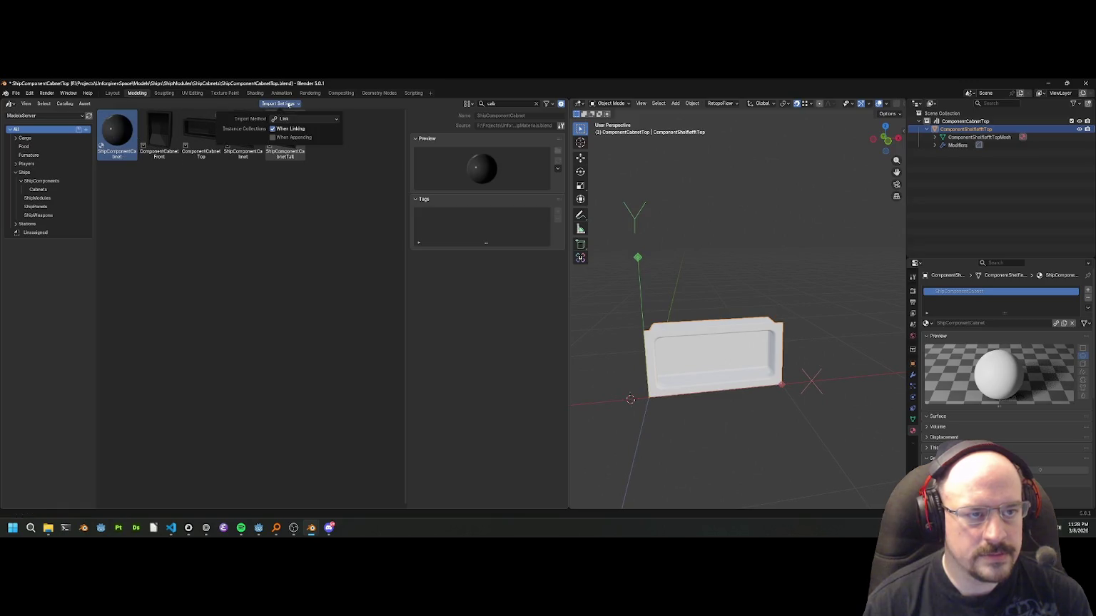
left_click_drag(118, 132, 746, 364)
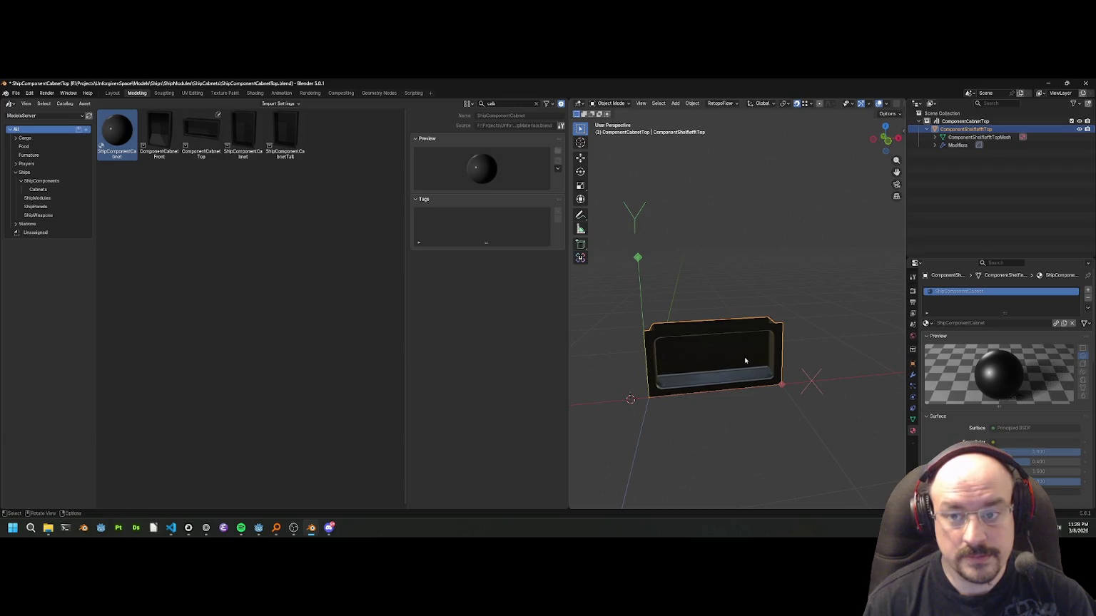
scroll("up", 3)
left_click_drag(741, 320, 721, 366)
scroll("down", 3)
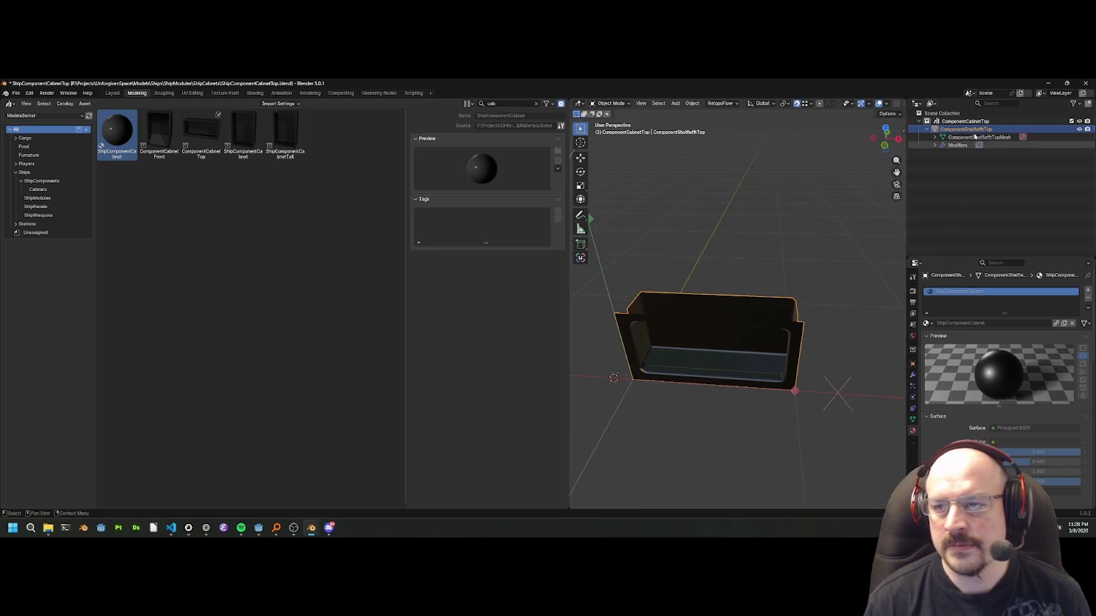
Rename the collection to ShipComponentCabinetTop.
double_click(955, 120)
type("Ship")
key("Return")
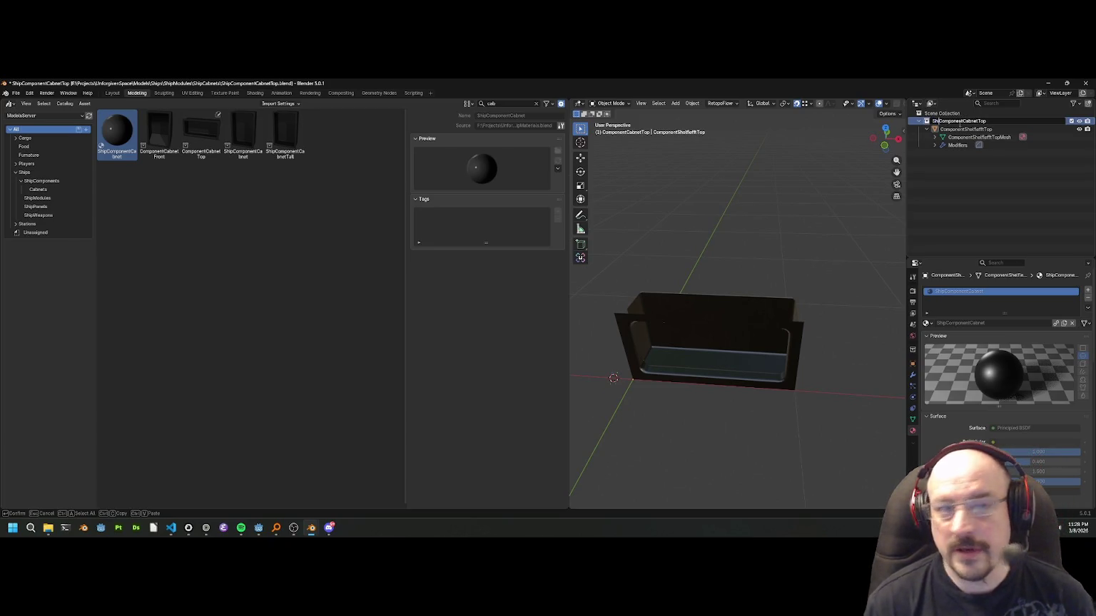
key("Return")
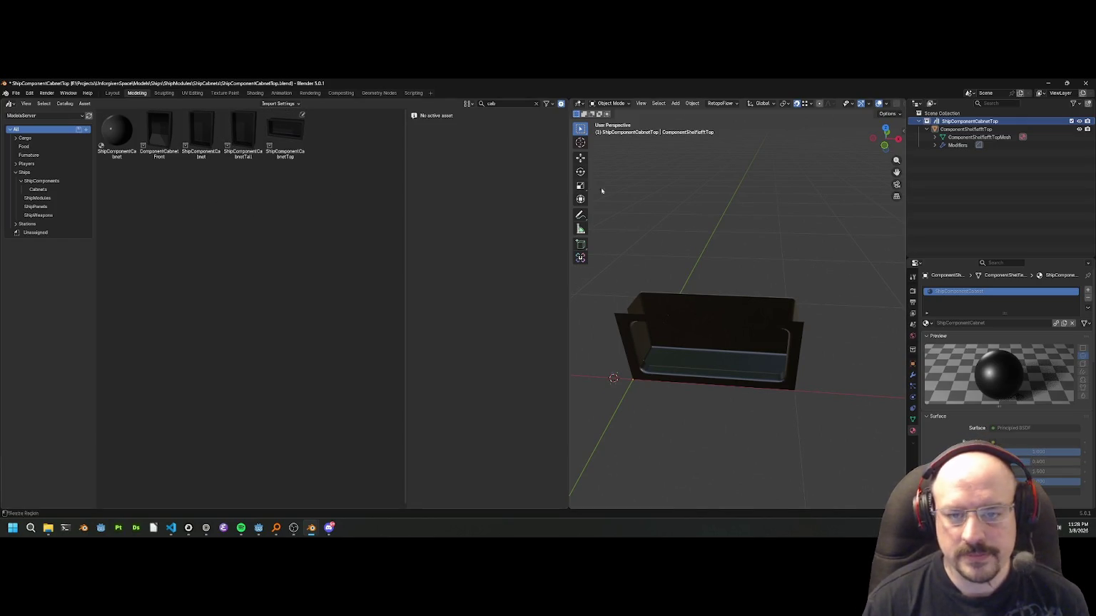
scroll("up", 3)
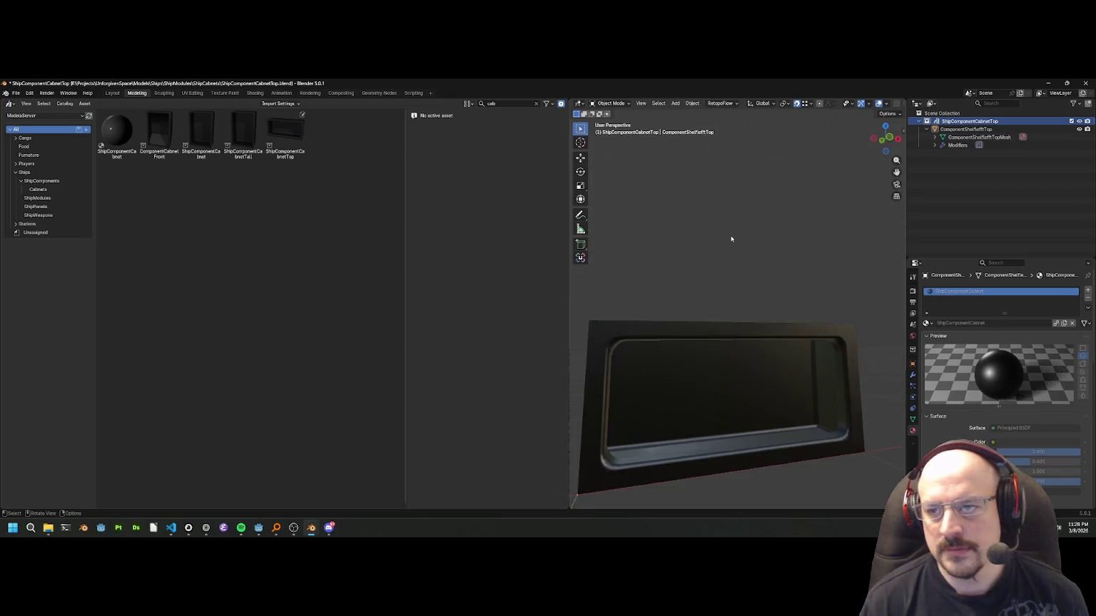
scroll("down", 3)
Check the mesh's material in the Outliner and save ShipComponentCabinetTop.blend.
left_click(934, 137)
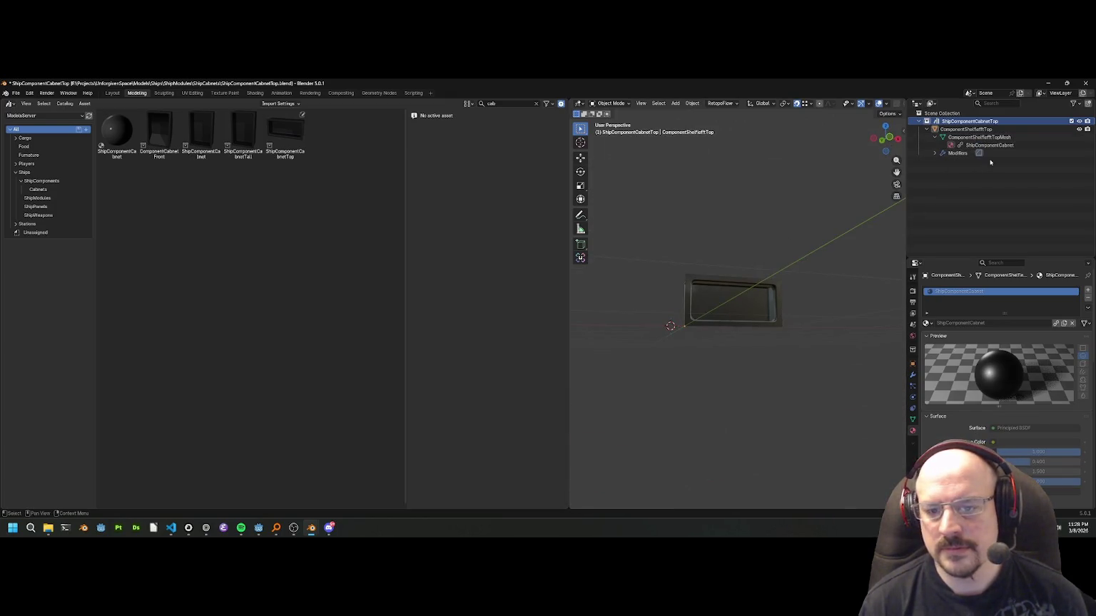
left_click_drag(697, 252, 602, 279)
key("ctrl+s")
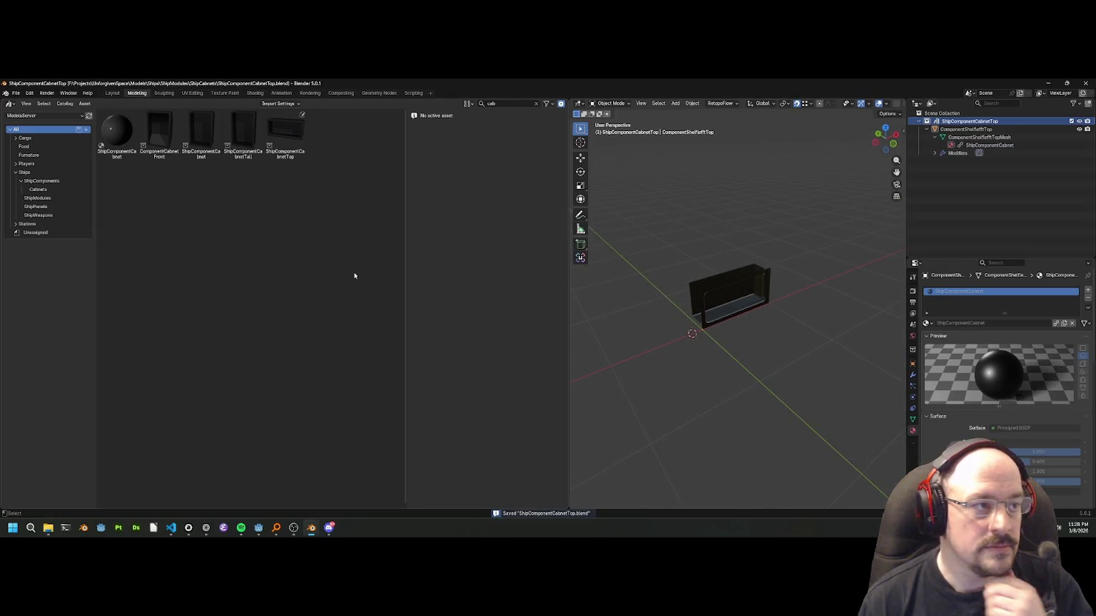
left_click(16, 94)
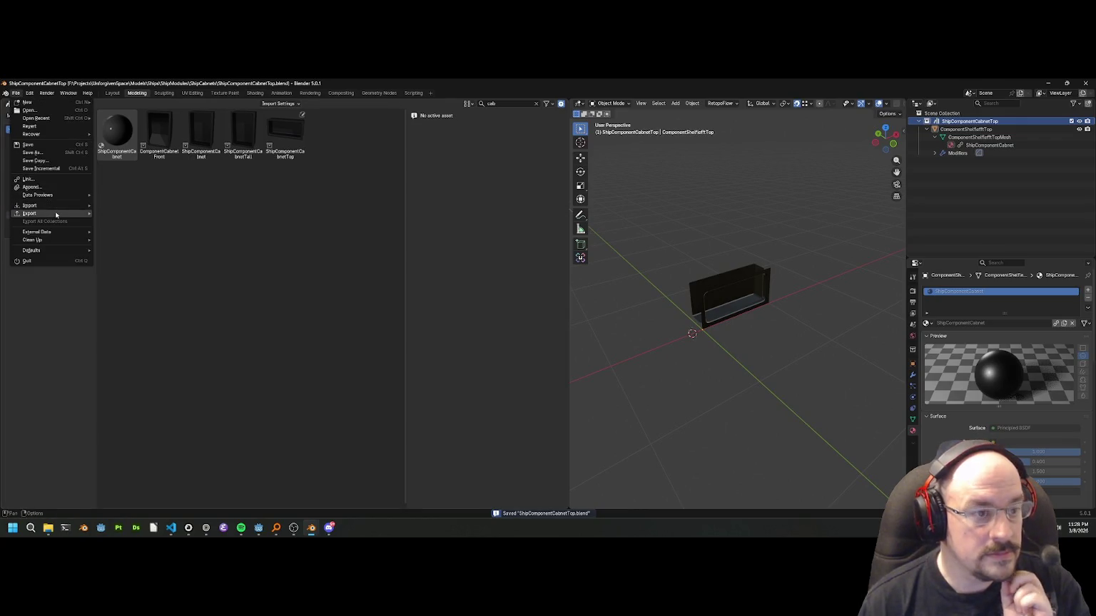
Start a glTF 2.0 export into the Models/Ships/ShipComponents/ShipCabinets folder.
mouse_move(32, 213)
left_click(127, 277)
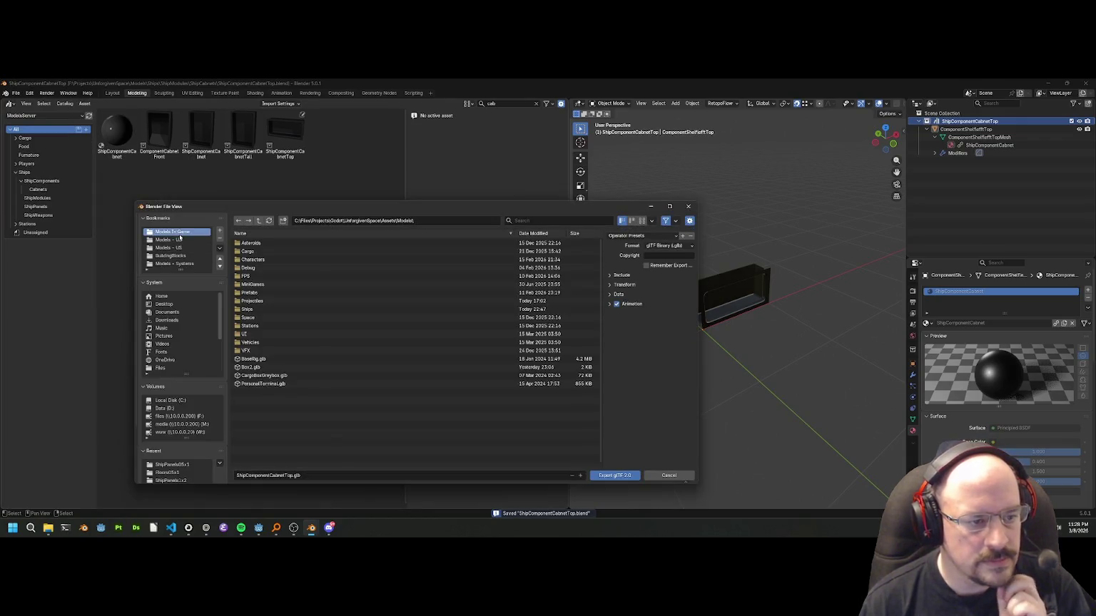
left_click(245, 310)
double_click(245, 310)
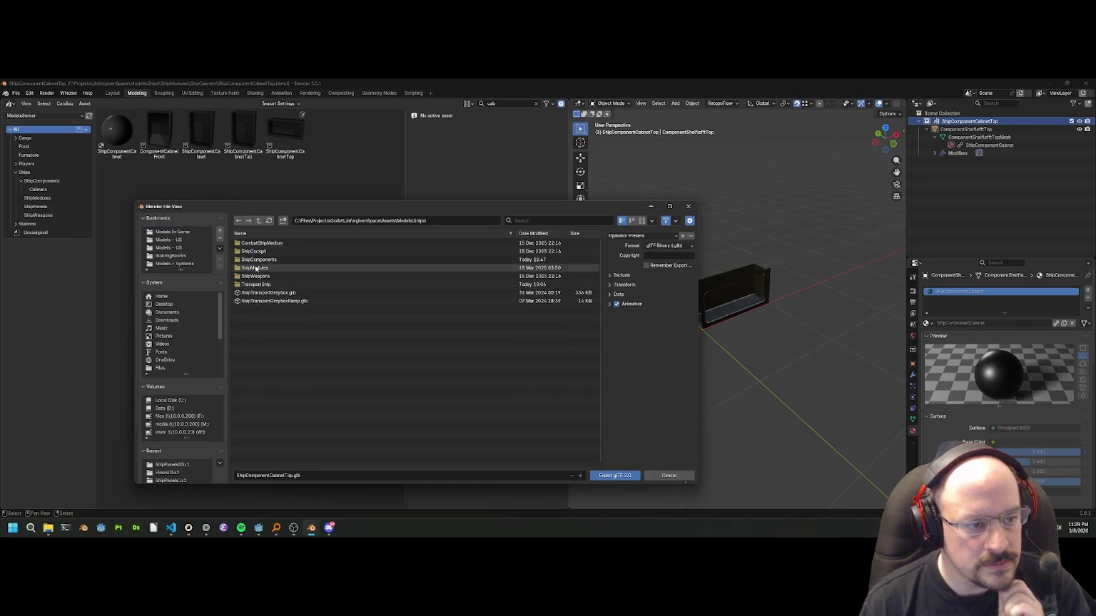
double_click(249, 268)
double_click(255, 285)
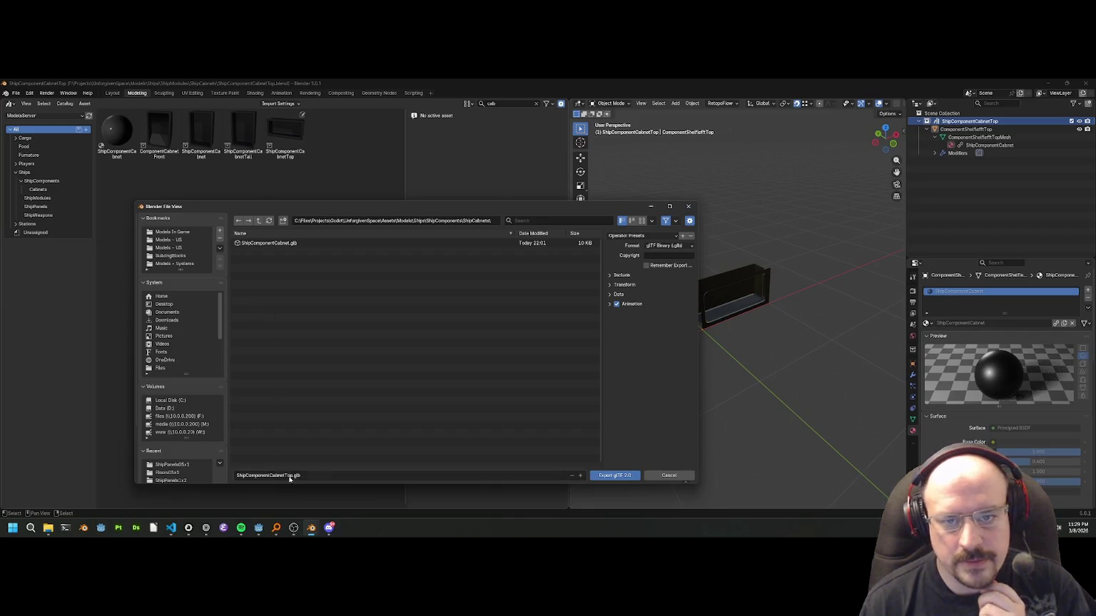
Apply the Godot preset and export ShipComponentCabinetTop.gltf as glTF Separate.
left_click(641, 236)
left_click(623, 257)
left_click(668, 245)
left_click(671, 263)
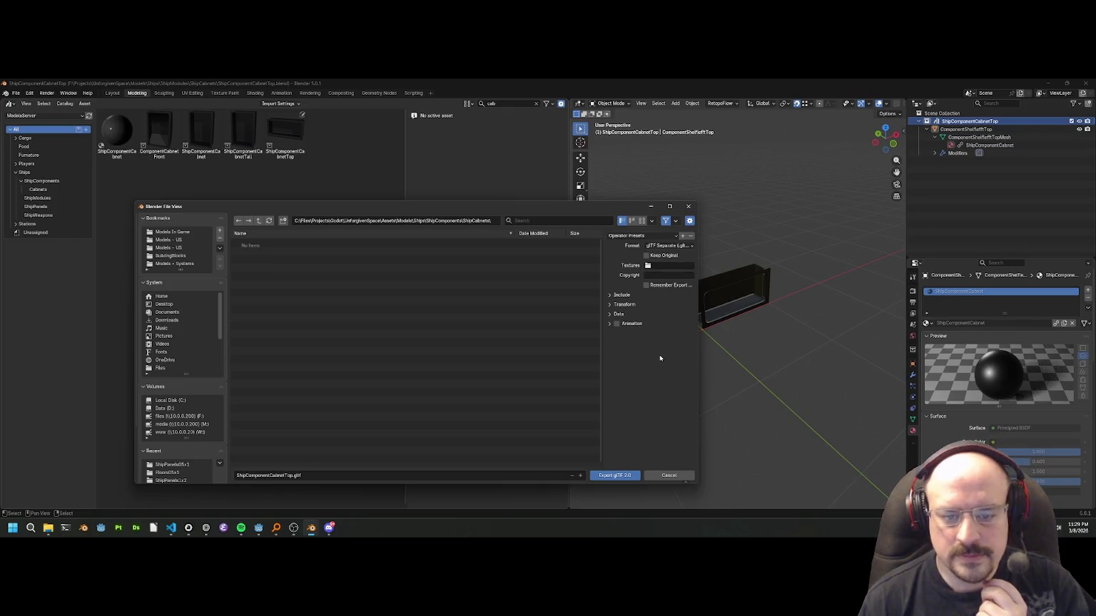
left_click(609, 476)
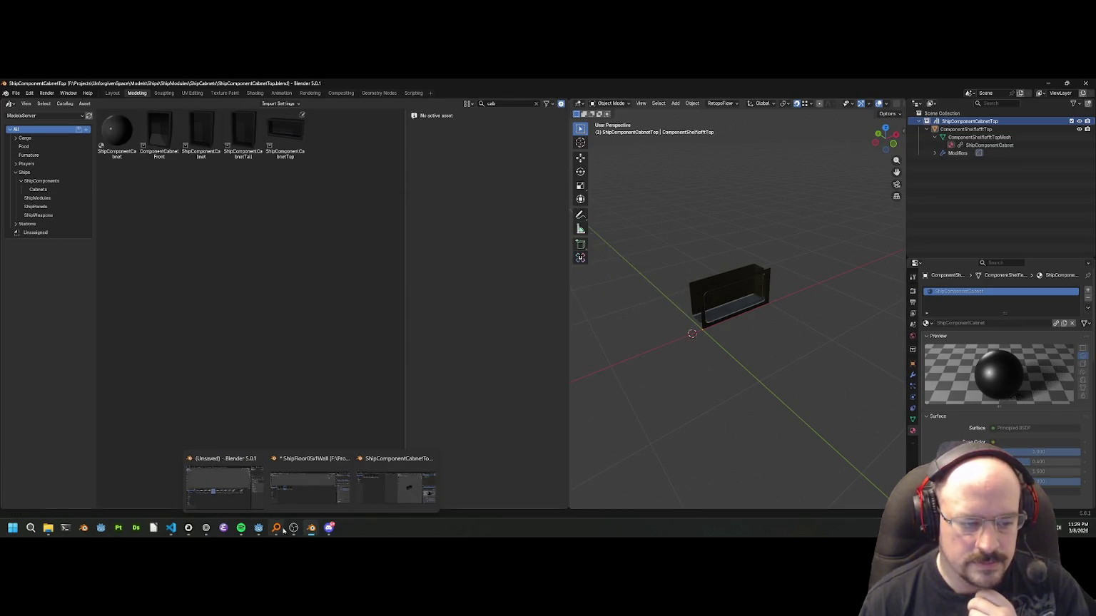
mouse_move(261, 529)
left_click(289, 485)
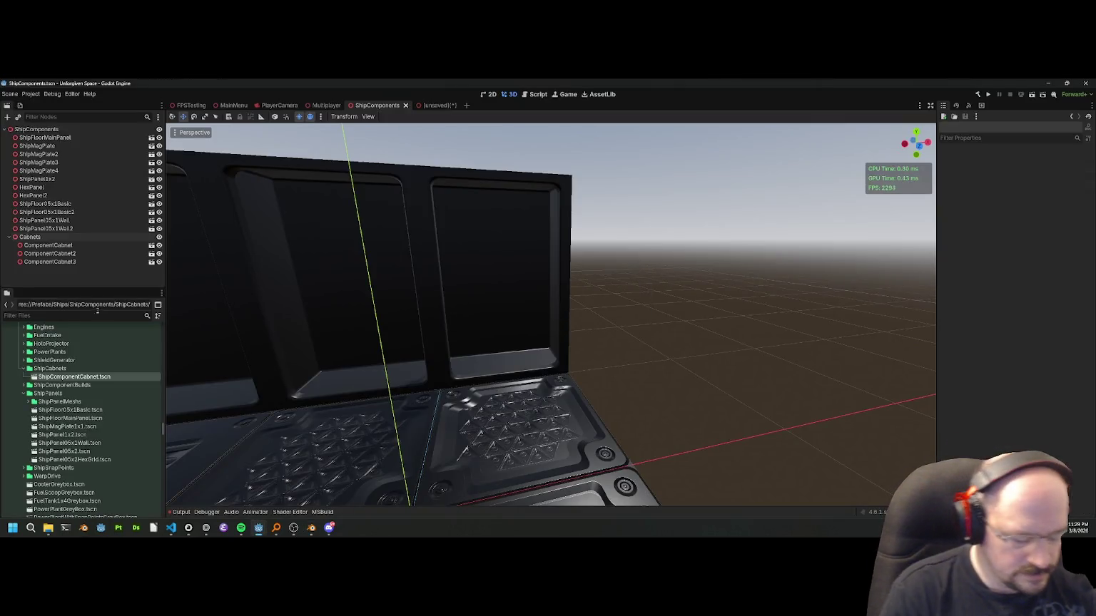
Find the cabinet top glTF in FileSystem and create a New Inherited Scene from it.
left_click(57, 315)
type("shipcabne")
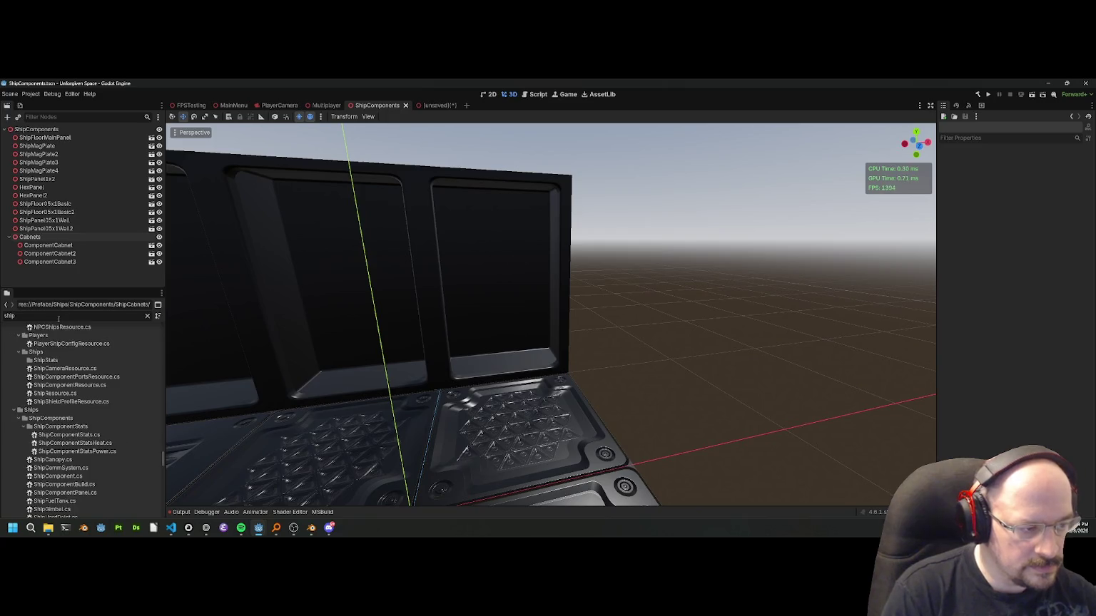
key("BackSpace")
key("BackSpace")
key("BackSpace")
type("omp")
left_click(82, 393)
right_click(82, 393)
left_click(107, 372)
Save the scene as ShipComponentCabinetTop.tscn in the ShipCabinets prefab folder.
scroll("up", 3)
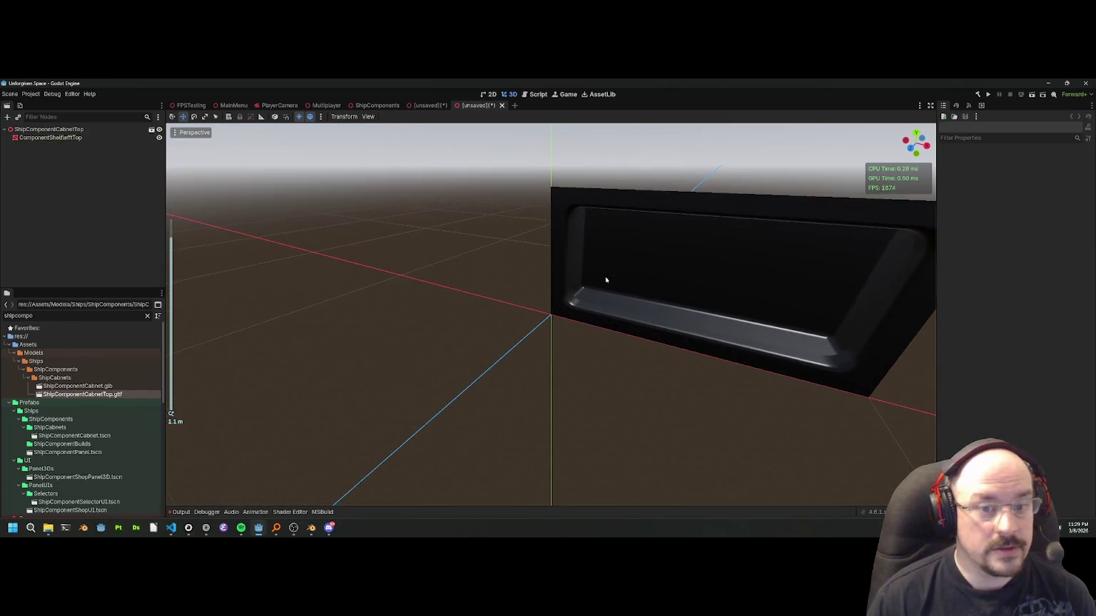
left_click_drag(607, 269, 583, 278)
scroll("down", 3)
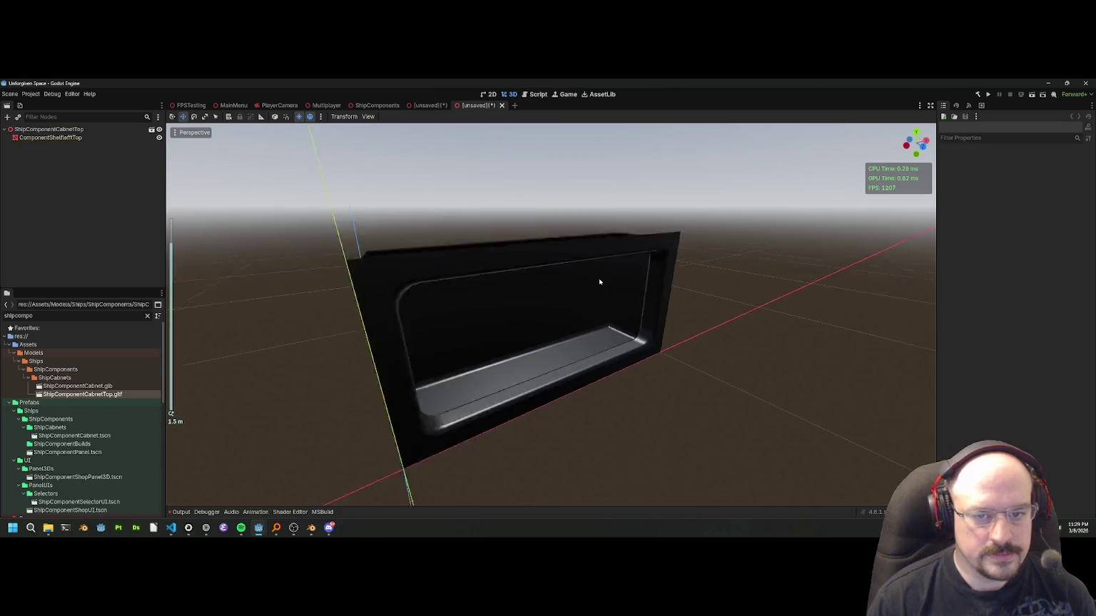
key("ctrl+s")
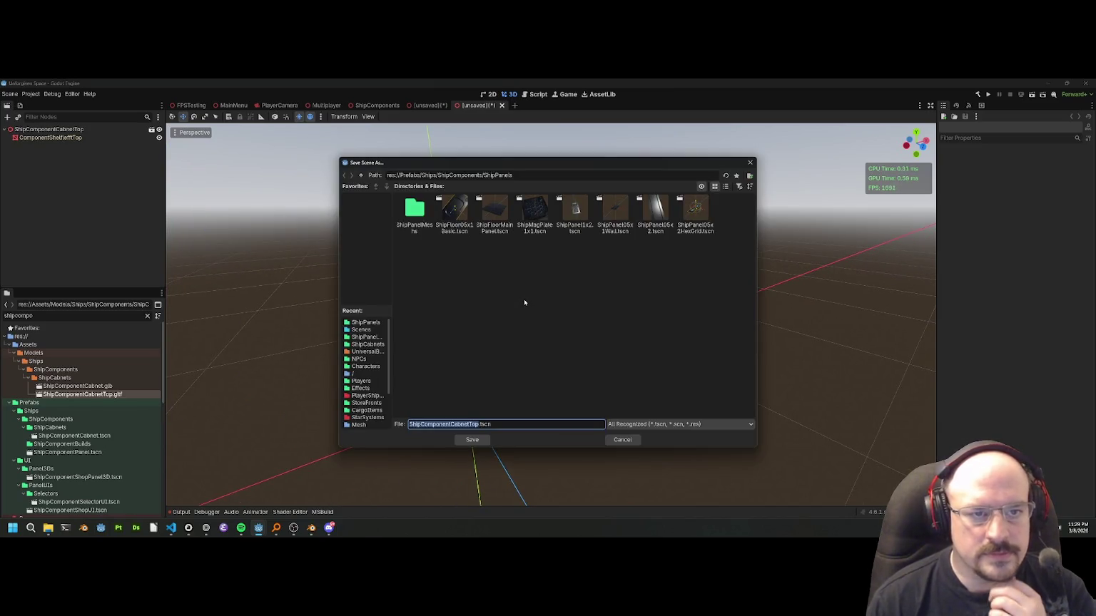
left_click(362, 176)
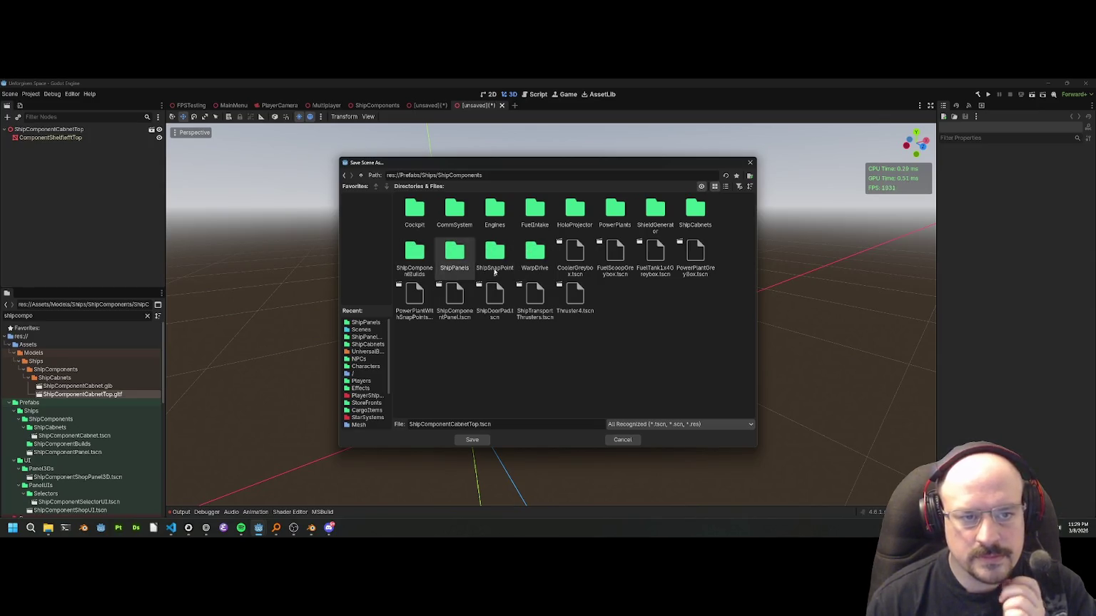
double_click(694, 211)
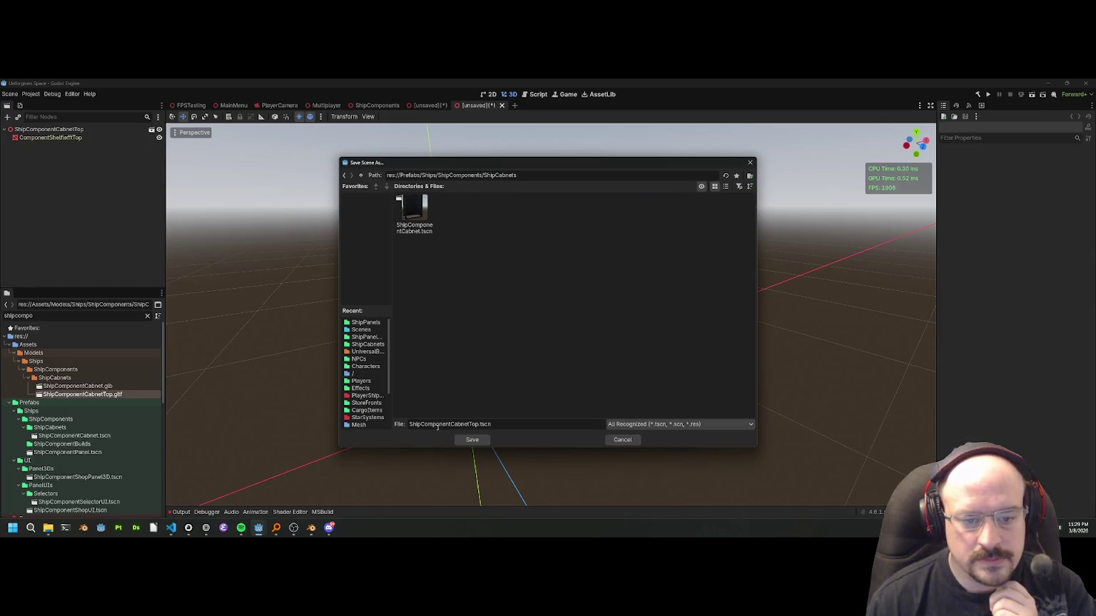
left_click(471, 439)
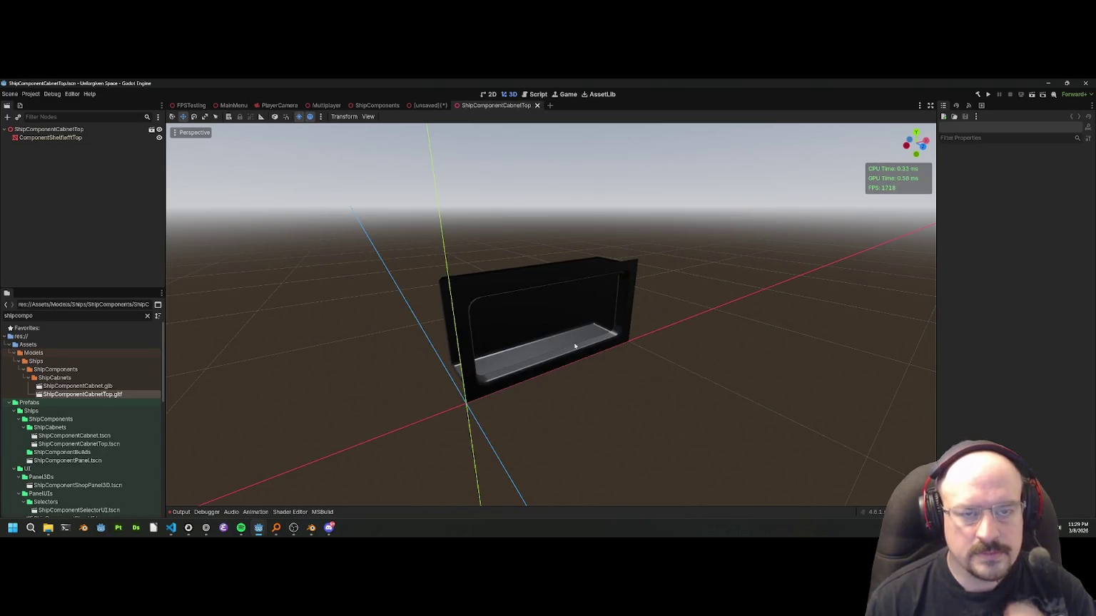
scroll("up", 3)
scroll("down", 3)
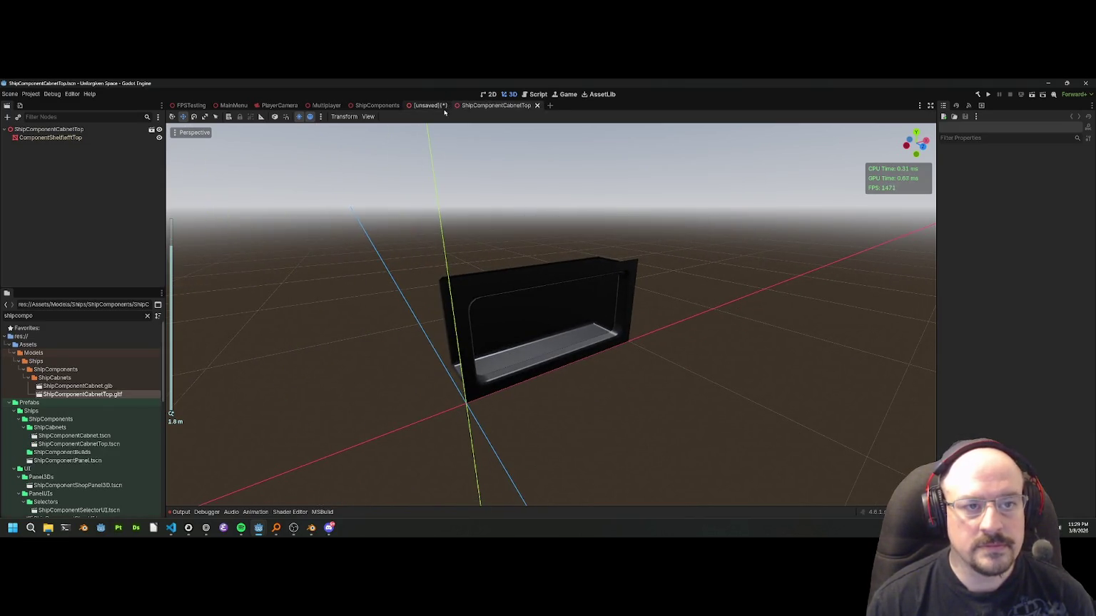
Drop a ShipComponentCabinetTop instance into ShipComponents and raise it above the cabinets.
left_click(376, 105)
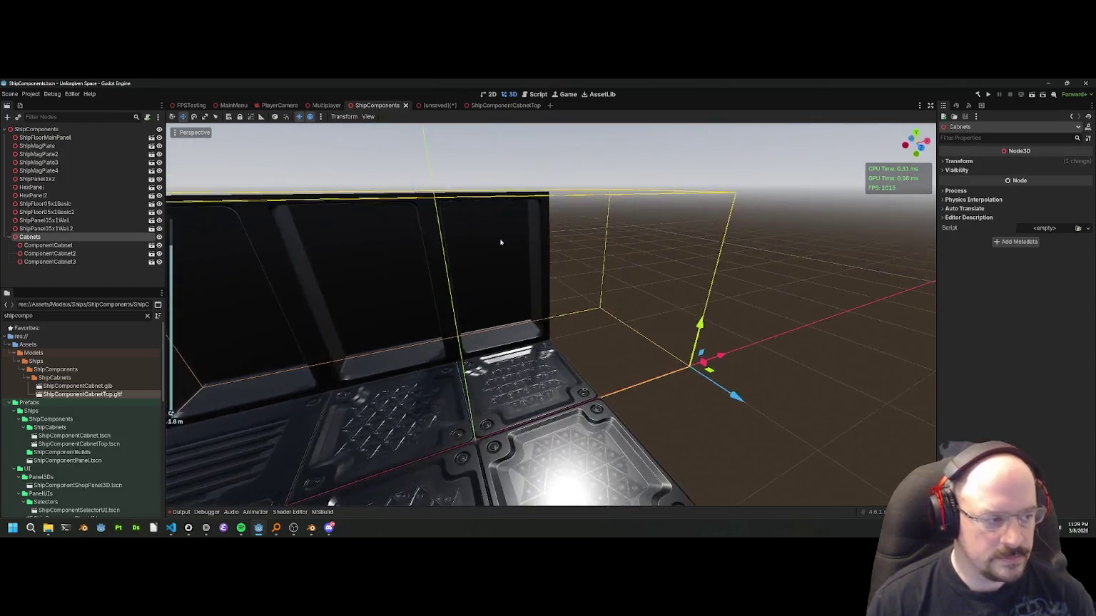
key("ctrl+a")
type("cabn")
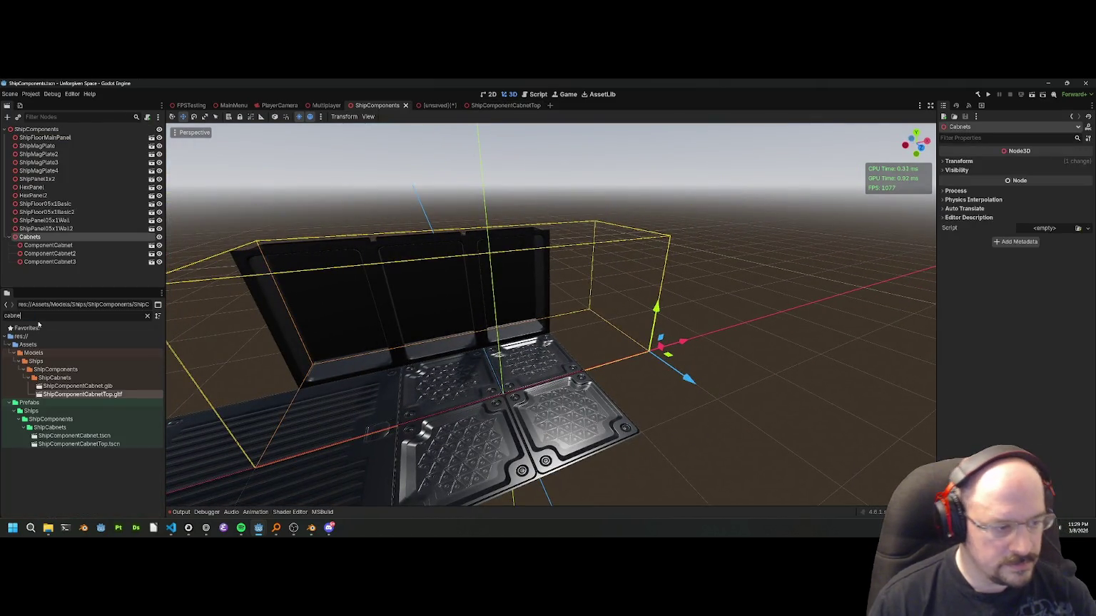
left_click_drag(78, 443, 206, 398)
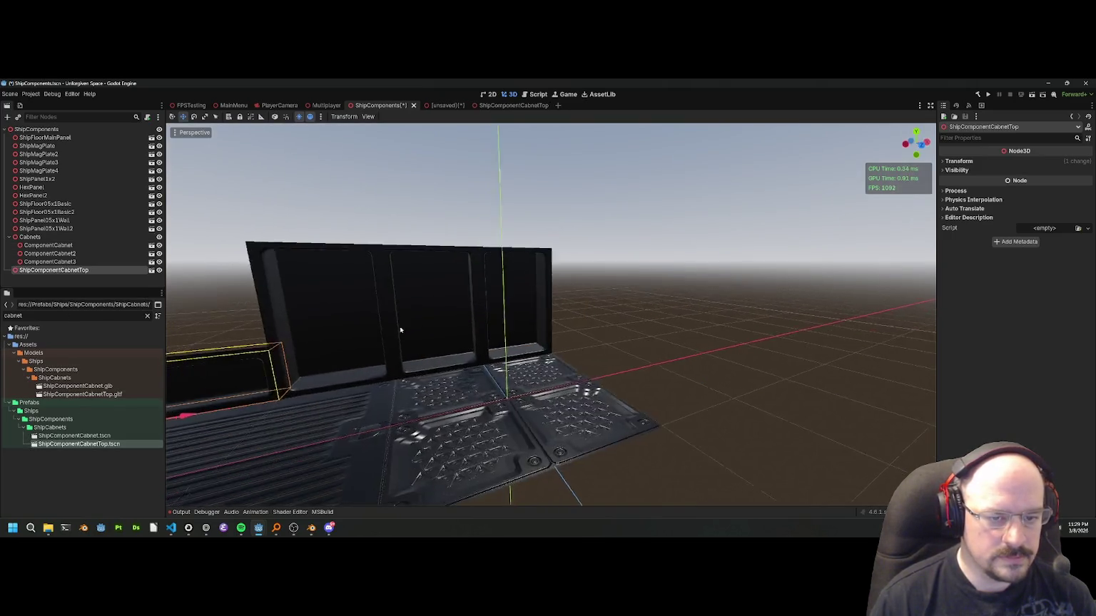
left_click_drag(432, 337, 325, 343)
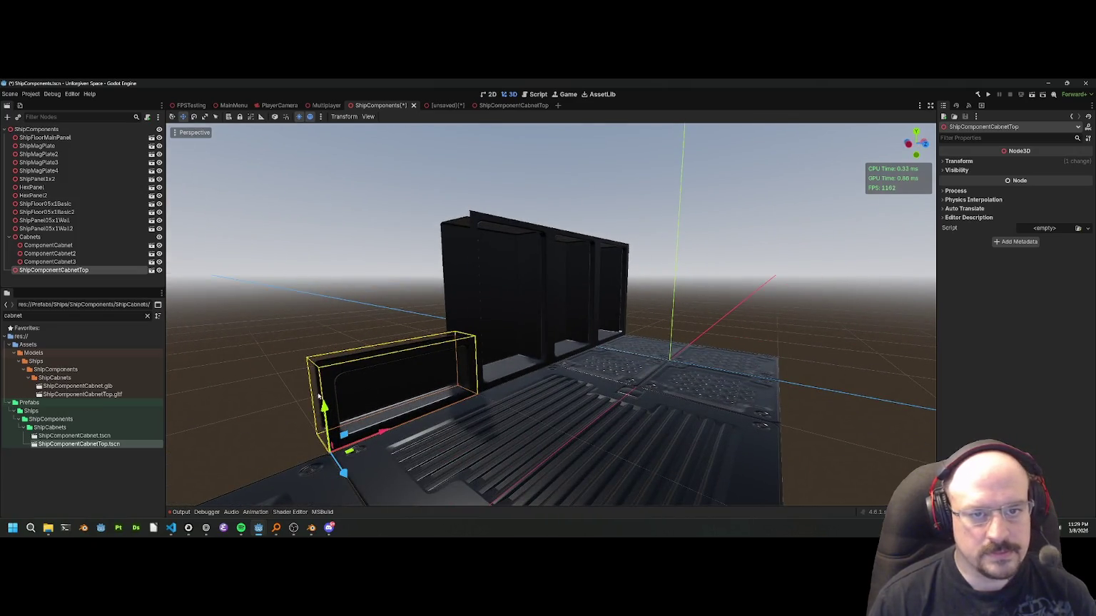
left_click_drag(323, 403, 369, 270)
left_click_drag(375, 204, 375, 162)
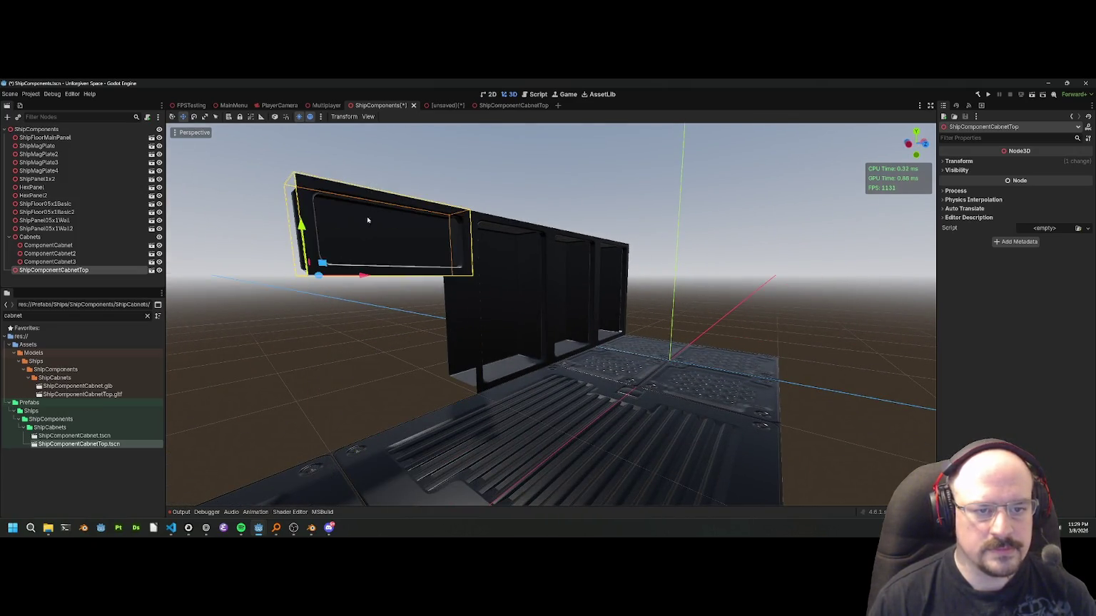
left_click_drag(301, 223, 307, 125)
Set the cabinet top's Transform Position Y to exactly 1.5.
left_click_drag(456, 228, 642, 302)
left_click_drag(741, 250, 894, 240)
left_click(956, 161)
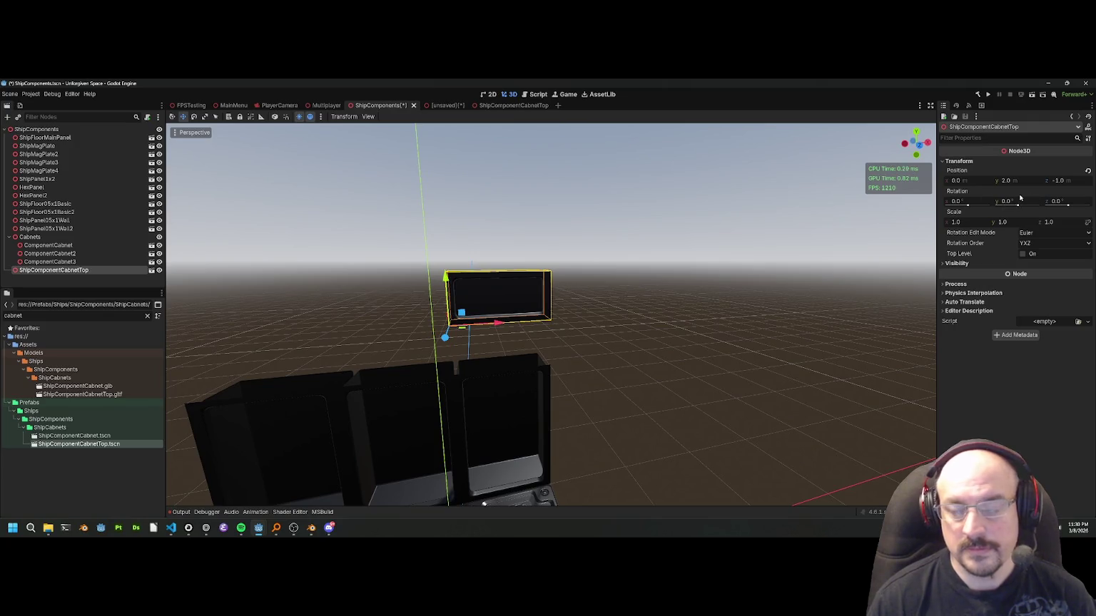
left_click(1019, 181)
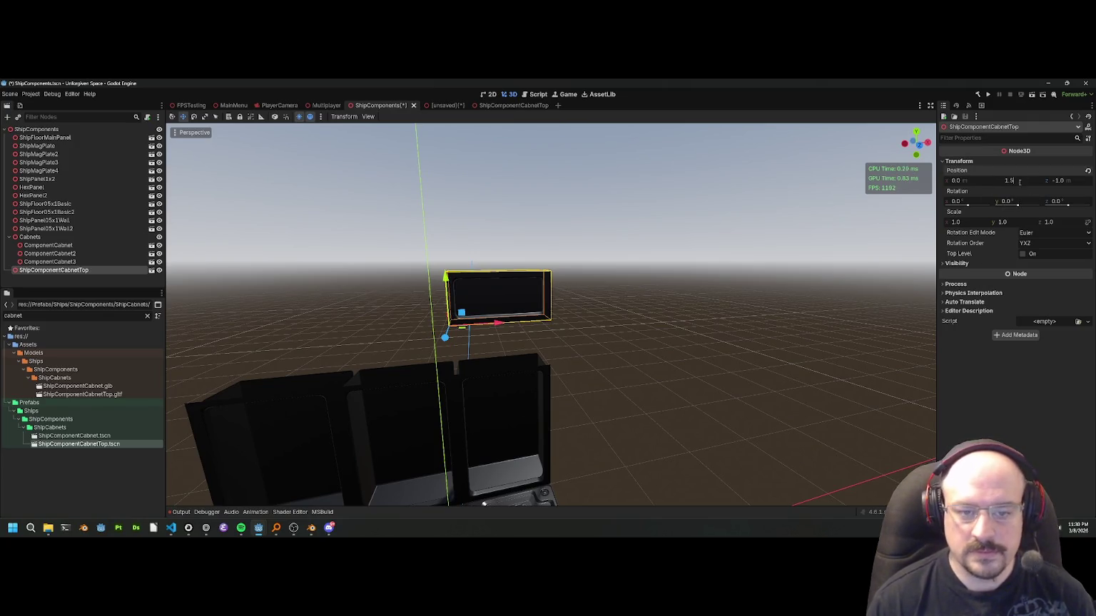
key("Return")
left_click_drag(753, 256, 558, 341)
right_click(69, 269)
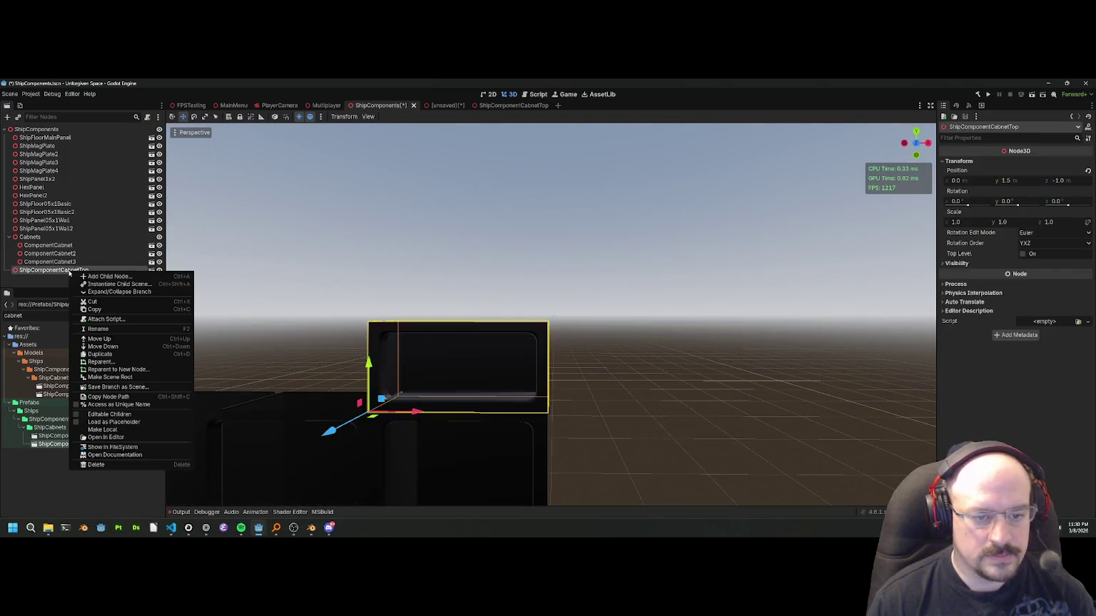
Duplicate the cabinet top and move the copy along X onto the next cabinet.
left_click(106, 354)
key("g")
key("x")
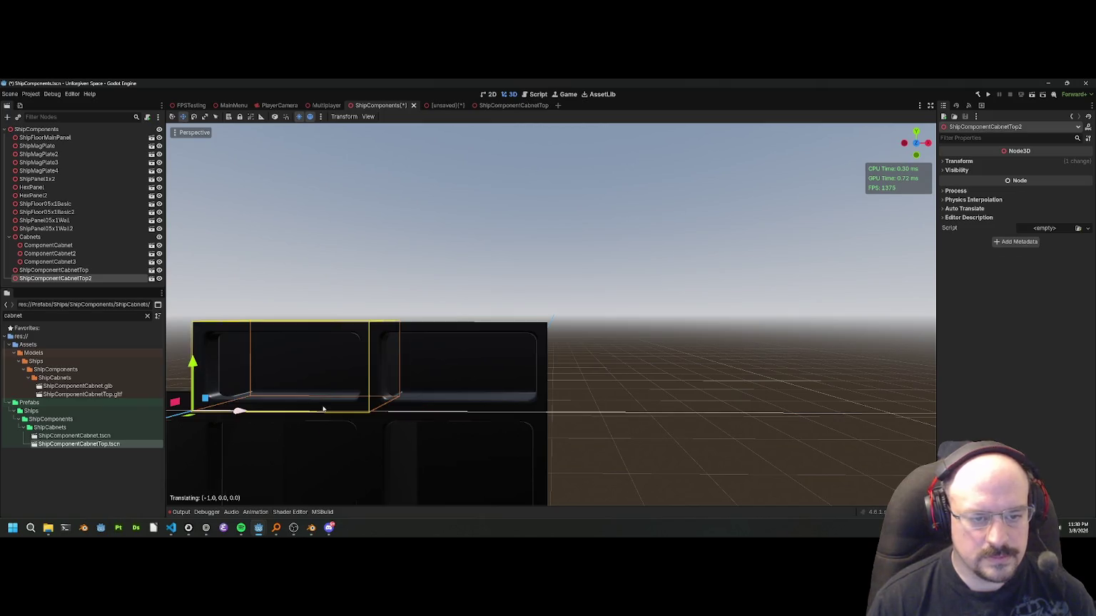
left_click(533, 256)
left_click_drag(533, 256, 546, 253)
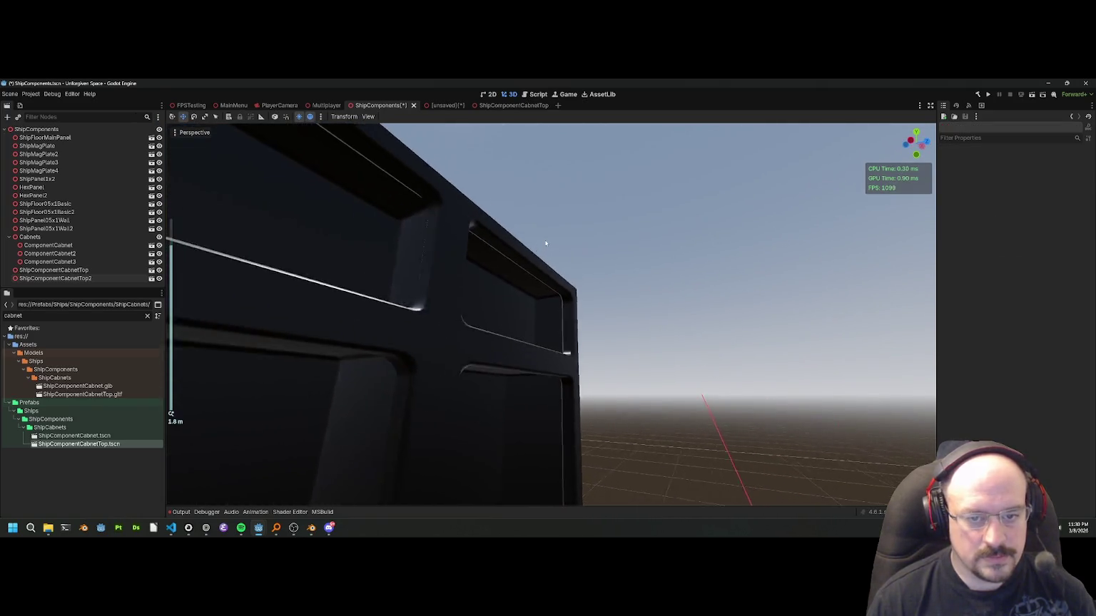
scroll("down", 3)
left_click_drag(461, 287, 597, 277)
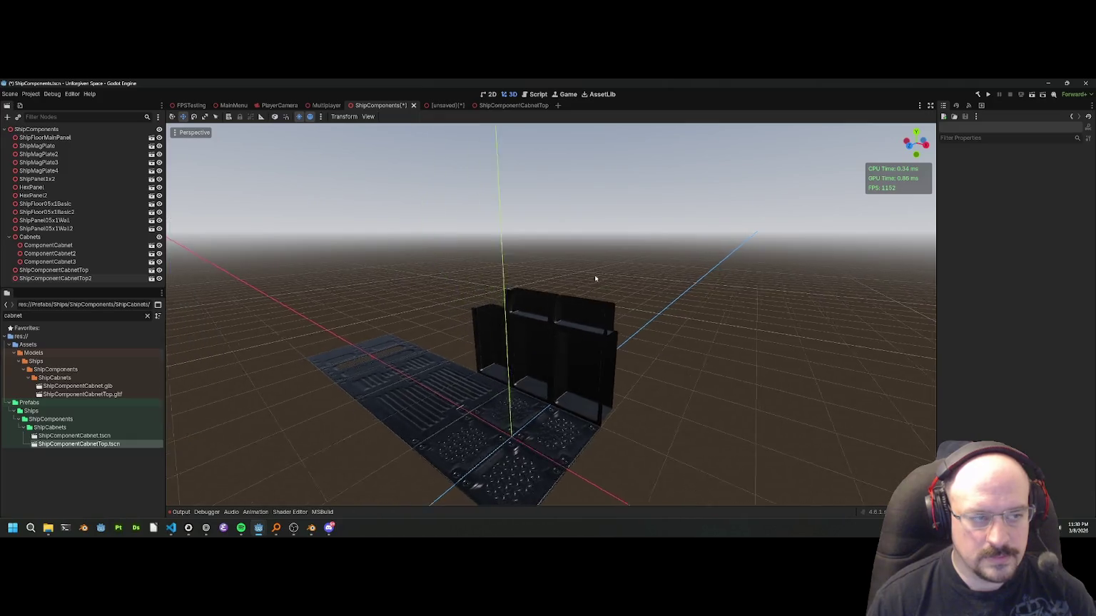
scroll("up", 3)
left_click(447, 316)
Duplicate the second cabinet top and slide ShipComponentCabinetTop3 left along X.
right_click(82, 278)
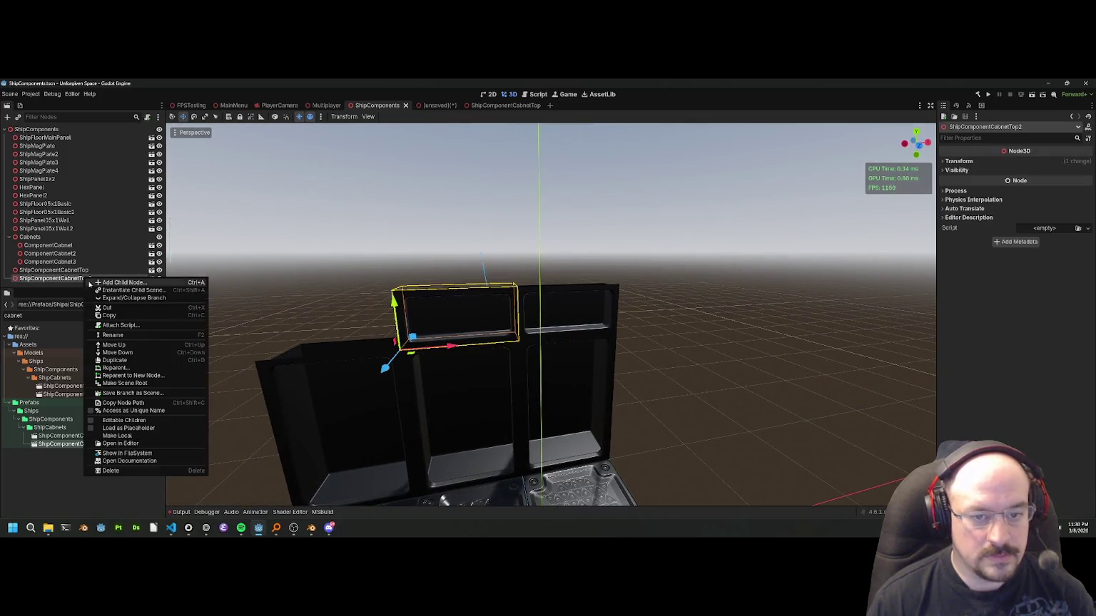
left_click(129, 362)
left_click_drag(448, 350, 285, 350)
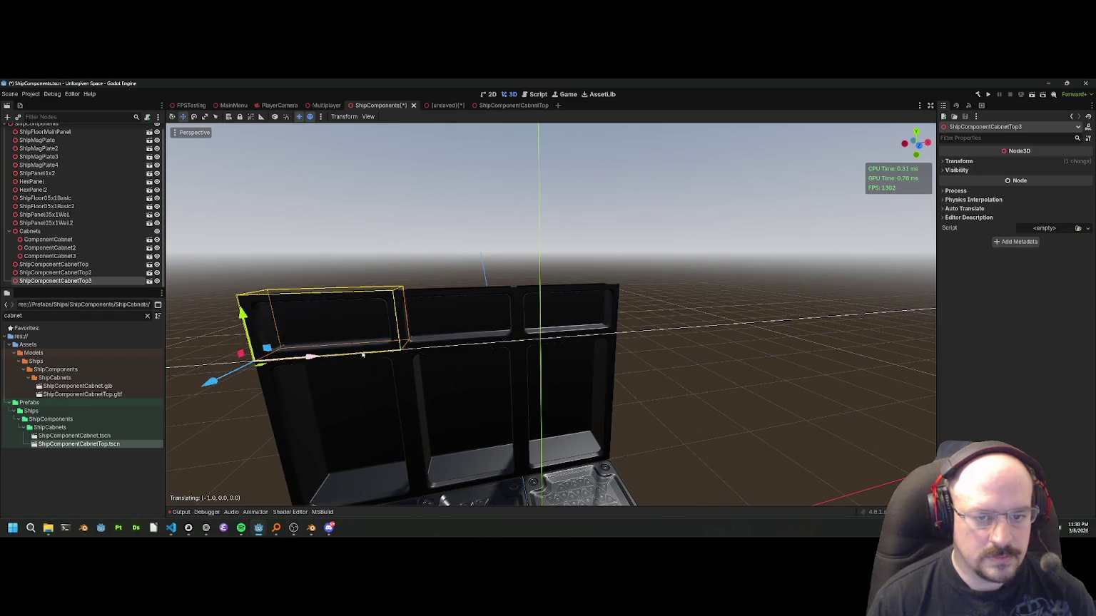
left_click(440, 236)
Save the ShipComponents scene with all three cabinet tops in place.
left_click_drag(441, 237, 588, 212)
scroll("down", 3)
key("ctrl+s")
scroll("down", 3)
scroll("down", 3)
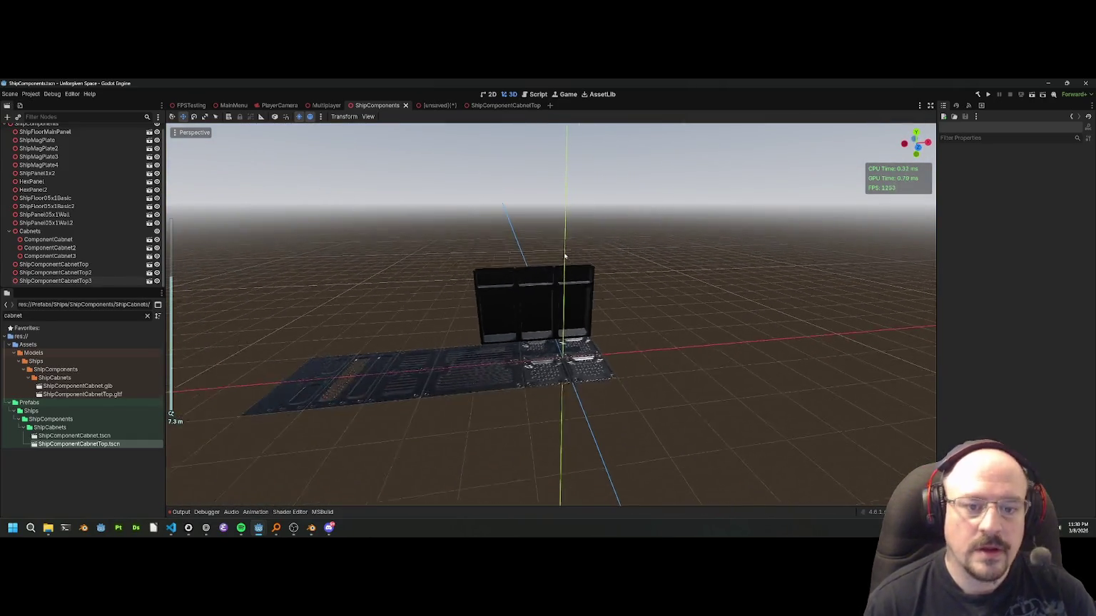
left_click_drag(565, 254, 597, 282)
key("ctrl+s")
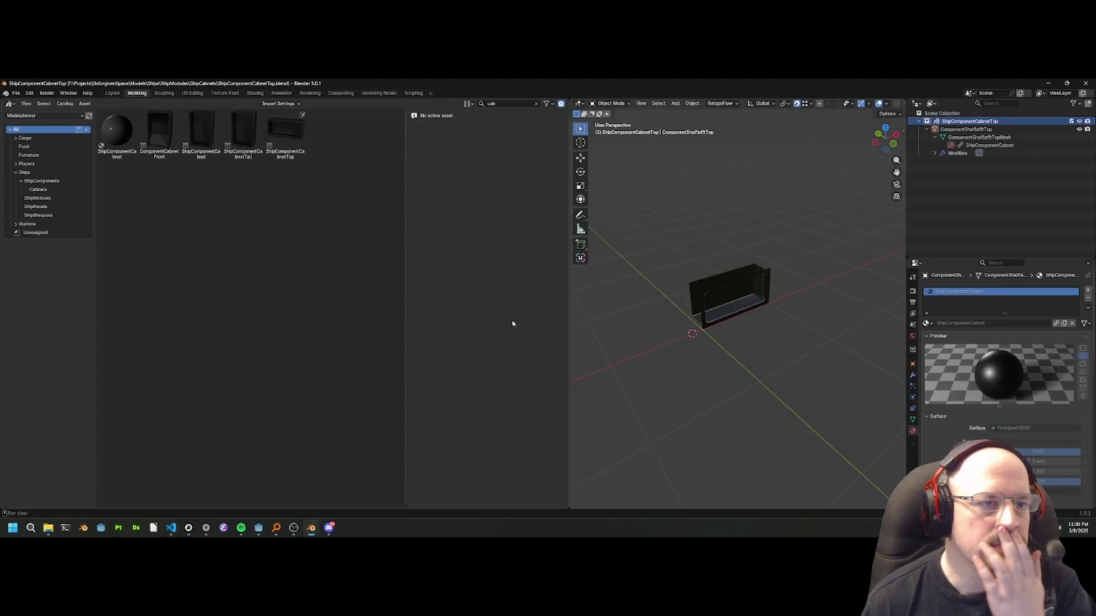
Inspect the ShipComponentCabinetTop, ShipComponentCabinet and ComponentCabinetFront asset details.
left_click(286, 136)
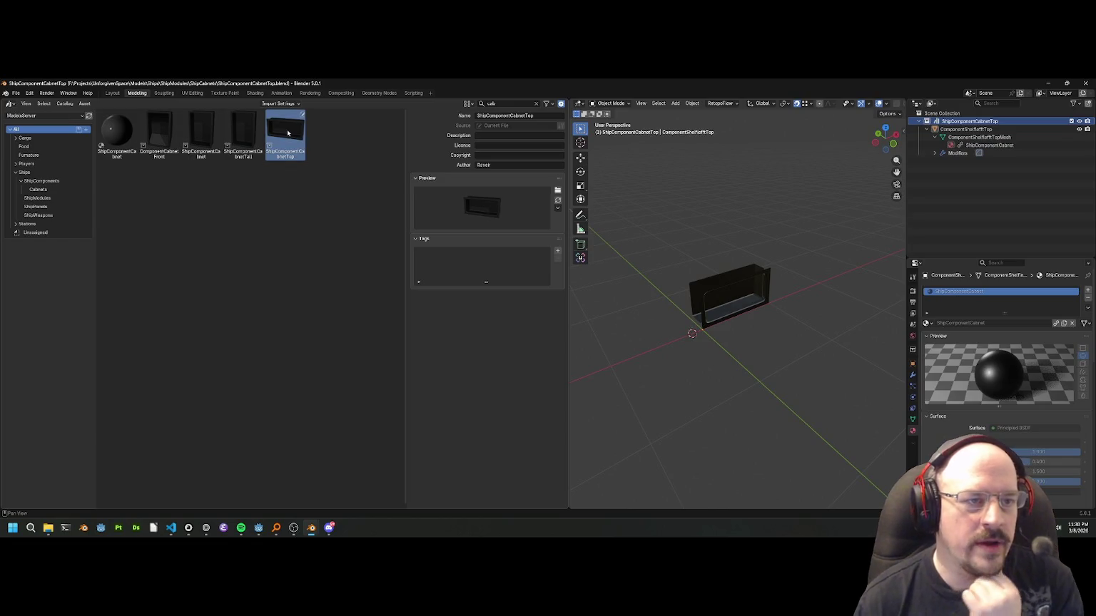
right_click(287, 133)
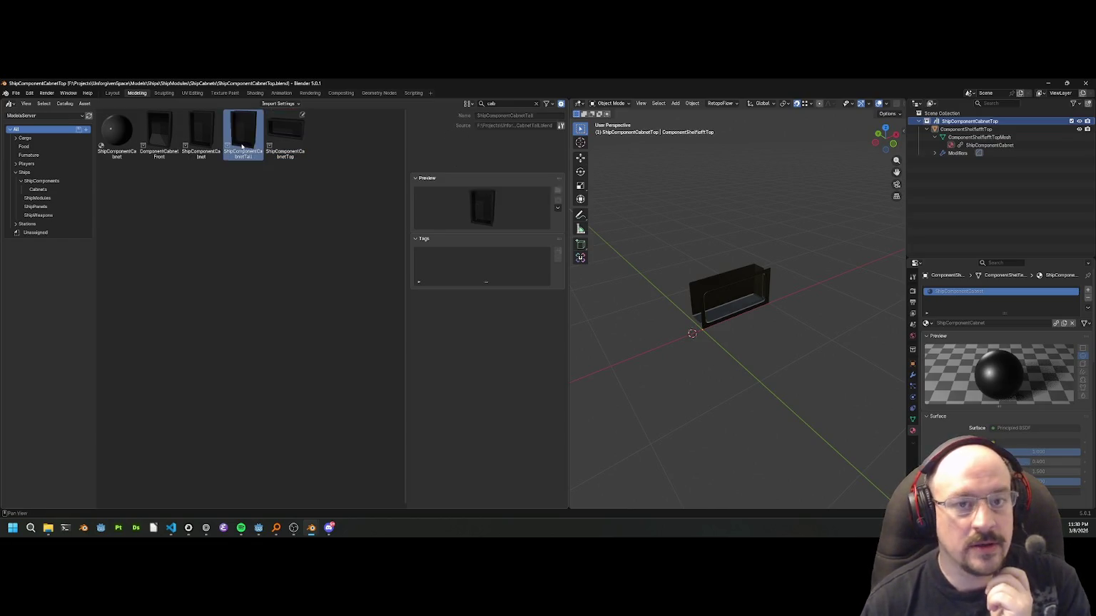
left_click(207, 130)
left_click(159, 132)
Clear the 'cab' search and try opening MedicalProceduresDoor's source file.
left_click(537, 104)
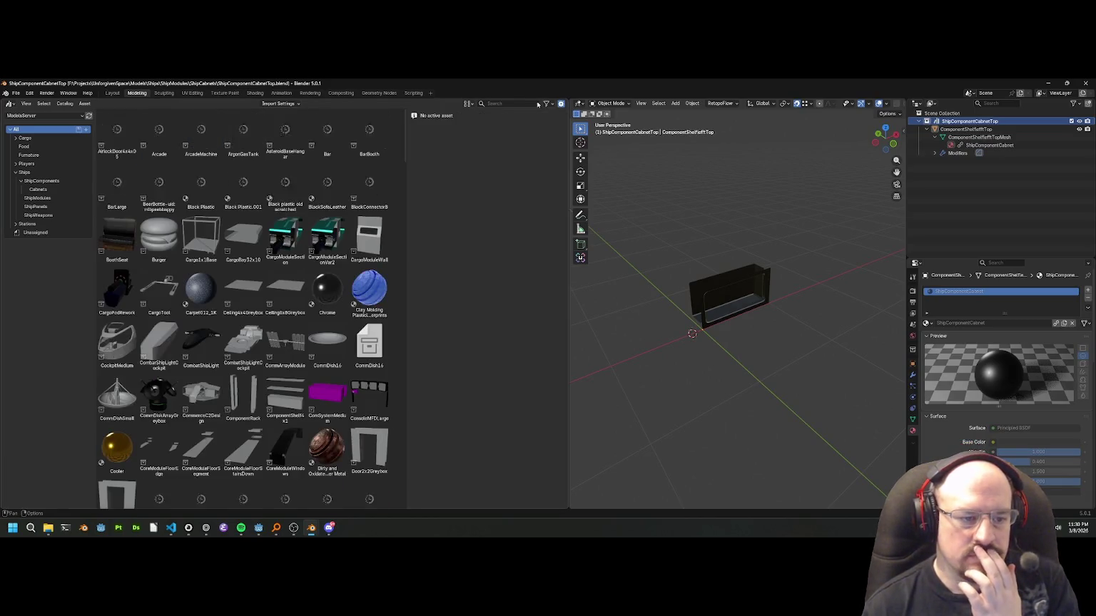
scroll("down", 3)
scroll("down", 3)
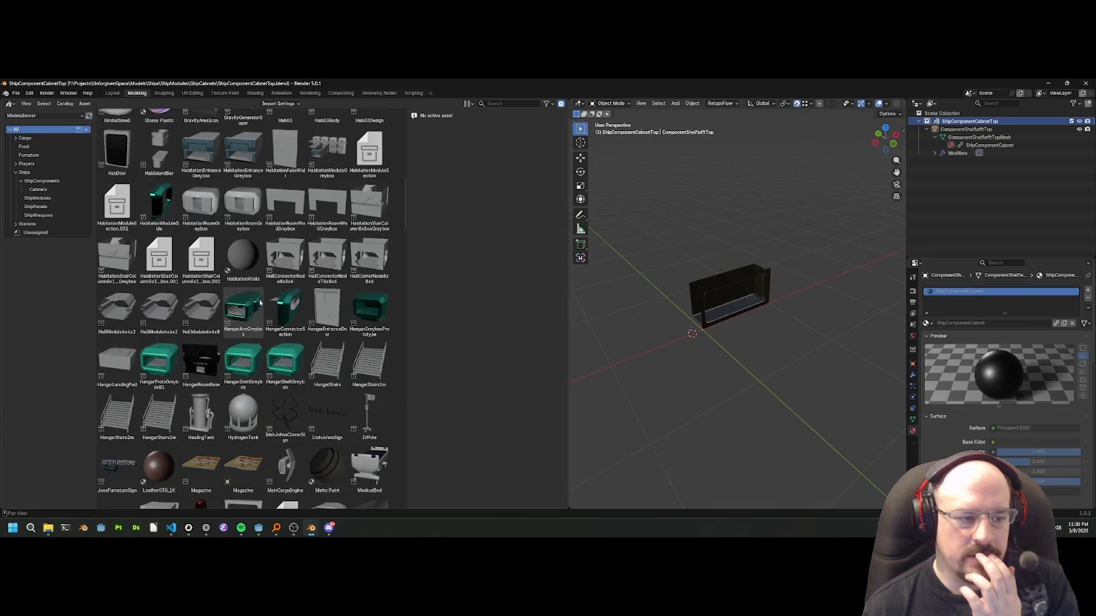
right_click(239, 307)
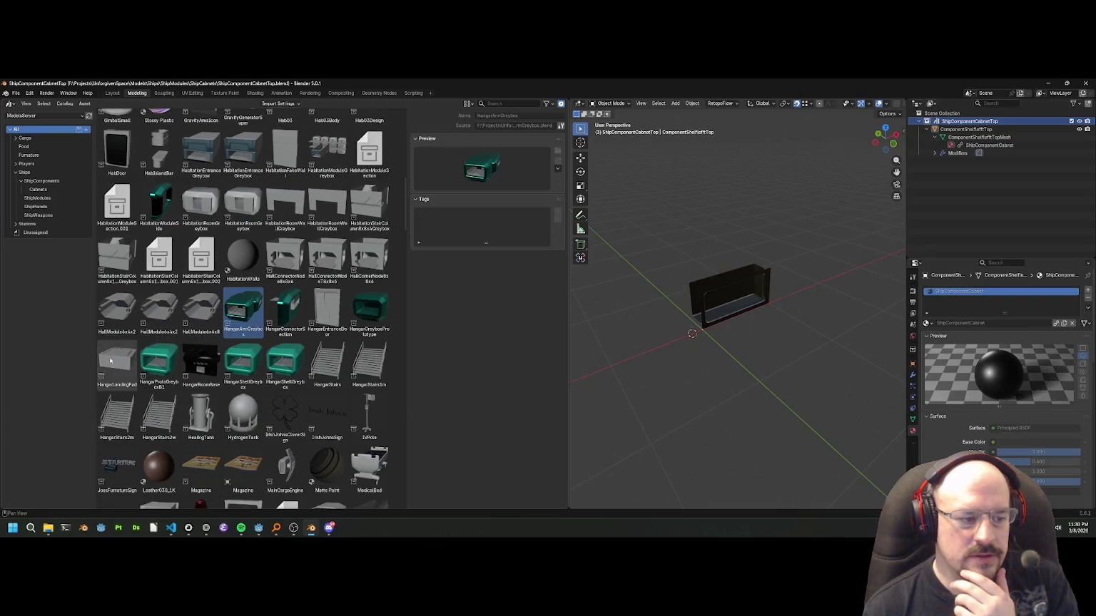
left_click(159, 364)
scroll("down", 3)
left_click(243, 339)
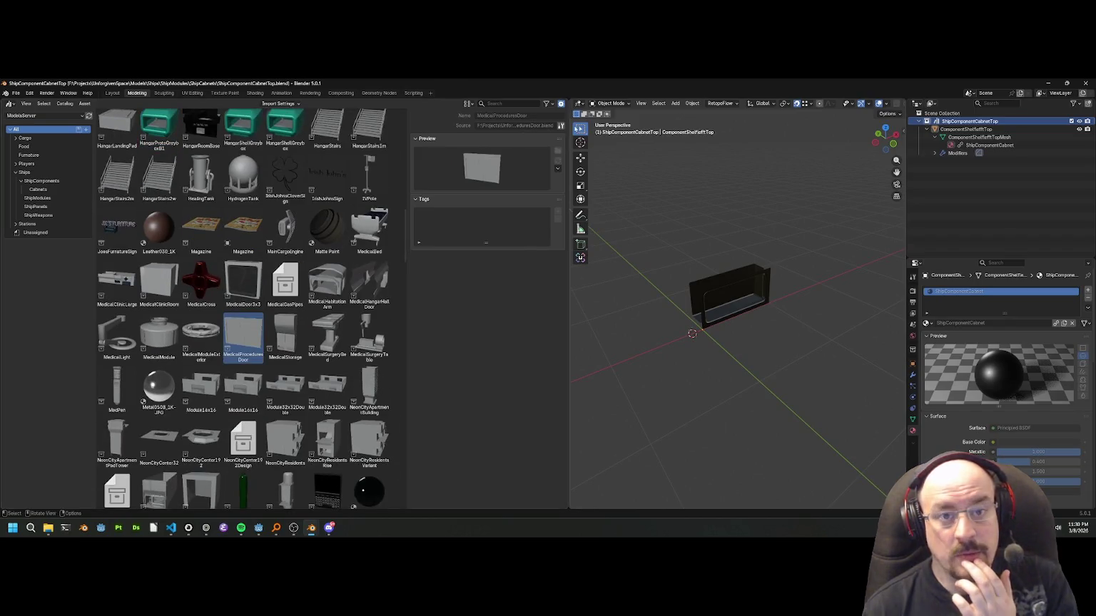
left_click(560, 125)
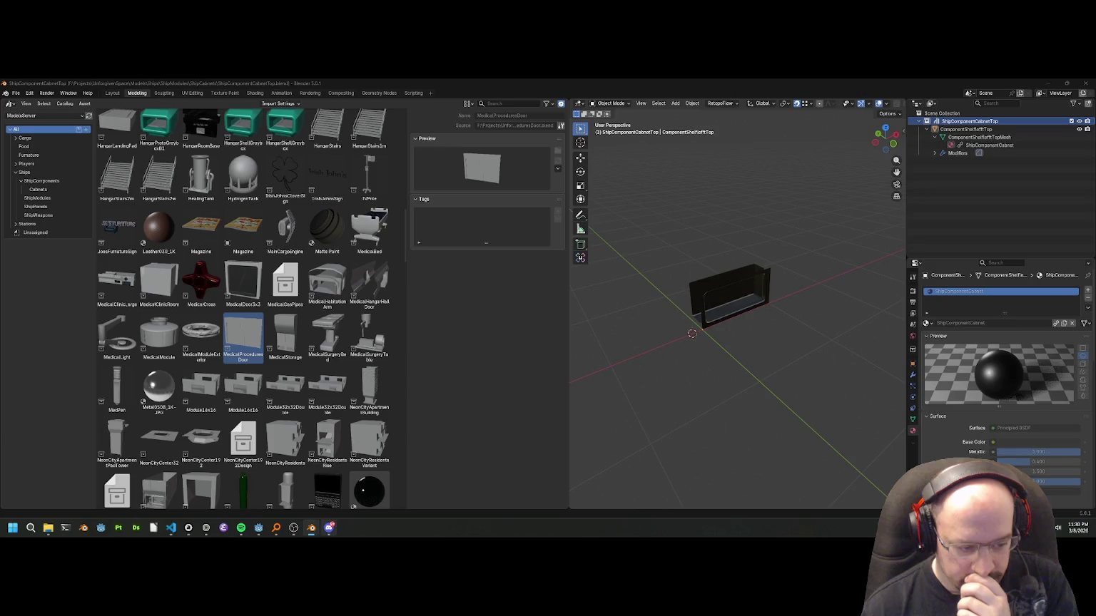
mouse_move(328, 528)
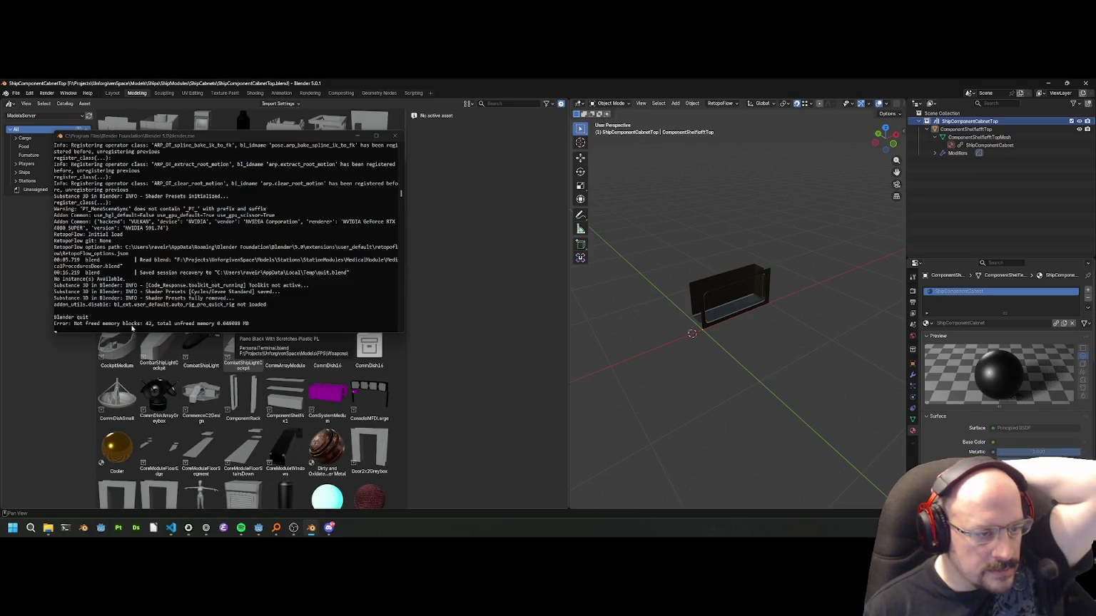
Scroll back through the Blender console log.
left_click(171, 302)
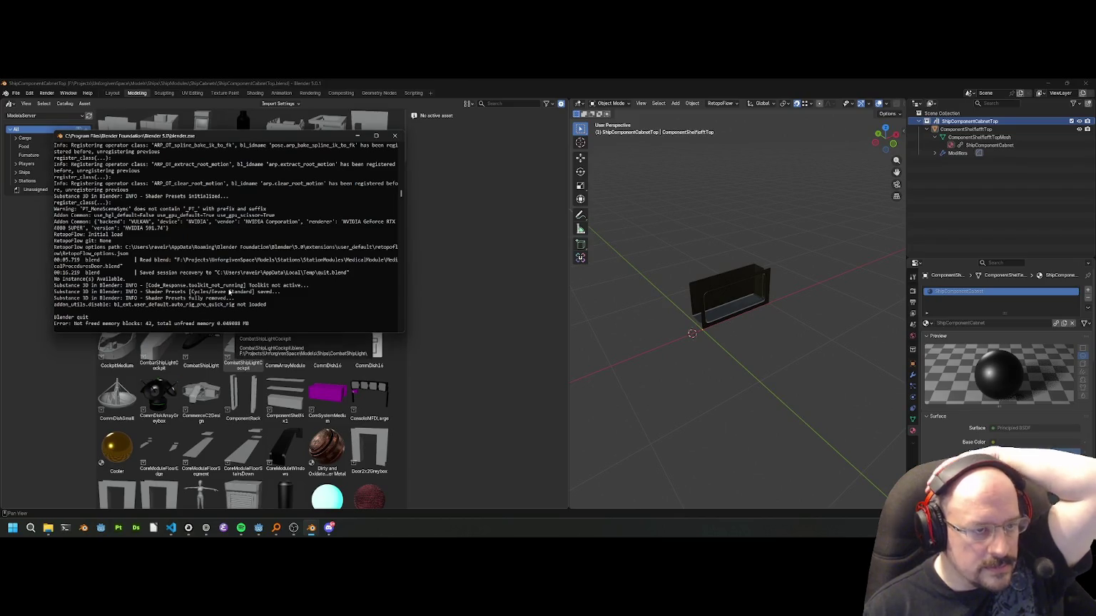
scroll("up", 3)
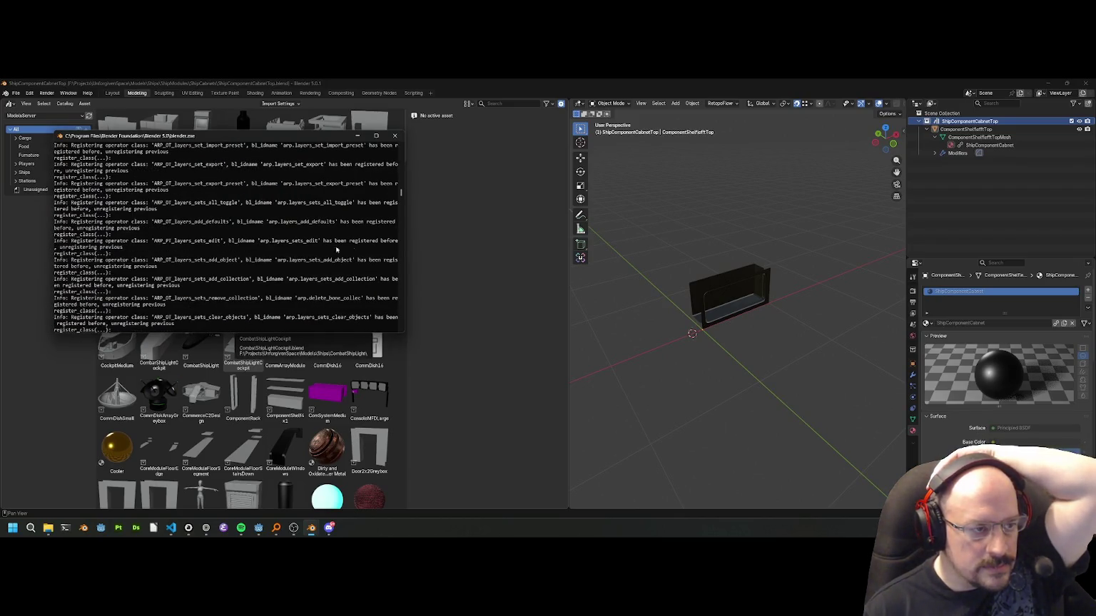
scroll("up", 3)
scroll("up", 3)
scroll("up", 3)
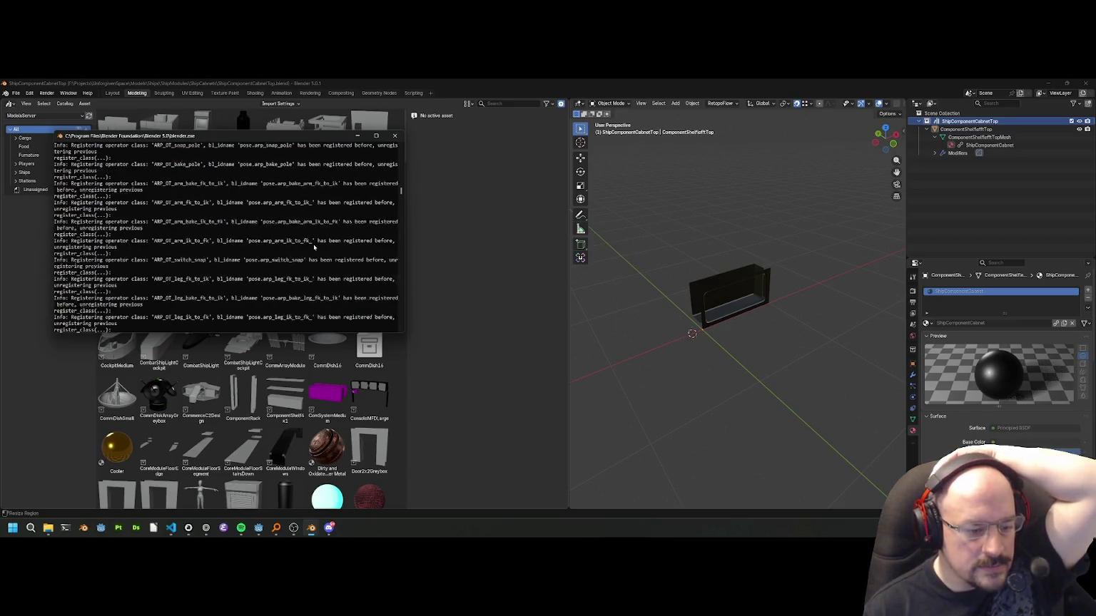
Return to Godot and view the capped cabinets from a higher angle.
key("alt+Tab")
left_click_drag(354, 299, 264, 465)
scroll("down", 3)
In the second Godot project, close ShipFloor05x1WallP and switch to ShipComponentsScene.
scroll("down", 3)
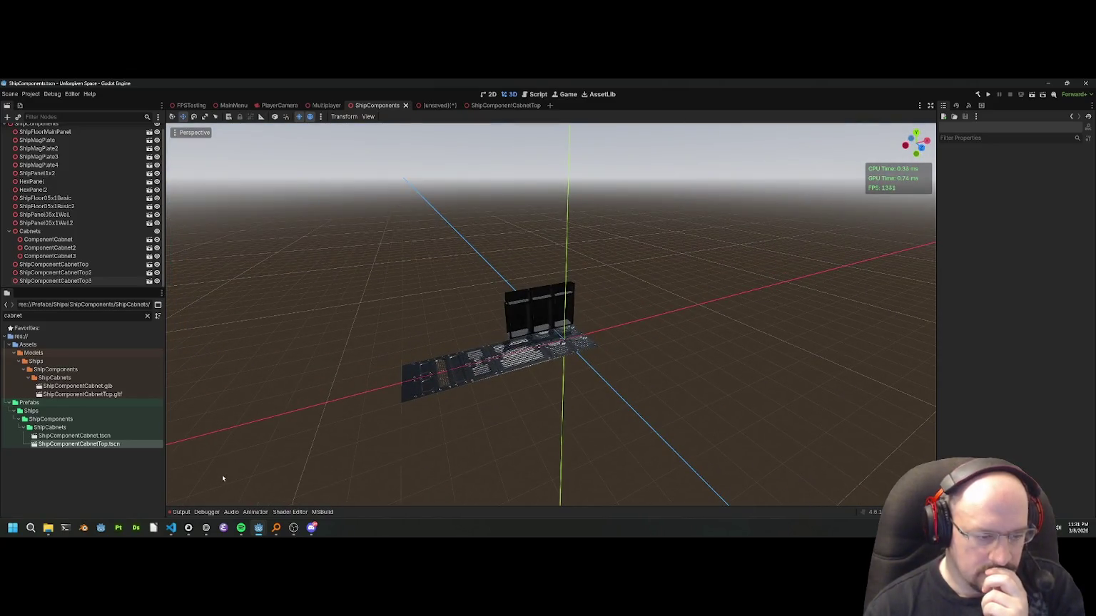
mouse_move(256, 526)
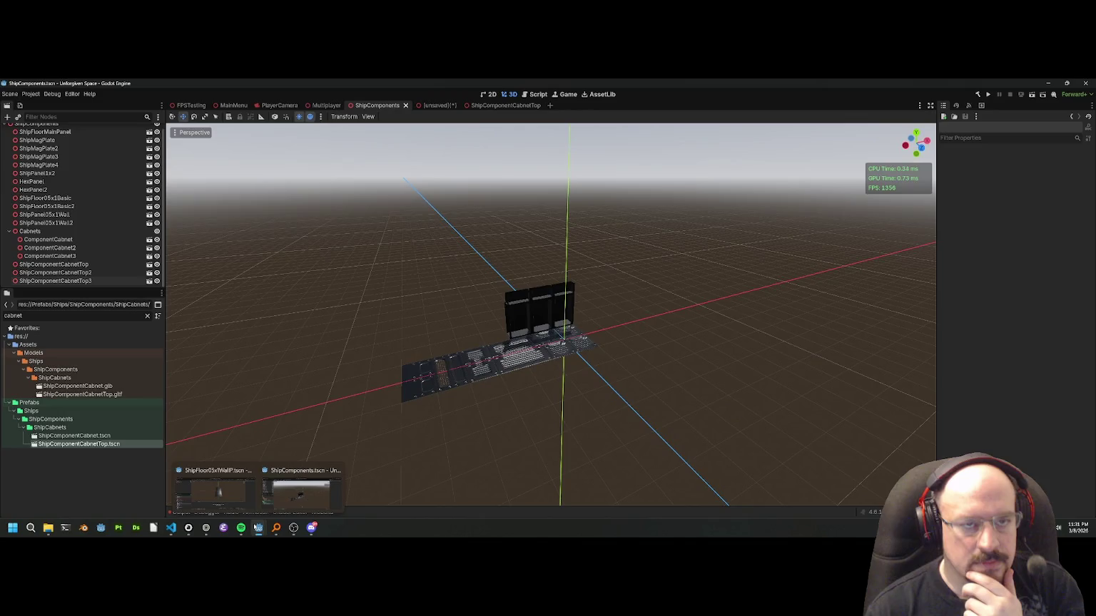
left_click(215, 495)
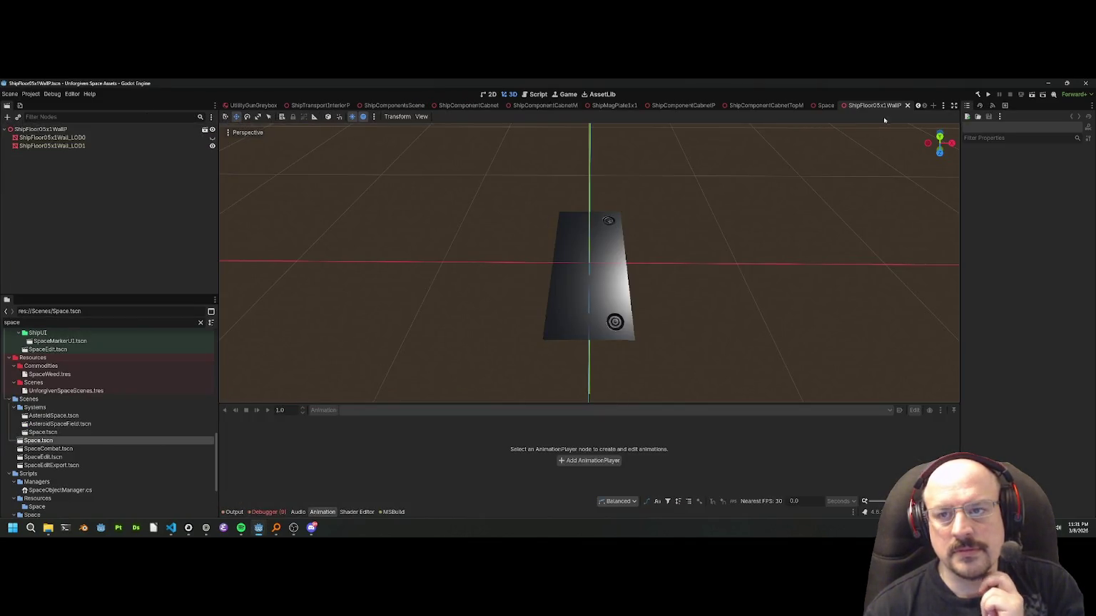
left_click(906, 106)
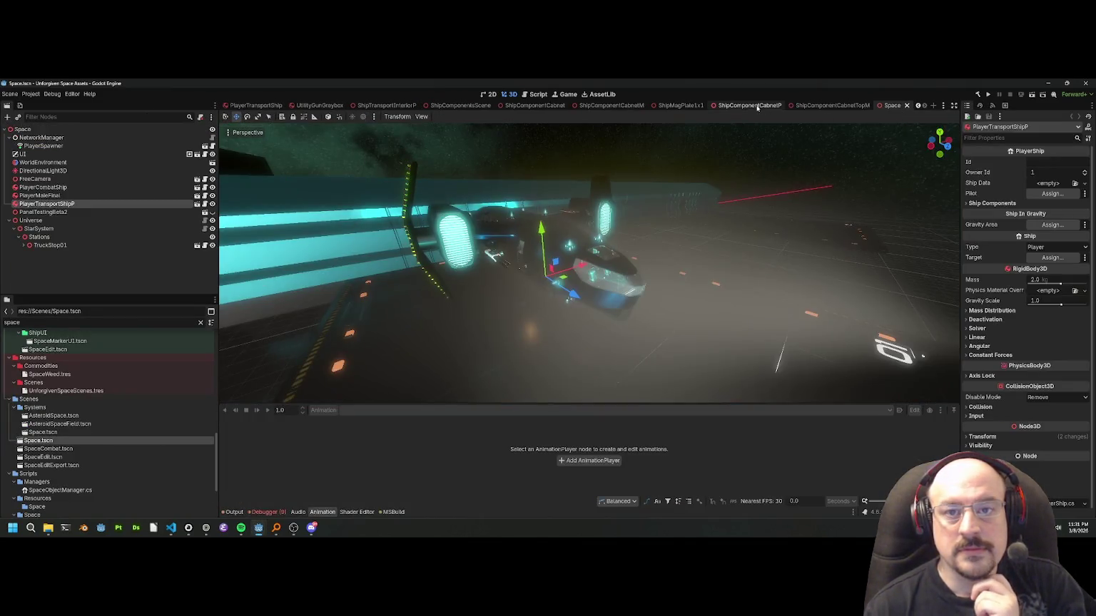
left_click(748, 105)
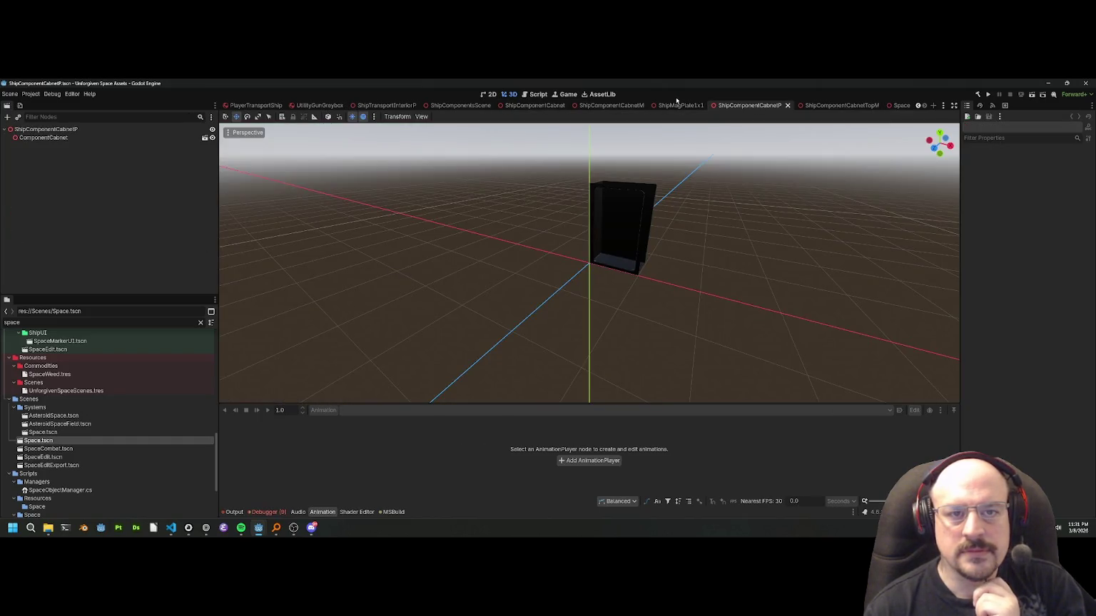
left_click(465, 107)
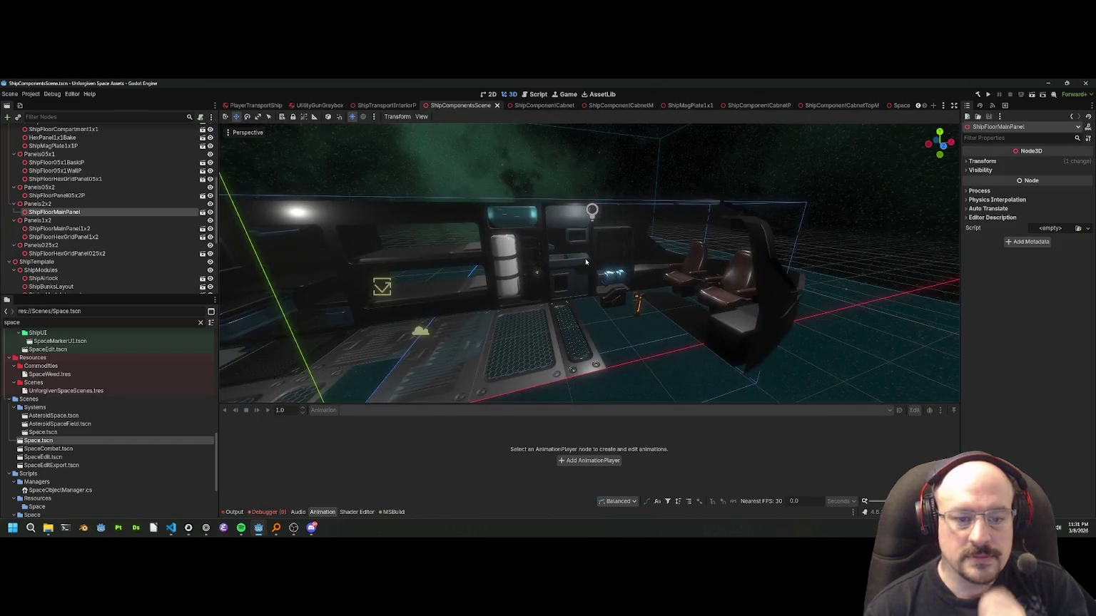
Inspect the HexGridPanel1x2, MainPanel, Panel05x2P and Compartment1x1 floor panels, framing the hex panel.
scroll("down", 3)
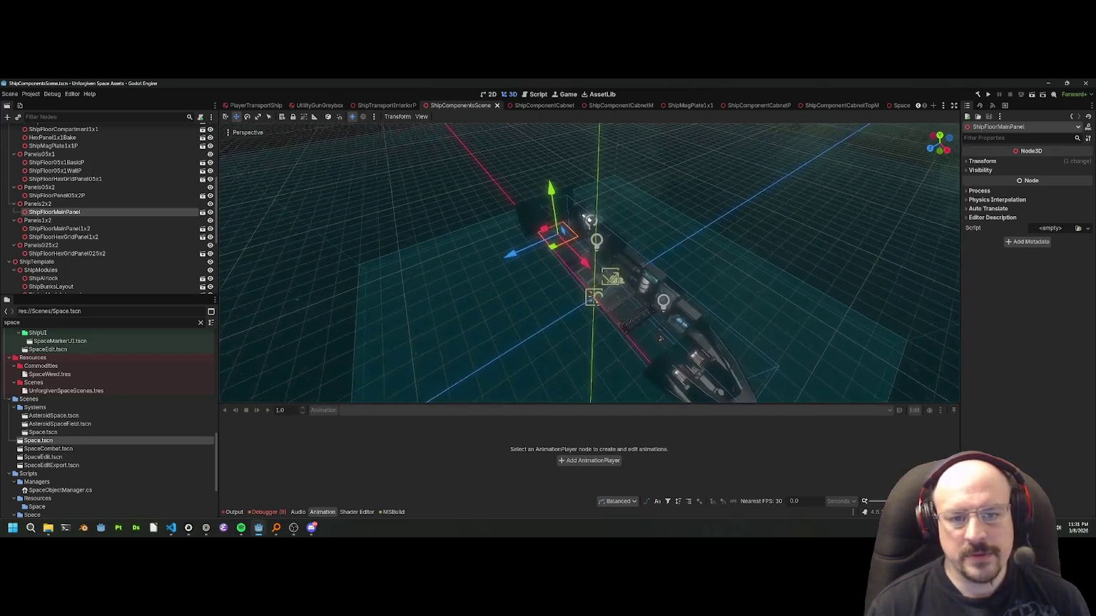
scroll("up", 3)
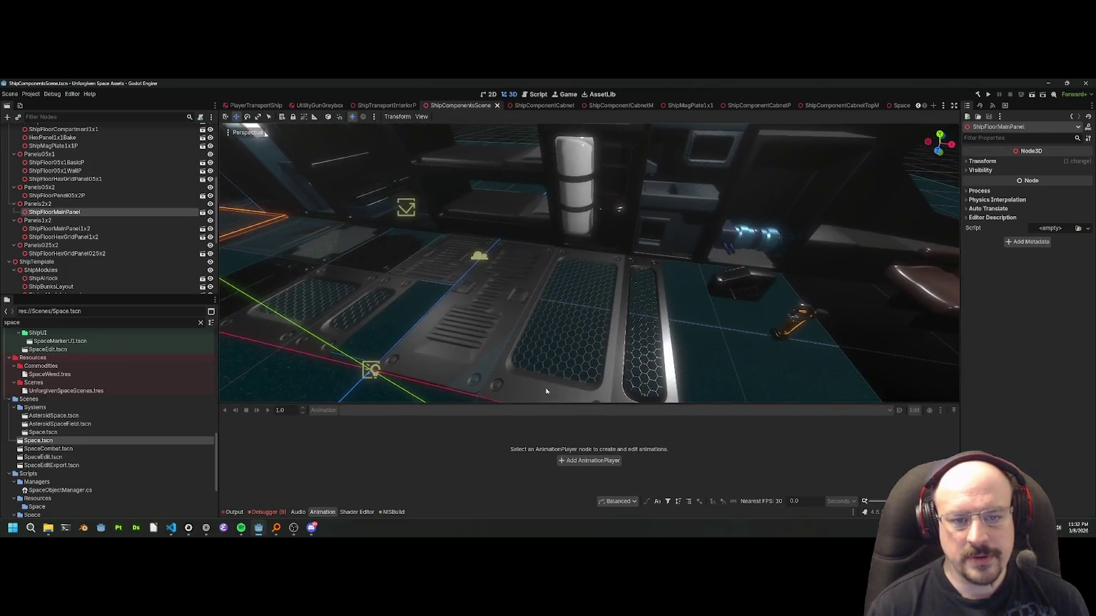
left_click(545, 391)
scroll("up", 3)
left_click(550, 330)
left_click(695, 285)
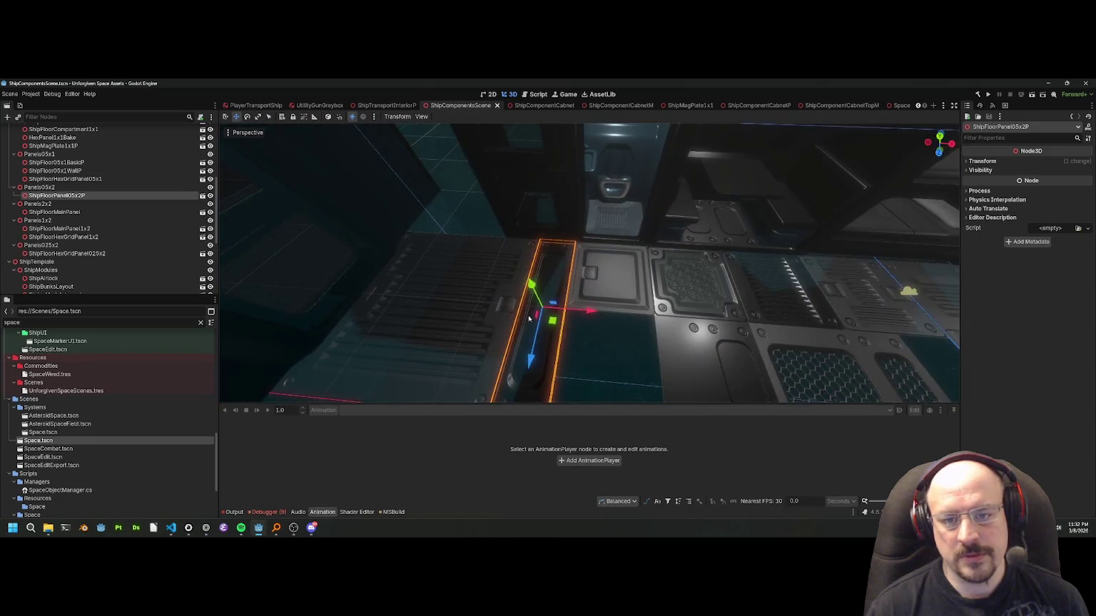
left_click(610, 278)
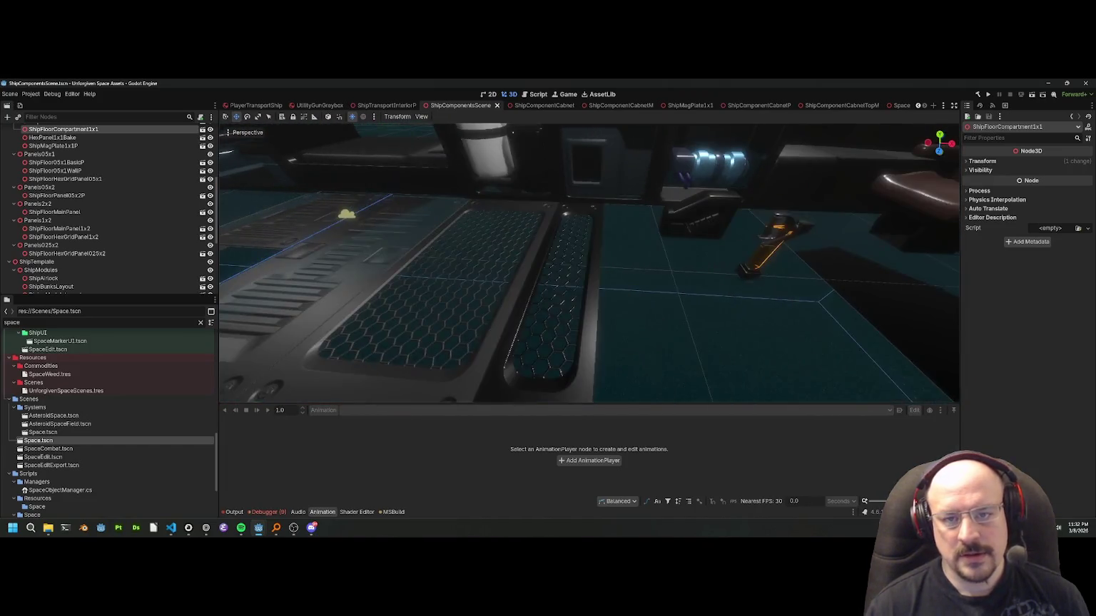
left_click(614, 273)
key("f")
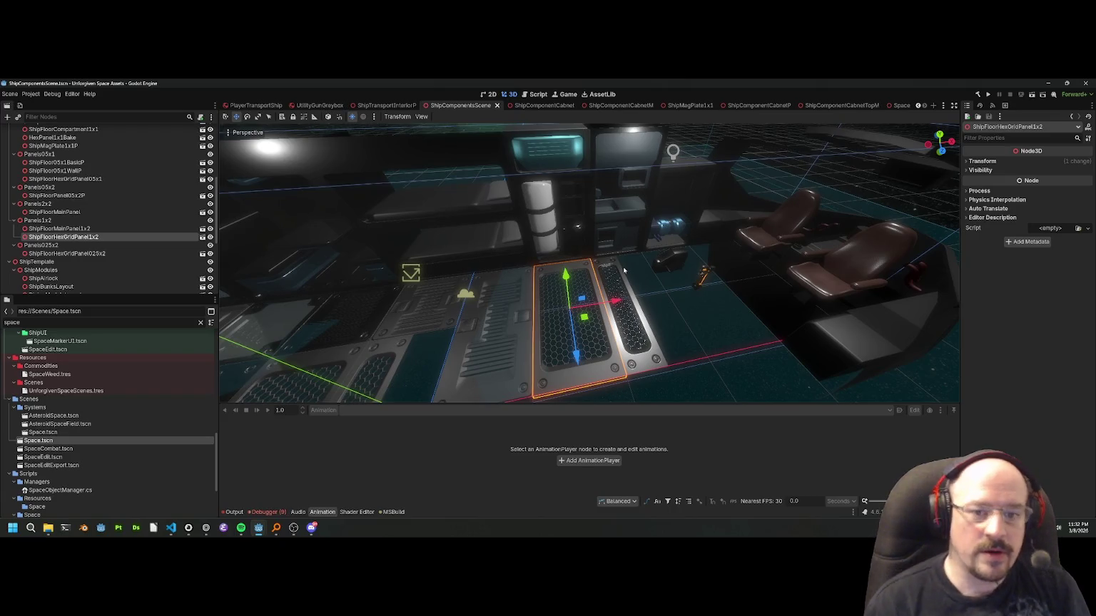
Un-maximize the second project's window and place it beside the main editor.
left_click_drag(639, 216, 480, 360)
left_click(607, 290)
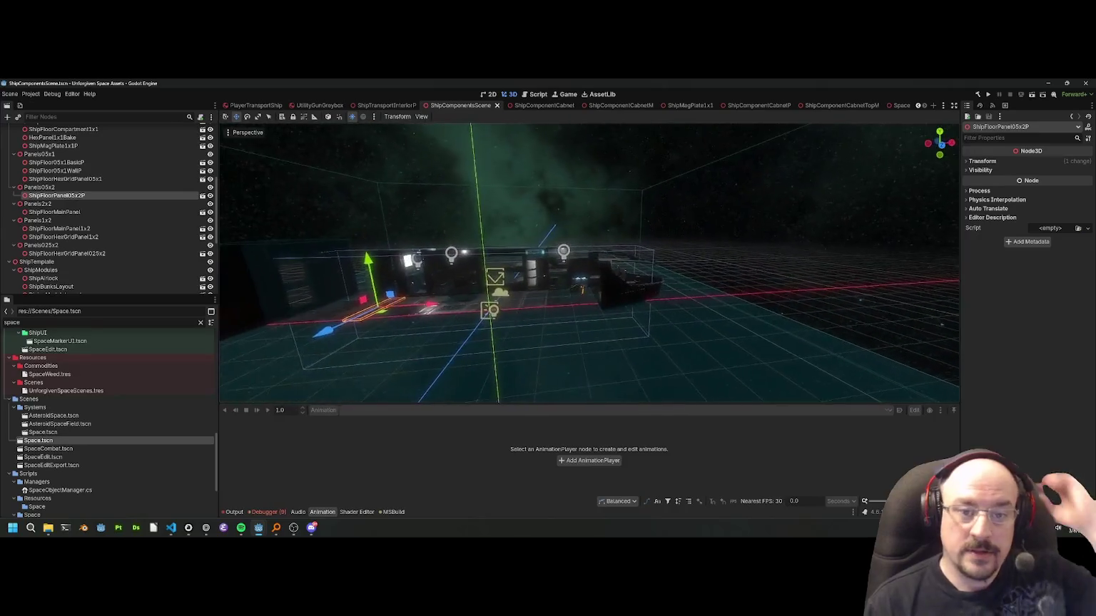
left_click_drag(570, 82, 868, 219)
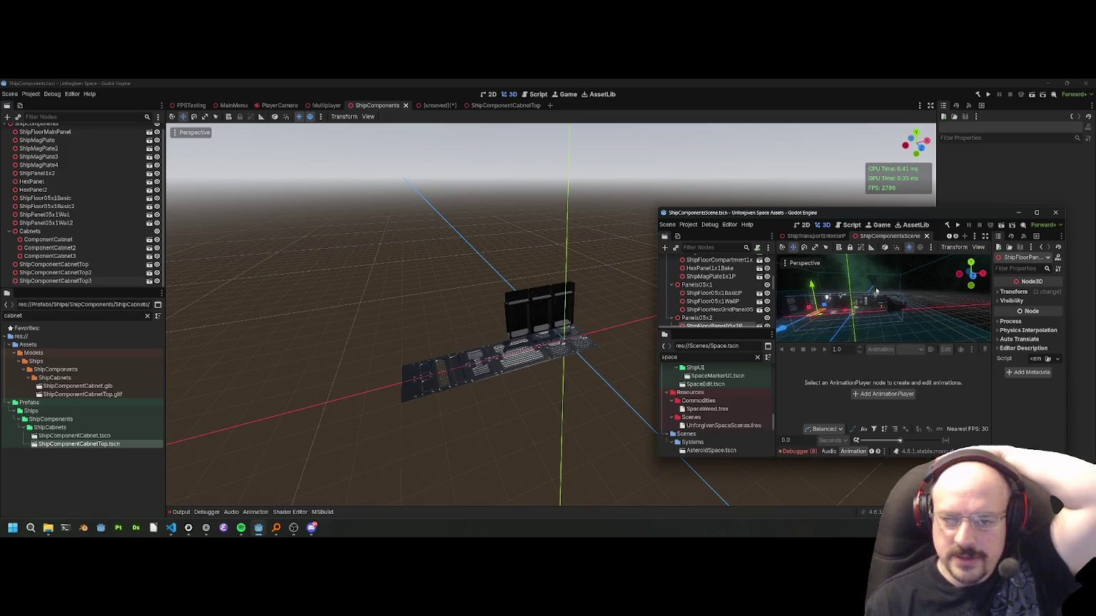
Put the main editor in front of the second window, showing the capped cabinet row.
scroll("up", 3)
left_click(551, 333)
scroll("up", 3)
key("alt+Tab")
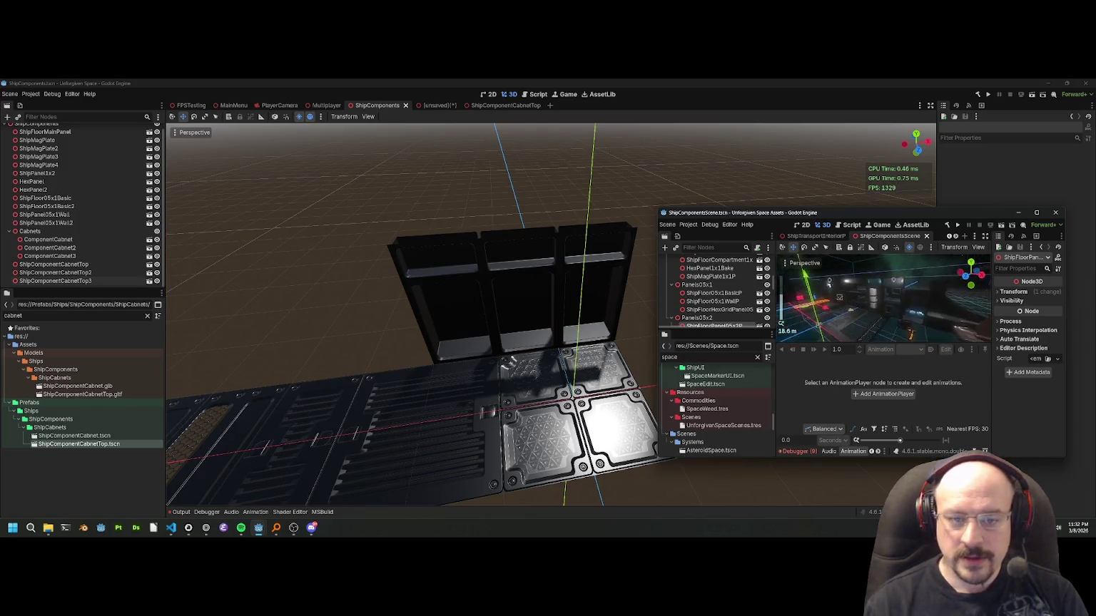
left_click(561, 370)
scroll("down", 3)
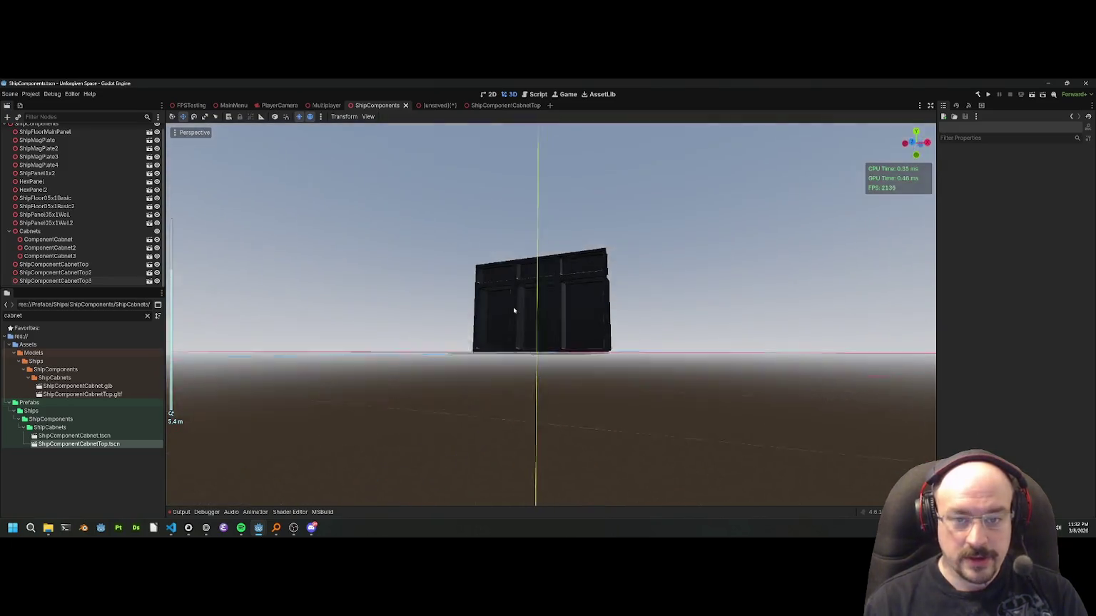